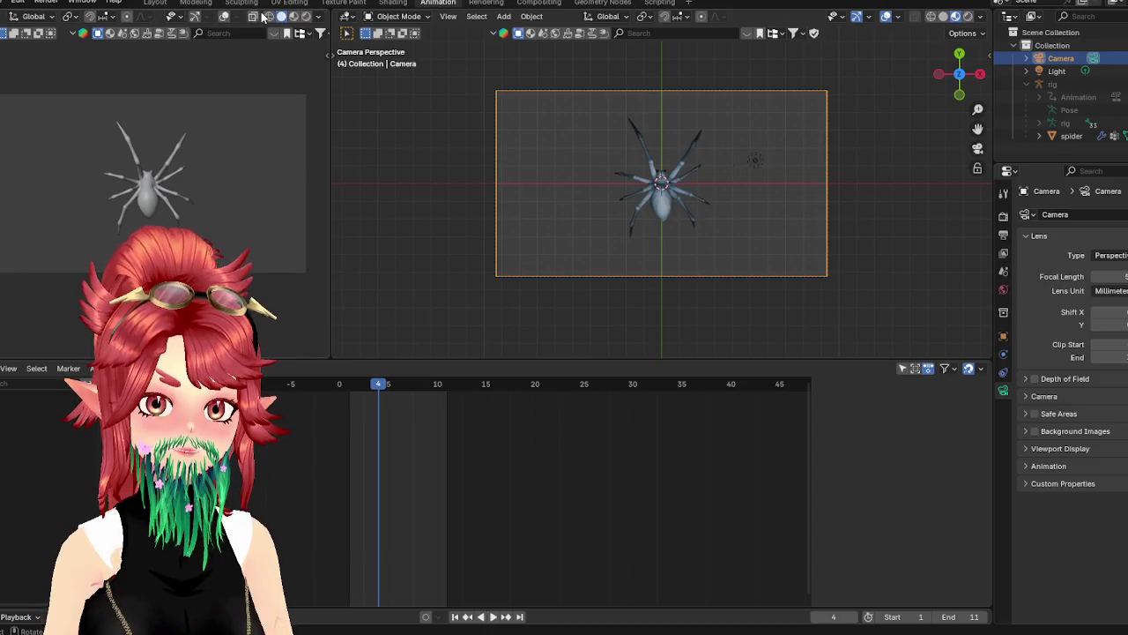
Set the viewports to Material and Rendered shading and turn the scene light back on
{"action": "left_click", "coordinate": [294, 17]}
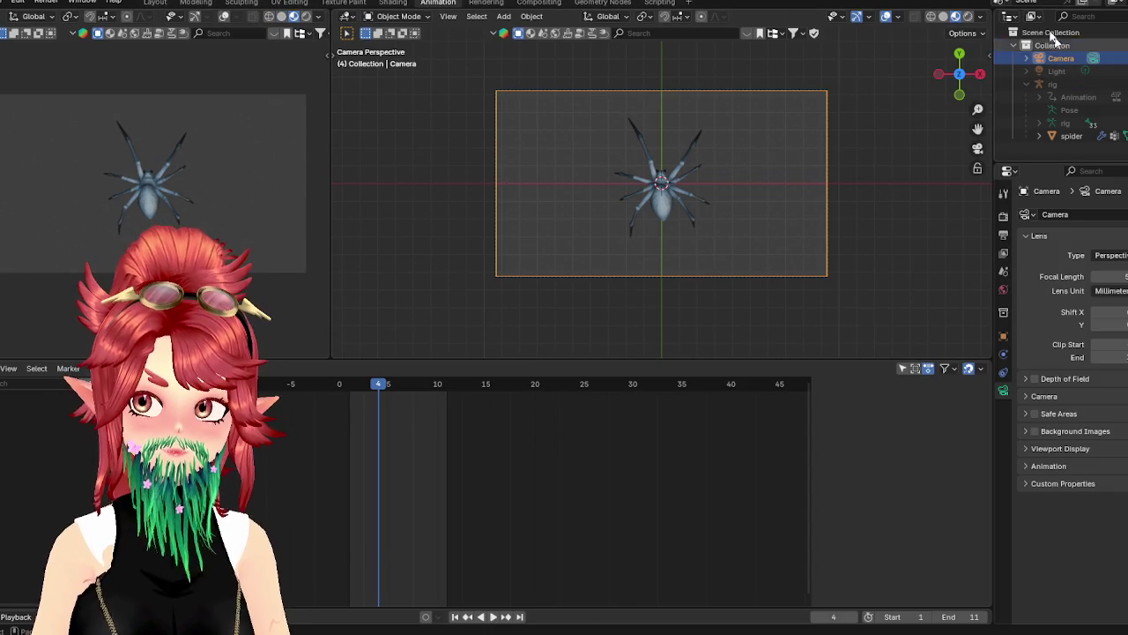
{"action": "left_click", "coordinate": [967, 16]}
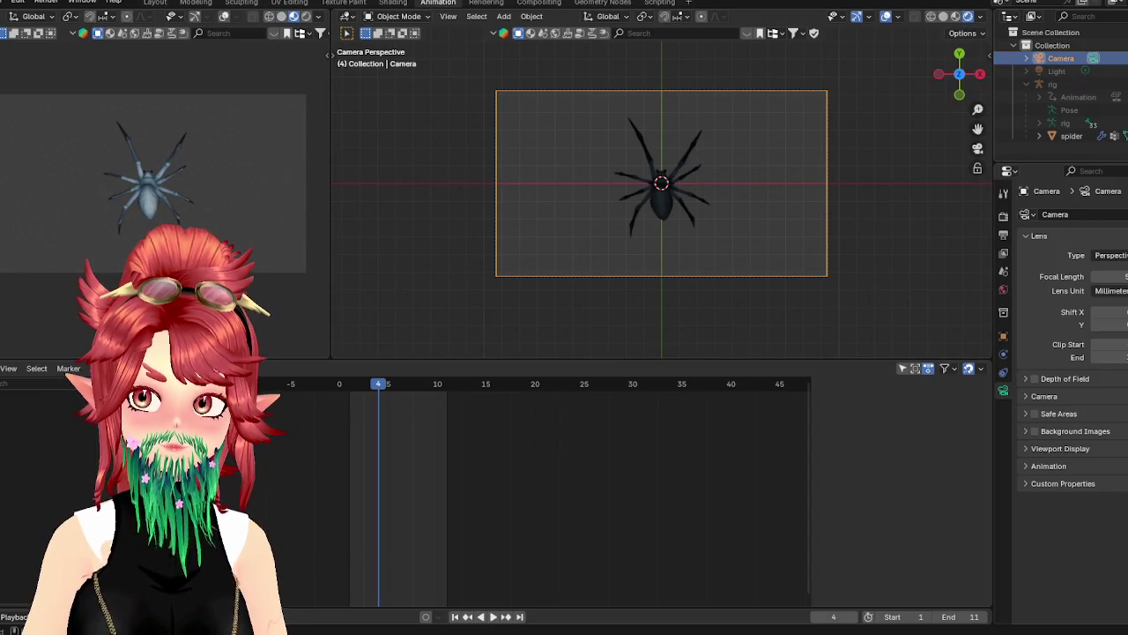
{"action": "left_click", "coordinate": [1120, 70]}
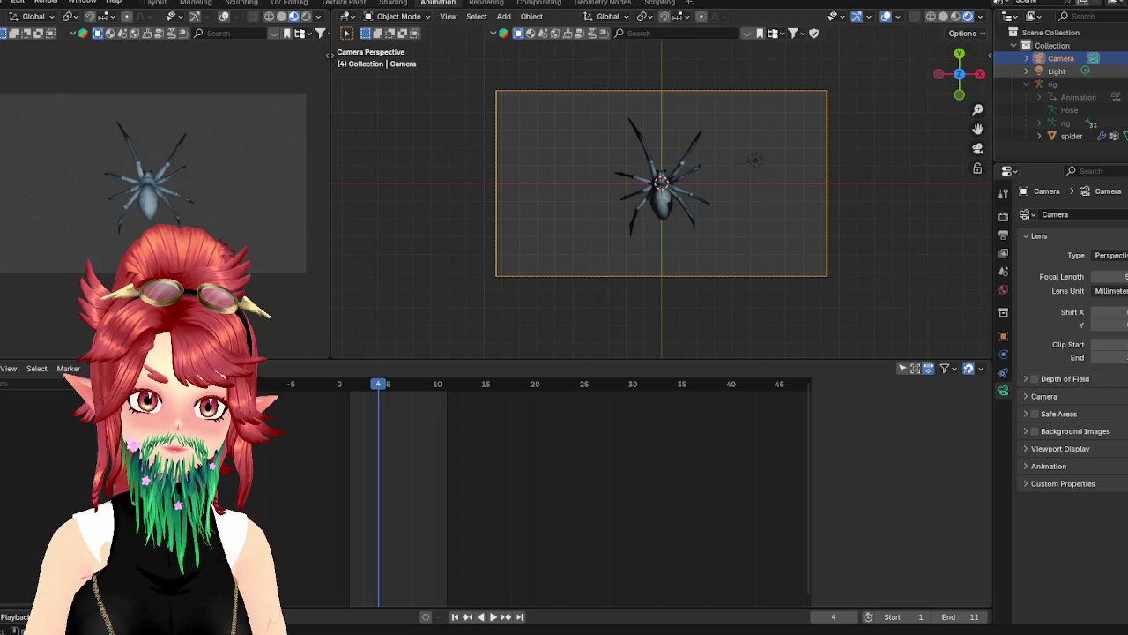
{"action": "left_click", "coordinate": [1057, 70]}
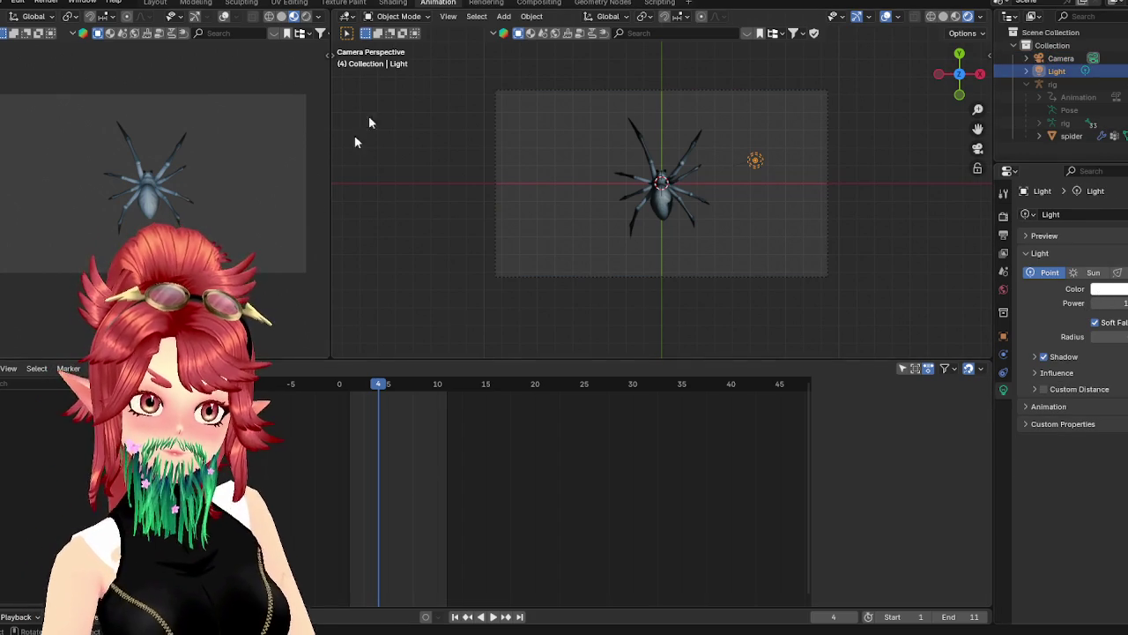
In Shading, connect the spider's image texture Color to its Base Color
{"action": "left_click", "coordinate": [393, 3]}
{"action": "scroll", "coordinate": [1066, 88], "scroll_direction": "down", "scroll_amount": 3}
{"action": "left_click", "coordinate": [1072, 103]}
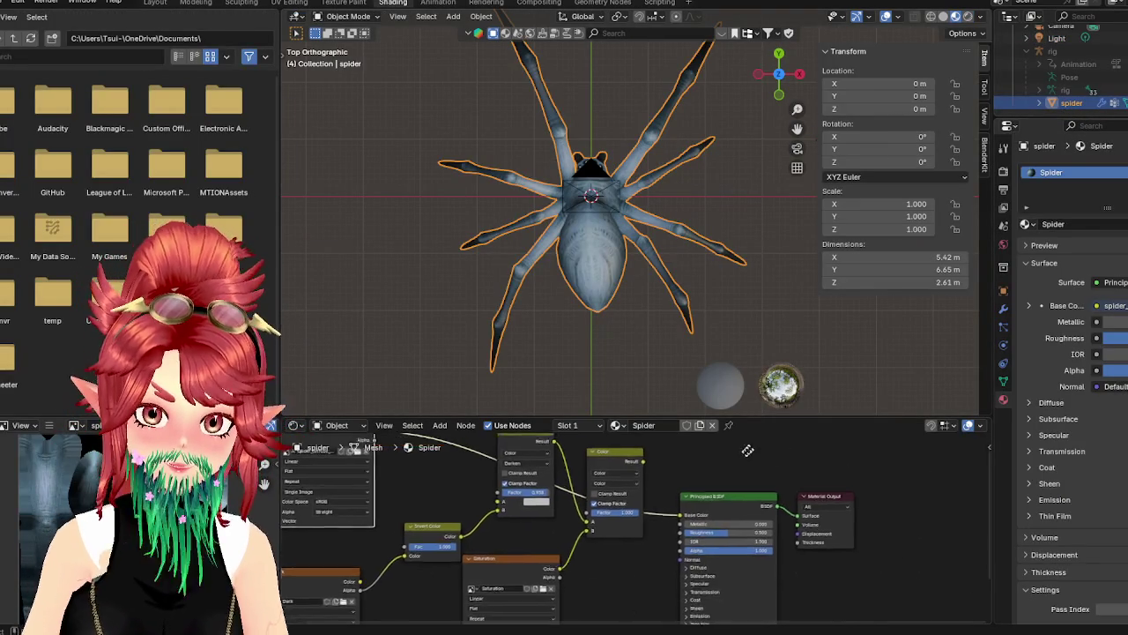
{"action": "scroll", "coordinate": [683, 542], "scroll_direction": "up", "scroll_amount": 2}
{"action": "left_click_drag", "start_coordinate": [673, 547], "coordinate": [366, 460]}
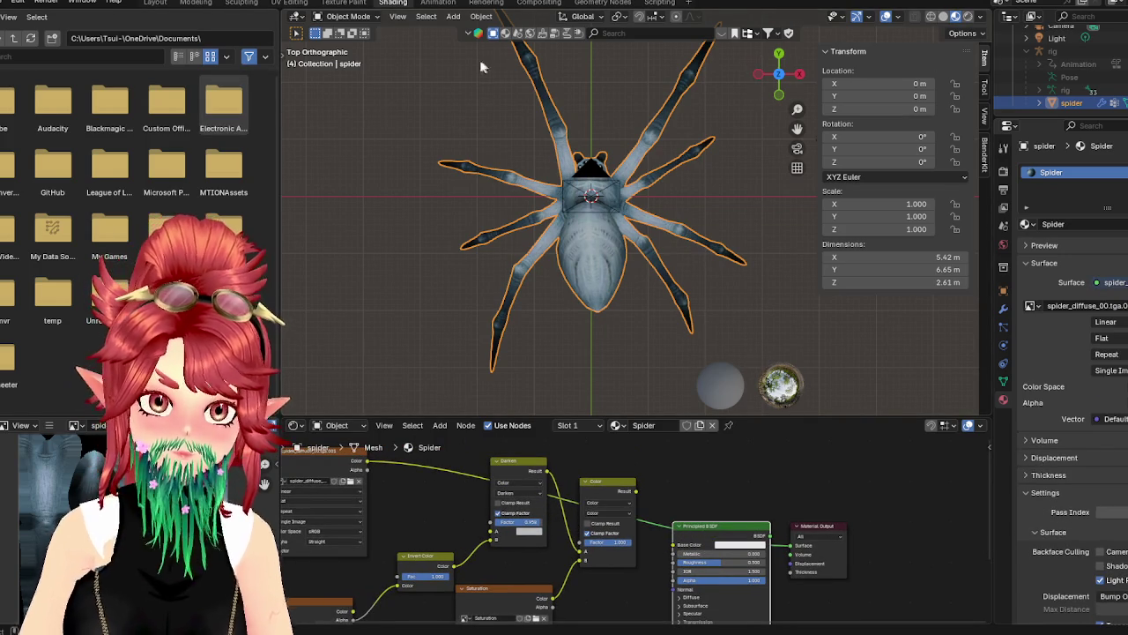
{"action": "left_click", "coordinate": [424, 3]}
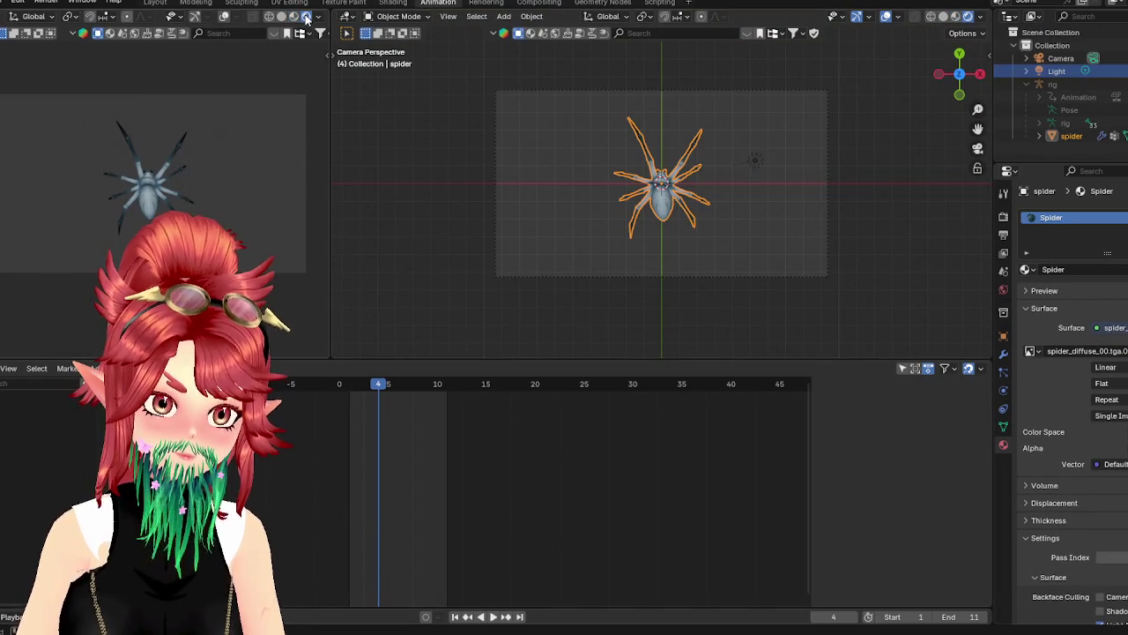
Hide the scene light and preview the spider animation
{"action": "left_click", "coordinate": [1122, 70]}
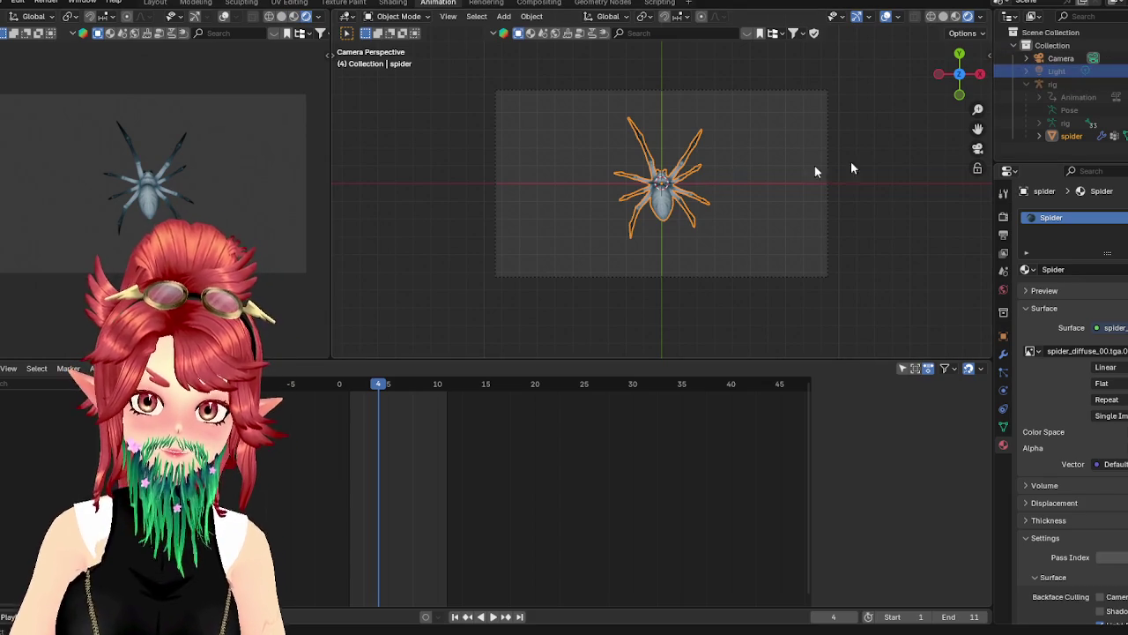
{"action": "left_click", "coordinate": [491, 616]}
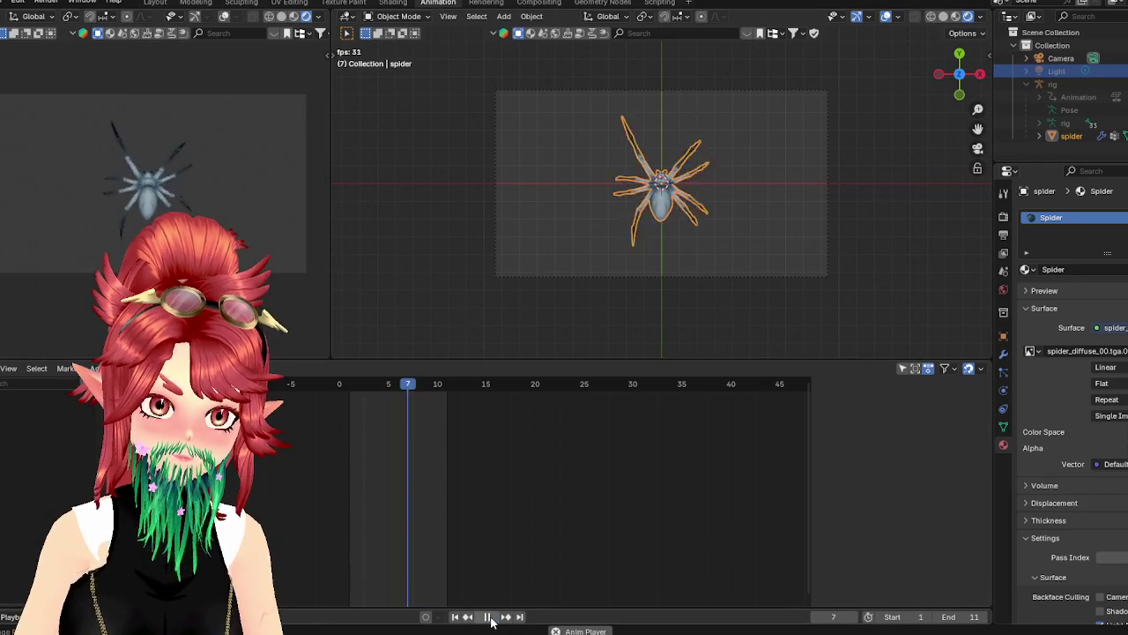
{"action": "left_click", "coordinate": [491, 616]}
{"action": "left_click_drag", "start_coordinate": [374, 390], "coordinate": [731, 401]}
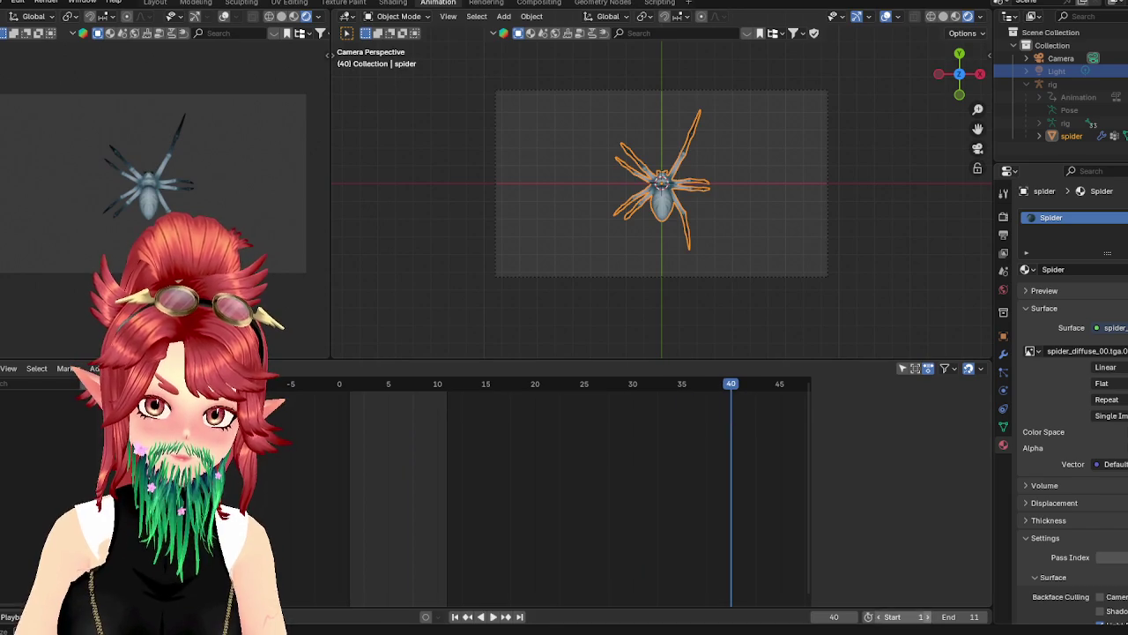
Set the scene end frame to 40 and scrub through the animation
{"action": "double_click", "coordinate": [967, 620]}
{"action": "type", "text": "40"}
{"action": "key", "text": "Return"}
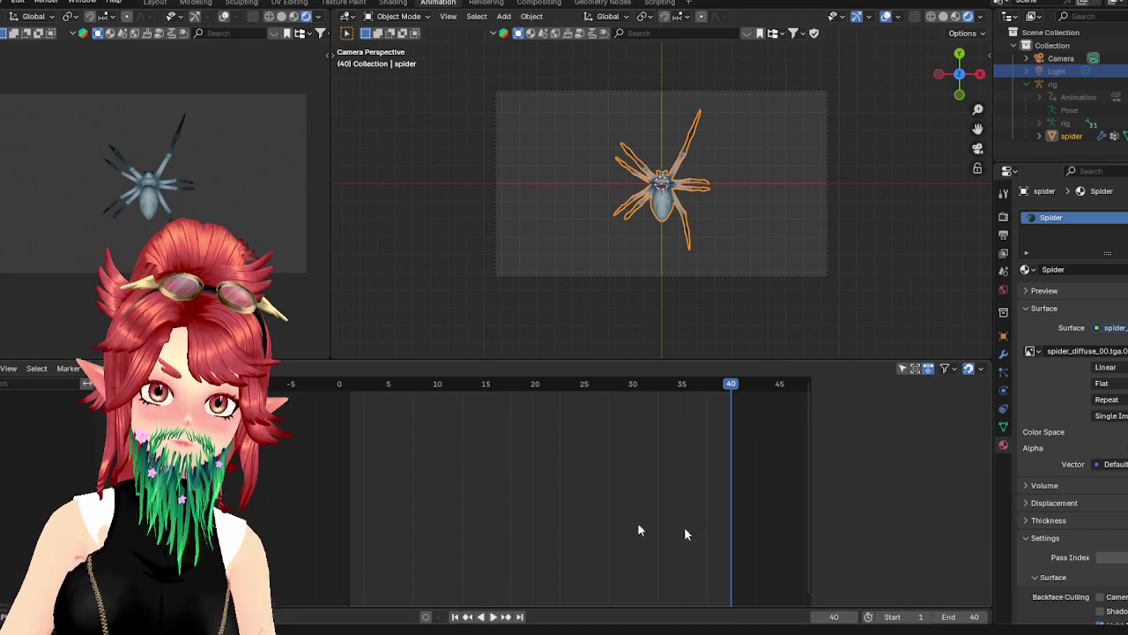
{"action": "left_click_drag", "start_coordinate": [385, 410], "coordinate": [623, 410]}
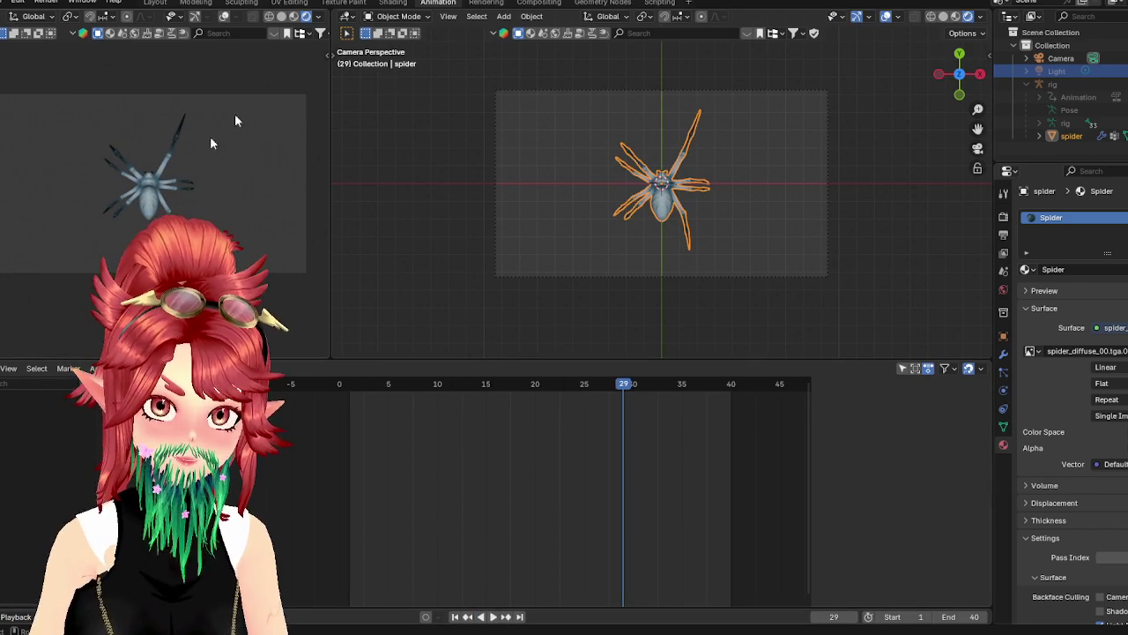
Select the spider rig to show its SpinWeb, Dance and Walk NLA strips
{"action": "left_click", "coordinate": [10, 368]}
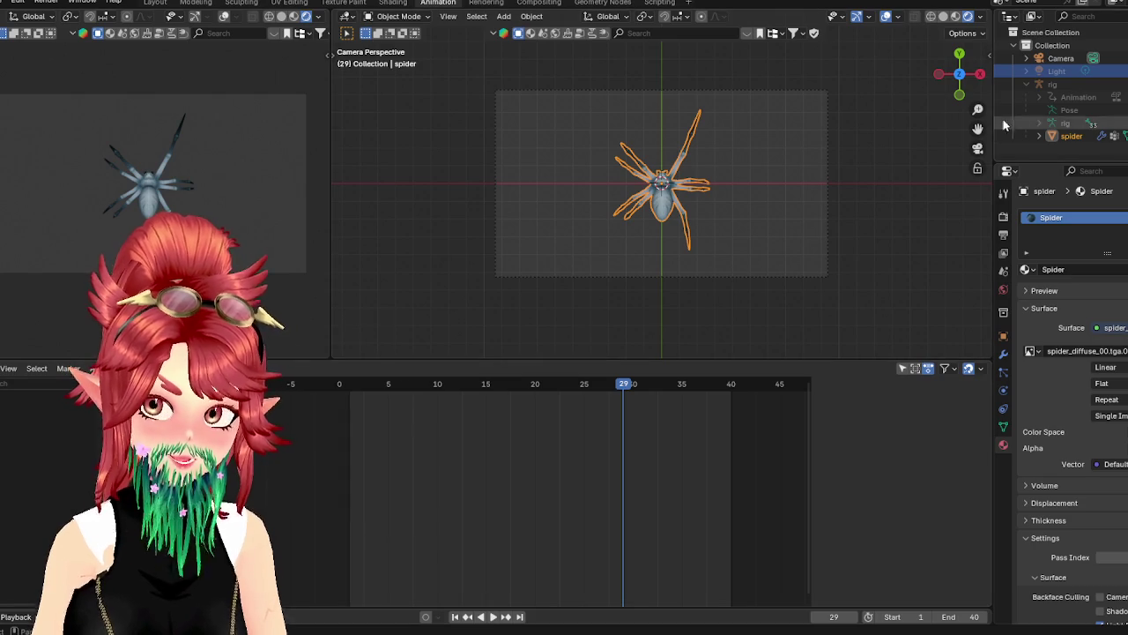
{"action": "left_click", "coordinate": [1052, 83]}
{"action": "left_click", "coordinate": [1042, 85]}
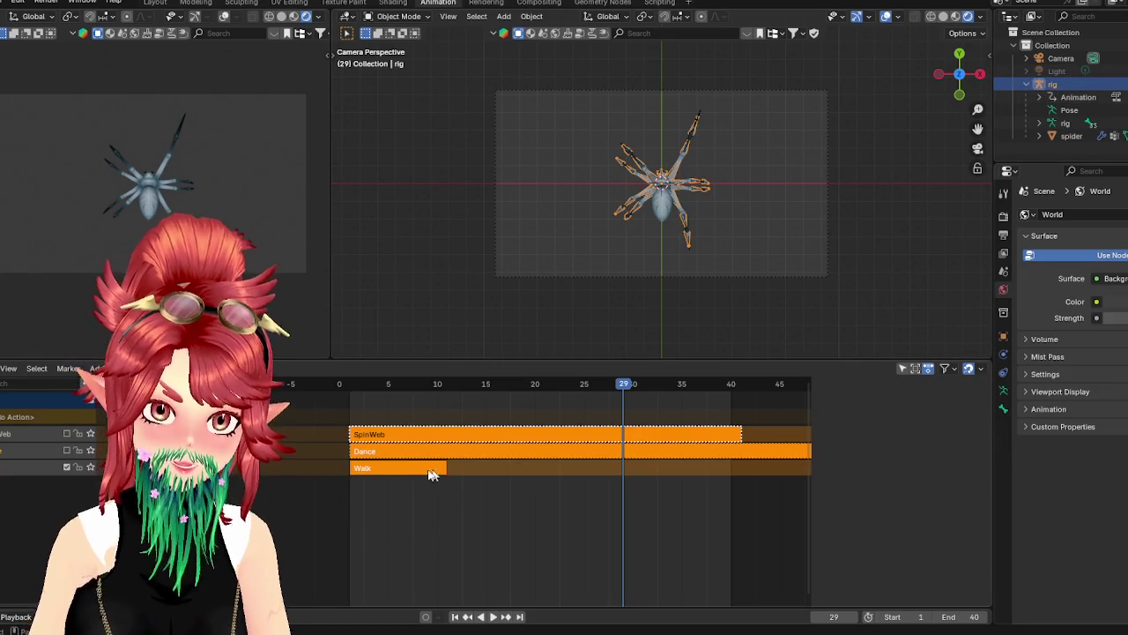
Set the Walk strip's repeat count to 5 in the strip sidebar
{"action": "left_click", "coordinate": [441, 468]}
{"action": "key", "text": "n"}
{"action": "scroll", "coordinate": [844, 542], "scroll_direction": "down", "scroll_amount": 4}
{"action": "scroll", "coordinate": [845, 541], "scroll_direction": "down", "scroll_amount": 1}
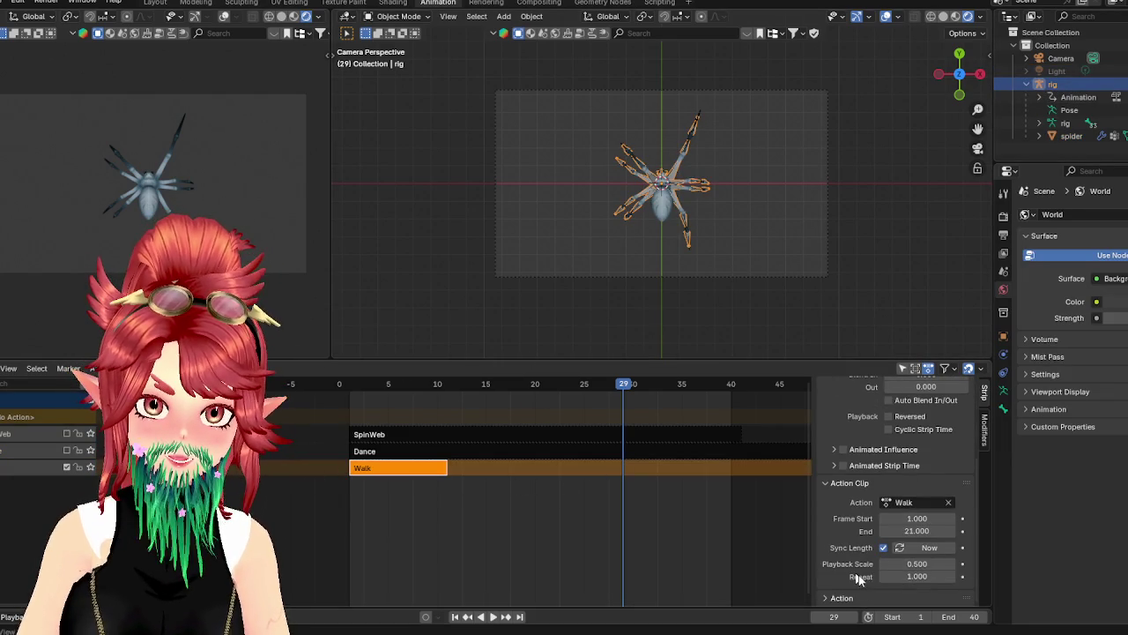
{"action": "left_click", "coordinate": [912, 576]}
{"action": "type", "text": "5"}
{"action": "key", "text": "Return"}
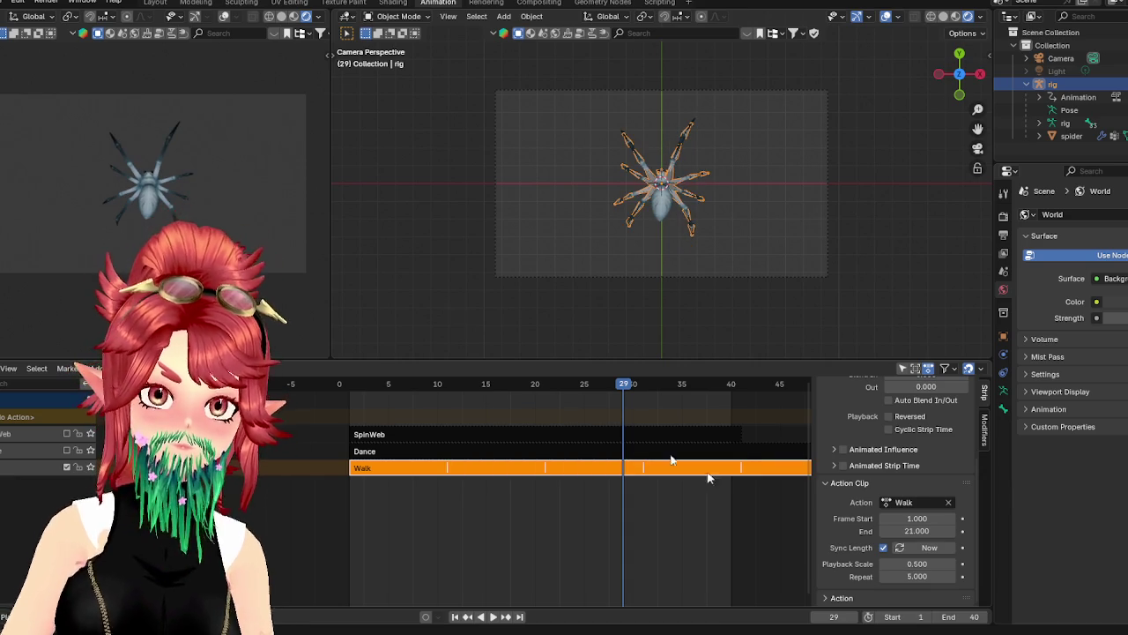
Play back the repeated walk and set the scene end frame to 41
{"action": "left_click", "coordinate": [491, 616]}
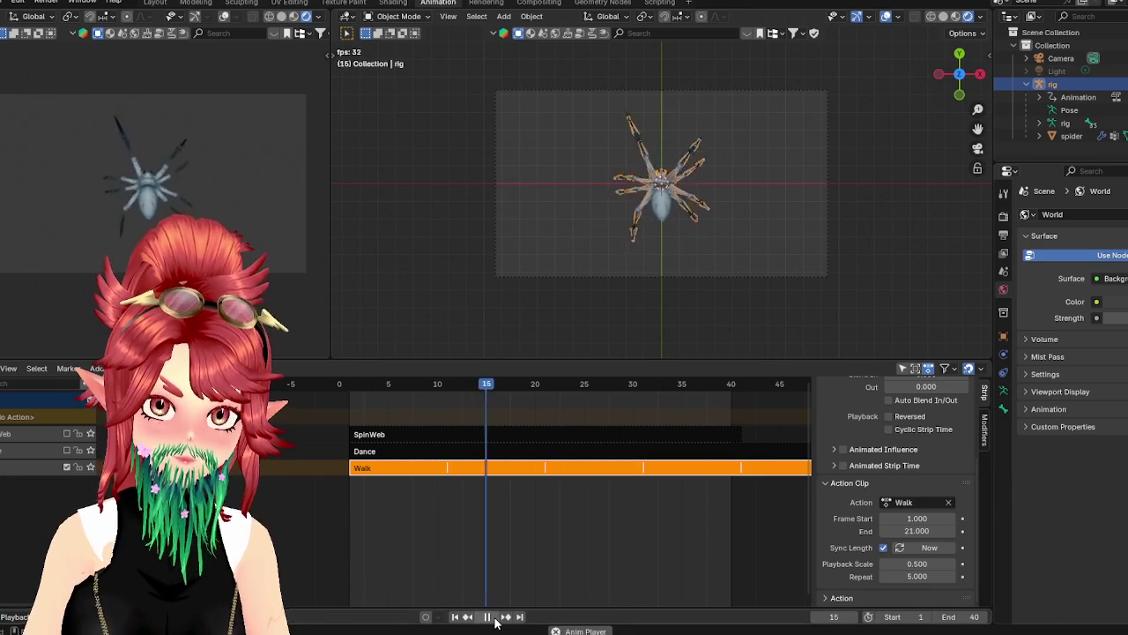
{"action": "left_click", "coordinate": [495, 616]}
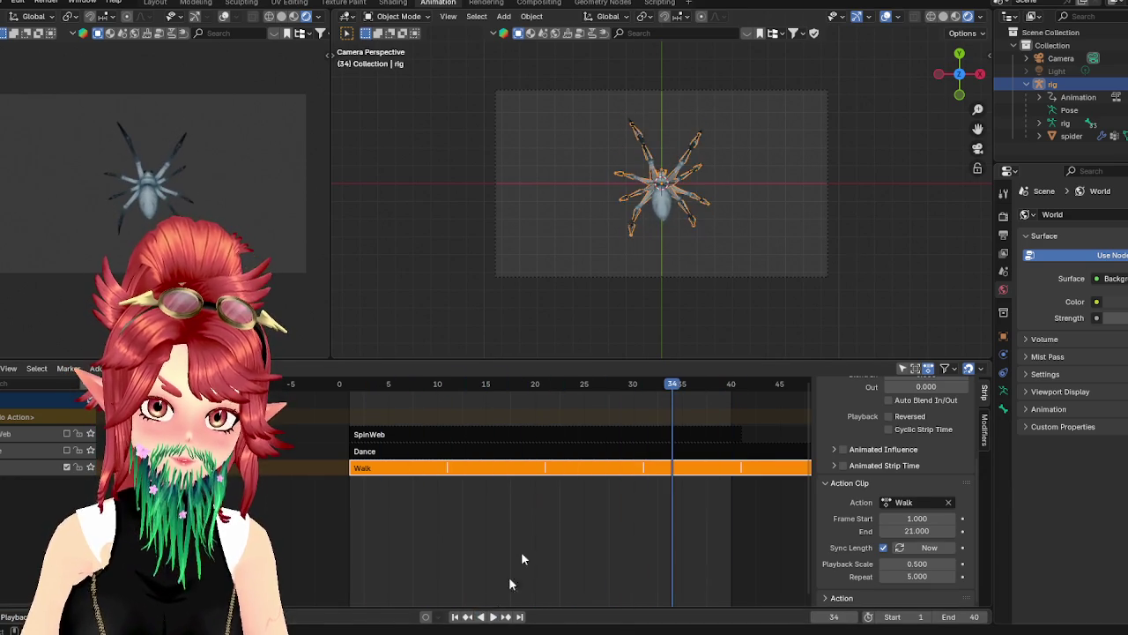
{"action": "left_click_drag", "start_coordinate": [662, 390], "coordinate": [738, 398]}
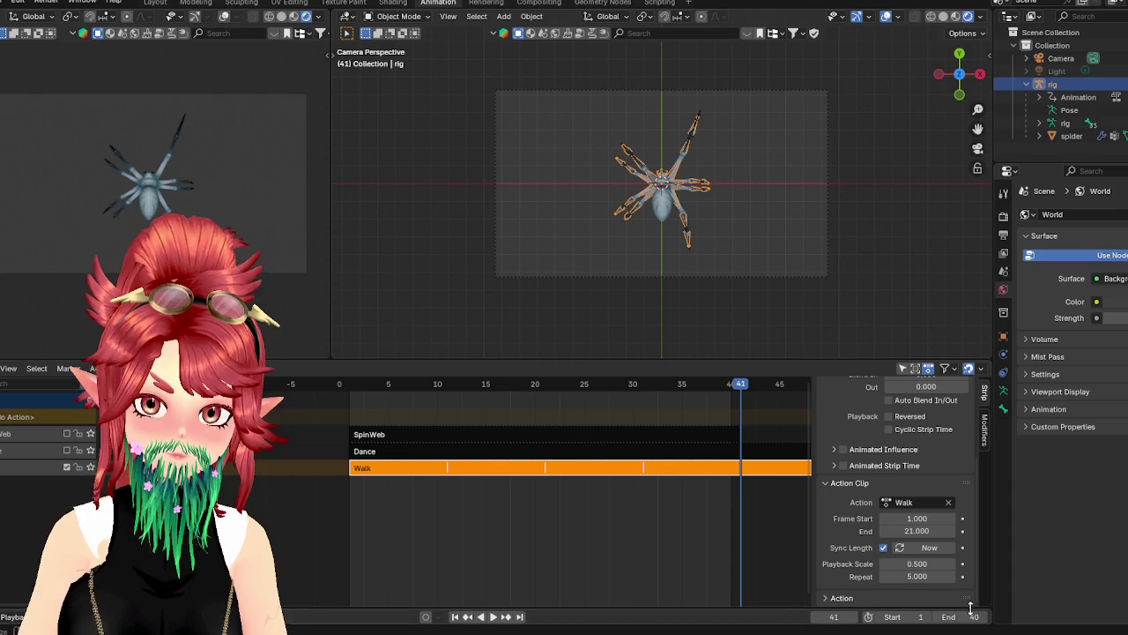
{"action": "type", "text": "1"}
{"action": "key", "text": "Return"}
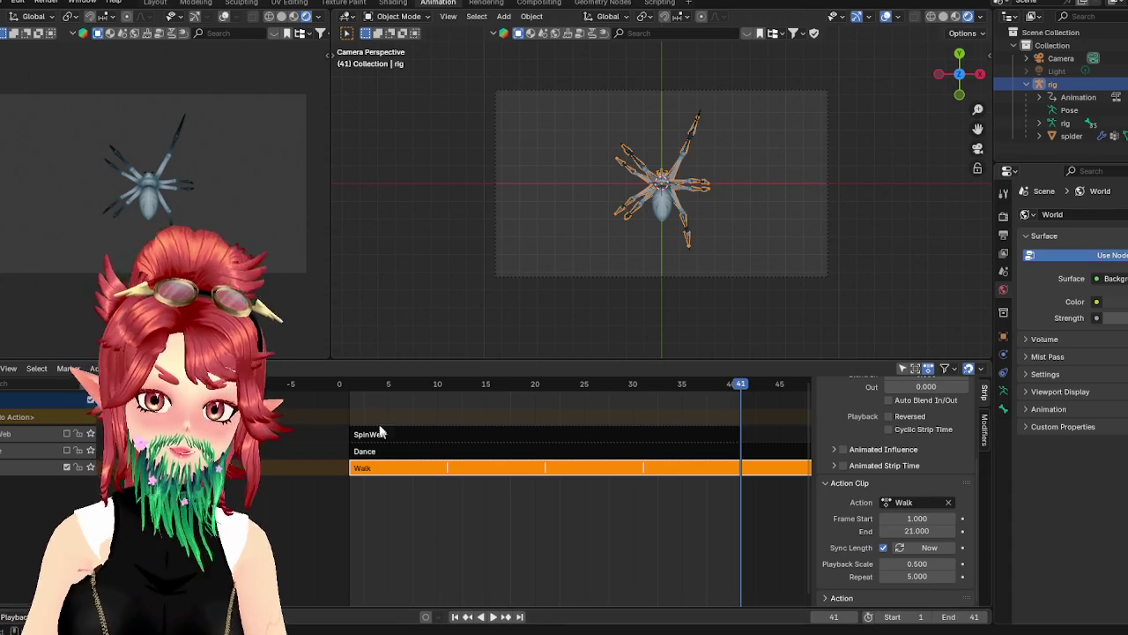
{"action": "key", "text": "space"}
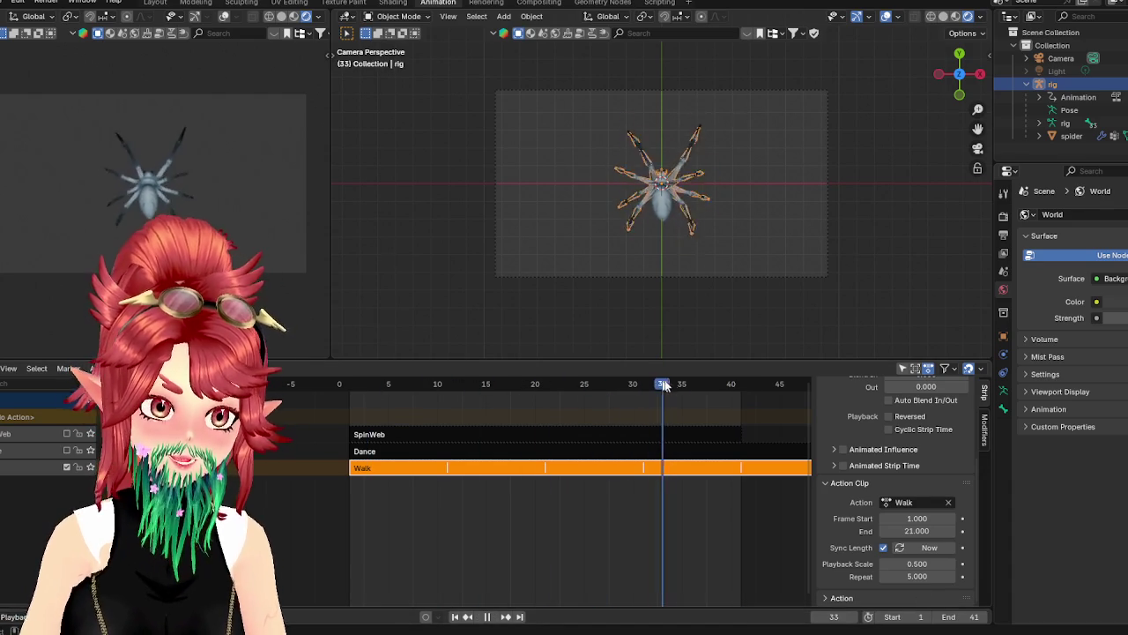
{"action": "key", "text": "space"}
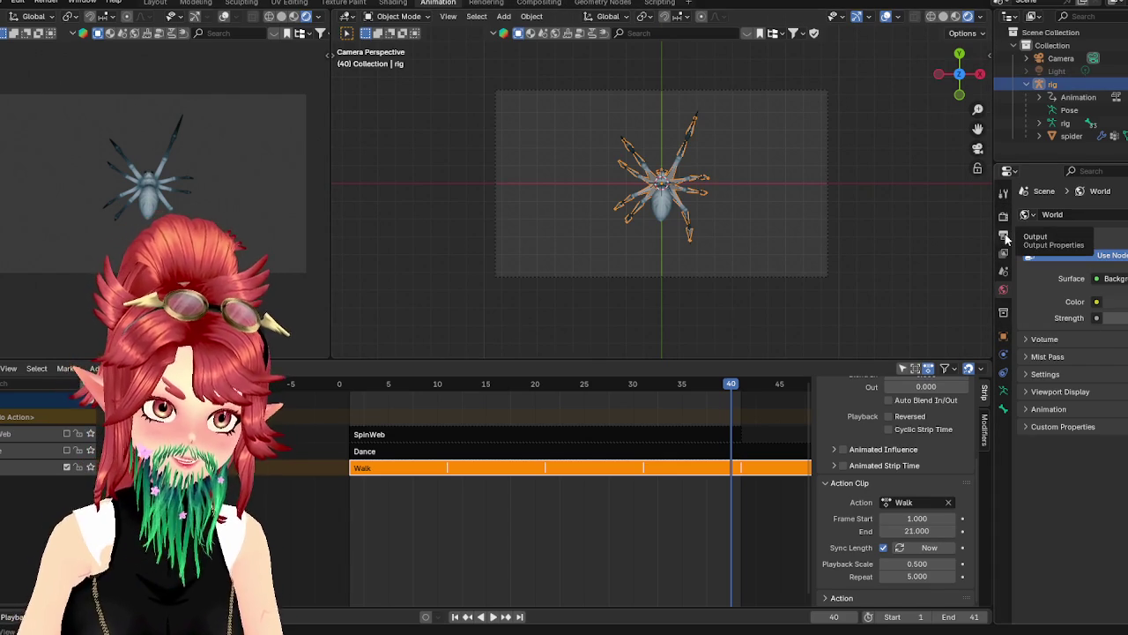
Save the project as spider.blend and view the Output Properties
{"action": "left_click", "coordinate": [1004, 236]}
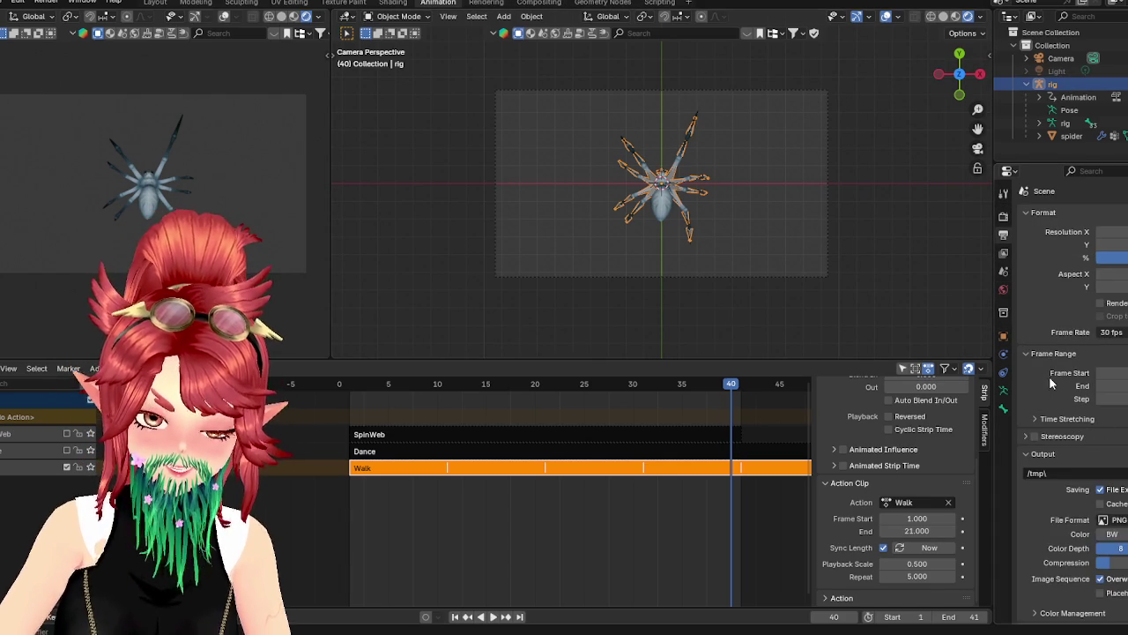
{"action": "left_click", "coordinate": [17, 2]}
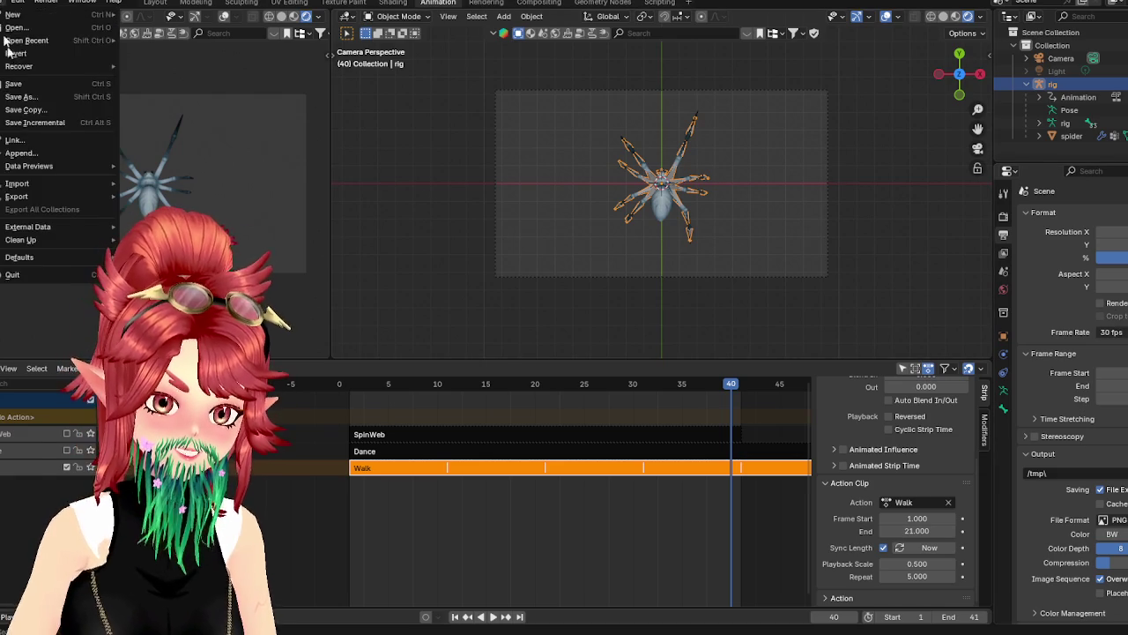
{"action": "left_click", "coordinate": [14, 85]}
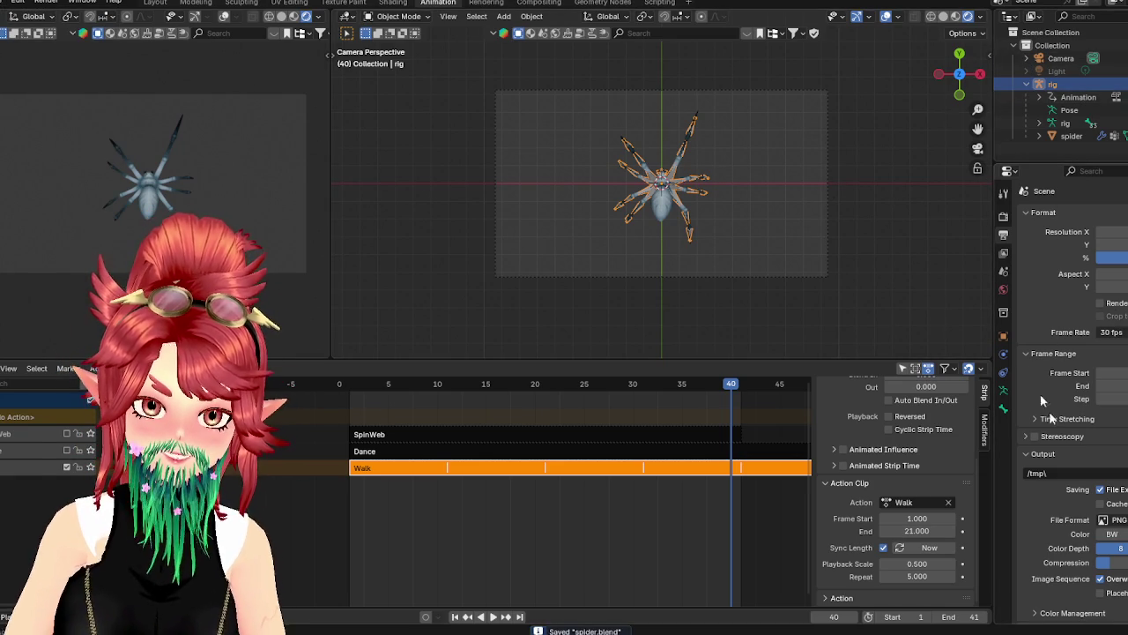
{"action": "left_click", "coordinate": [1004, 217]}
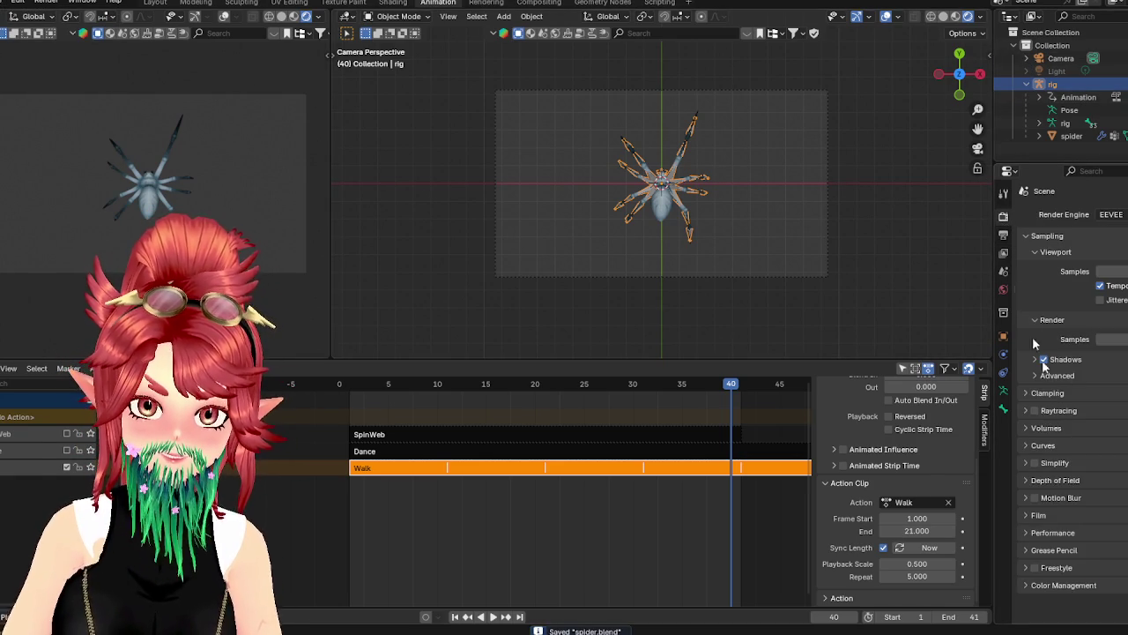
{"action": "left_click", "coordinate": [1003, 235]}
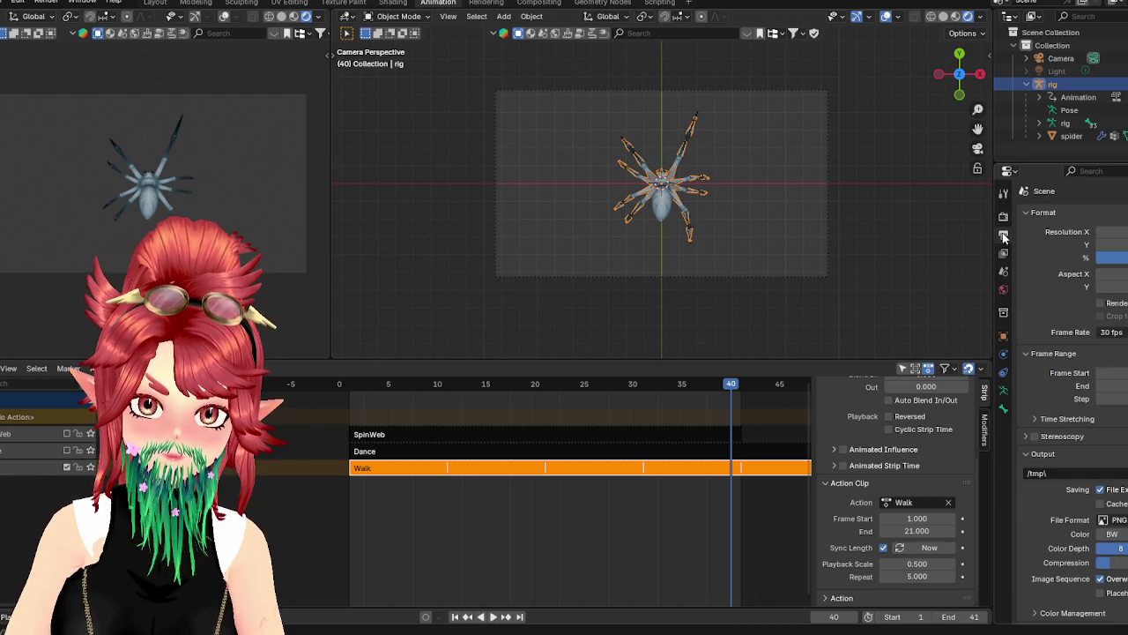
{"action": "scroll", "coordinate": [1072, 471], "scroll_direction": "down", "scroll_amount": 1}
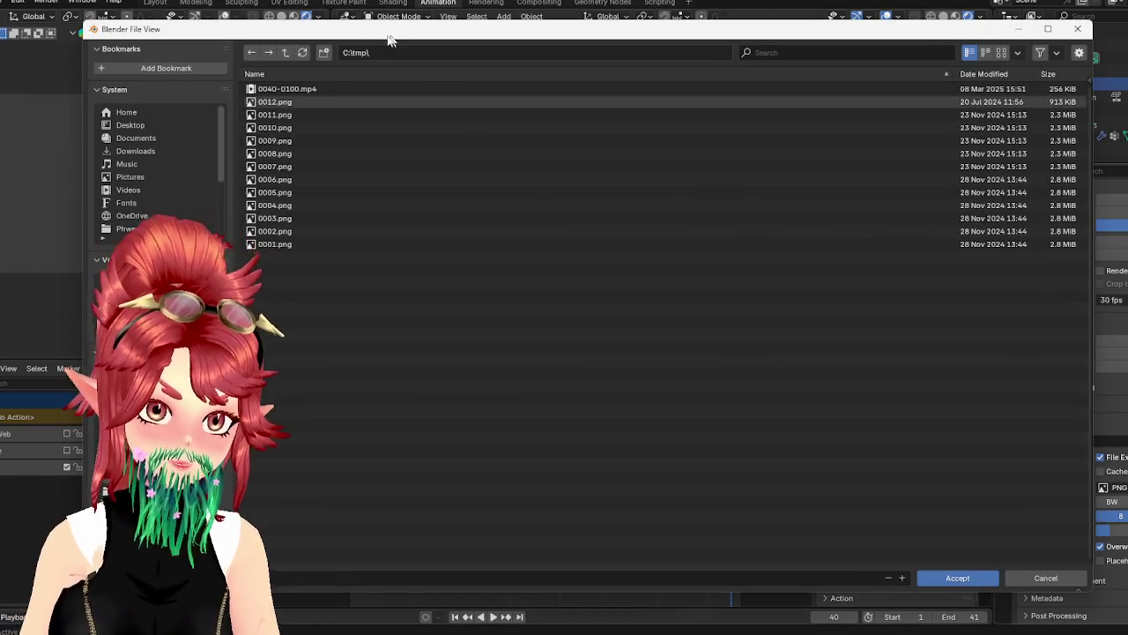
Browse the render output path to E:\Project_25.0_AssetStore\OBS_Overlays\OBS_Spider\HOSTED
{"action": "left_click", "coordinate": [285, 53]}
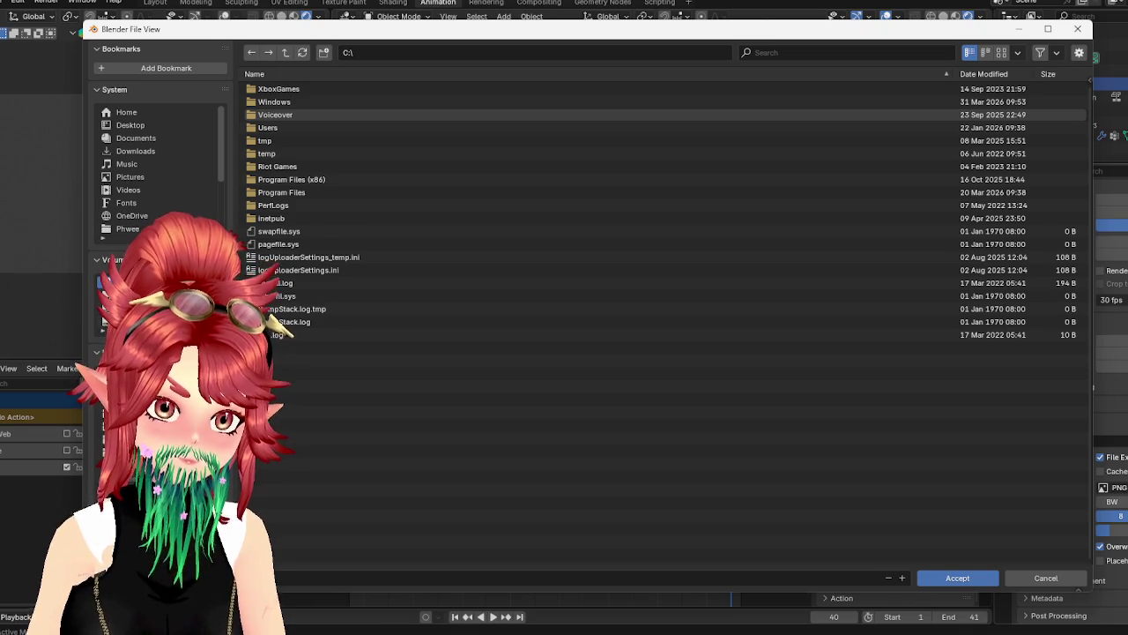
{"action": "left_click", "coordinate": [125, 229]}
{"action": "left_click", "coordinate": [132, 309]}
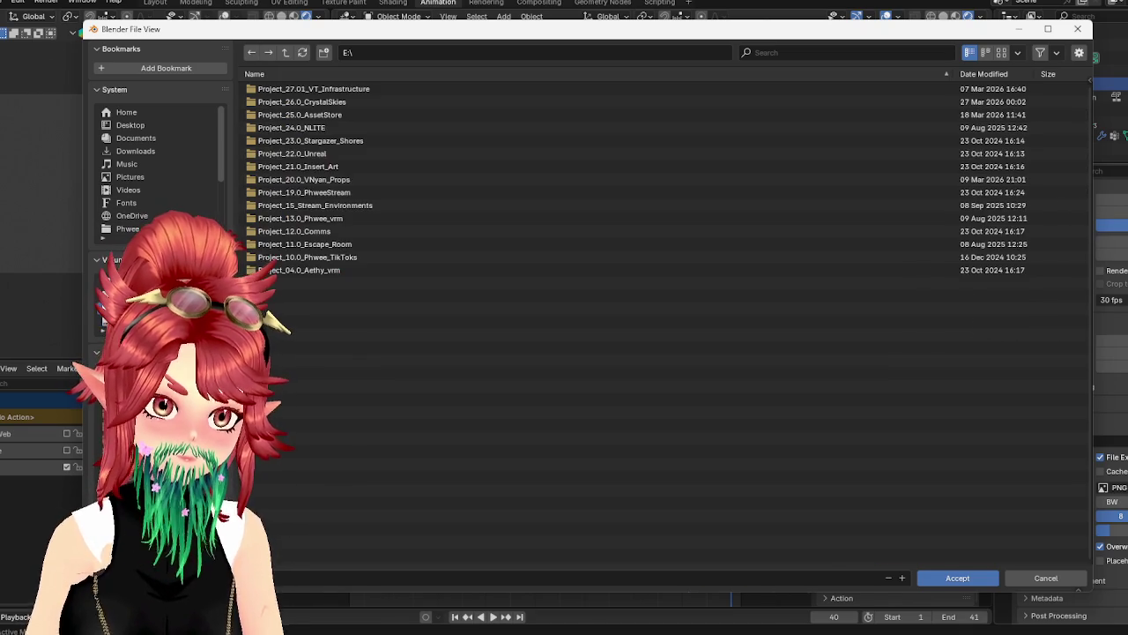
{"action": "left_click", "coordinate": [304, 115]}
{"action": "left_click", "coordinate": [282, 128]}
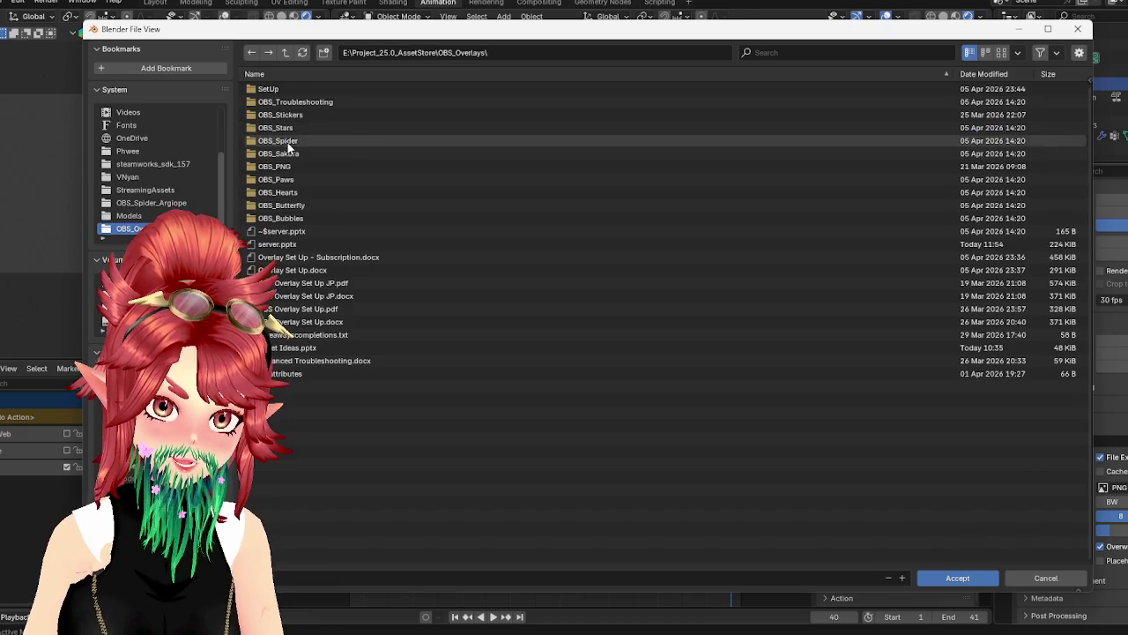
{"action": "left_click", "coordinate": [278, 141]}
{"action": "left_click", "coordinate": [281, 178]}
{"action": "left_click", "coordinate": [295, 178]}
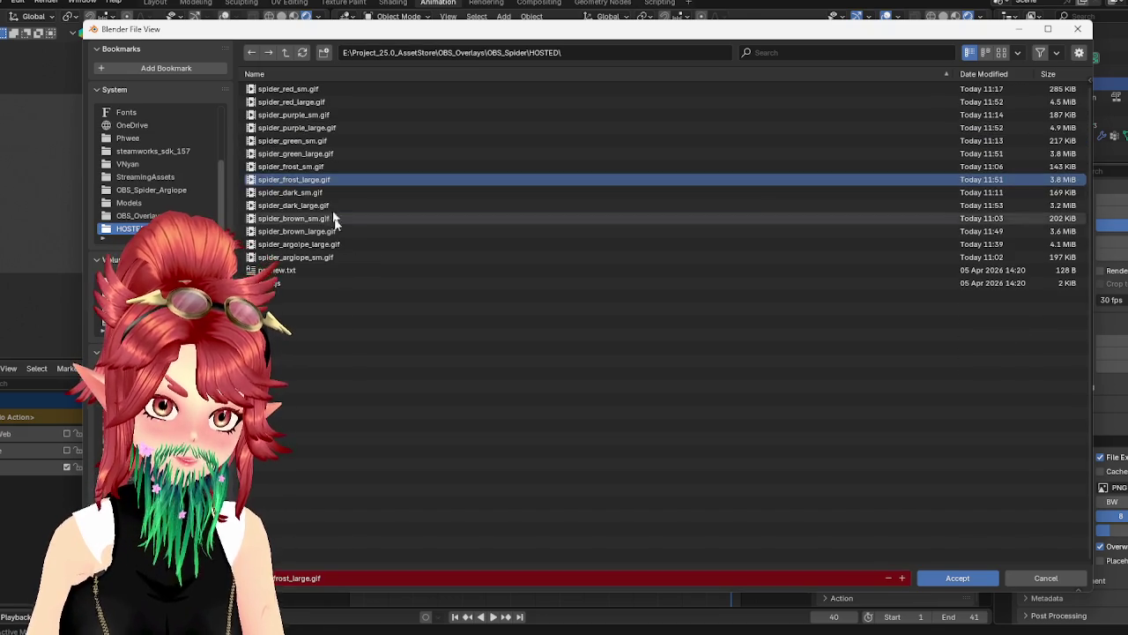
Create a 'video' folder in HOSTED and set it as output with no file name
{"action": "left_click", "coordinate": [323, 52]}
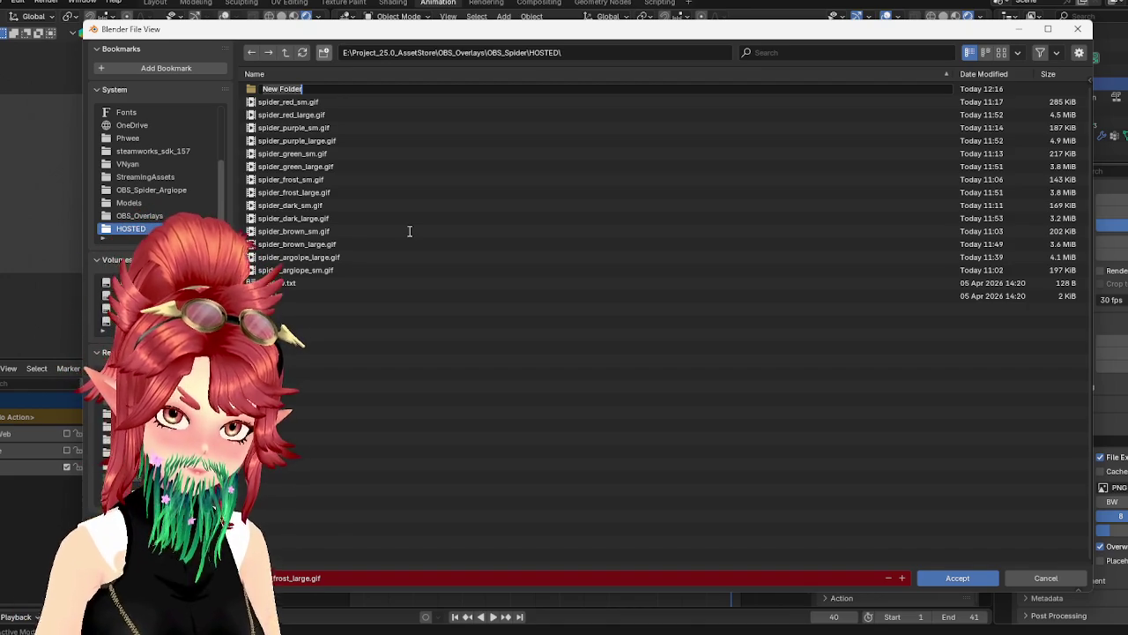
{"action": "type", "text": "video"}
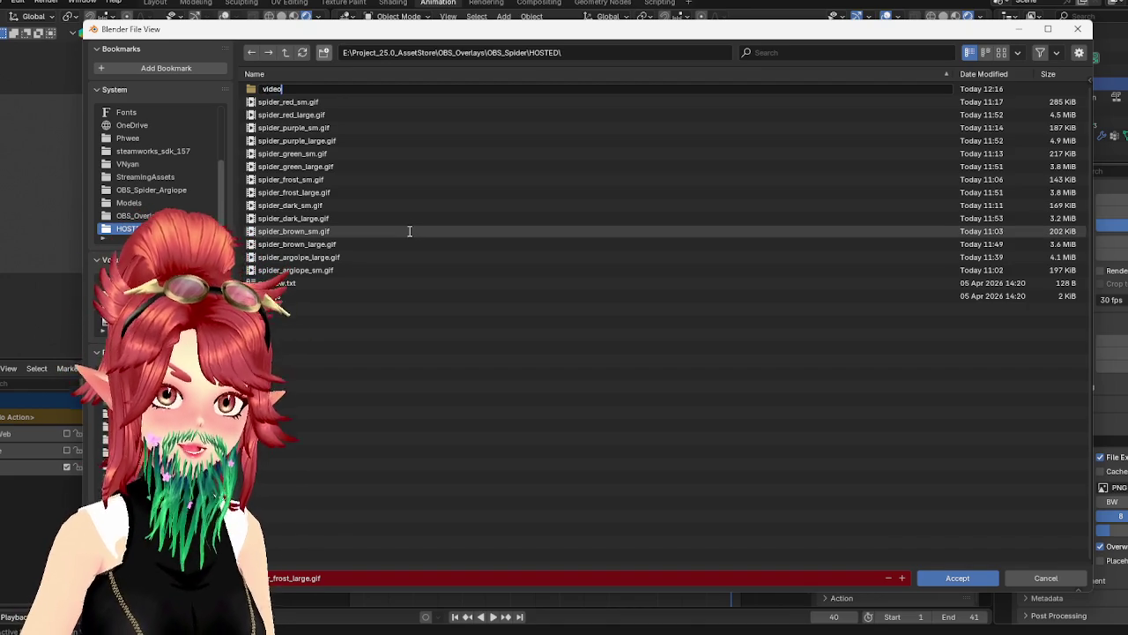
{"action": "key", "text": "Return"}
{"action": "double_click", "coordinate": [302, 90]}
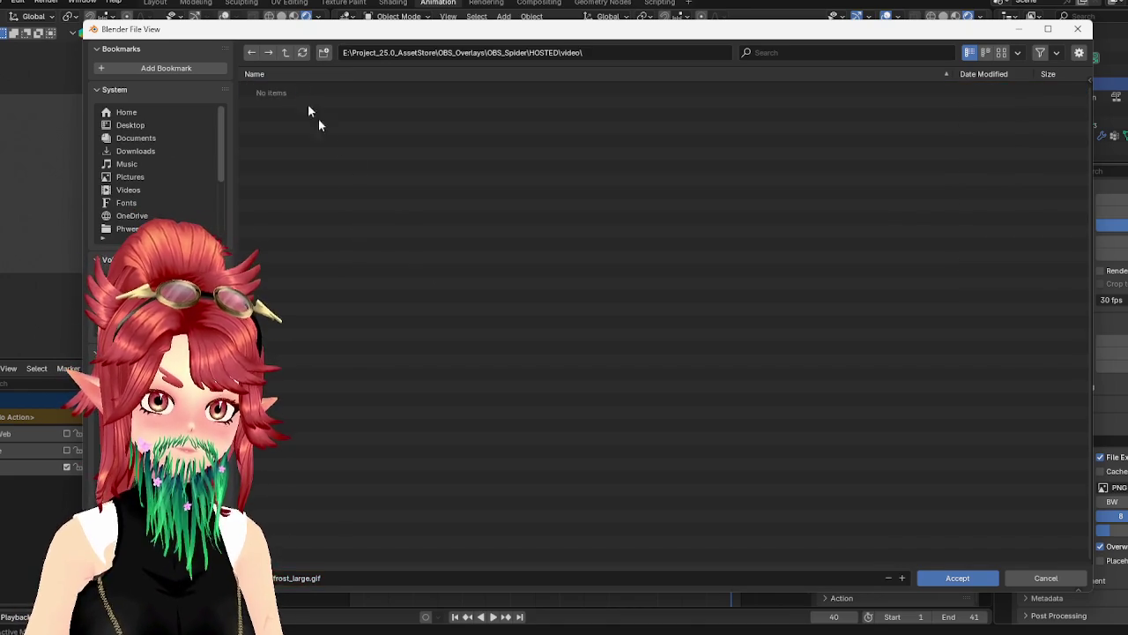
{"action": "left_click", "coordinate": [357, 577]}
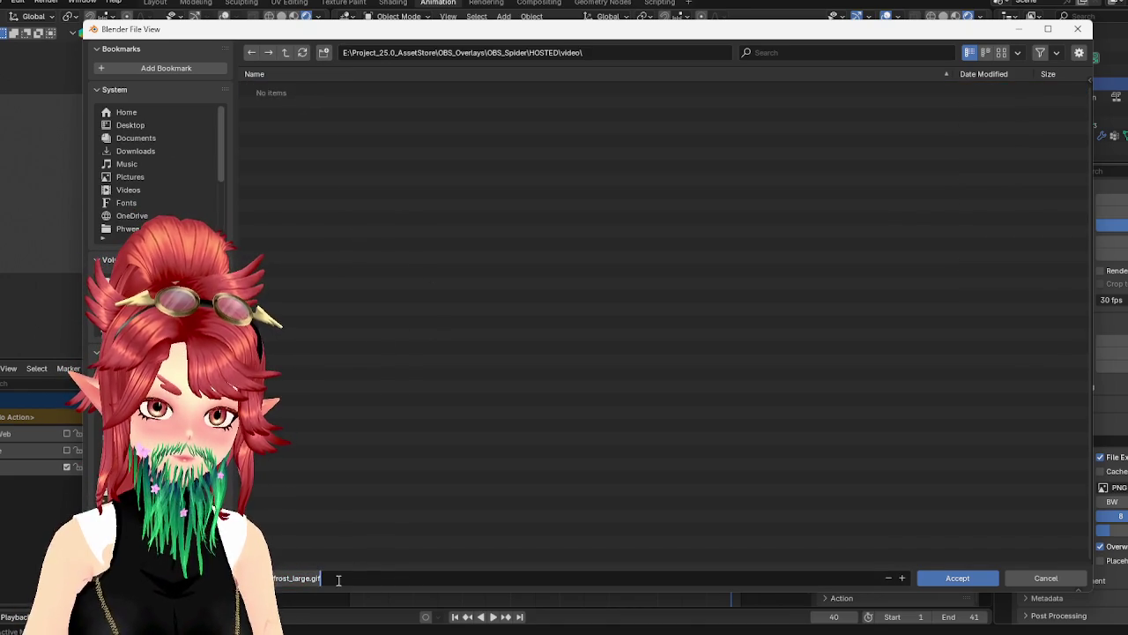
{"action": "key", "text": "BackSpace"}
{"action": "left_click", "coordinate": [957, 577]}
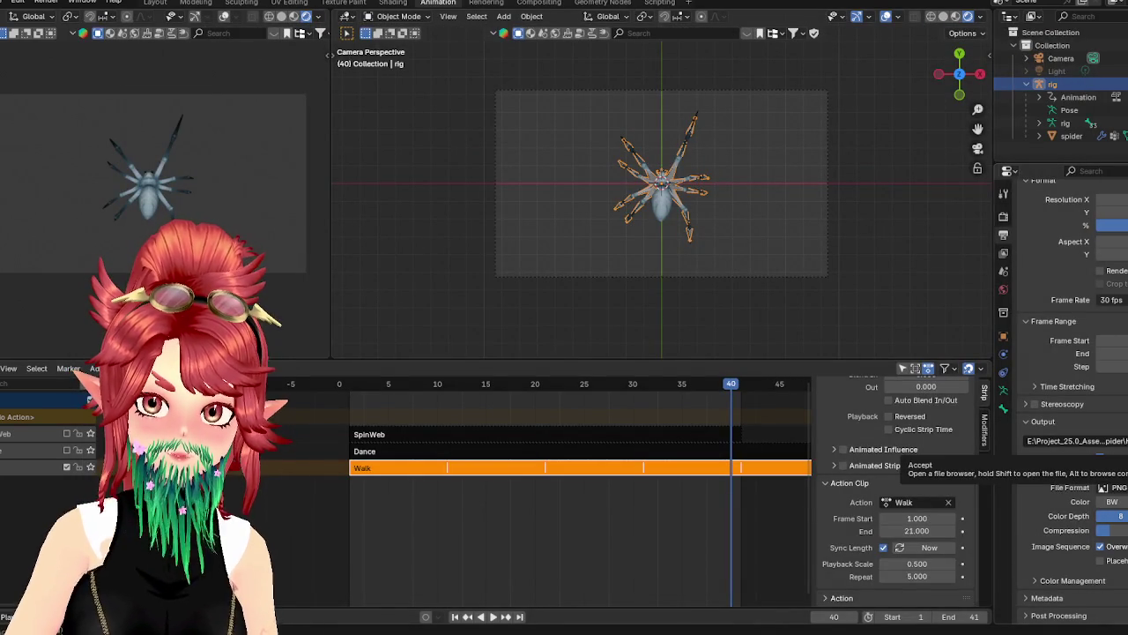
{"action": "left_click", "coordinate": [1075, 440]}
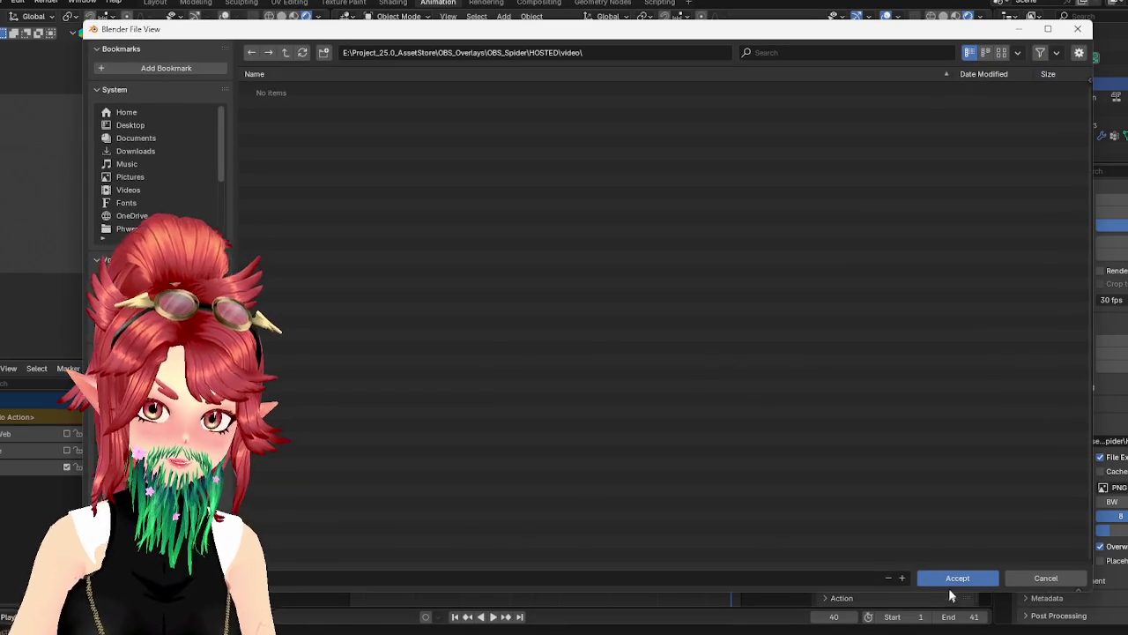
Change the output file format from PNG to FFmpeg Video and render the animation
{"action": "left_click", "coordinate": [951, 580]}
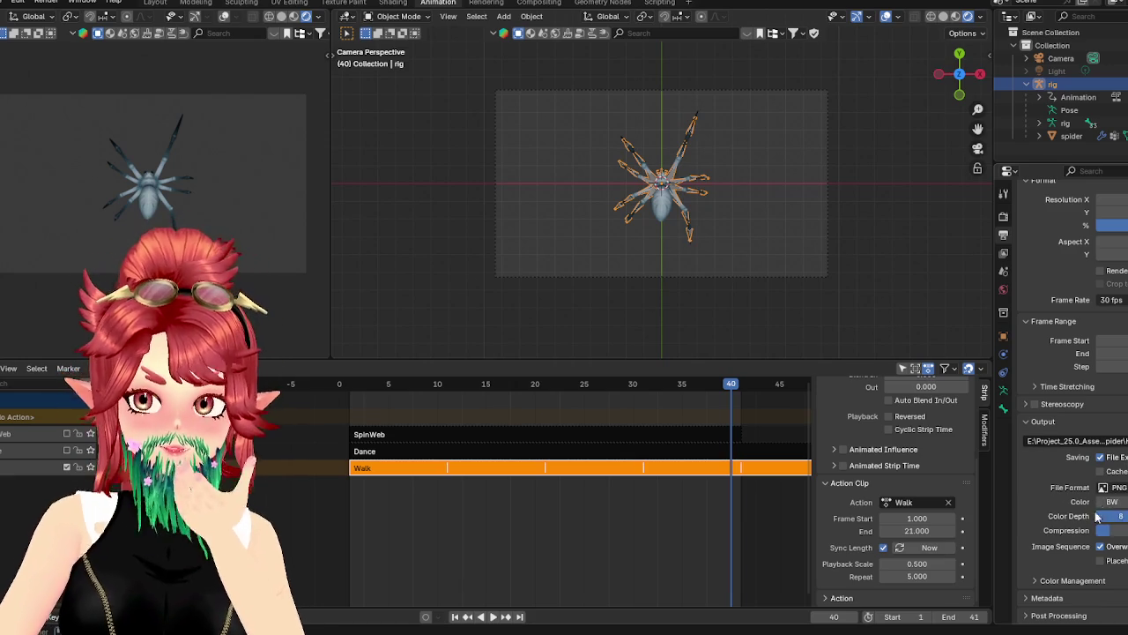
{"action": "left_click", "coordinate": [1113, 487]}
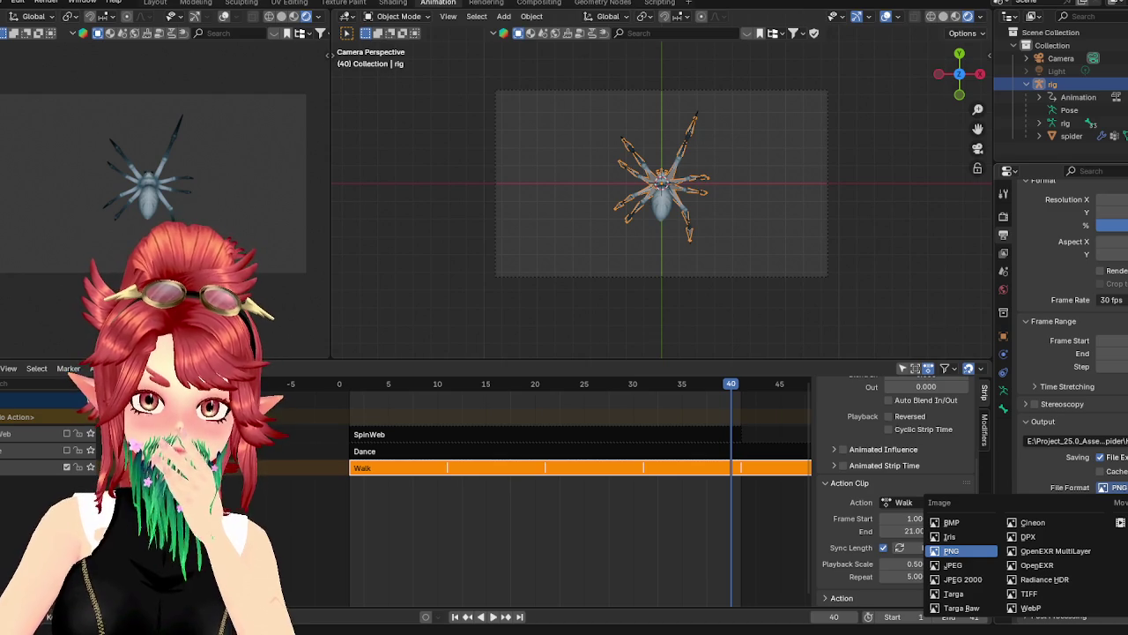
{"action": "left_click", "coordinate": [952, 550]}
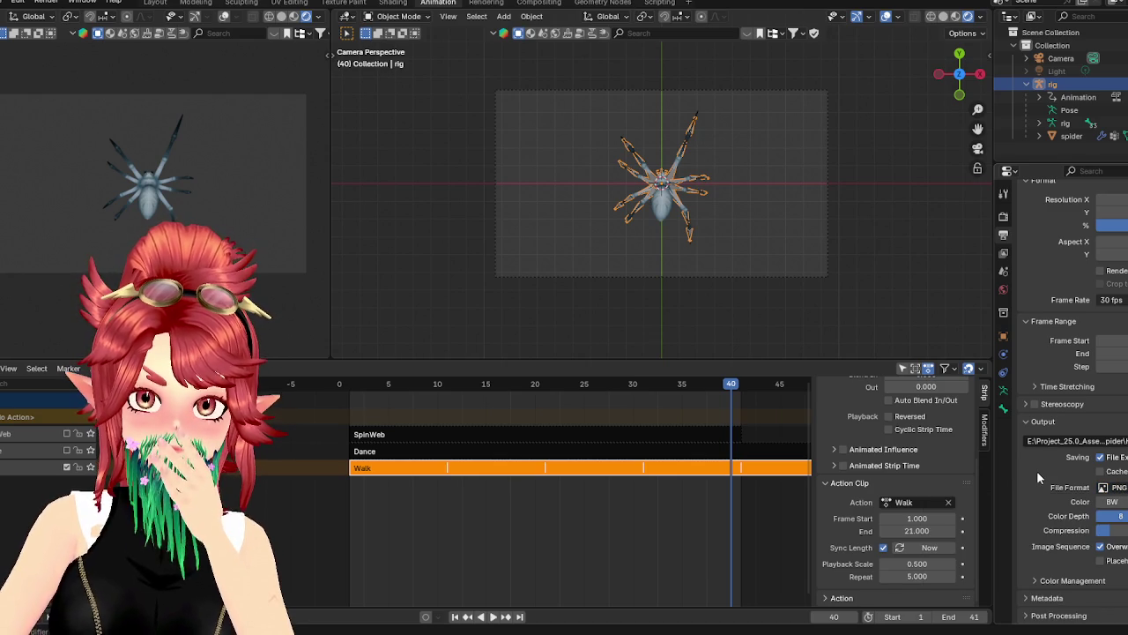
{"action": "scroll", "coordinate": [1036, 470], "scroll_direction": "up", "scroll_amount": 1}
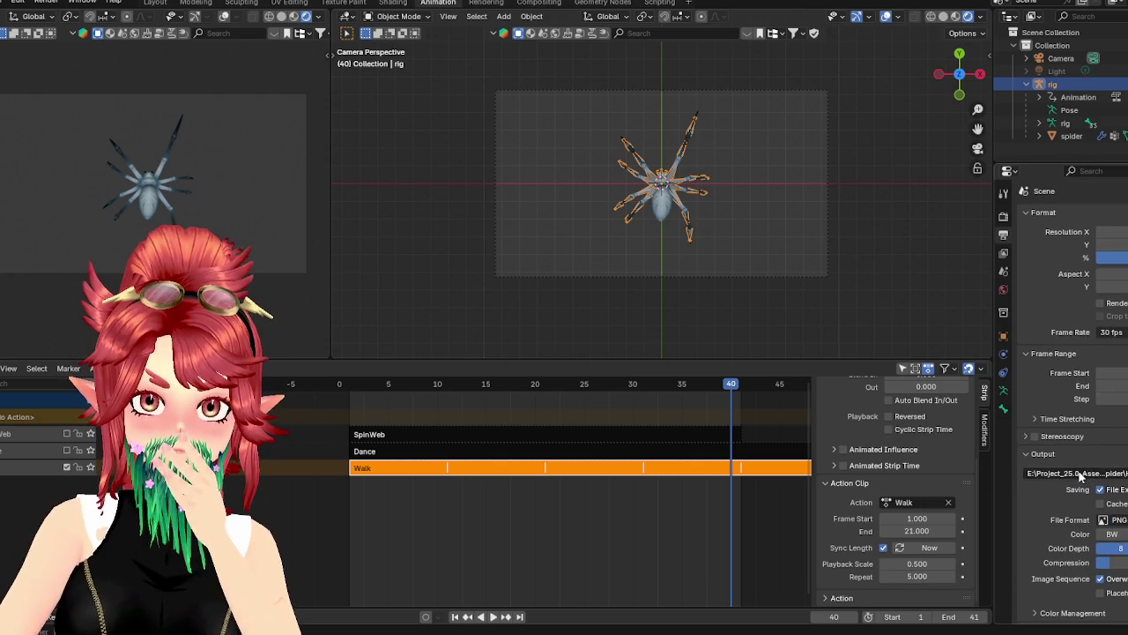
{"action": "scroll", "coordinate": [1089, 476], "scroll_direction": "down", "scroll_amount": 1}
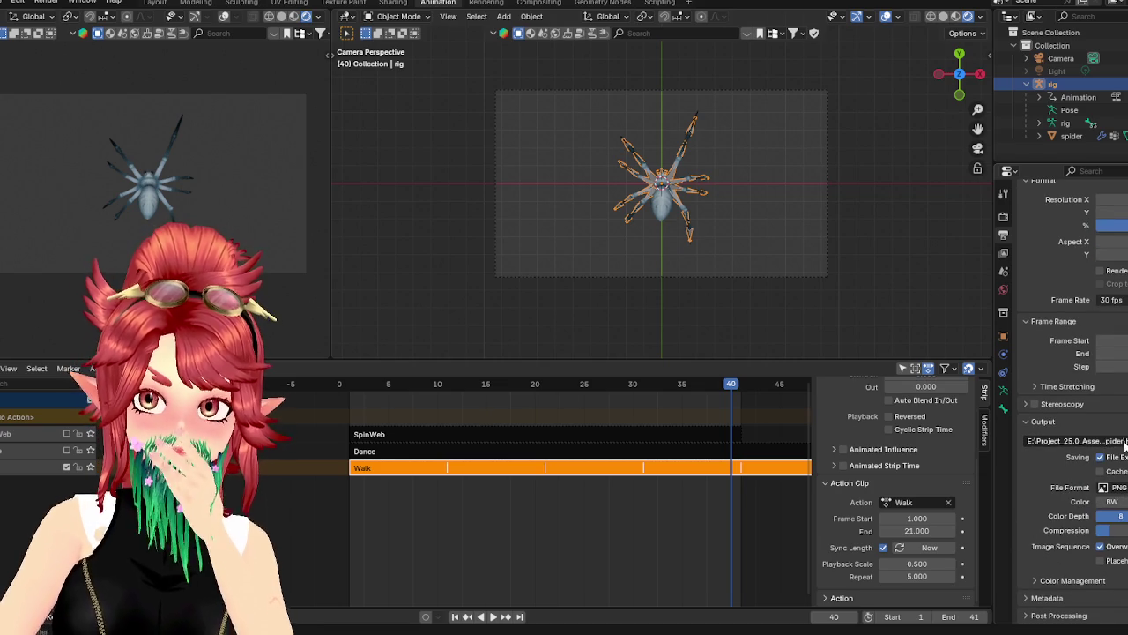
{"action": "left_click", "coordinate": [1113, 486]}
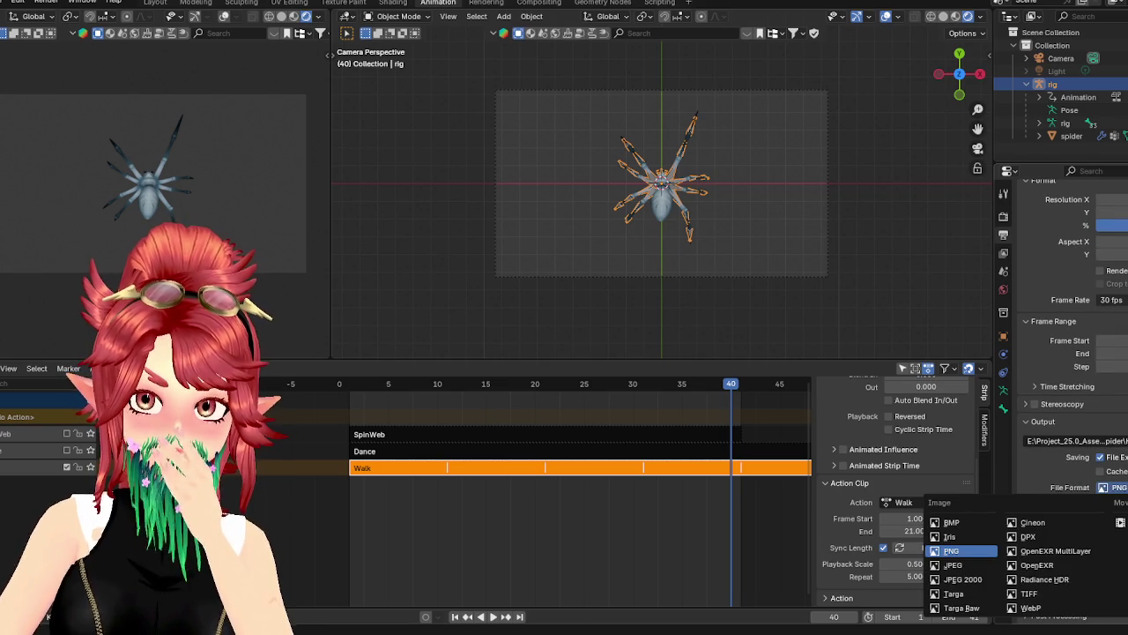
{"action": "left_click", "coordinate": [1120, 522]}
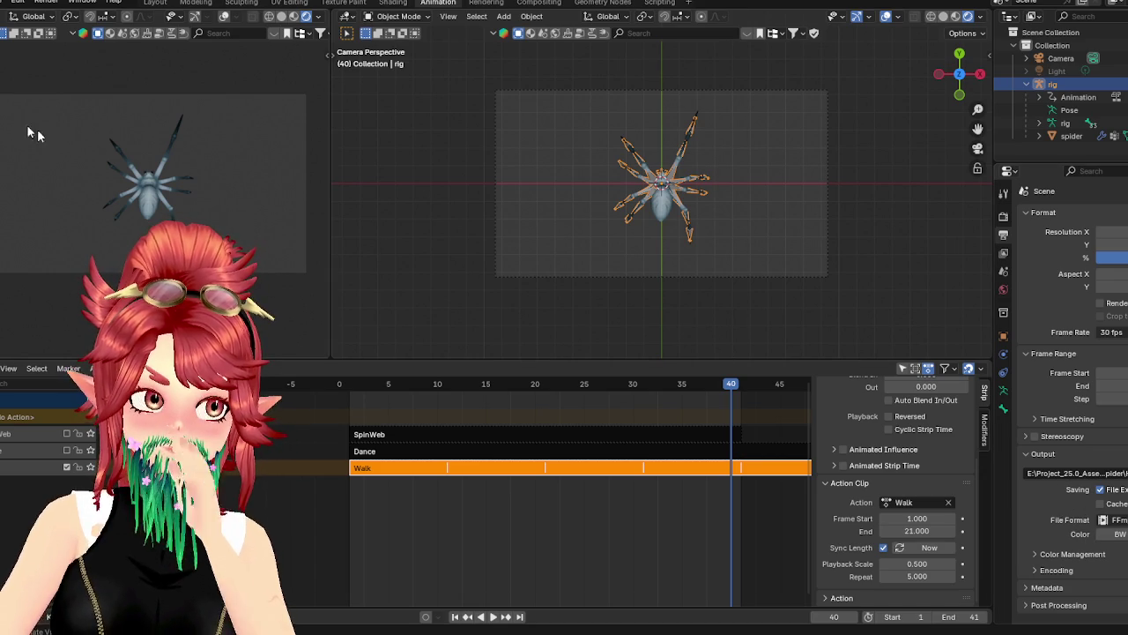
{"action": "left_click", "coordinate": [4, 3]}
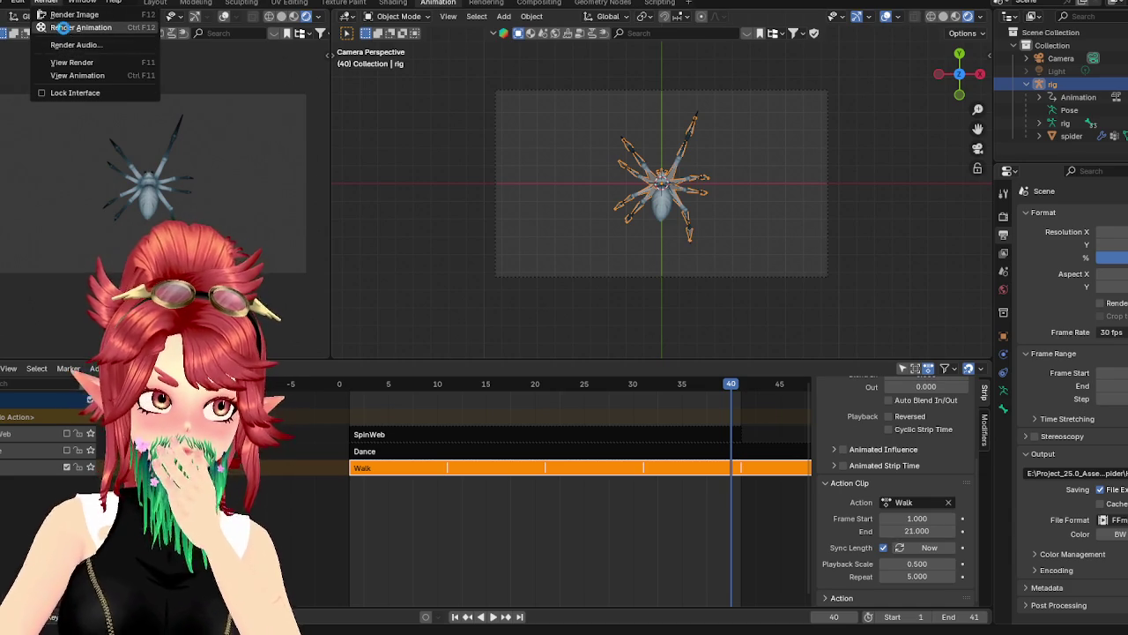
{"action": "left_click", "coordinate": [62, 27]}
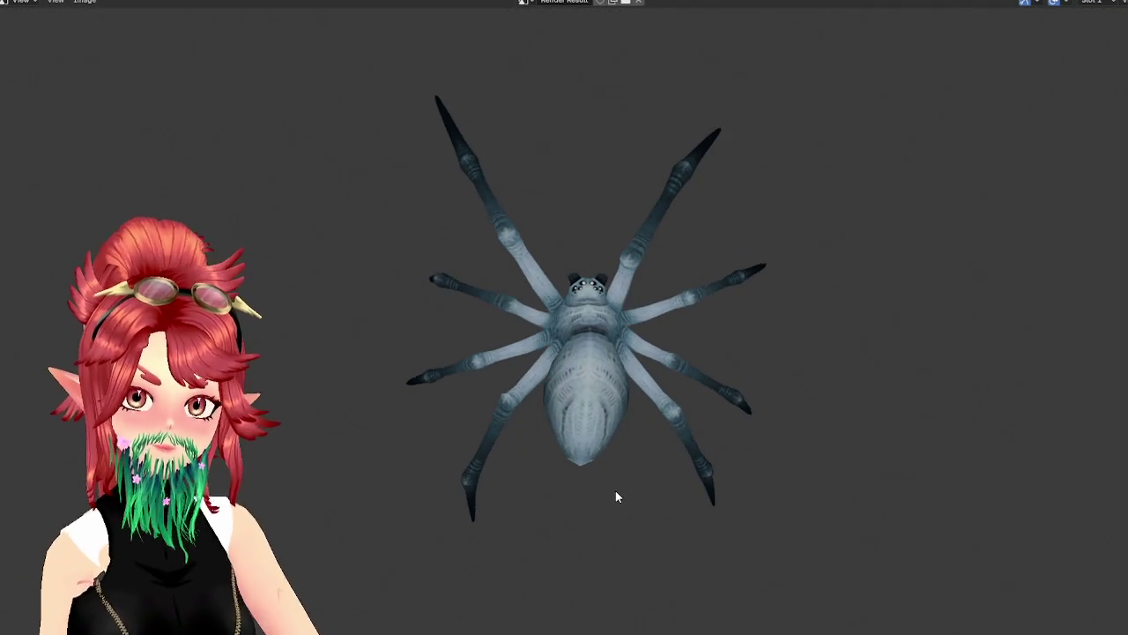
In File Explorer, open OBS_Spider > HOSTED > video to find 0001-0041.mkv, then return to Blender
{"action": "key", "text": "alt+Tab"}
{"action": "left_click", "coordinate": [455, 103]}
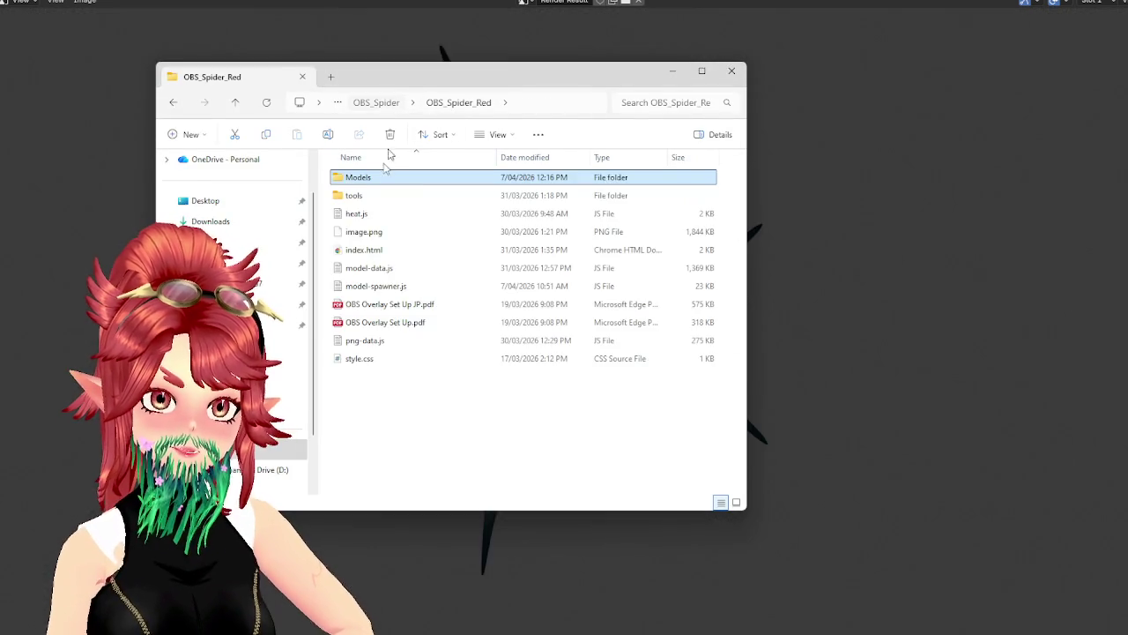
{"action": "left_click", "coordinate": [383, 103]}
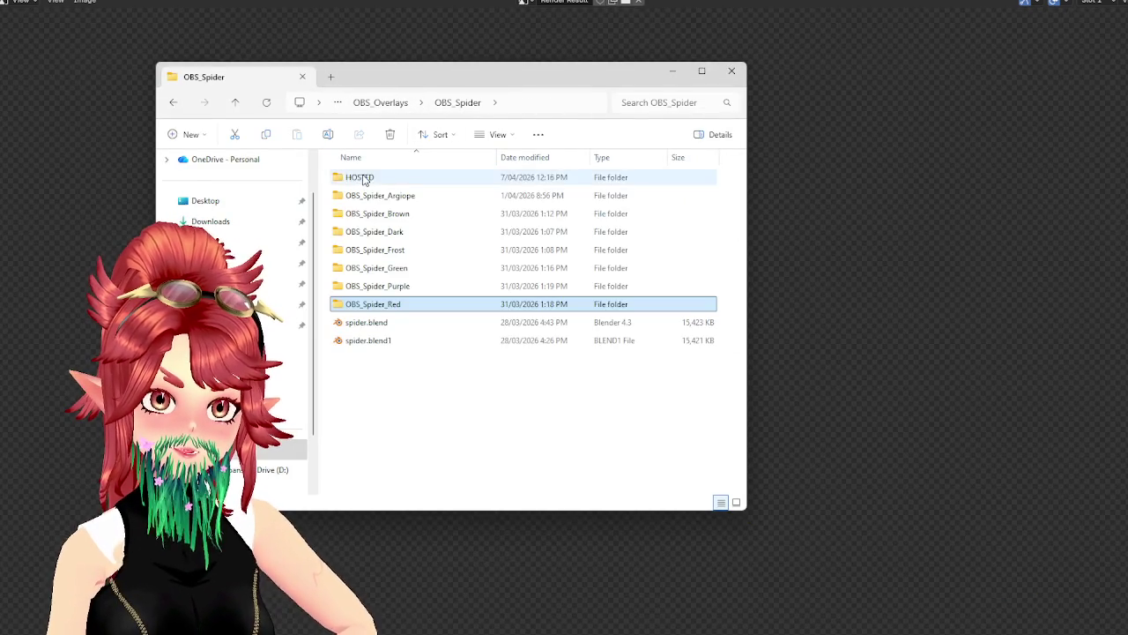
{"action": "double_click", "coordinate": [365, 181]}
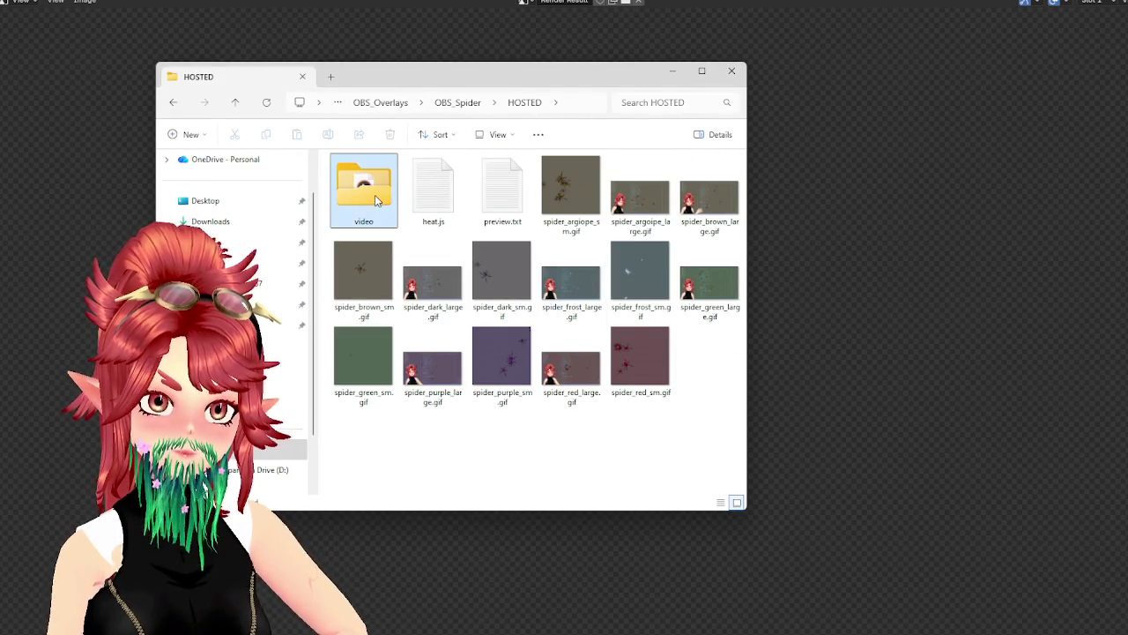
{"action": "double_click", "coordinate": [374, 195]}
{"action": "mouse_move", "coordinate": [492, 76]}
{"action": "left_mouse_down"}
{"action": "mouse_move", "coordinate": [758, 111]}
{"action": "mouse_move", "coordinate": [873, 350]}
{"action": "mouse_move", "coordinate": [498, 129]}
{"action": "mouse_move", "coordinate": [490, 92]}
{"action": "left_mouse_up"}
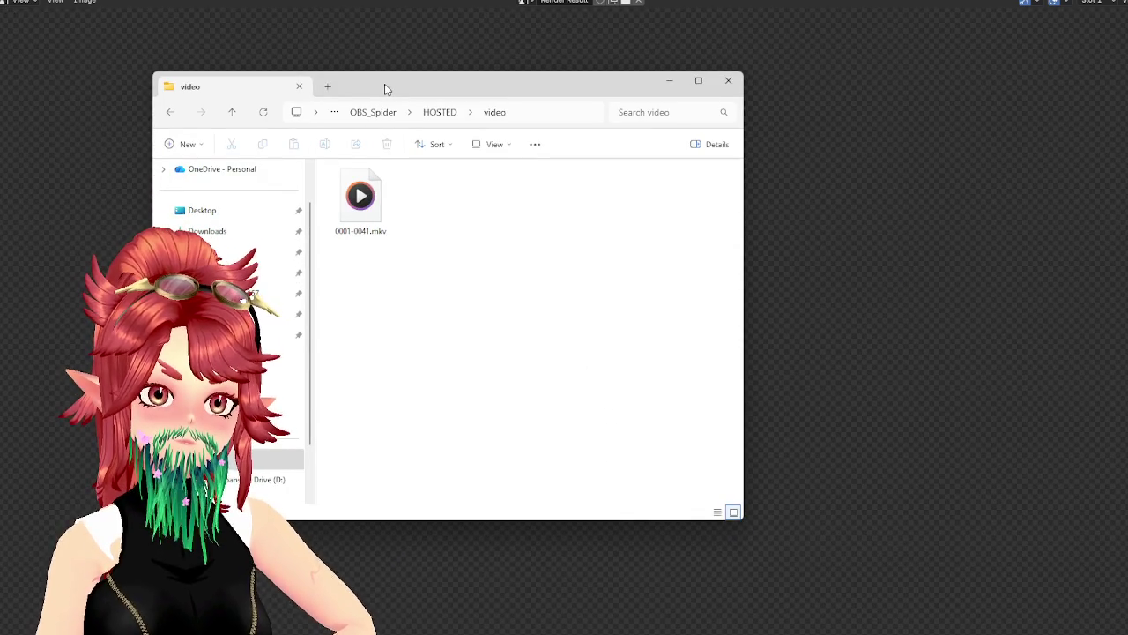
{"action": "left_click_drag", "start_coordinate": [385, 88], "coordinate": [410, 98]}
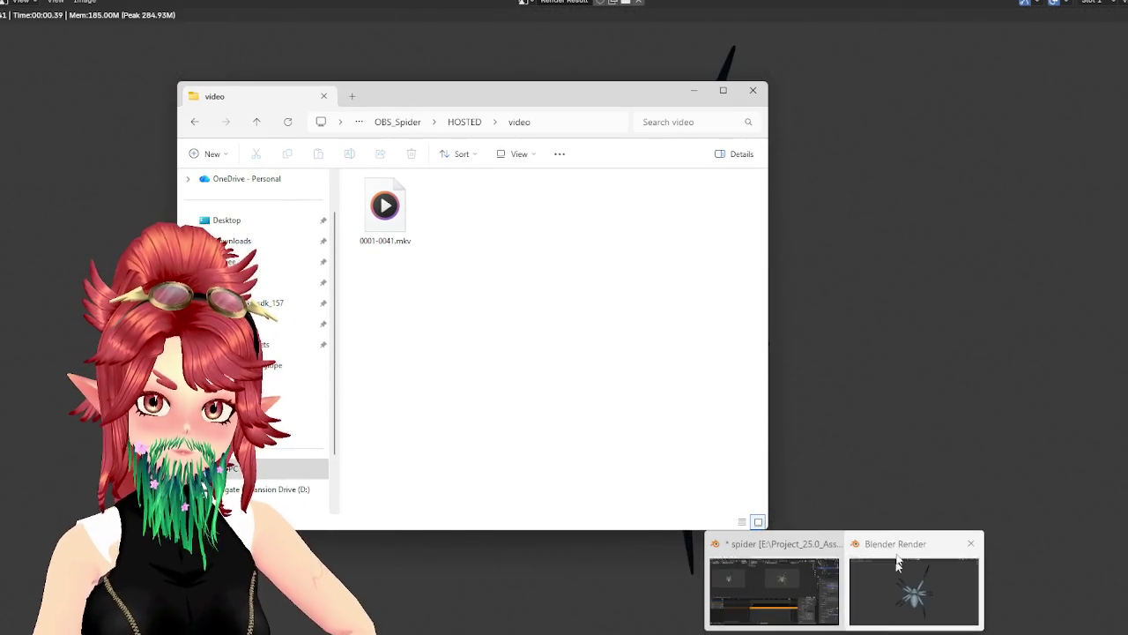
{"action": "left_click", "coordinate": [765, 557]}
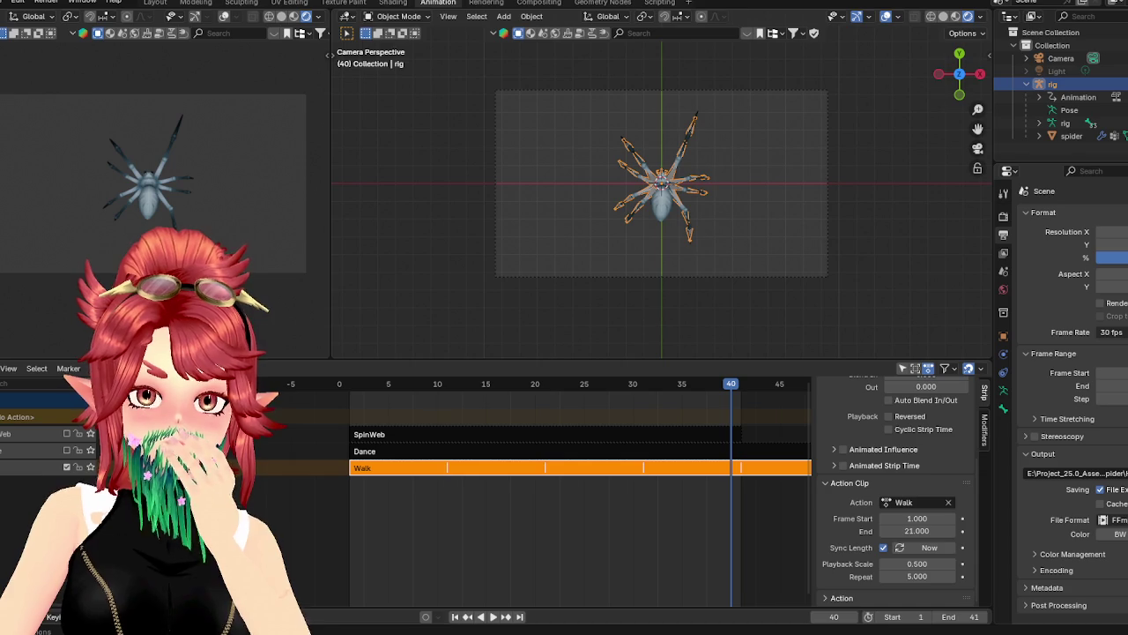
Close the render result, play 0001-0041.mkv in Media Player, then close the player
{"action": "left_click", "coordinate": [916, 581]}
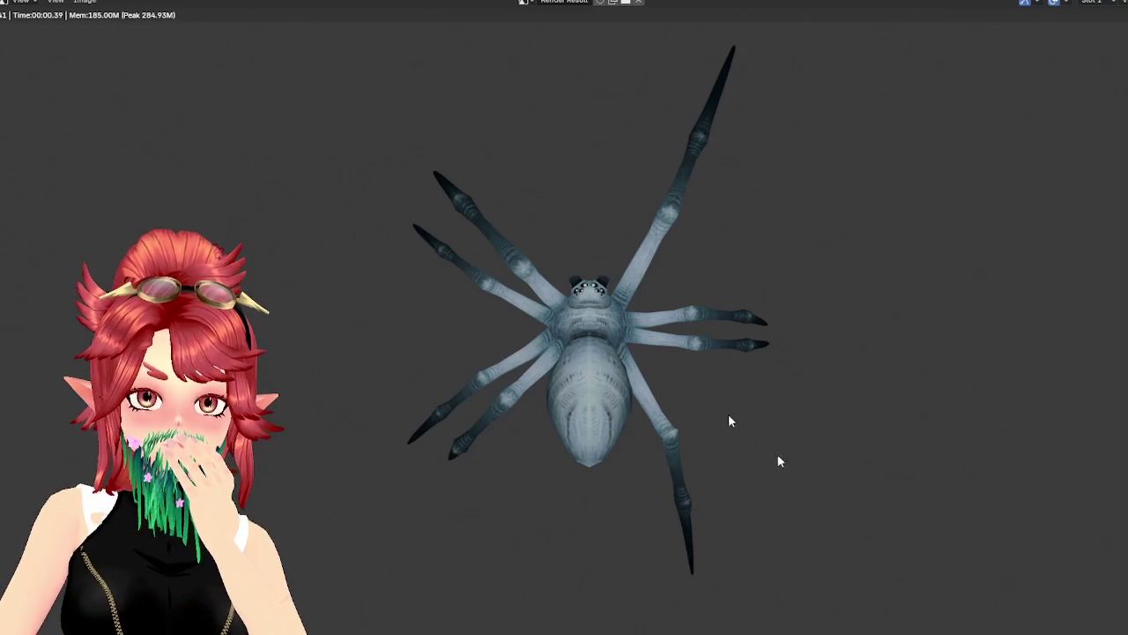
{"action": "key", "text": "Escape"}
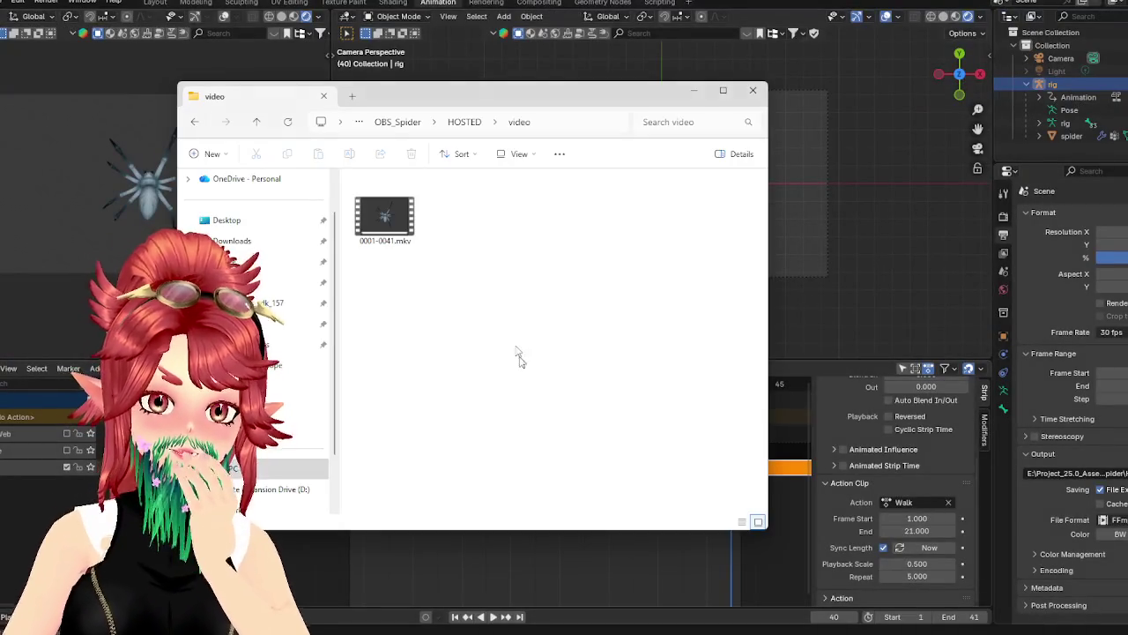
{"action": "double_click", "coordinate": [382, 217]}
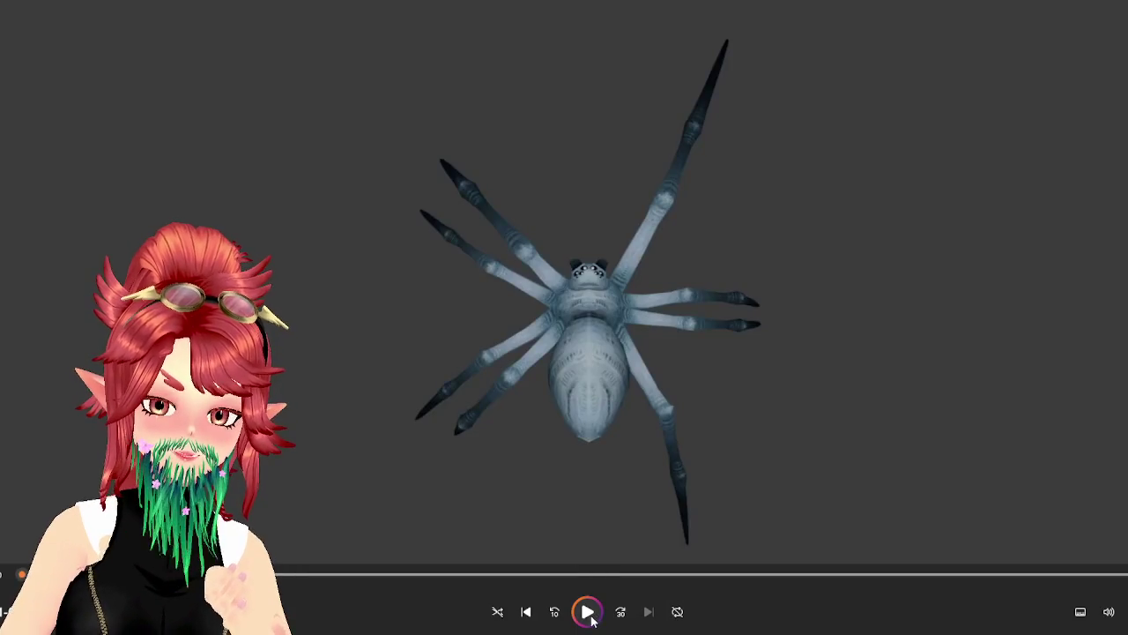
{"action": "left_click", "coordinate": [587, 612]}
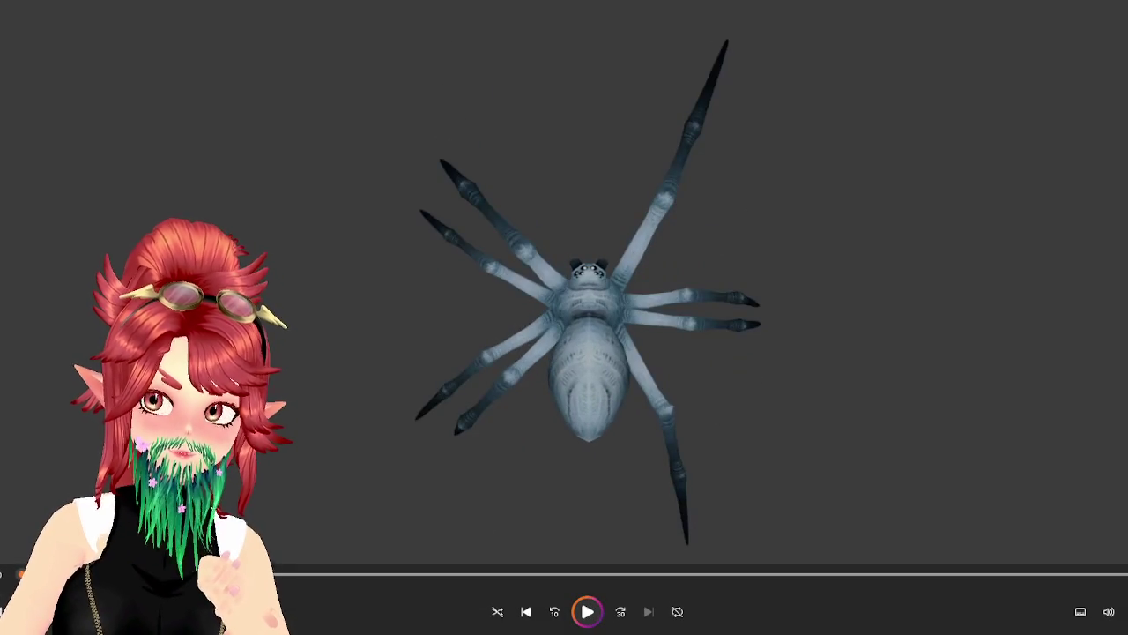
{"action": "key", "text": "alt+F4"}
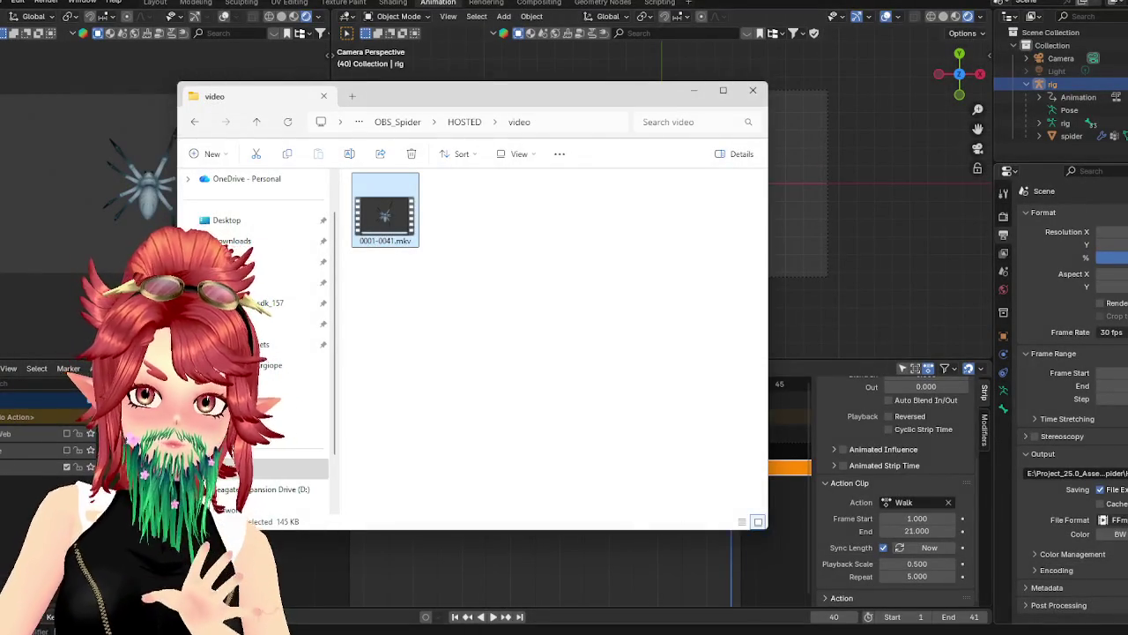
Set the output format to PNG and delete the old 0001-0041.mkv render
{"action": "left_click", "coordinate": [1106, 519]}
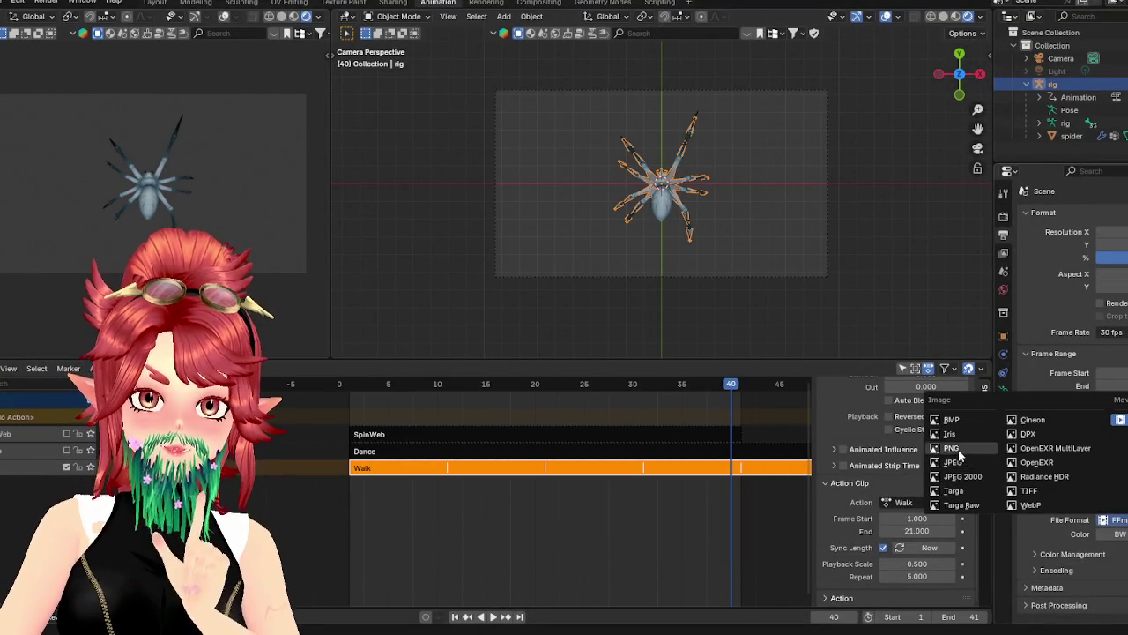
{"action": "left_click", "coordinate": [951, 448]}
{"action": "key", "text": "alt+Tab"}
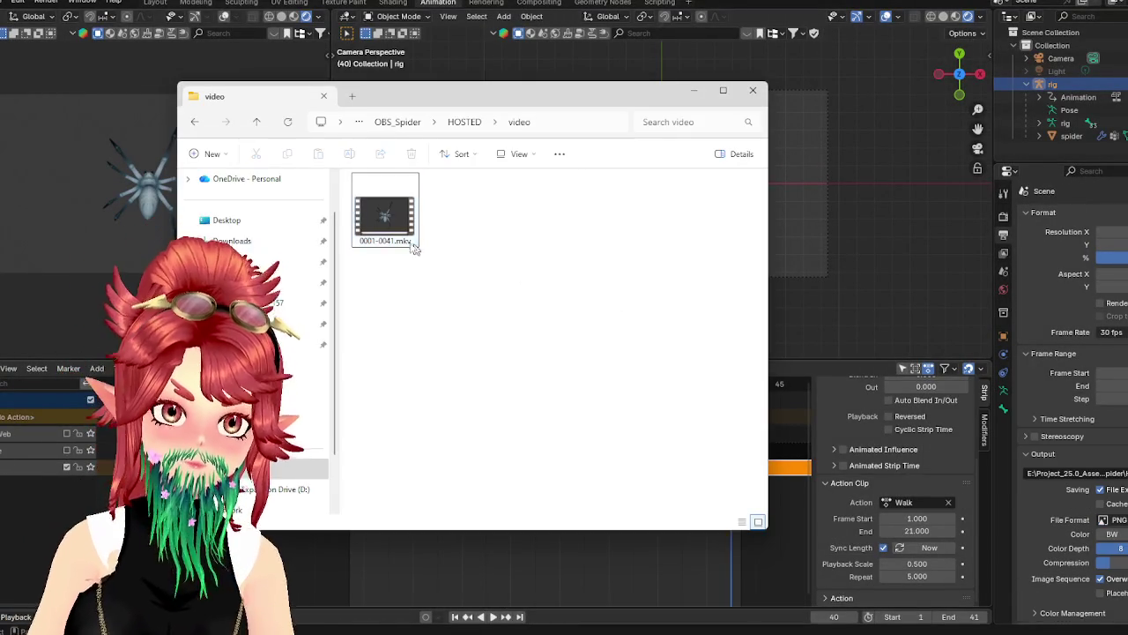
{"action": "key", "text": "Delete"}
{"action": "key", "text": "alt+Tab"}
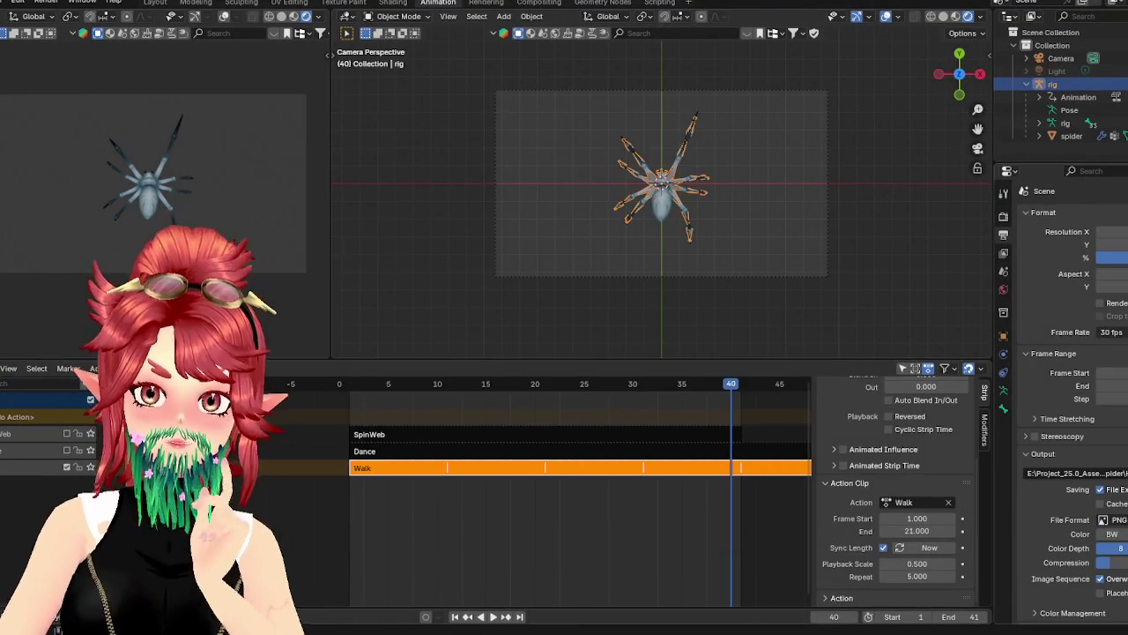
Enable a transparent Film background in the render settings
{"action": "scroll", "coordinate": [1093, 477], "scroll_direction": "down", "scroll_amount": 1}
{"action": "scroll", "coordinate": [1080, 388], "scroll_direction": "up", "scroll_amount": 1}
{"action": "left_click", "coordinate": [1002, 217]}
{"action": "left_click", "coordinate": [1071, 513]}
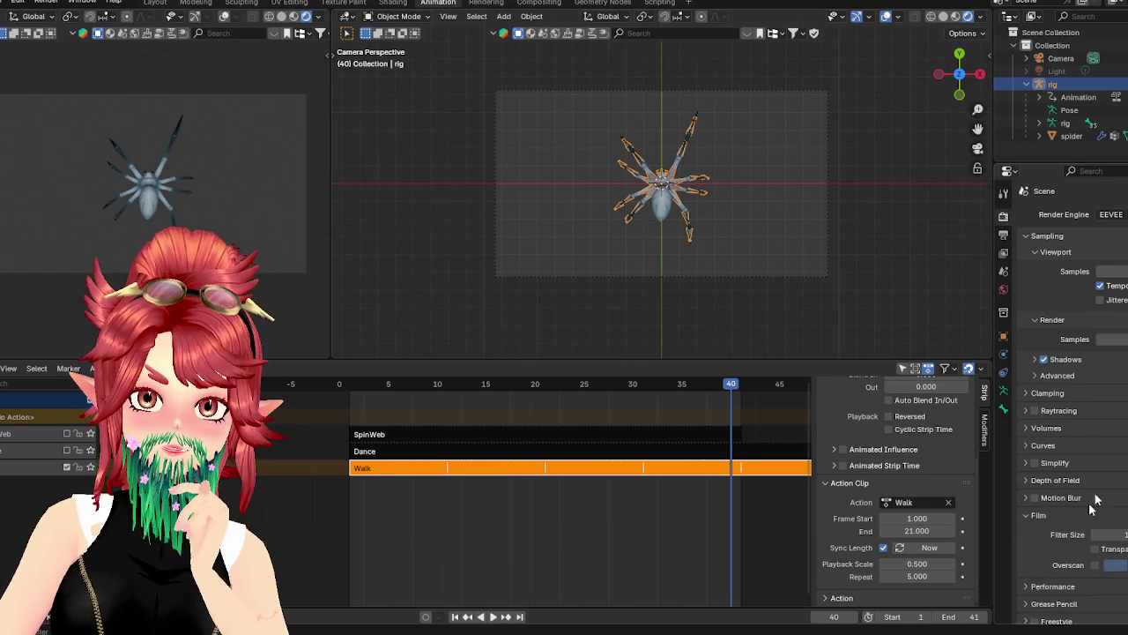
{"action": "scroll", "coordinate": [1088, 511], "scroll_direction": "down", "scroll_amount": 1}
{"action": "left_click", "coordinate": [1094, 525]}
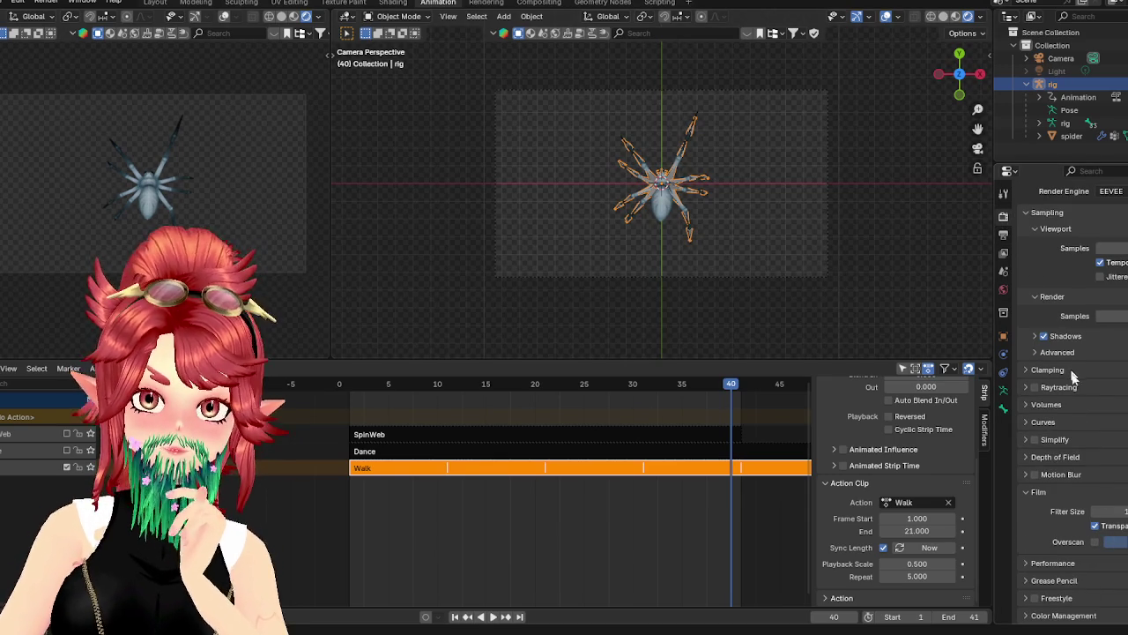
{"action": "left_click", "coordinate": [1003, 236]}
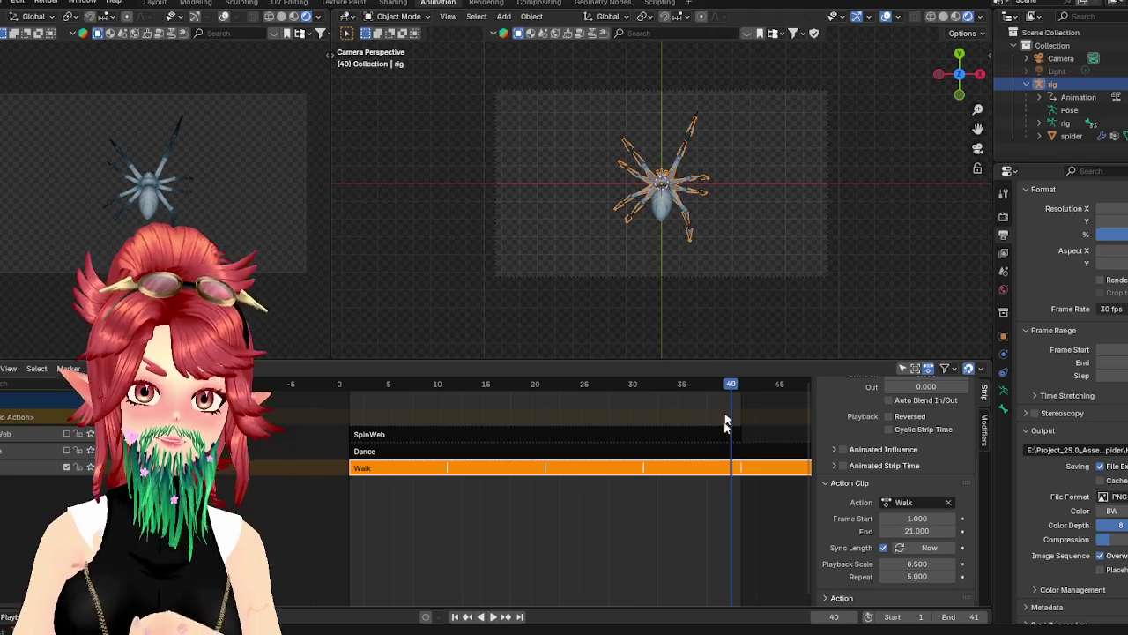
Set the scene end frame to 11
{"action": "key", "text": "space"}
{"action": "left_click_drag", "start_coordinate": [465, 399], "coordinate": [447, 397]}
{"action": "key", "text": "space"}
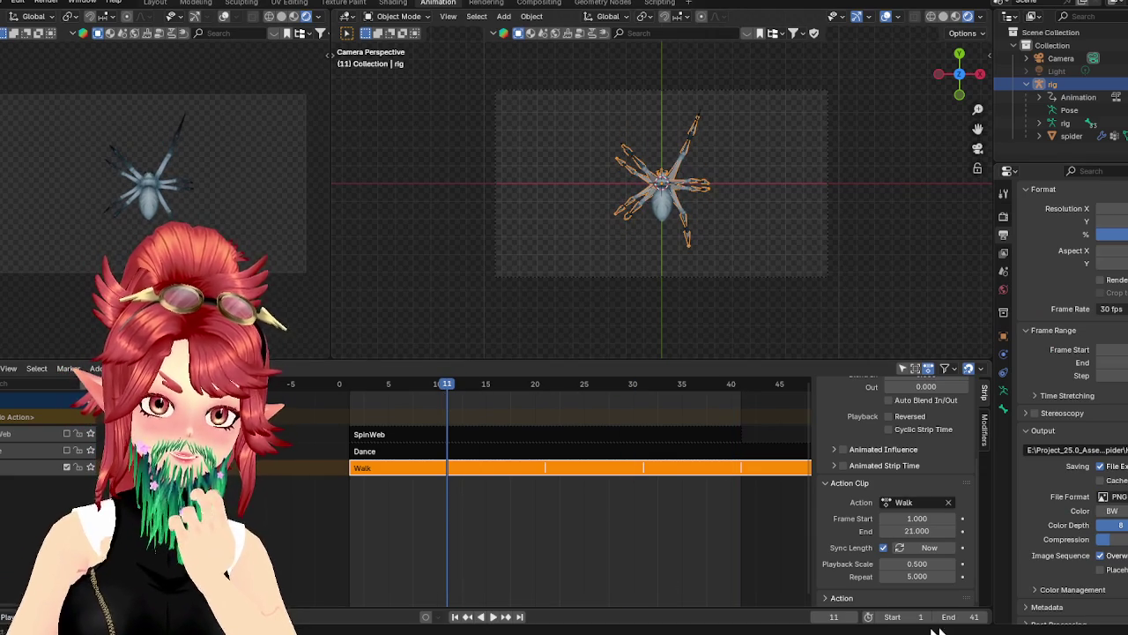
{"action": "type", "text": "11"}
{"action": "key", "text": "Return"}
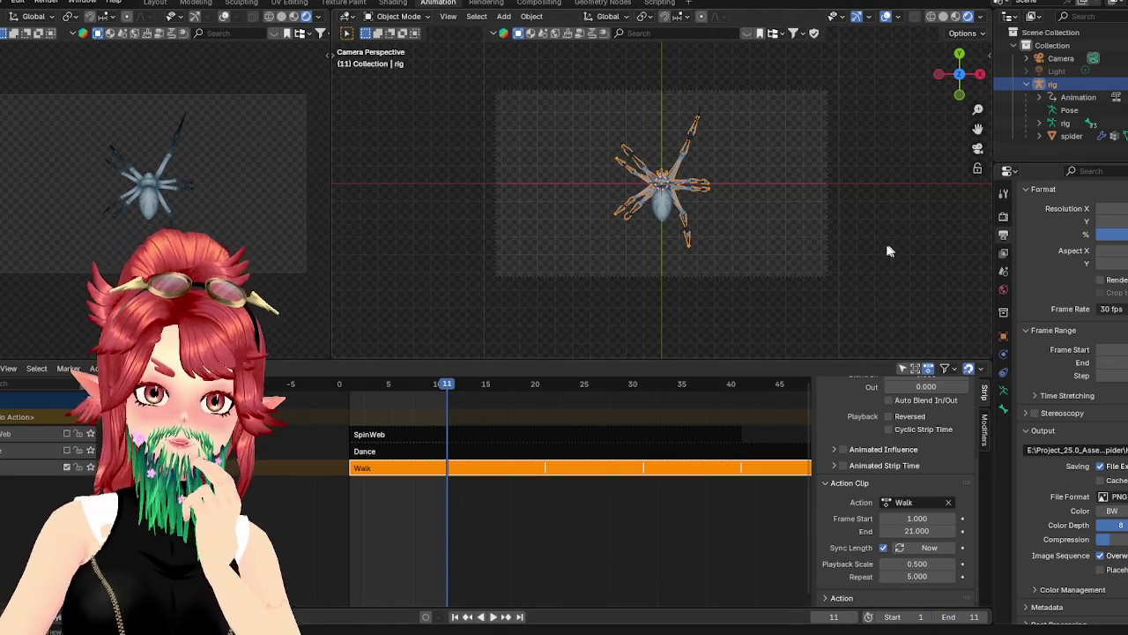
Render the animation frames and watch the video folder fill with PNGs
{"action": "left_click", "coordinate": [9, 2]}
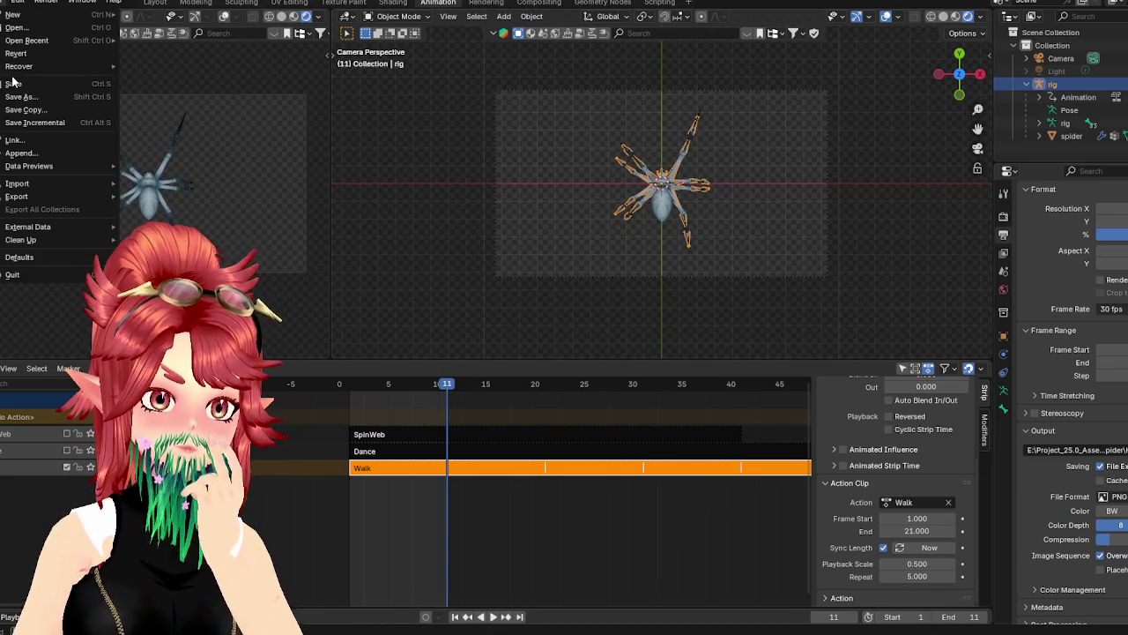
{"action": "left_click", "coordinate": [67, 15]}
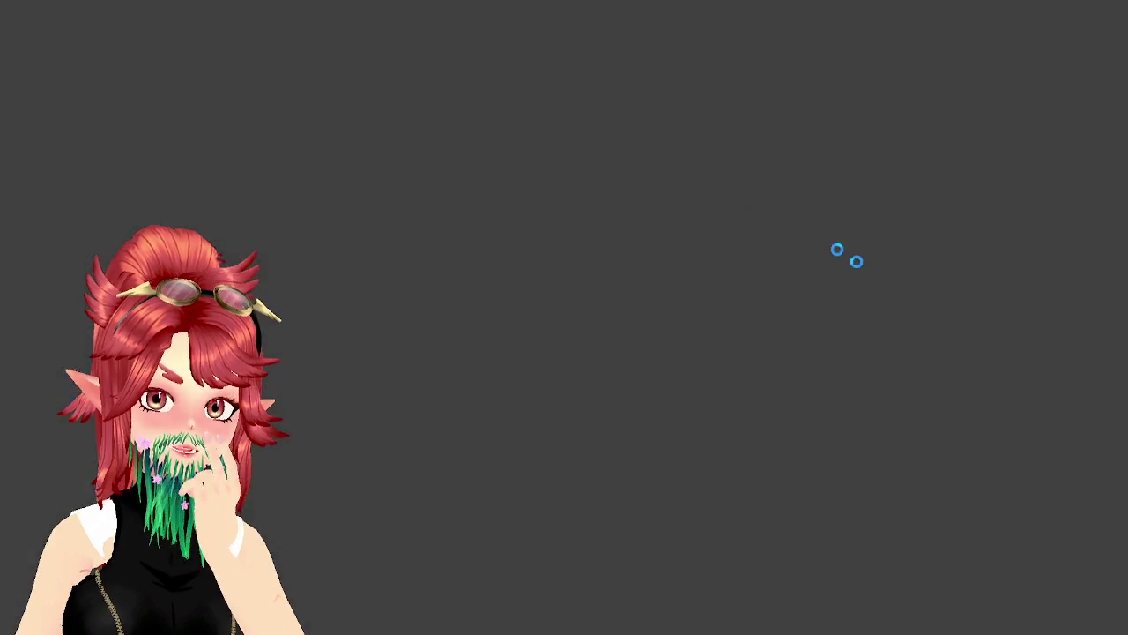
{"action": "key", "text": "alt+Tab"}
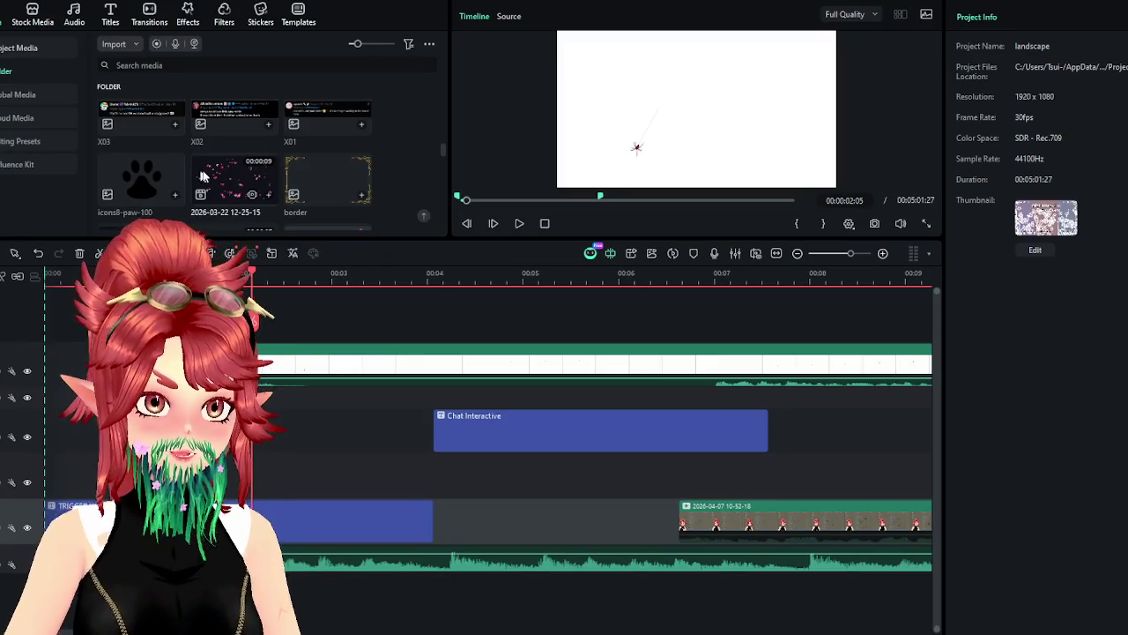
Import all eleven spider PNG frames from Explorer into Filmora's media bin
{"action": "scroll", "coordinate": [264, 150], "scroll_direction": "up", "scroll_amount": 3}
{"action": "scroll", "coordinate": [327, 138], "scroll_direction": "up", "scroll_amount": 3}
{"action": "scroll", "coordinate": [327, 145], "scroll_direction": "up", "scroll_amount": 3}
{"action": "scroll", "coordinate": [327, 150], "scroll_direction": "up", "scroll_amount": 3}
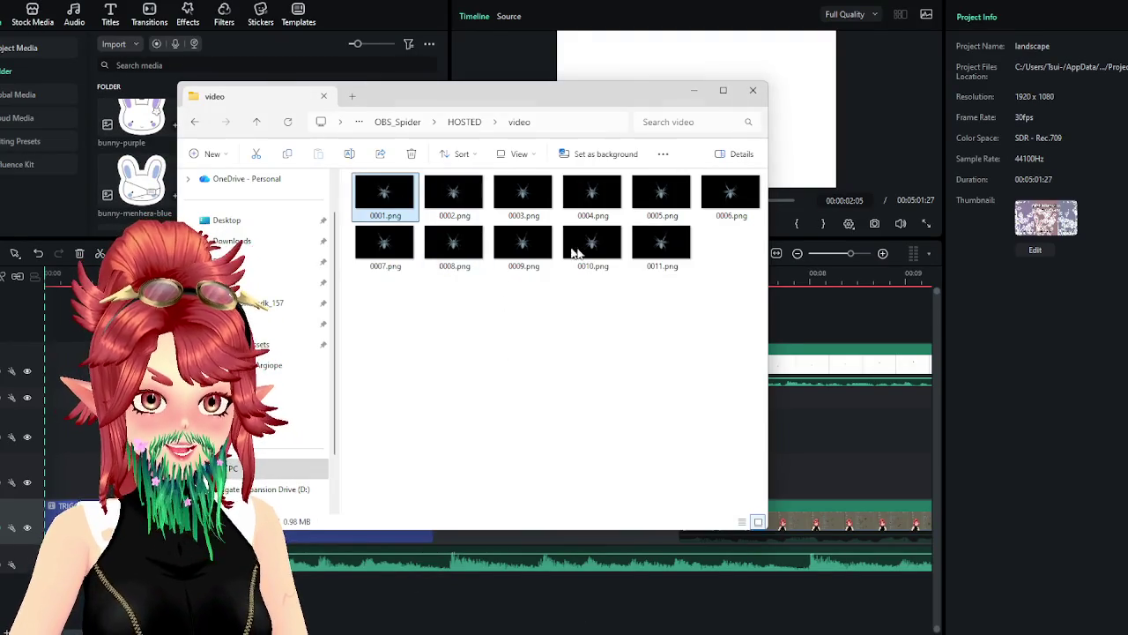
{"action": "key", "text": "ctrl+a"}
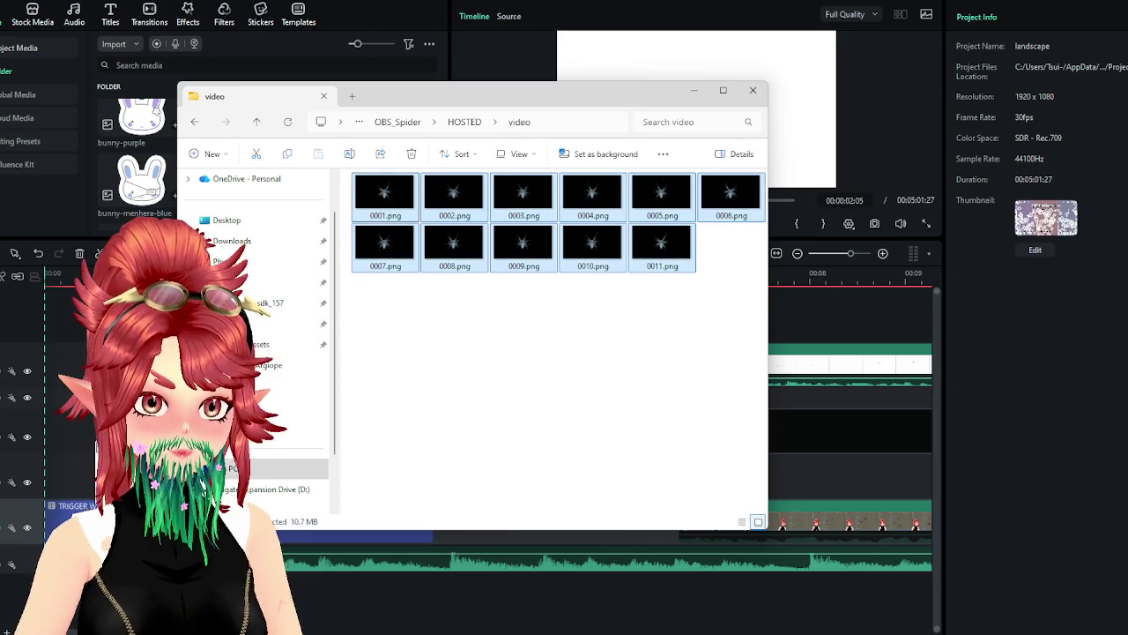
{"action": "left_click_drag", "start_coordinate": [385, 195], "coordinate": [176, 171]}
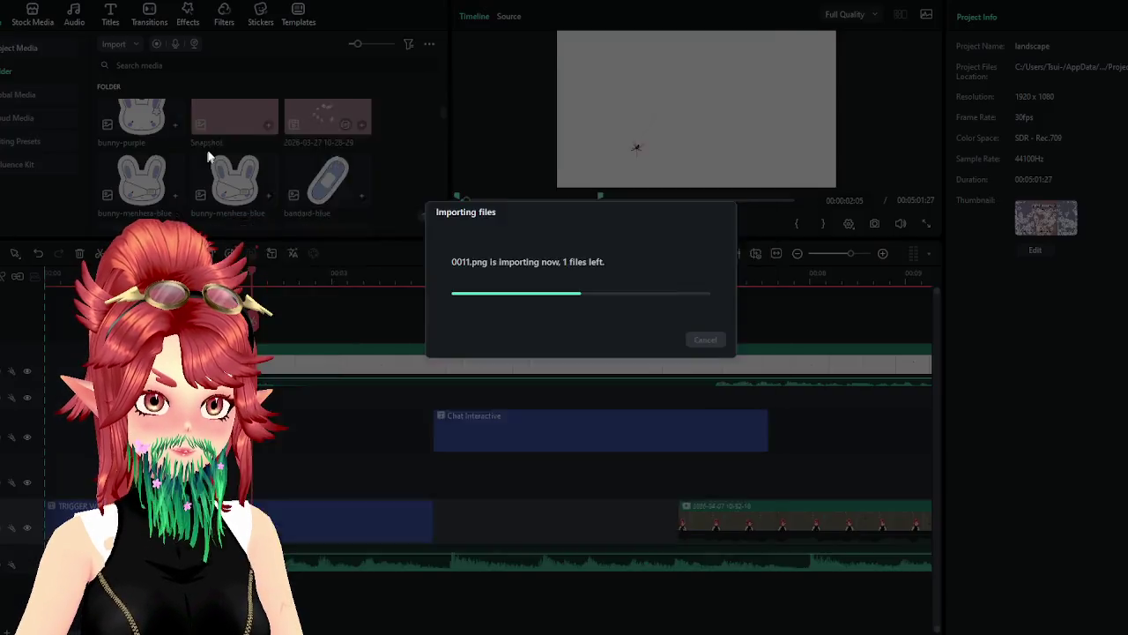
Delete the lower video track along with its clips
{"action": "scroll", "coordinate": [340, 174], "scroll_direction": "up", "scroll_amount": 3}
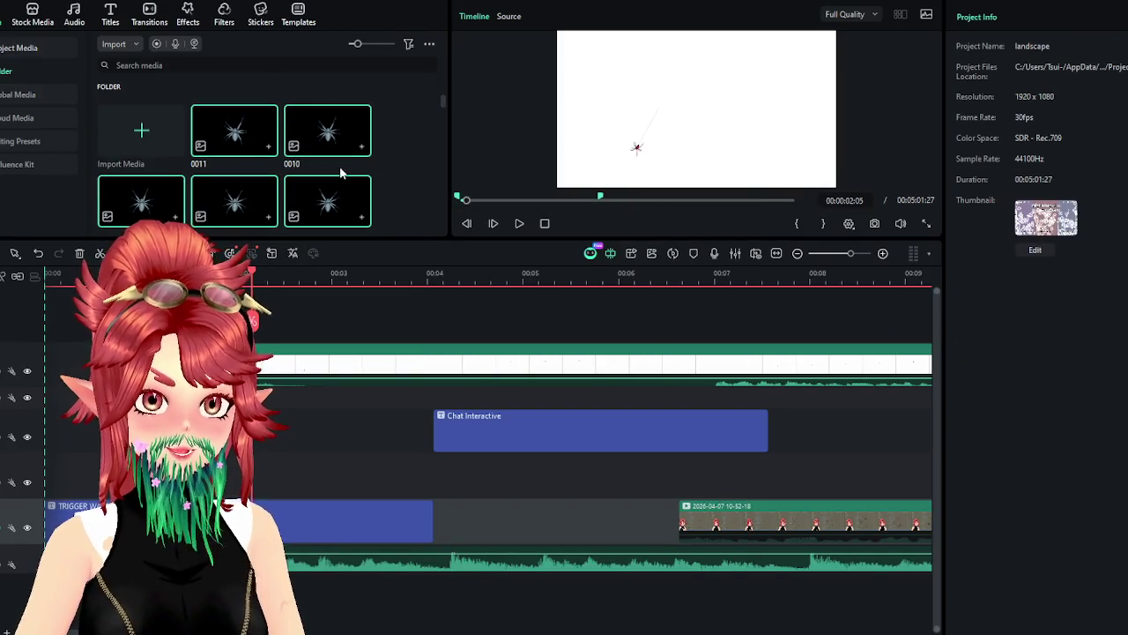
{"action": "key", "text": "Delete"}
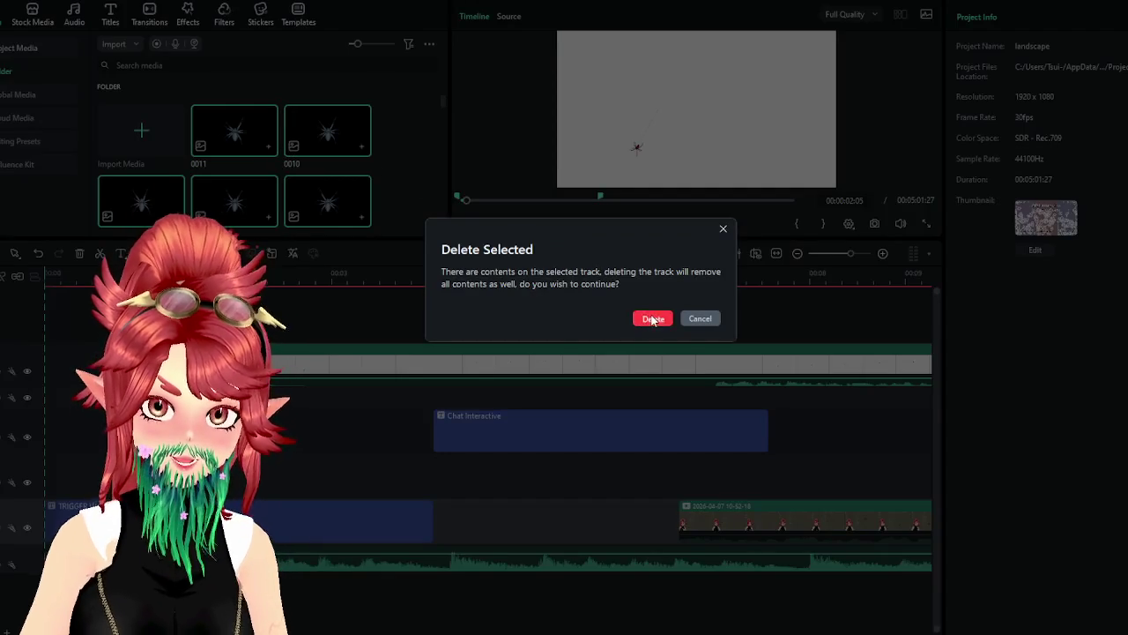
{"action": "left_click", "coordinate": [653, 317]}
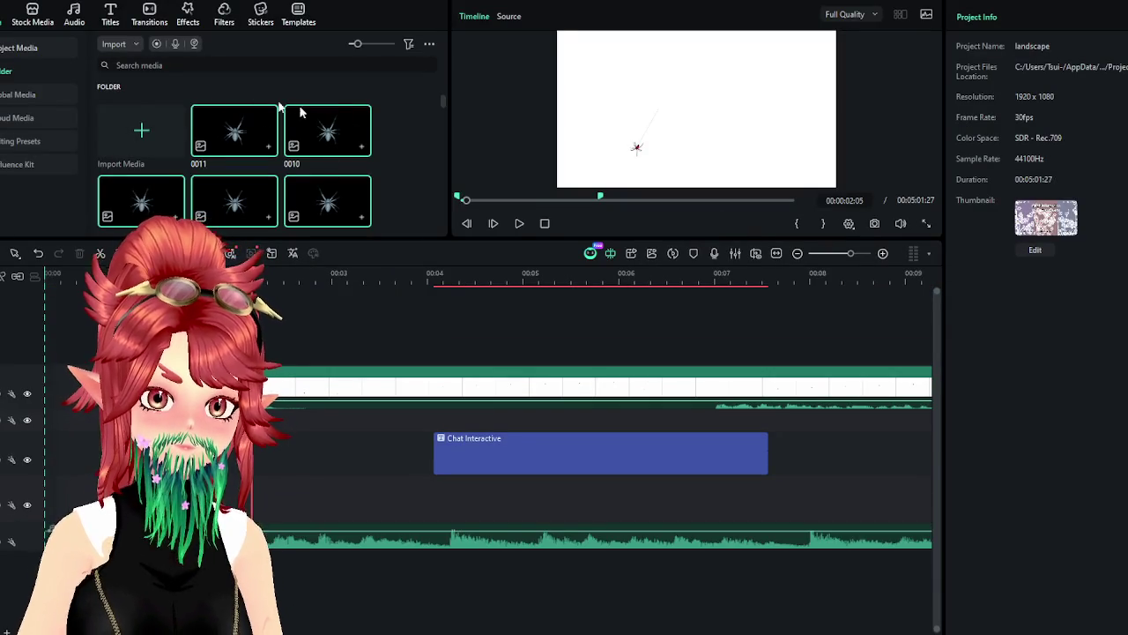
Select the spider PNG frames in the media bin and delete them
{"action": "double_click", "coordinate": [242, 132]}
{"action": "scroll", "coordinate": [265, 167], "scroll_direction": "down", "scroll_amount": 5}
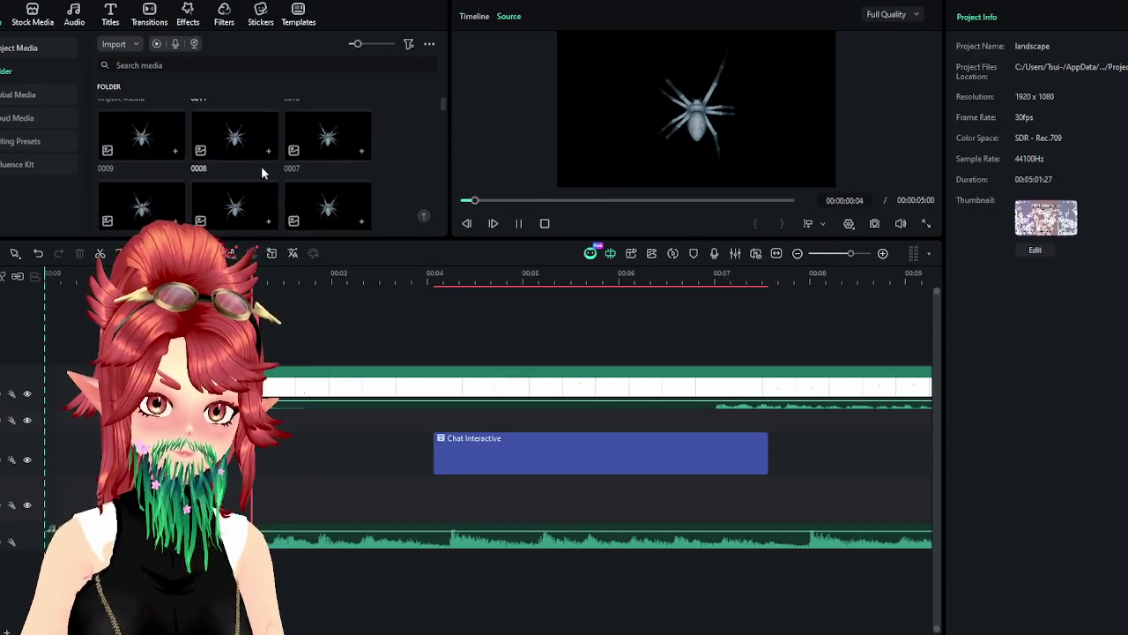
{"action": "left_click", "coordinate": [333, 116], "text": "shift"}
{"action": "key", "text": "Delete"}
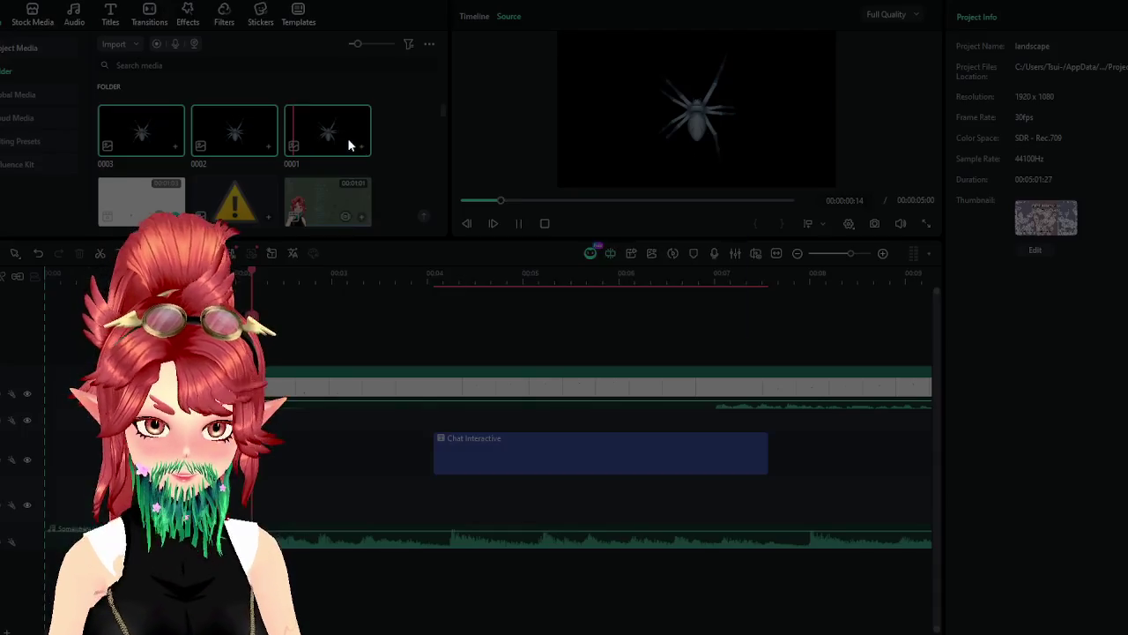
{"action": "left_click", "coordinate": [661, 308]}
{"action": "scroll", "coordinate": [265, 167], "scroll_direction": "up", "scroll_amount": 5}
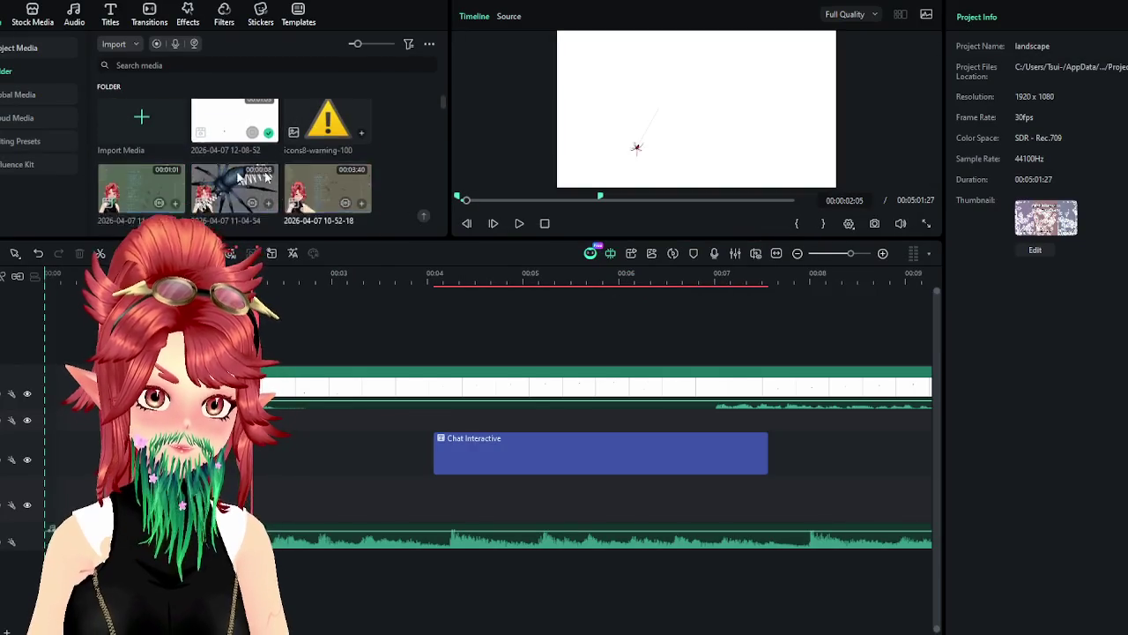
Browse to HOSTED\video and import all eleven PNG frames 0001–0011
{"action": "left_click", "coordinate": [131, 141]}
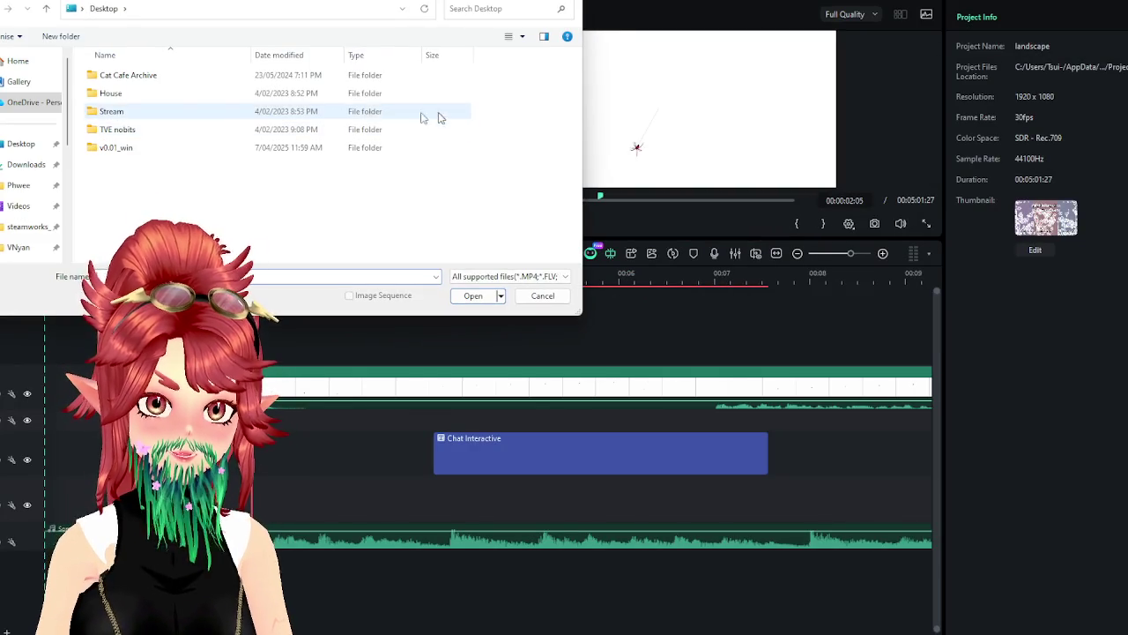
{"action": "scroll", "coordinate": [18, 230], "scroll_direction": "down", "scroll_amount": 3}
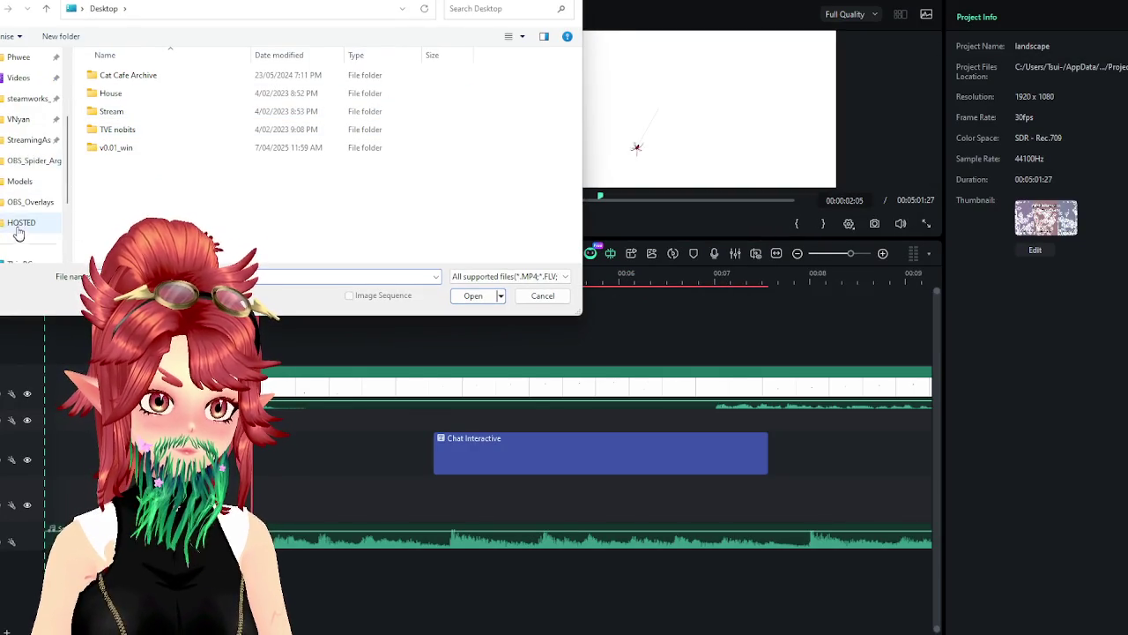
{"action": "left_click", "coordinate": [26, 161]}
{"action": "left_click", "coordinate": [14, 224]}
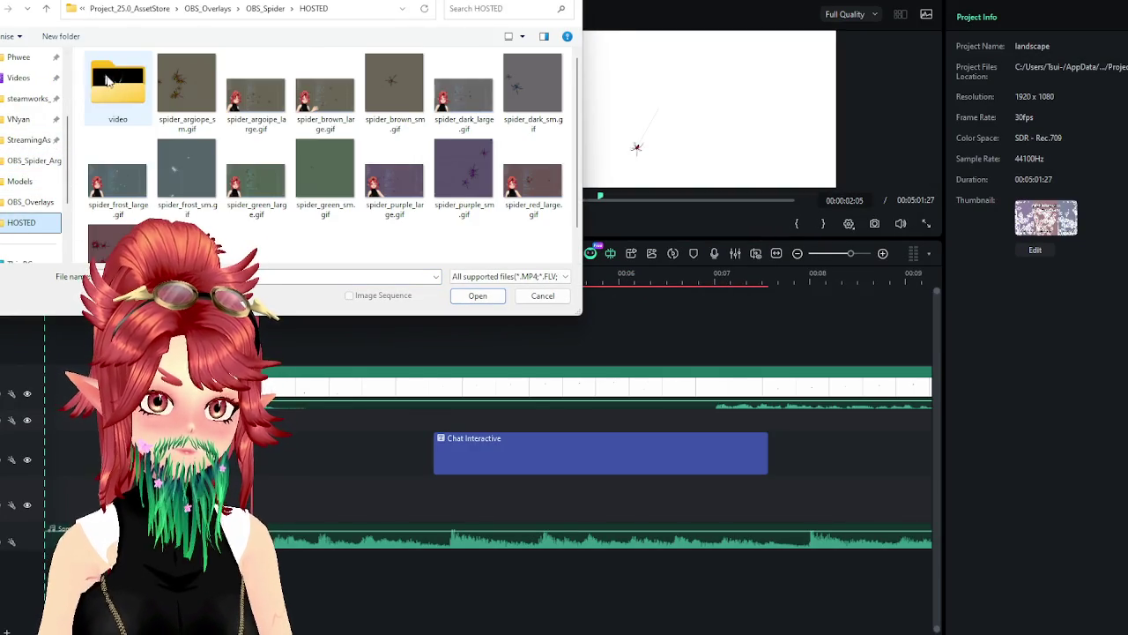
{"action": "double_click", "coordinate": [117, 88]}
{"action": "left_click", "coordinate": [322, 172], "text": "shift"}
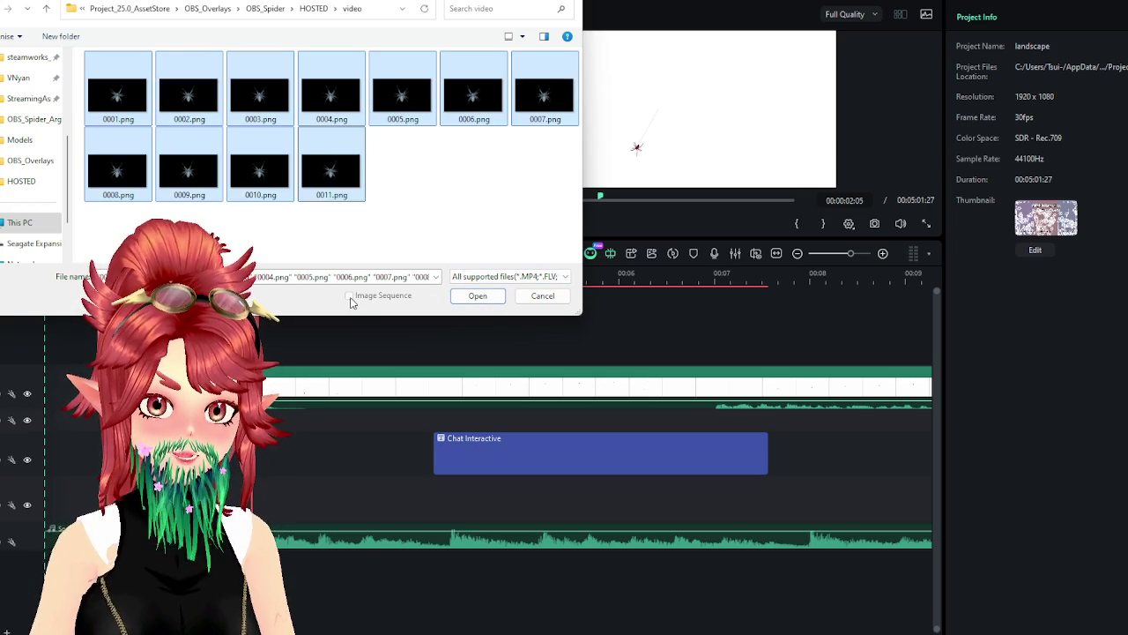
{"action": "left_click", "coordinate": [375, 211]}
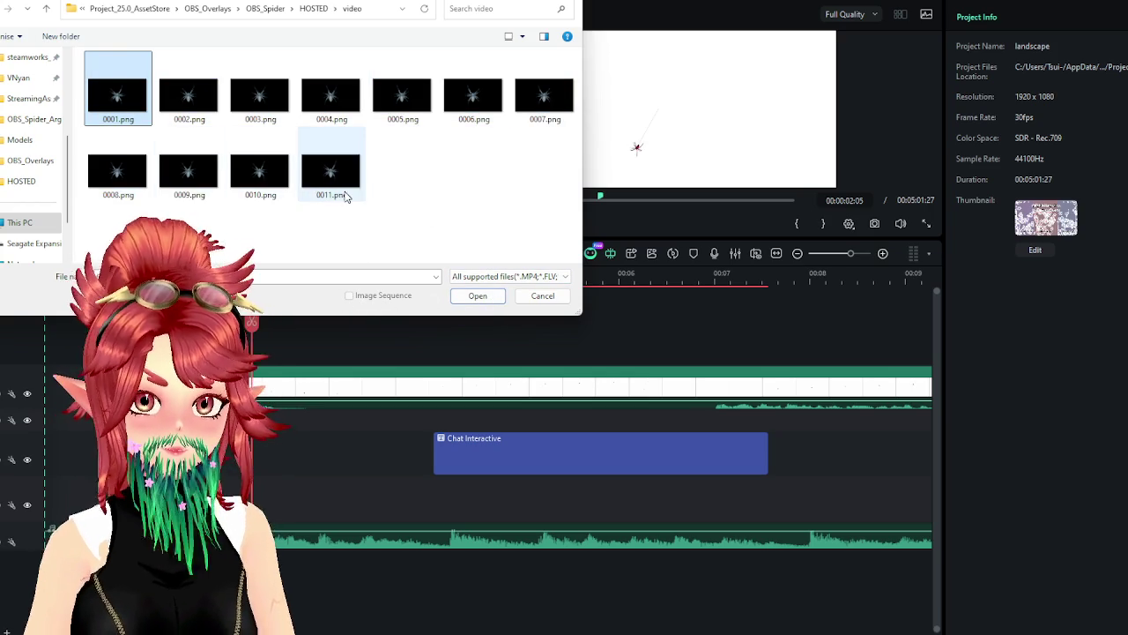
{"action": "key", "text": "ctrl+a"}
{"action": "left_click", "coordinate": [476, 295]}
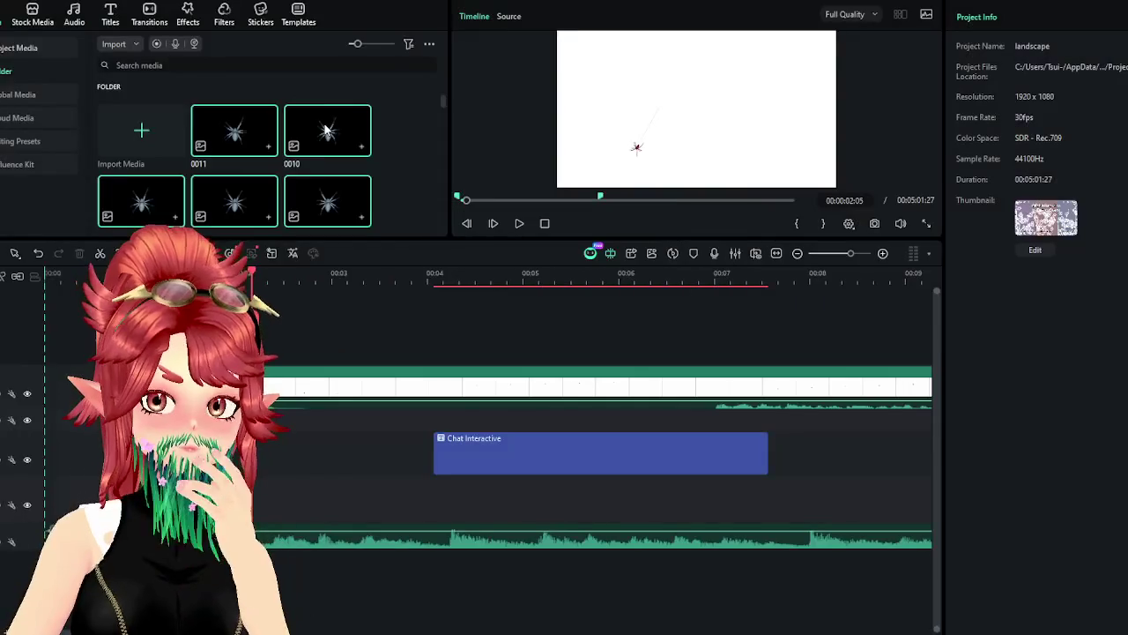
Check frame 0011's options, preview frame 0001, then delete a media item from the project
{"action": "right_click", "coordinate": [236, 148]}
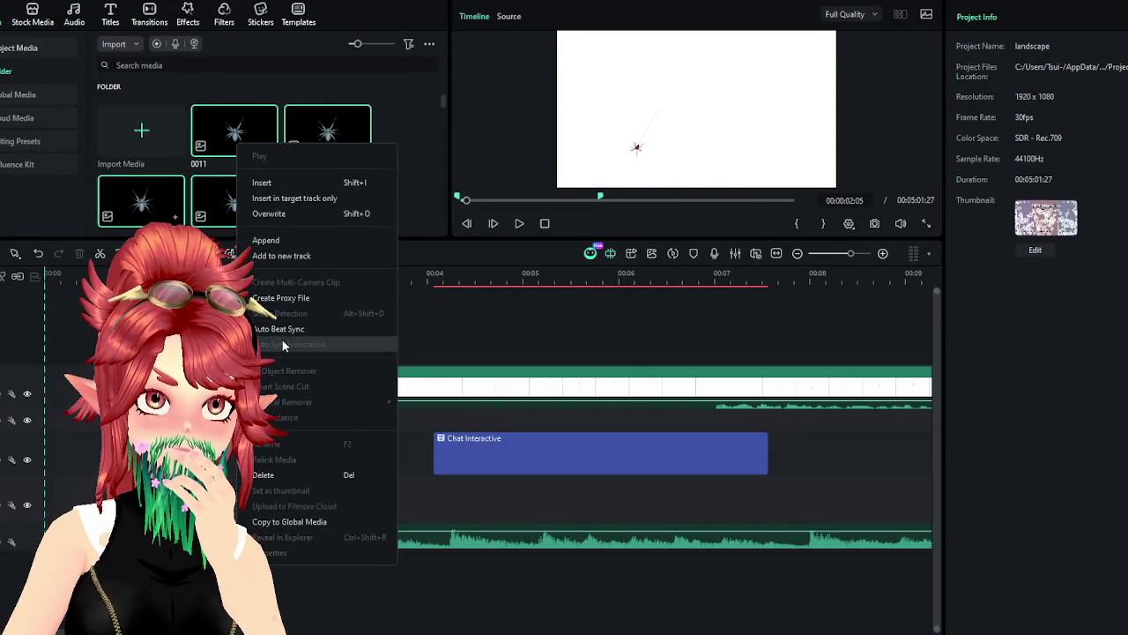
{"action": "left_click", "coordinate": [408, 125]}
{"action": "scroll", "coordinate": [264, 145], "scroll_direction": "down", "scroll_amount": 2}
{"action": "double_click", "coordinate": [331, 141]}
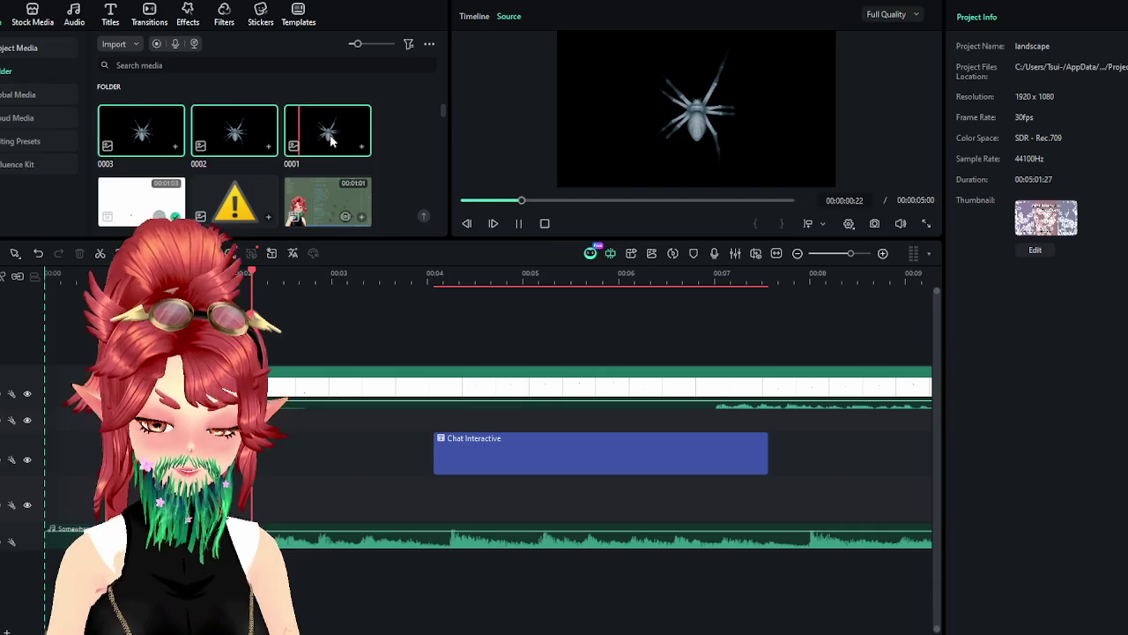
{"action": "key", "text": "Delete"}
{"action": "left_click", "coordinate": [662, 309]}
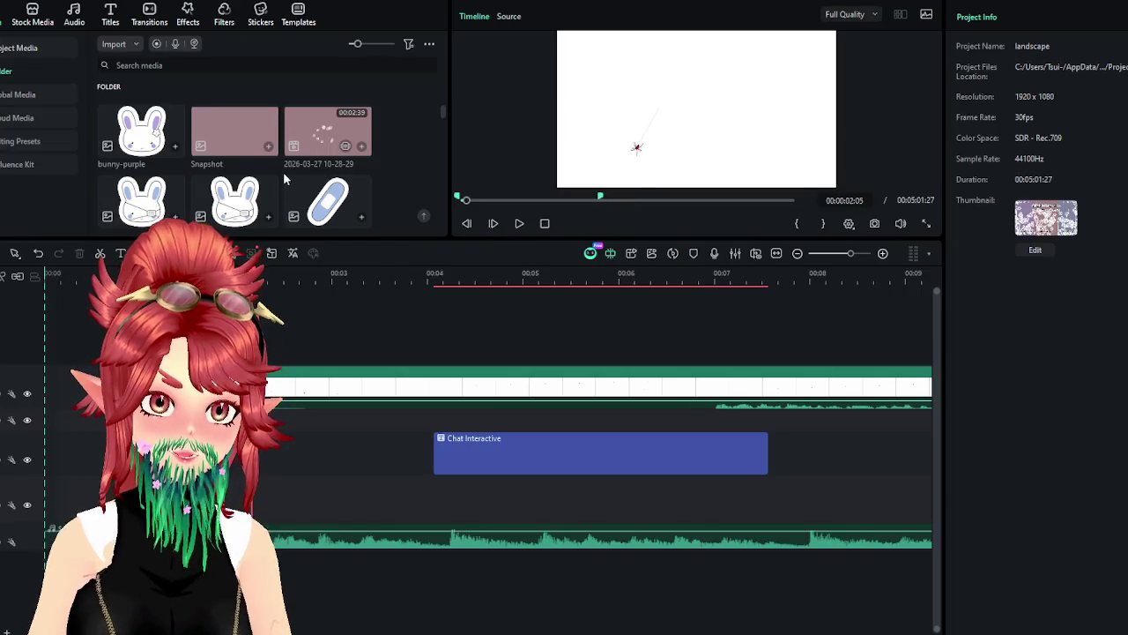
Reopen Import Media Files, select 0001.png and check the file-type filter list
{"action": "left_click", "coordinate": [132, 43]}
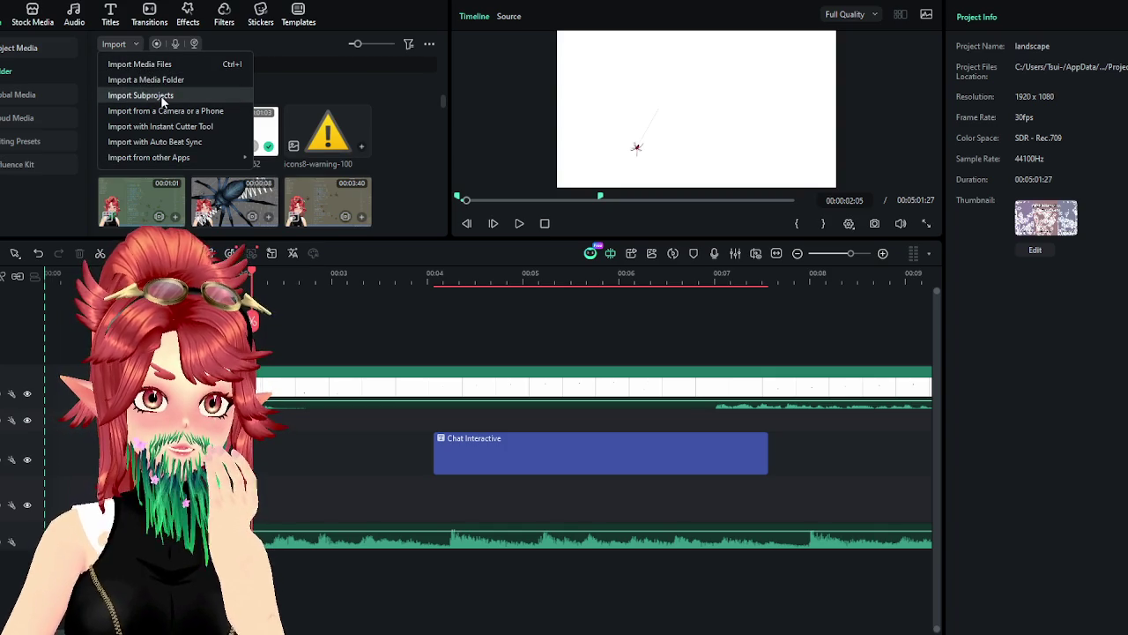
{"action": "left_click", "coordinate": [157, 65]}
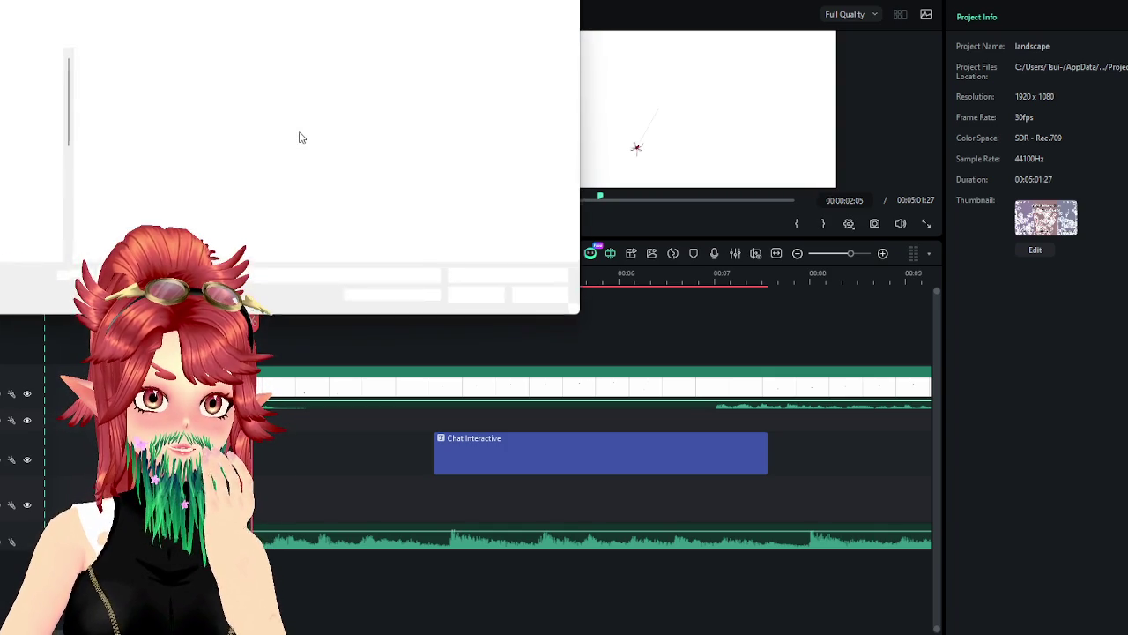
{"action": "left_click", "coordinate": [124, 88]}
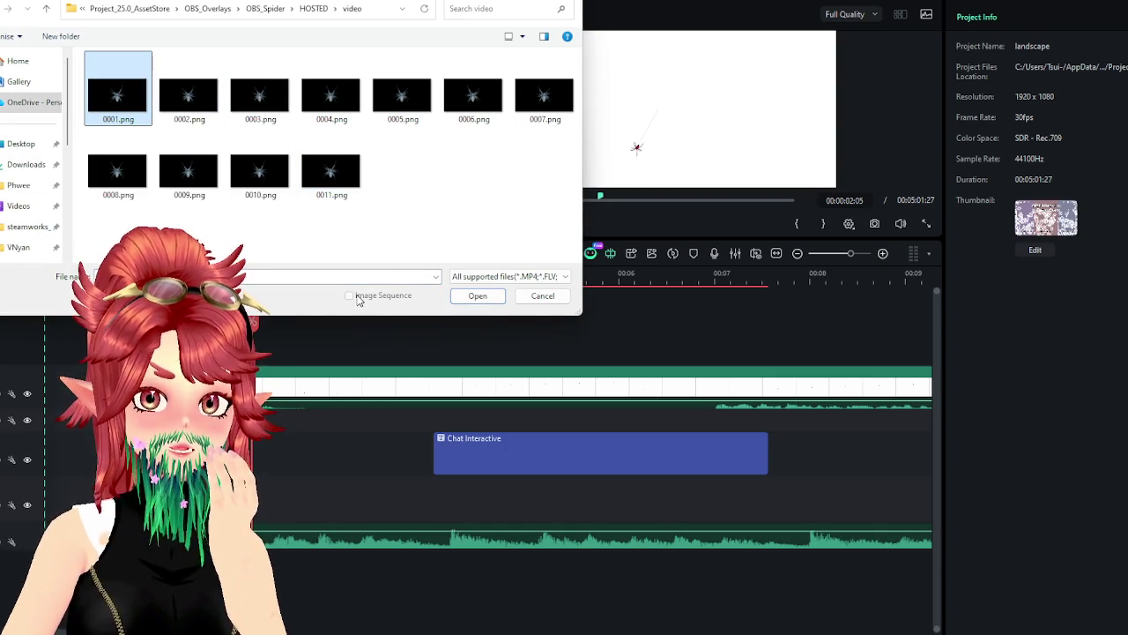
{"action": "left_click", "coordinate": [553, 277]}
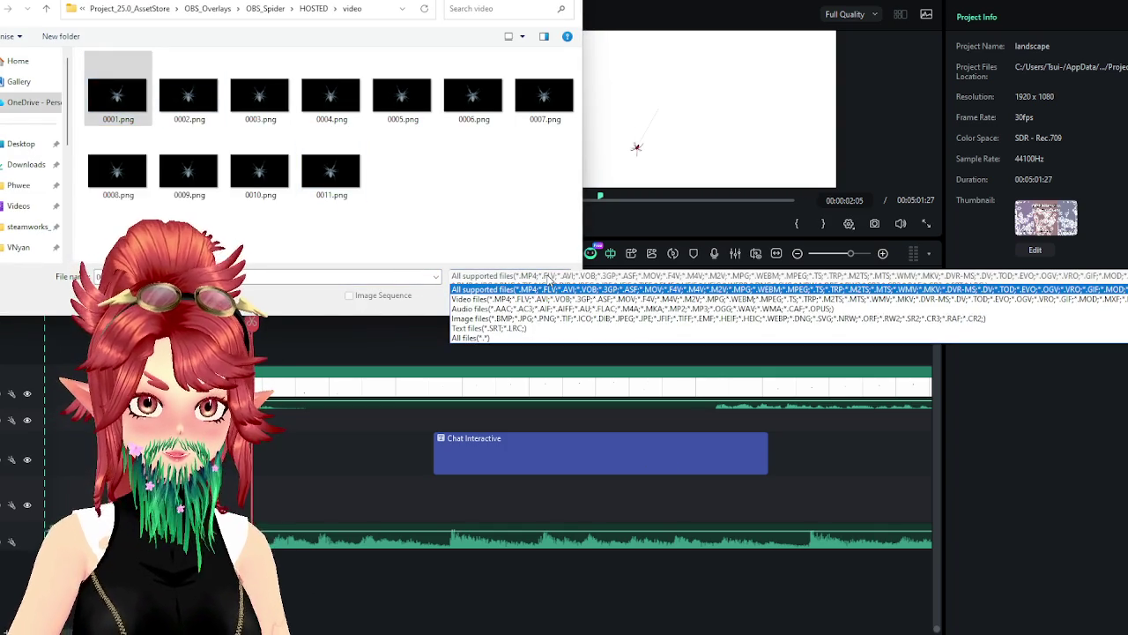
{"action": "left_click", "coordinate": [548, 278]}
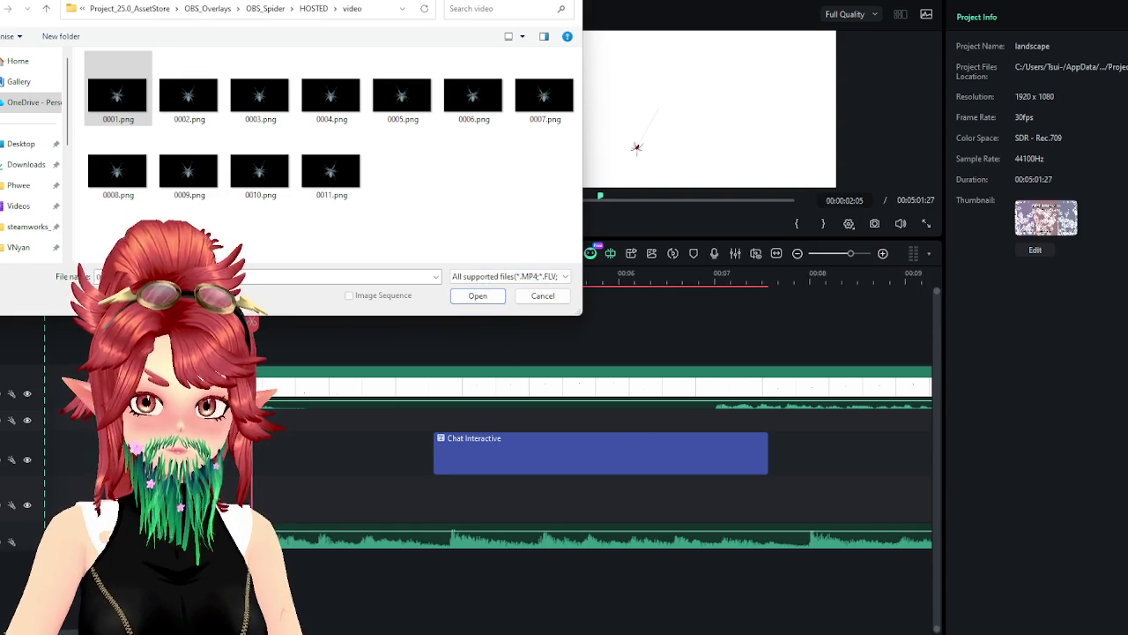
In Chrome, search 'filmora image sequence greyed out', show All results and expand the AI Overview
{"action": "key", "text": "alt+Tab"}
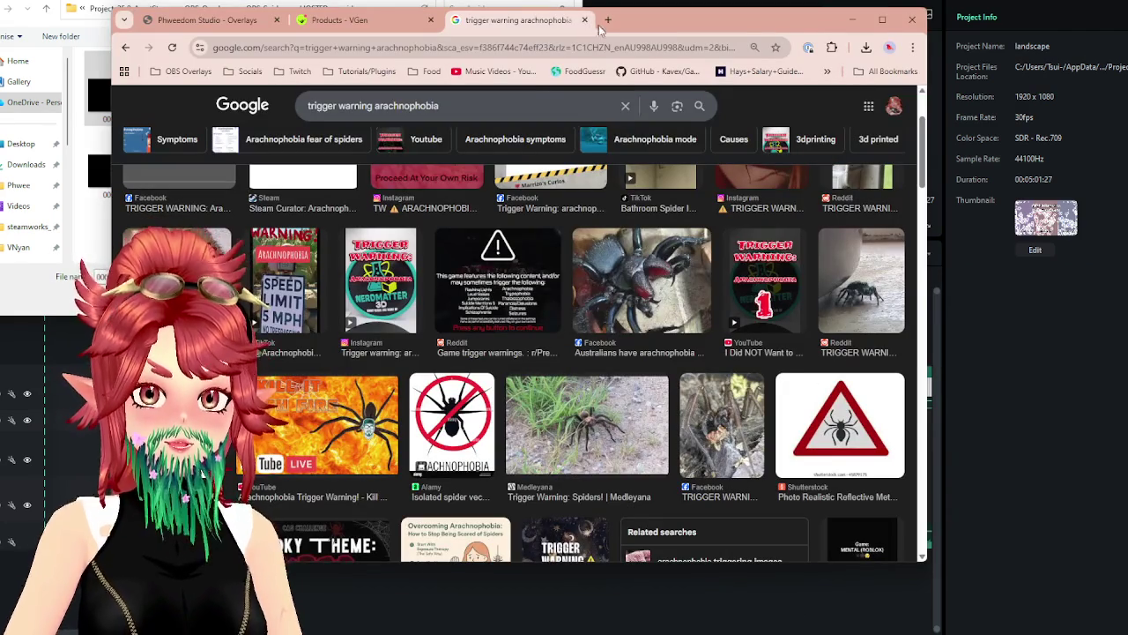
{"action": "type", "text": "filmora image seque"}
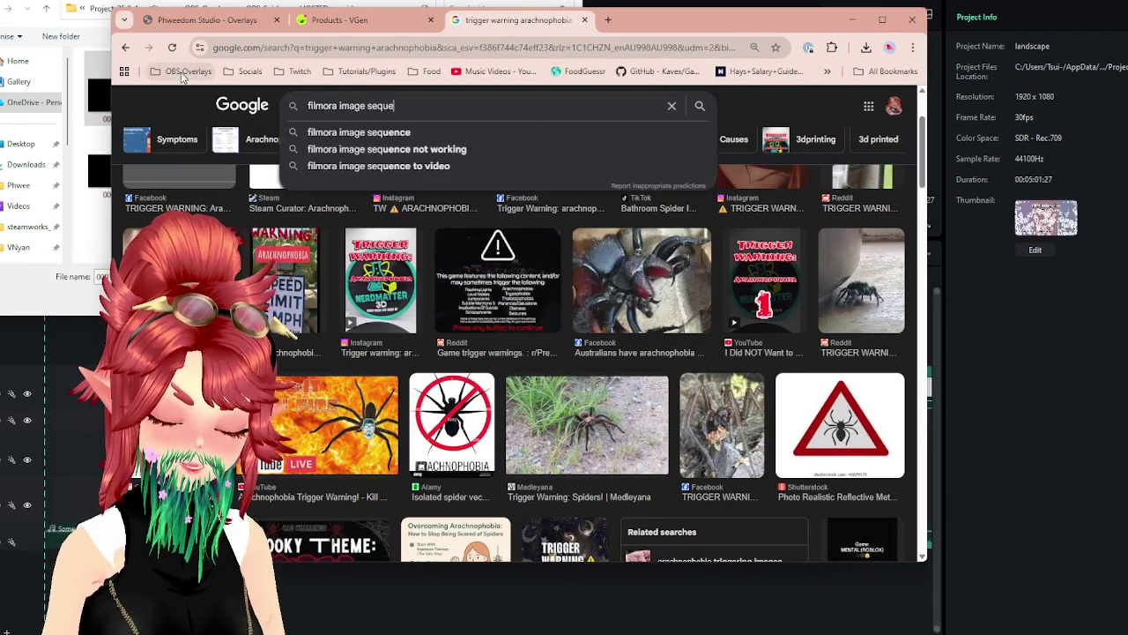
{"action": "type", "text": "nce greyed out"}
{"action": "key", "text": "Return"}
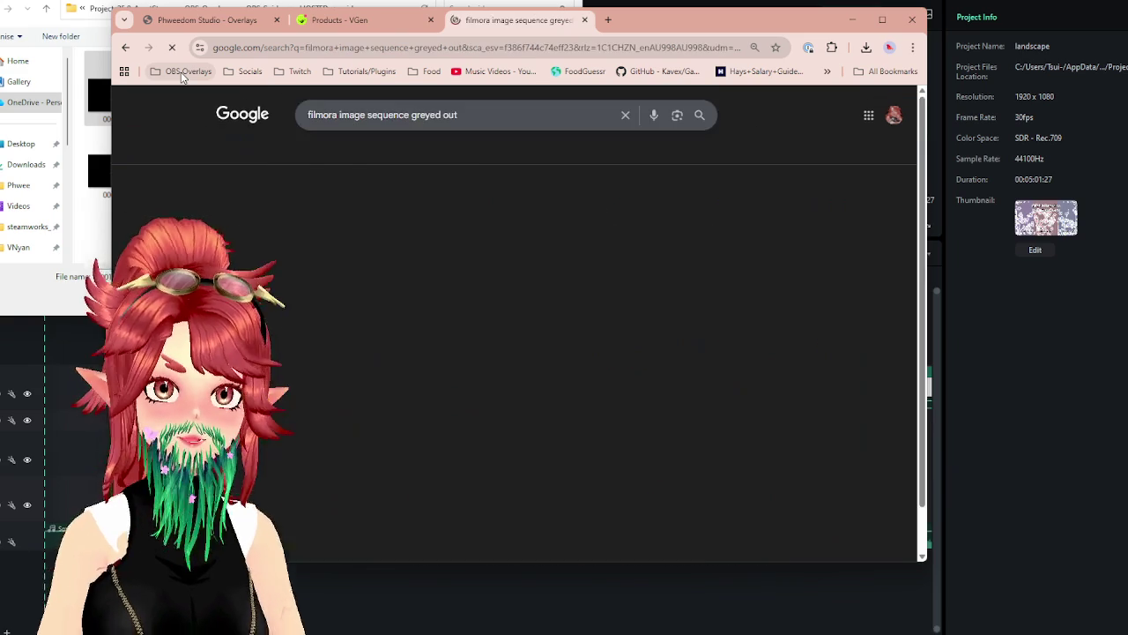
{"action": "left_click", "coordinate": [267, 151]}
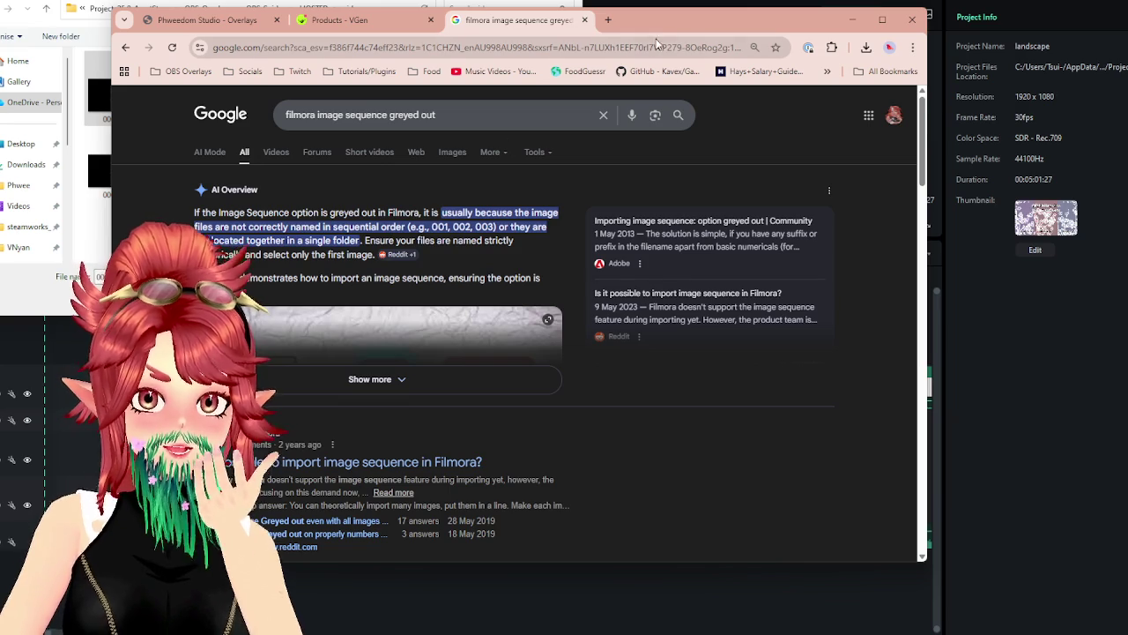
{"action": "left_click_drag", "start_coordinate": [655, 43], "coordinate": [800, 44]}
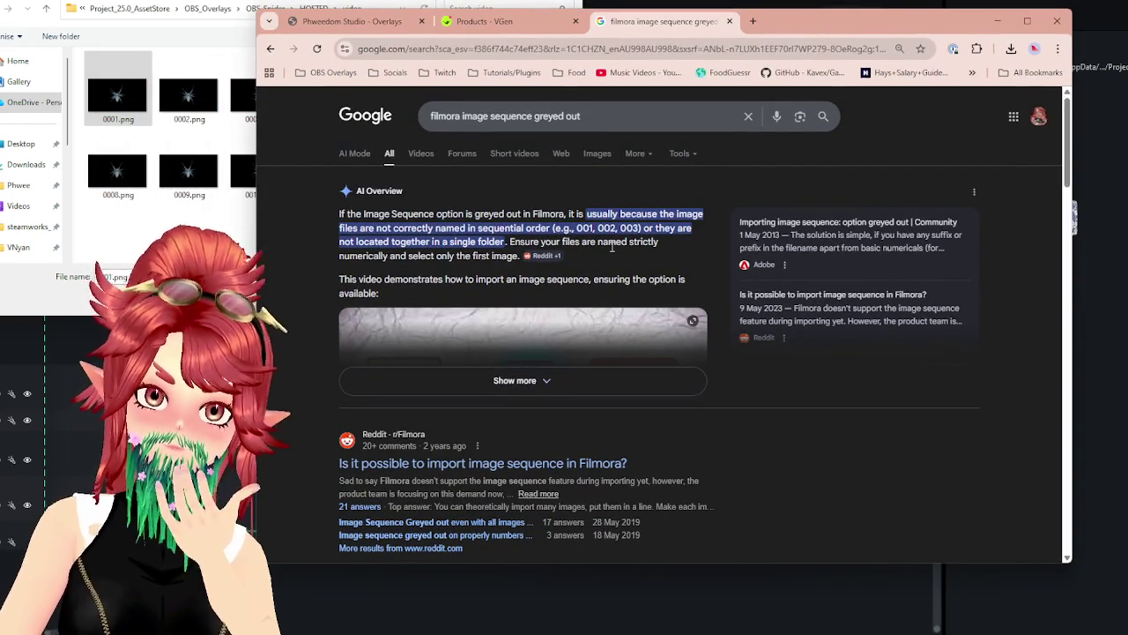
{"action": "scroll", "coordinate": [529, 299], "scroll_direction": "down", "scroll_amount": 1}
{"action": "left_click", "coordinate": [476, 317]}
{"action": "scroll", "coordinate": [494, 331], "scroll_direction": "down", "scroll_amount": 2}
{"action": "scroll", "coordinate": [529, 299], "scroll_direction": "down", "scroll_amount": 1}
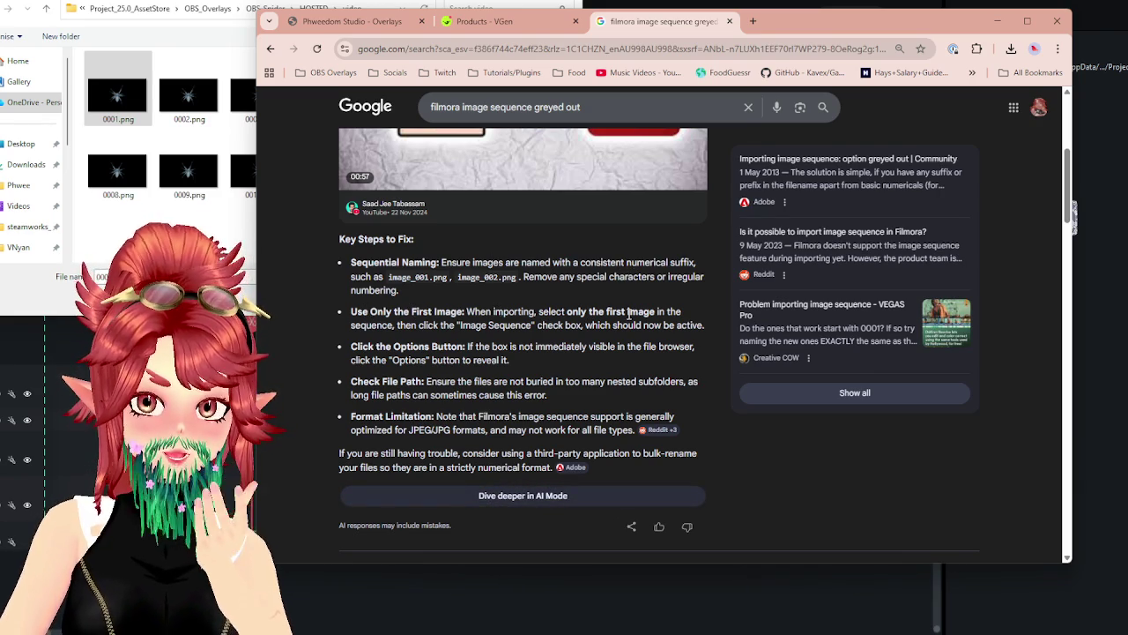
In Filmora's open dialog, test selecting frames 0011 and 0001 while comparing with the results
{"action": "left_click", "coordinate": [125, 103]}
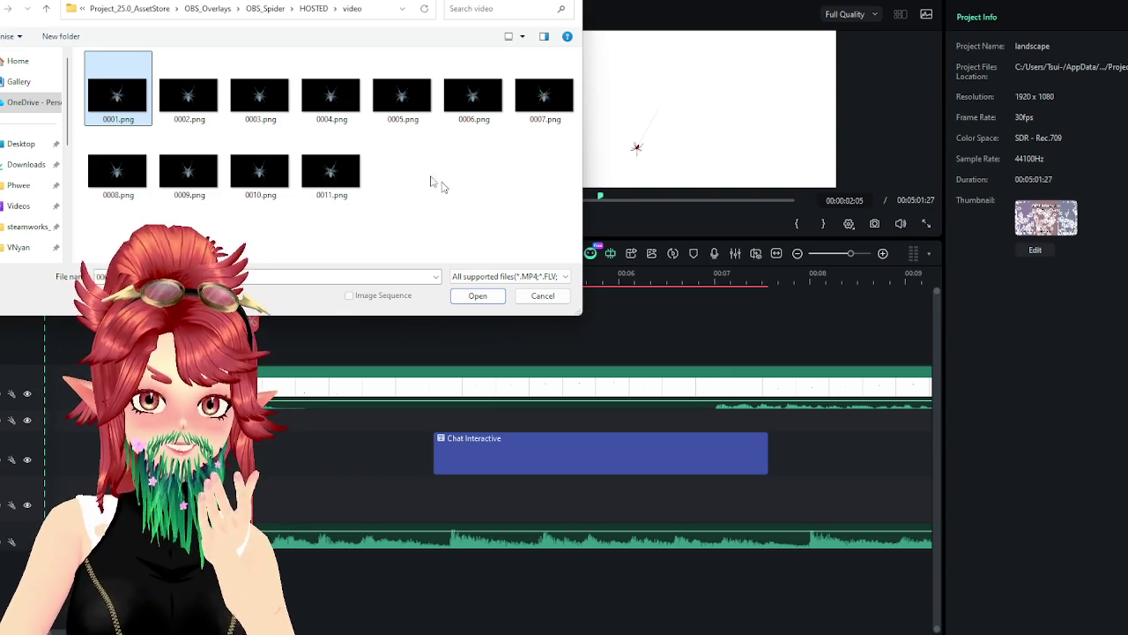
{"action": "left_click", "coordinate": [333, 181]}
{"action": "left_click", "coordinate": [123, 116]}
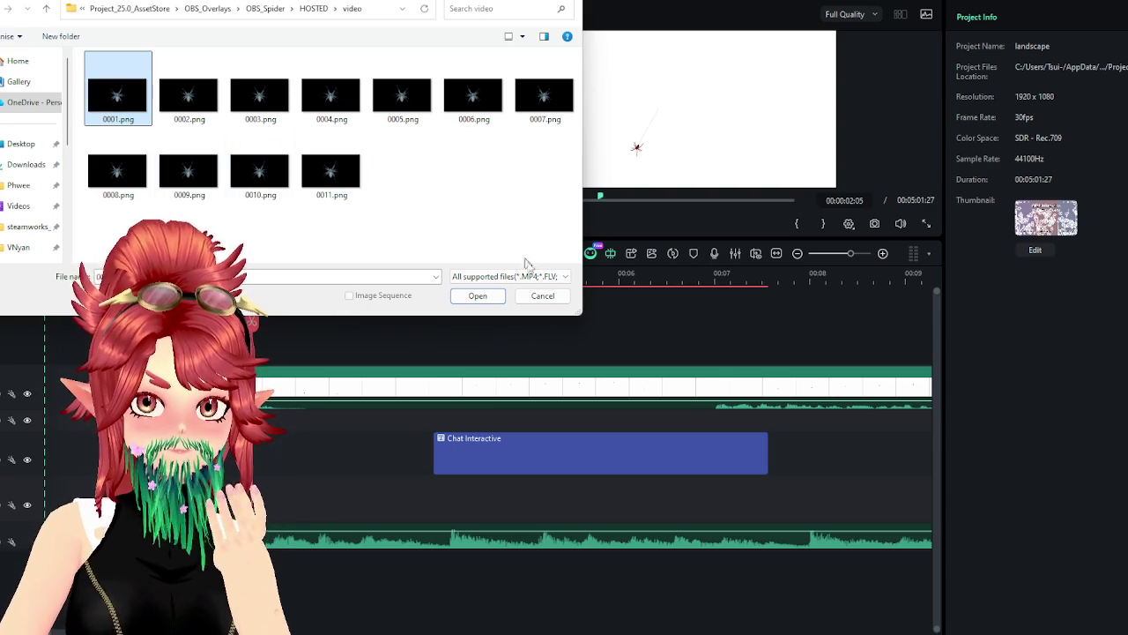
{"action": "key", "text": "alt+Tab"}
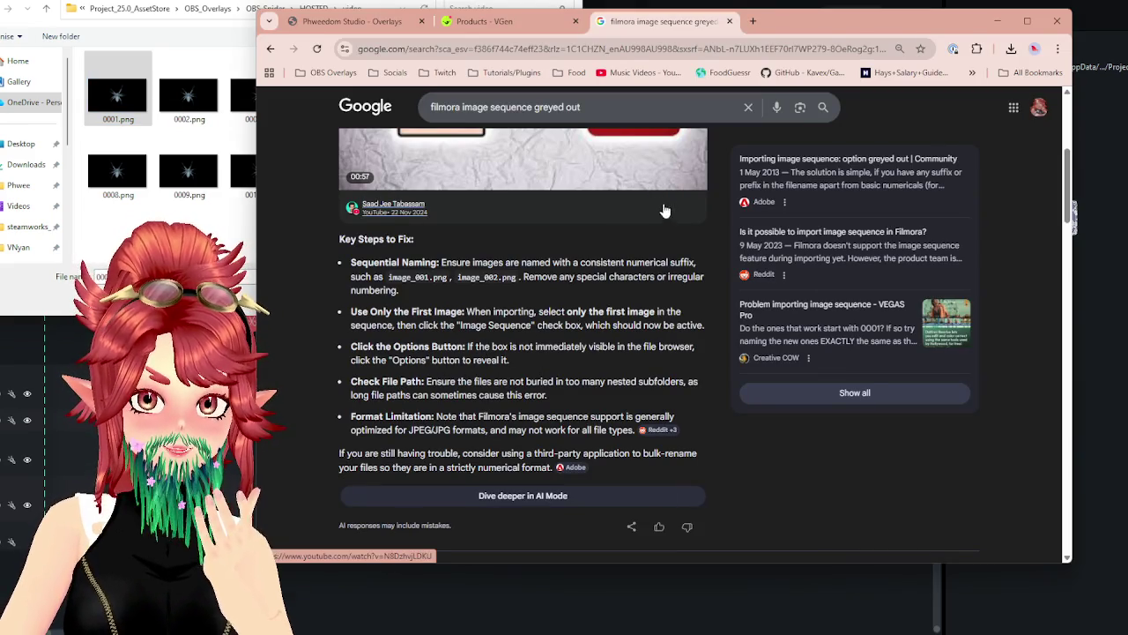
{"action": "left_click_drag", "start_coordinate": [797, 30], "coordinate": [857, 26]}
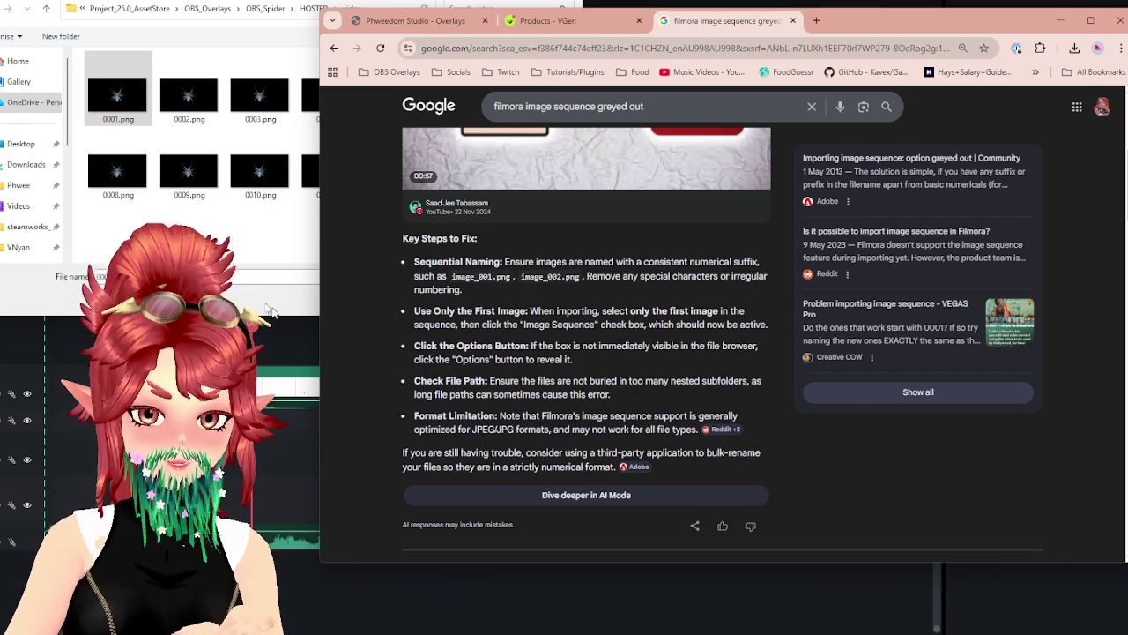
{"action": "left_click", "coordinate": [224, 220]}
{"action": "left_click", "coordinate": [331, 168]}
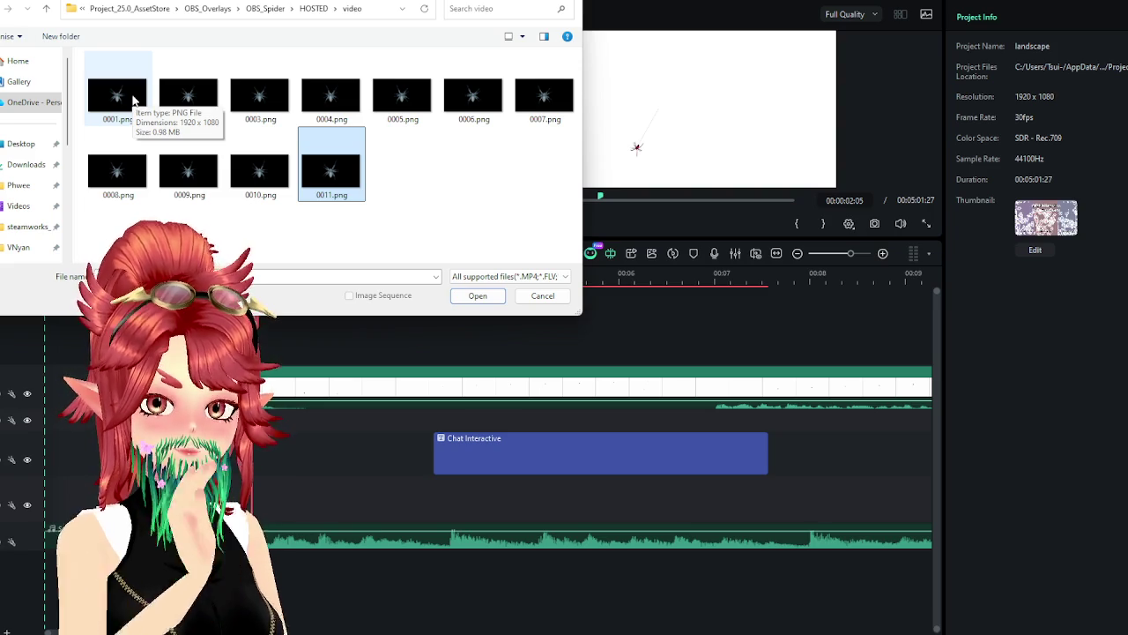
Return to the Google results and scroll through them
{"action": "key", "text": "alt+Tab"}
{"action": "scroll", "coordinate": [542, 432], "scroll_direction": "down", "scroll_amount": 2}
{"action": "scroll", "coordinate": [543, 431], "scroll_direction": "down", "scroll_amount": 2}
{"action": "scroll", "coordinate": [493, 328], "scroll_direction": "up", "scroll_amount": 5}
{"action": "scroll", "coordinate": [493, 328], "scroll_direction": "up", "scroll_amount": 3}
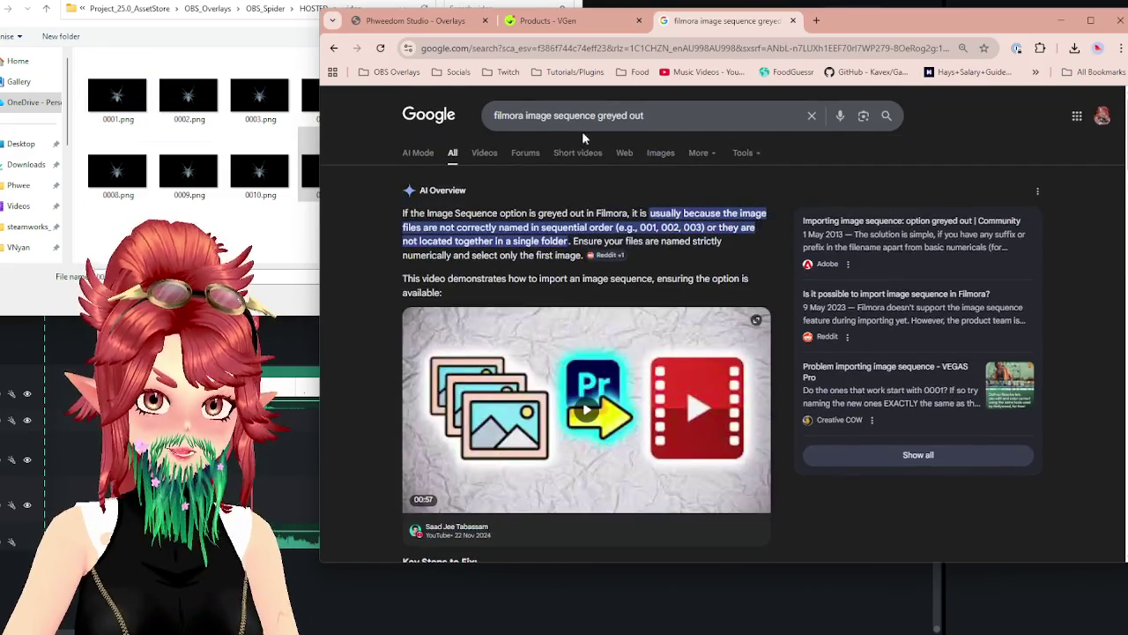
Refine the search to 'filmora image sequence png greyed out', read the fixes, and return to Filmora
{"action": "left_click", "coordinate": [598, 115]}
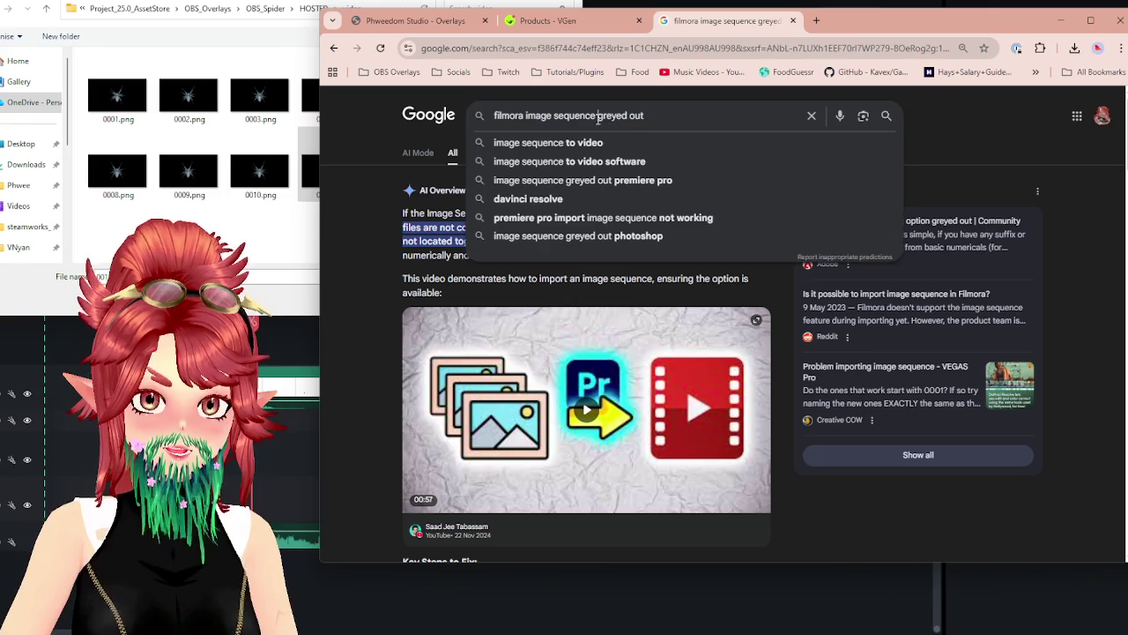
{"action": "type", "text": "png"}
{"action": "key", "text": "Return"}
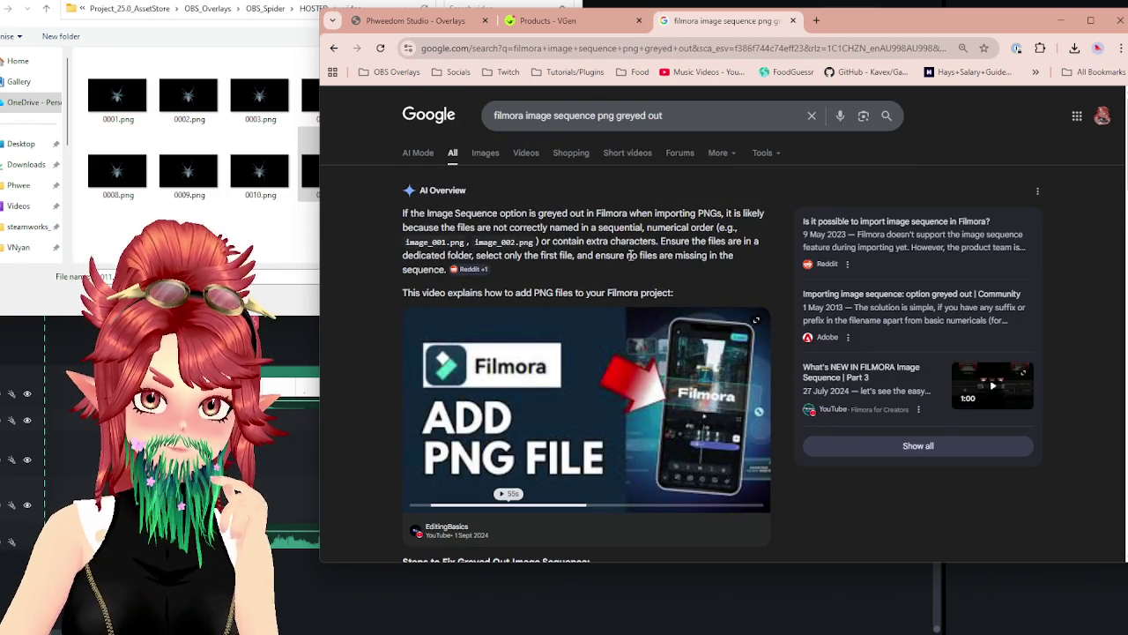
{"action": "scroll", "coordinate": [615, 389], "scroll_direction": "down", "scroll_amount": 3}
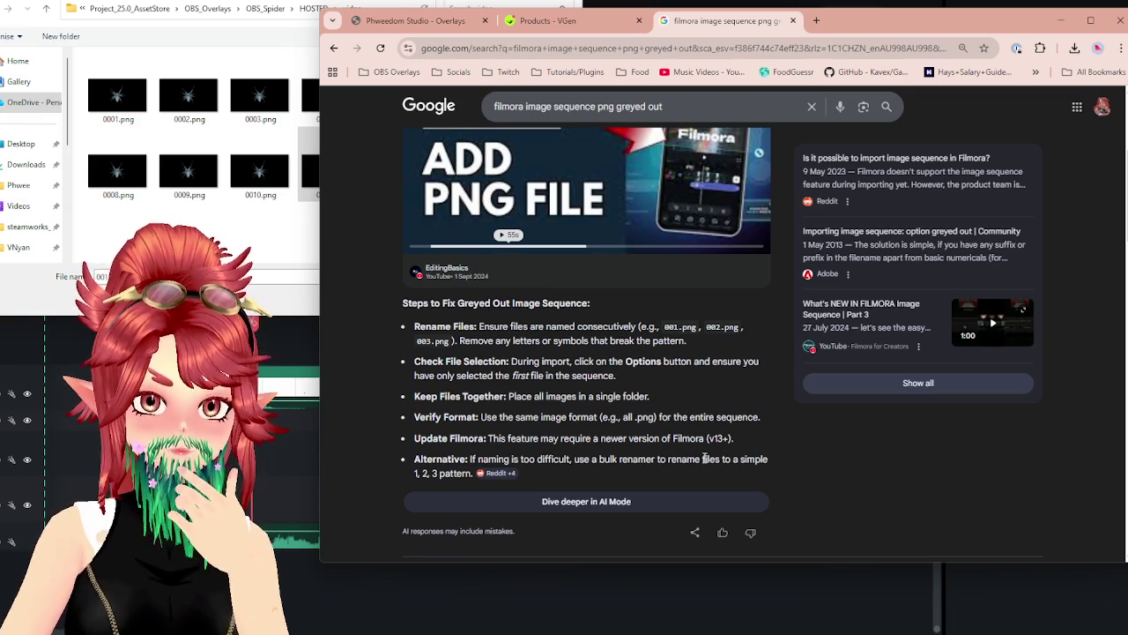
{"action": "scroll", "coordinate": [510, 389], "scroll_direction": "down", "scroll_amount": 4}
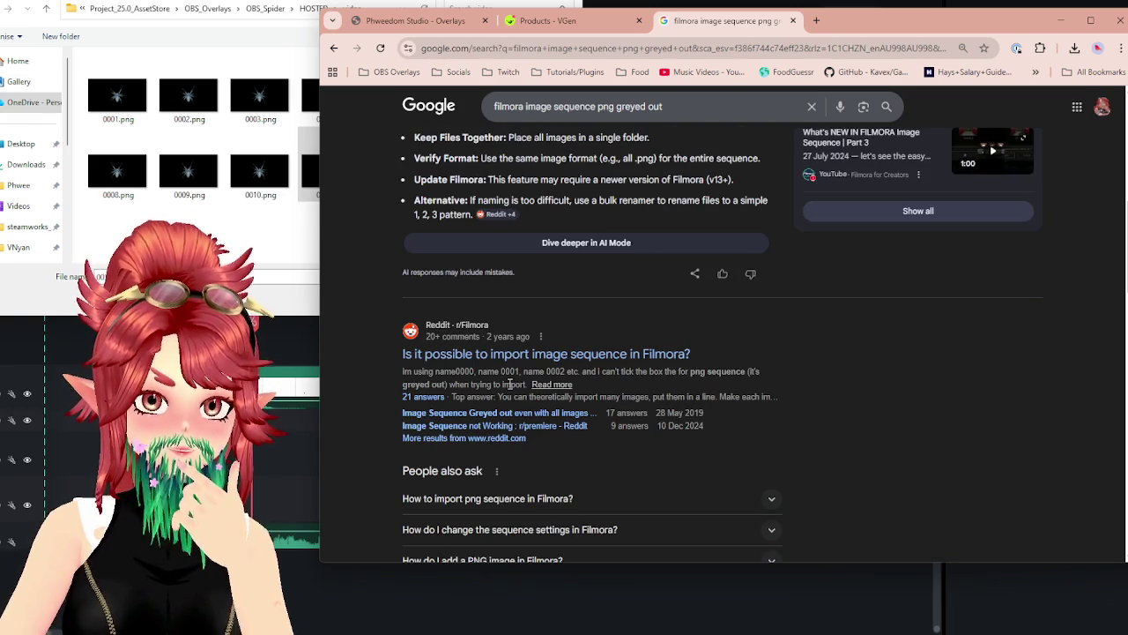
{"action": "scroll", "coordinate": [478, 362], "scroll_direction": "down", "scroll_amount": 2}
{"action": "scroll", "coordinate": [478, 361], "scroll_direction": "down", "scroll_amount": 1}
{"action": "scroll", "coordinate": [478, 361], "scroll_direction": "down", "scroll_amount": 1}
{"action": "key", "text": "alt+Tab"}
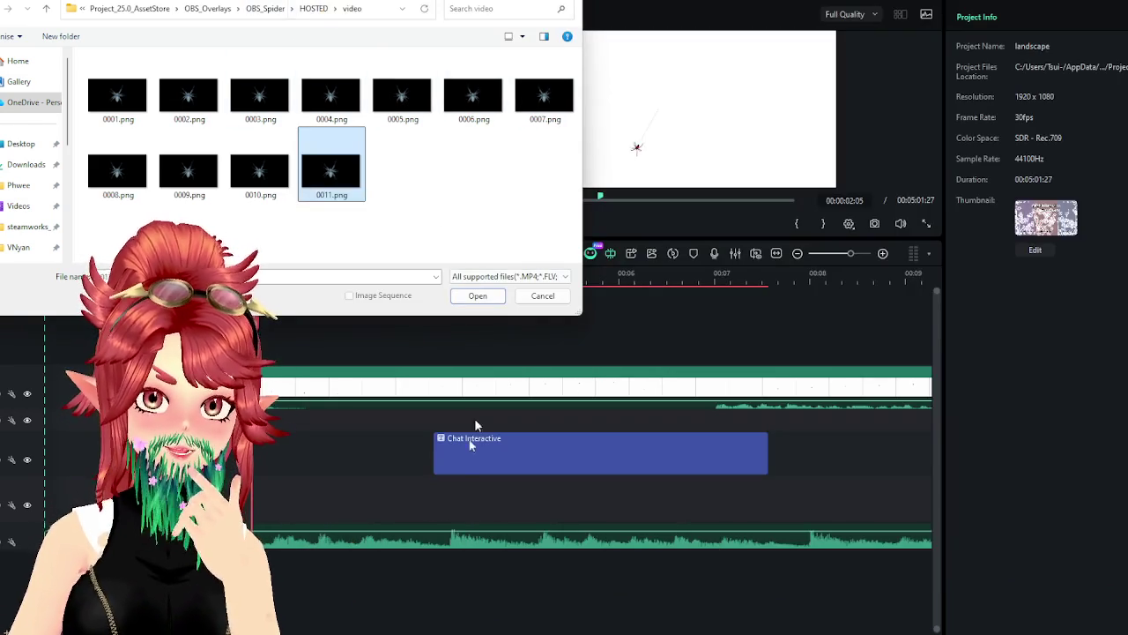
Move File Explorer up to the HOSTED folder and cancel Filmora's open dialog
{"action": "key", "text": "alt+Tab"}
{"action": "left_click_drag", "start_coordinate": [731, 288], "coordinate": [592, 308]}
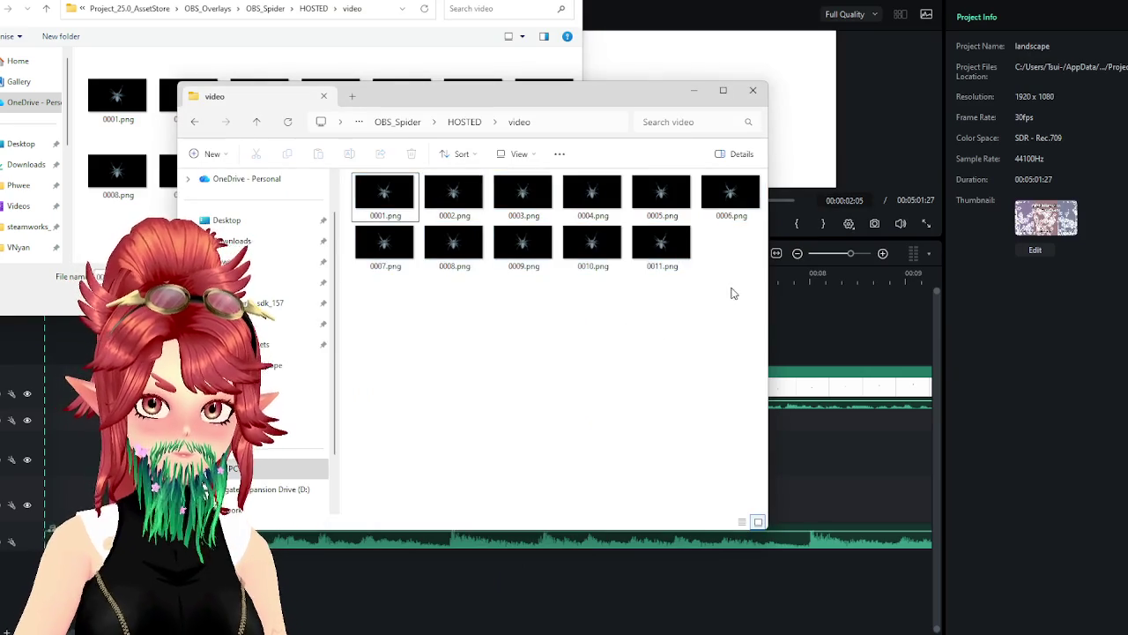
{"action": "left_click", "coordinate": [464, 122]}
{"action": "type", "text": "spider"}
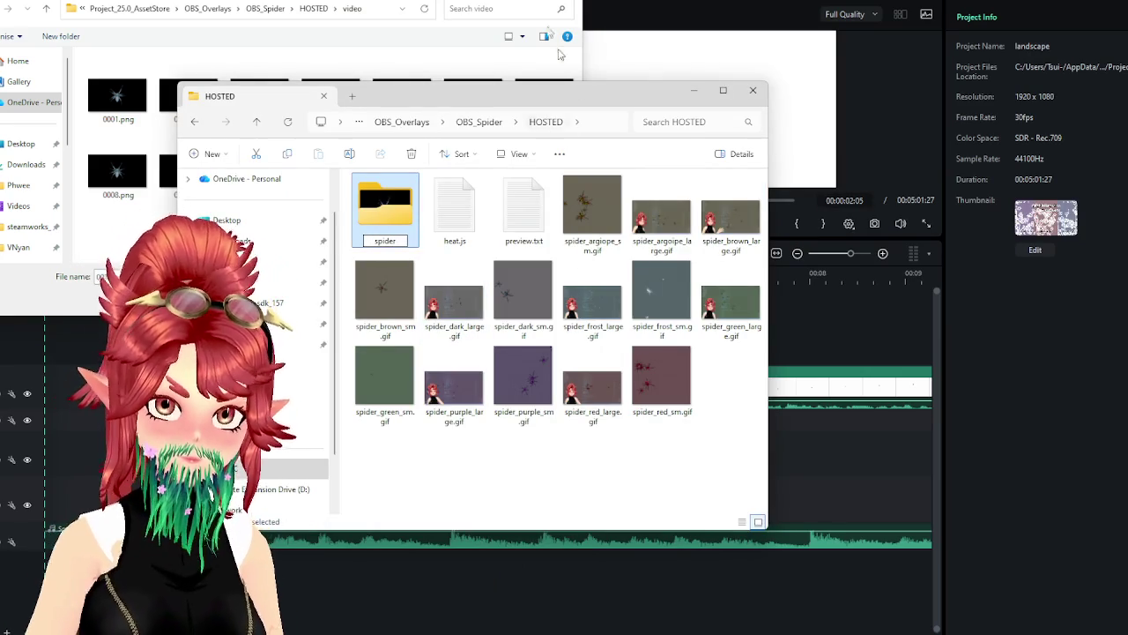
{"action": "left_click", "coordinate": [558, 55]}
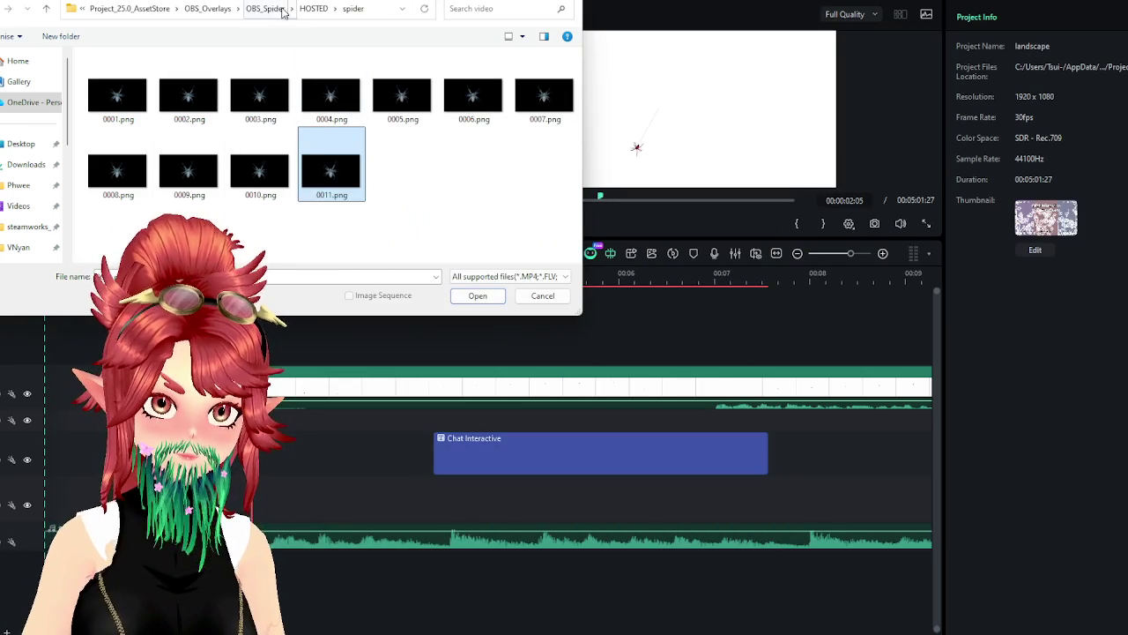
{"action": "left_click", "coordinate": [314, 9]}
{"action": "left_click", "coordinate": [542, 296]}
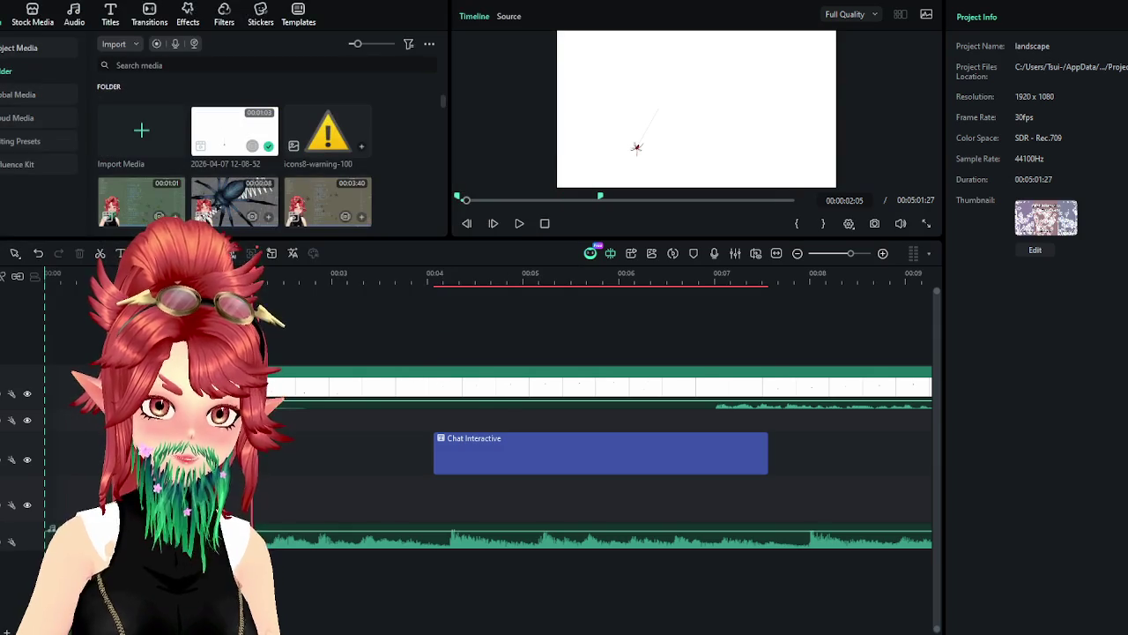
{"action": "key", "text": "alt+Tab"}
Rename the spider image seq folder and locate it under Project_25.0_AssetStore
{"action": "key", "text": "F2"}
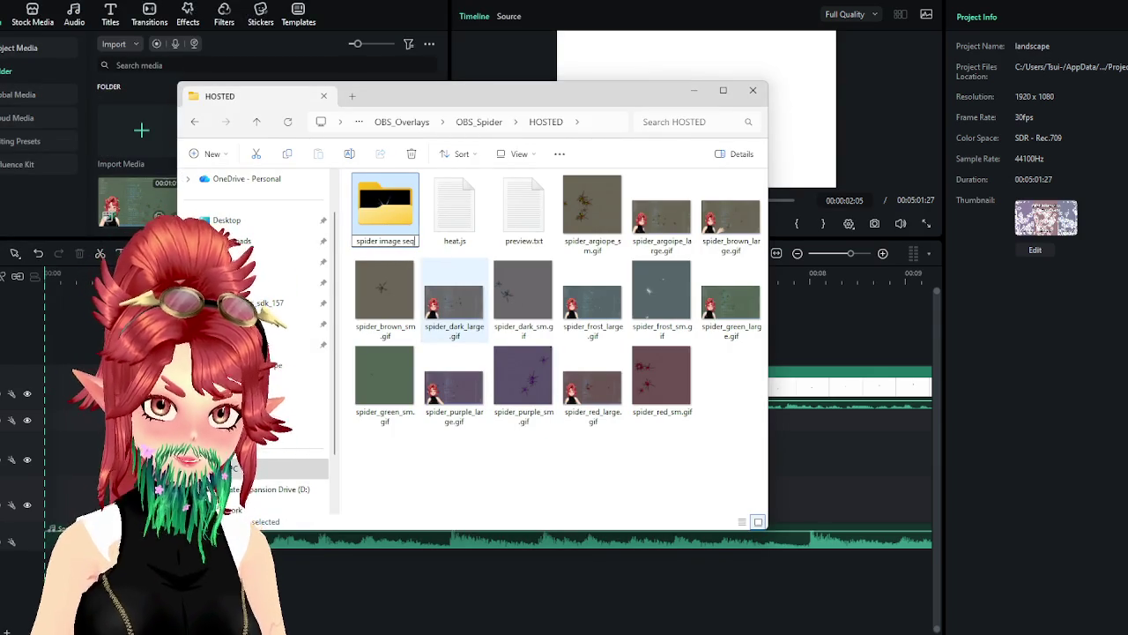
{"action": "left_click", "coordinate": [402, 121]}
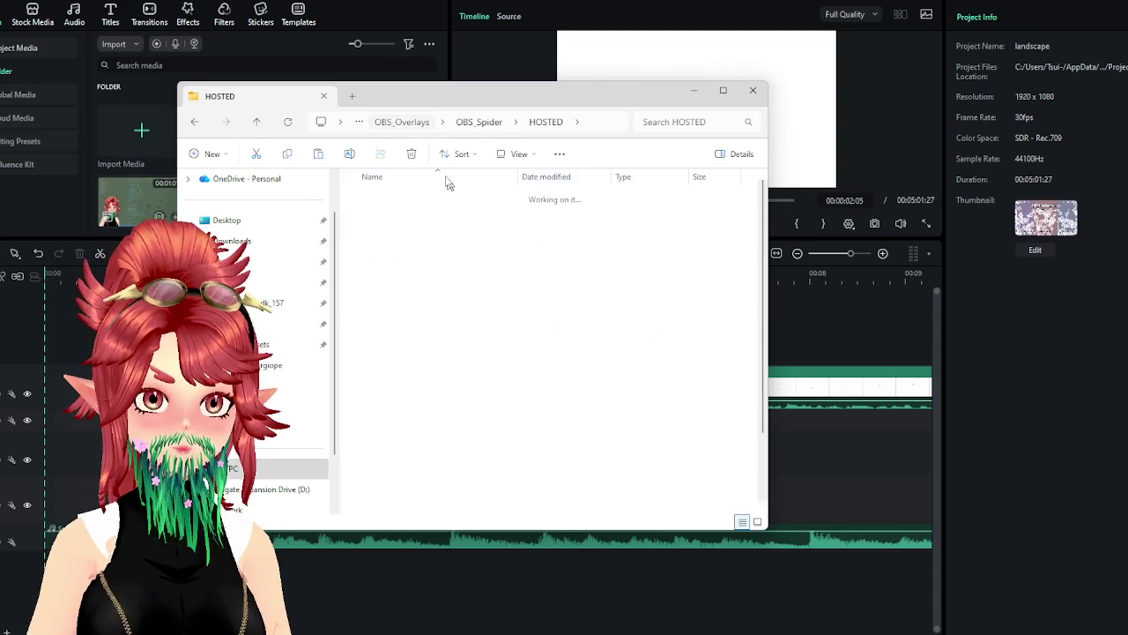
{"action": "left_click", "coordinate": [467, 124]}
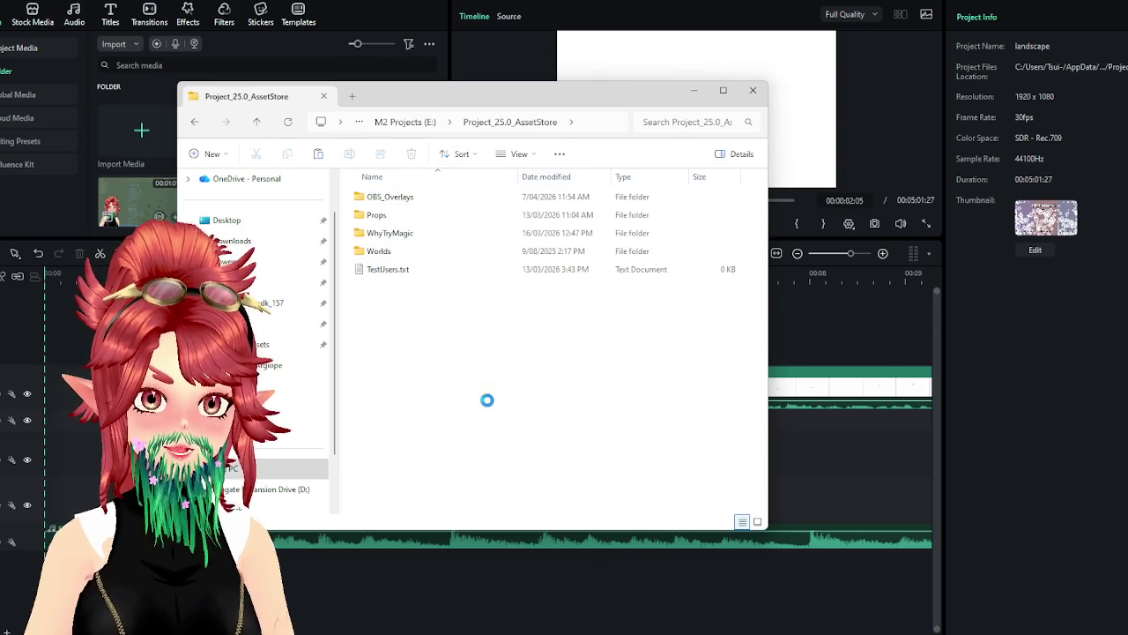
{"action": "key", "text": "alt+Tab"}
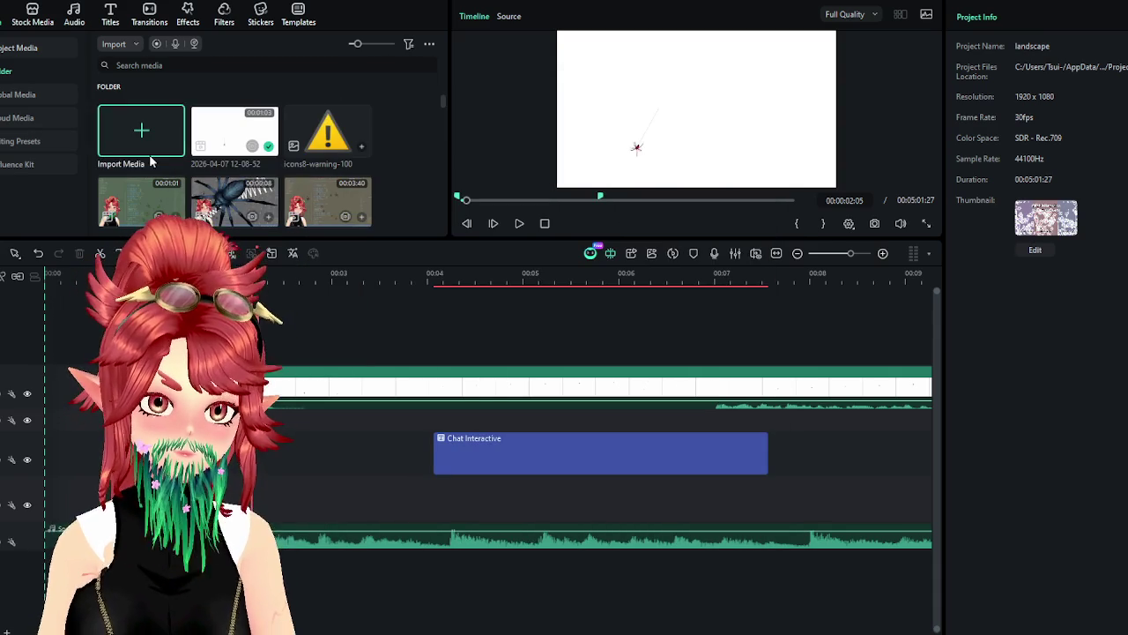
{"action": "key", "text": "ctrl+i"}
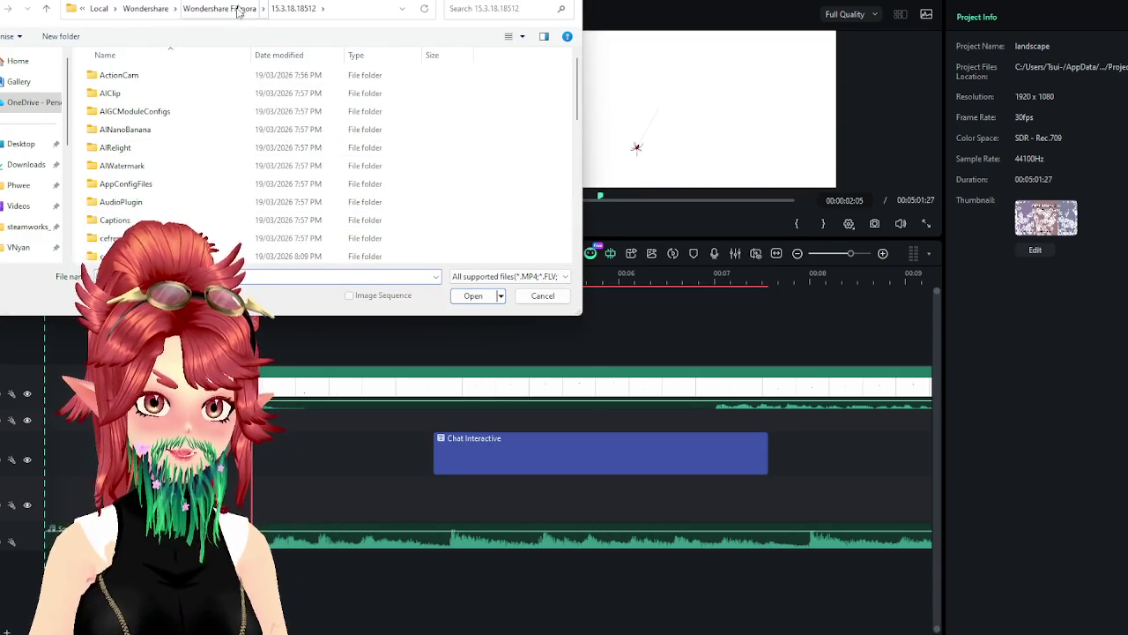
{"action": "scroll", "coordinate": [22, 238], "scroll_direction": "down", "scroll_amount": 3}
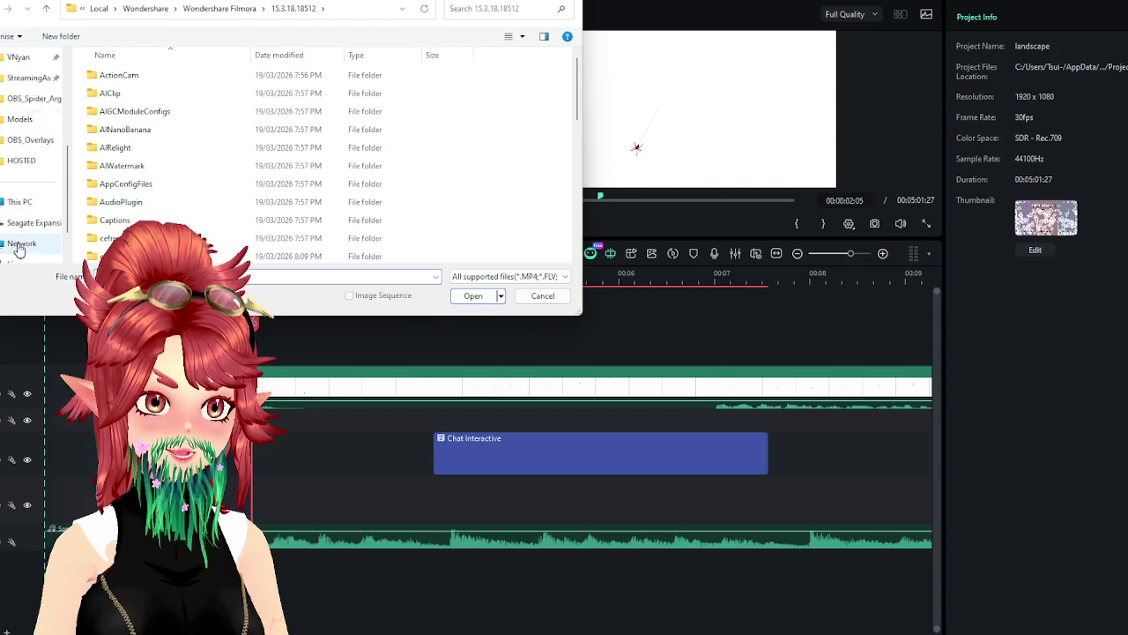
{"action": "left_click", "coordinate": [28, 141]}
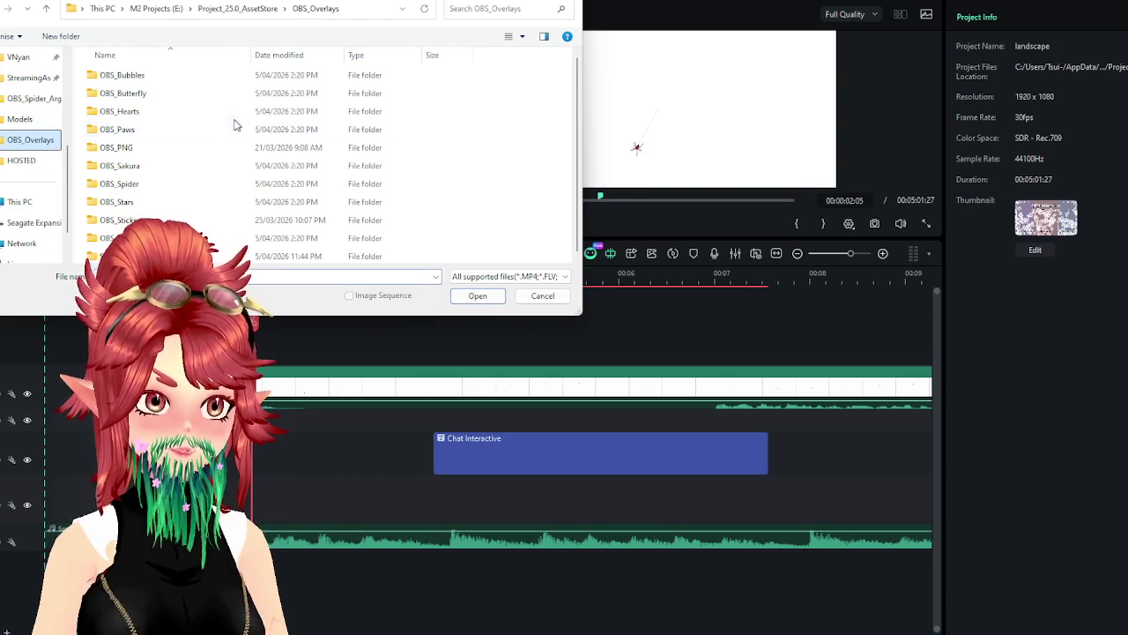
{"action": "left_click", "coordinate": [243, 9]}
{"action": "double_click", "coordinate": [124, 112]}
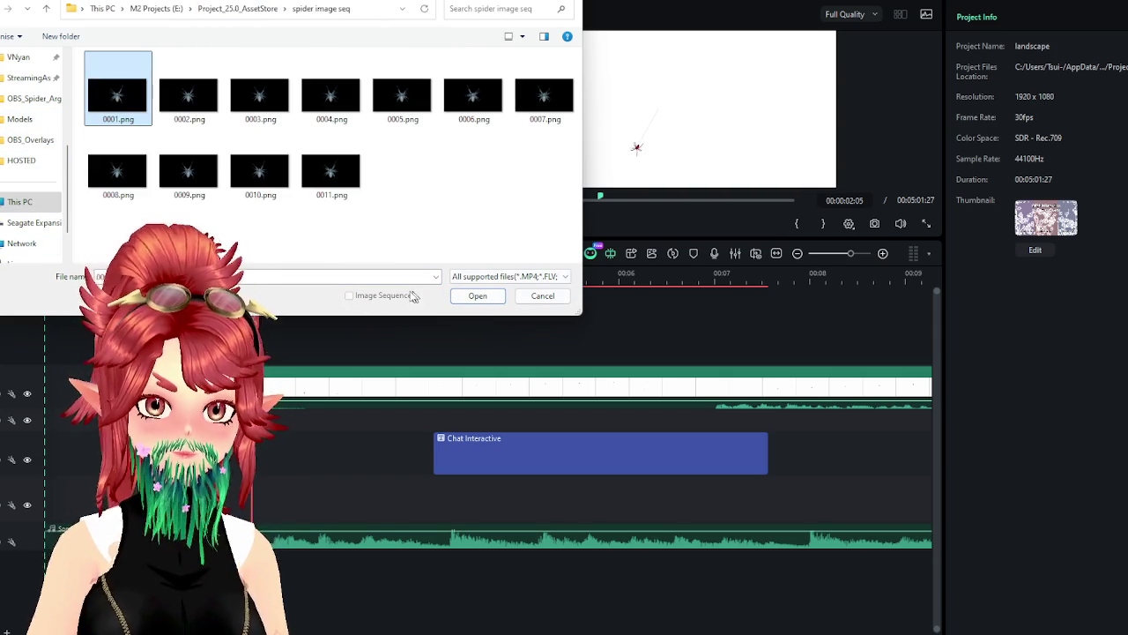
{"action": "left_click", "coordinate": [543, 296]}
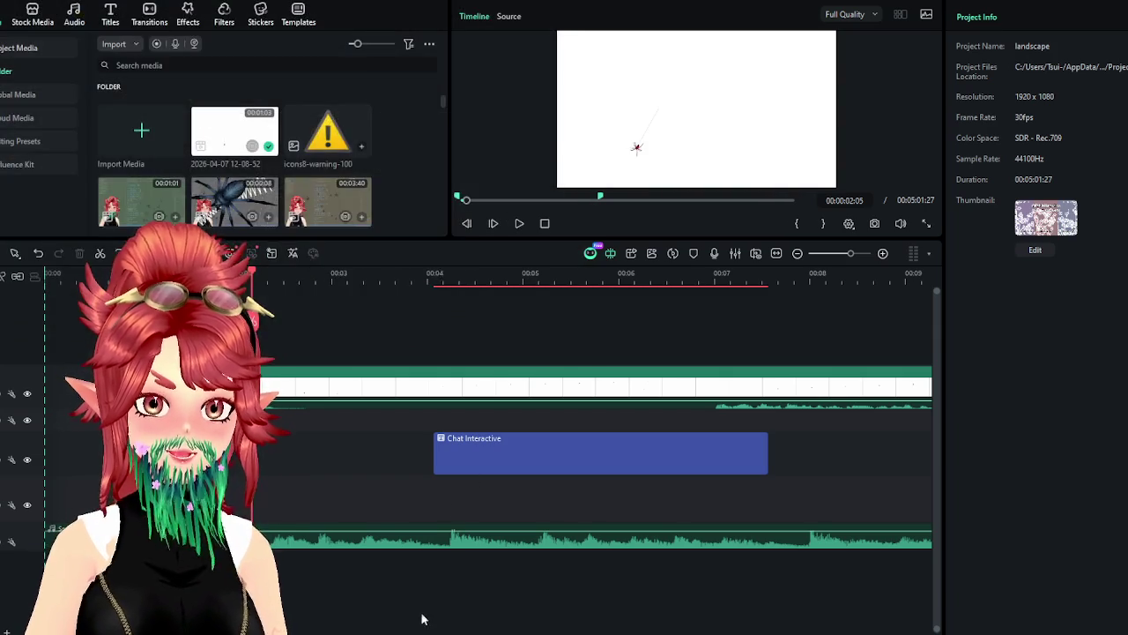
{"action": "left_click", "coordinate": [421, 626]}
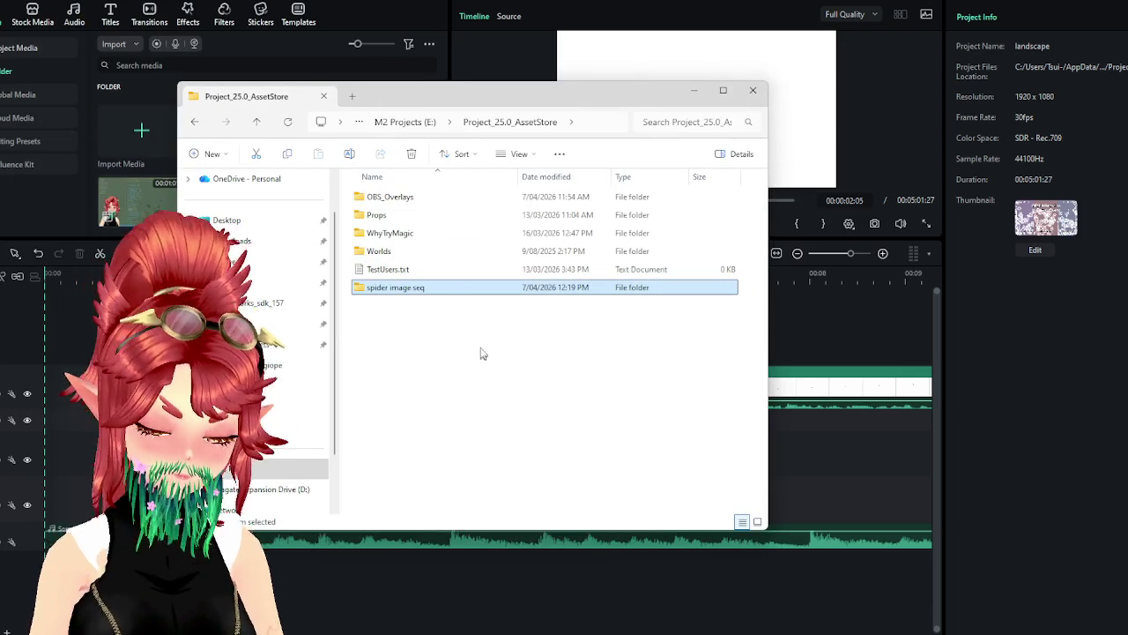
Paste the spider image seq folder into OBS_Overlays > OBS_Spider > HOSTED
{"action": "double_click", "coordinate": [401, 197]}
{"action": "left_click", "coordinate": [392, 308]}
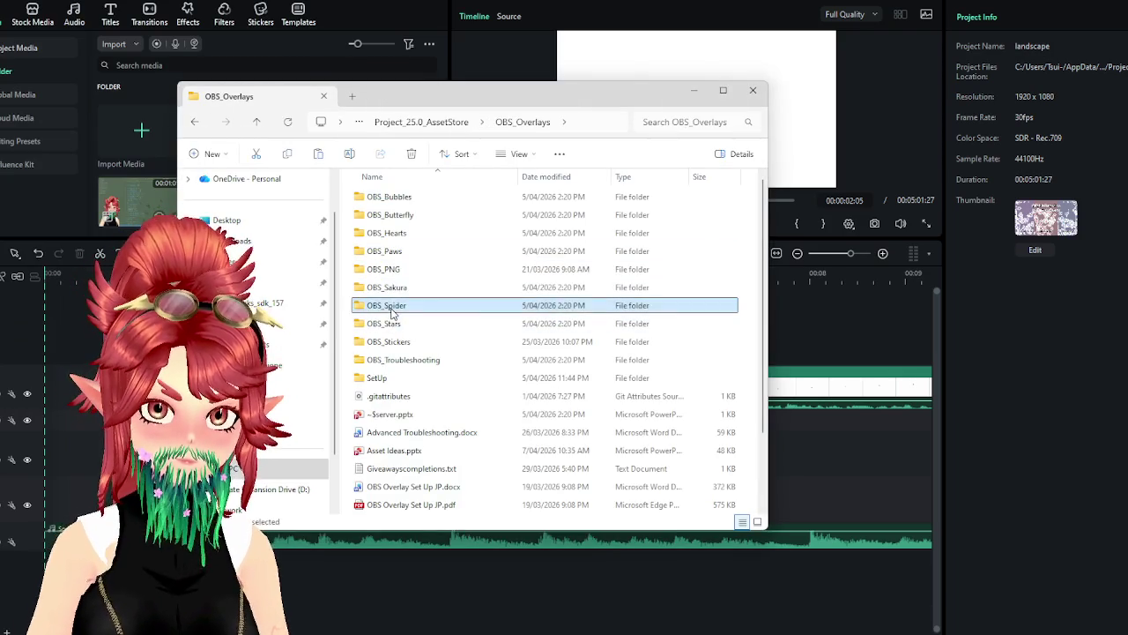
{"action": "double_click", "coordinate": [392, 307]}
{"action": "double_click", "coordinate": [366, 195]}
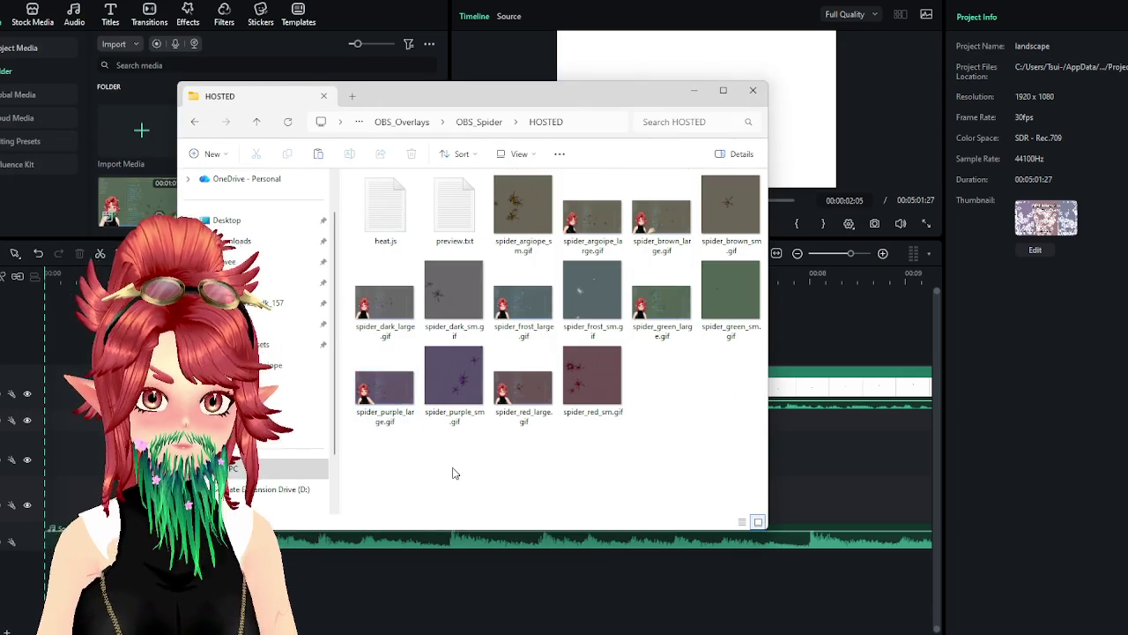
{"action": "key", "text": "ctrl+v"}
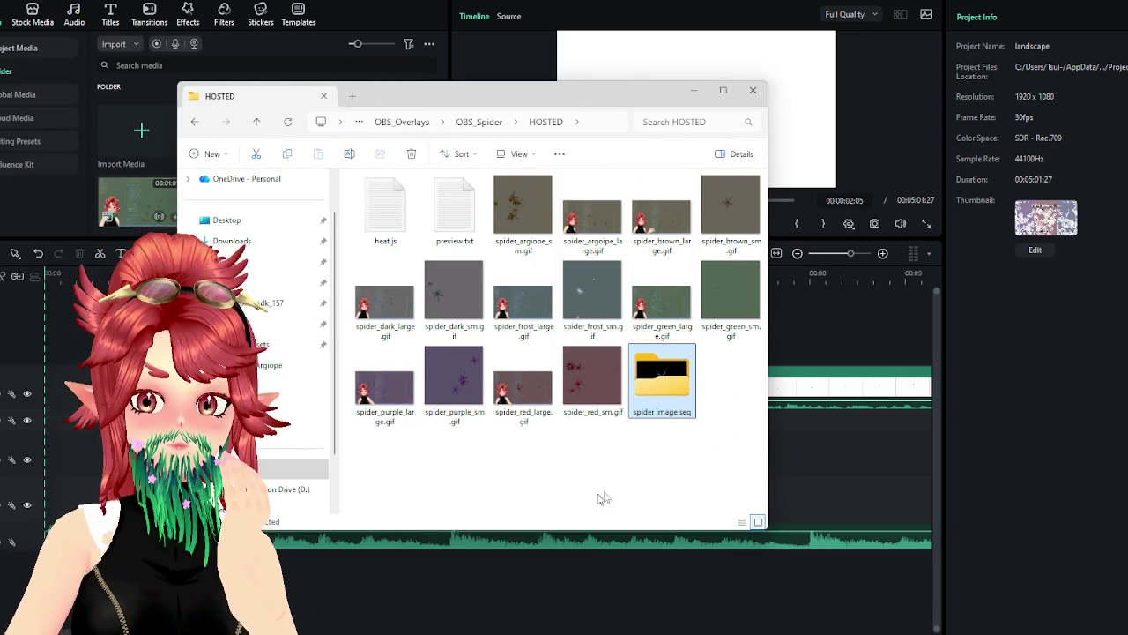
{"action": "left_click", "coordinate": [588, 499]}
{"action": "left_click", "coordinate": [429, 2]}
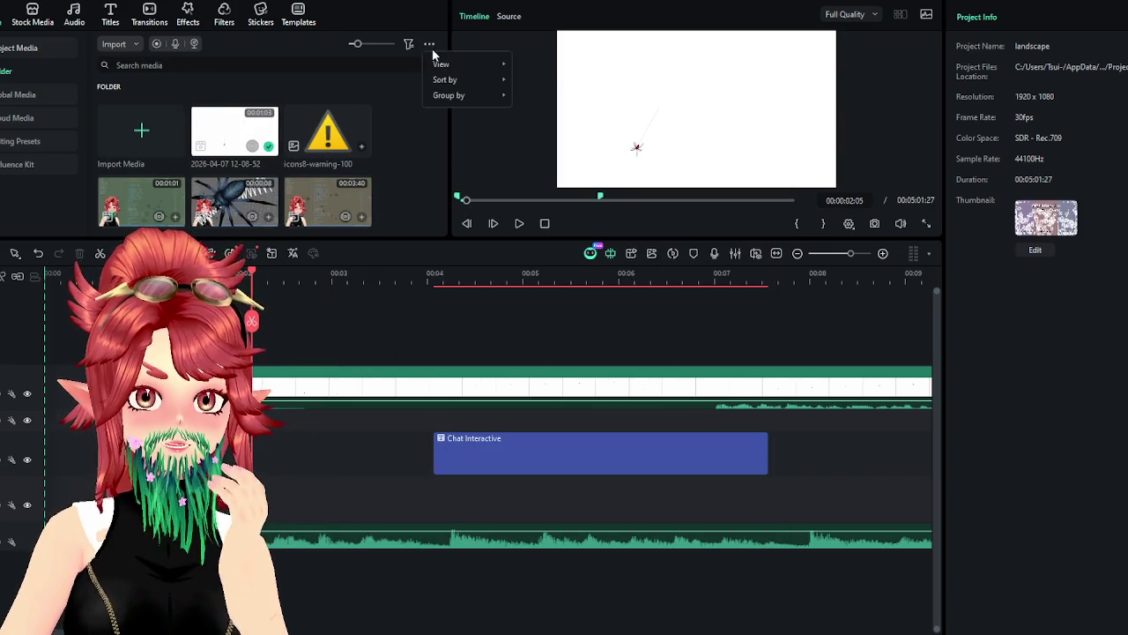
Browse the import dialog to OBS_Spider > HOSTED > spider image seq
{"action": "left_click", "coordinate": [139, 151]}
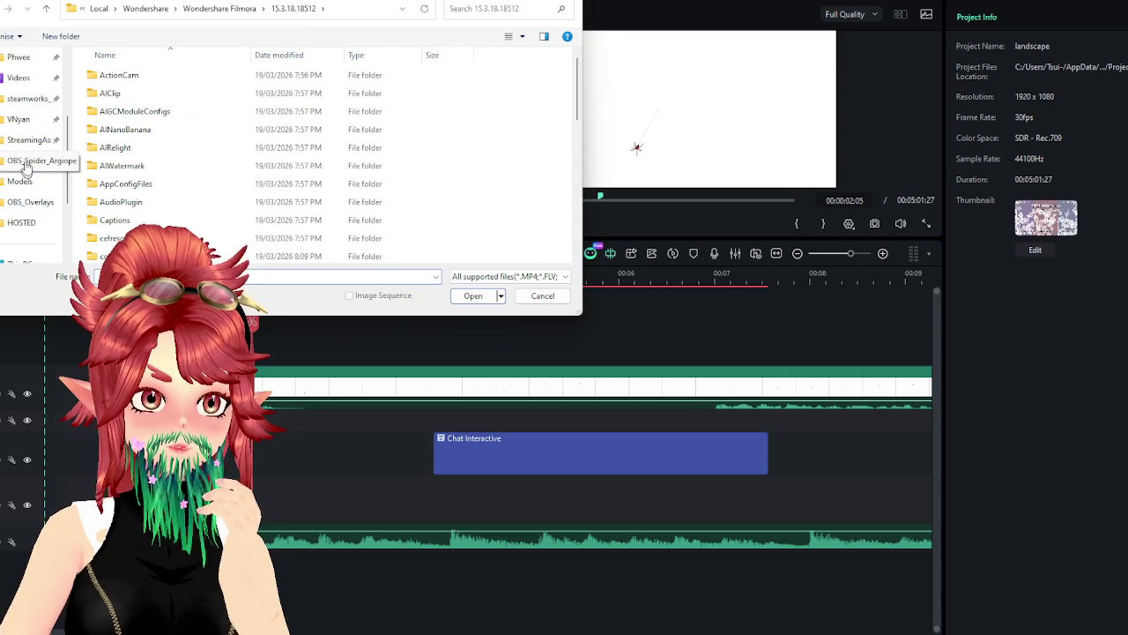
{"action": "left_click", "coordinate": [26, 162]}
{"action": "left_click", "coordinate": [171, 9]}
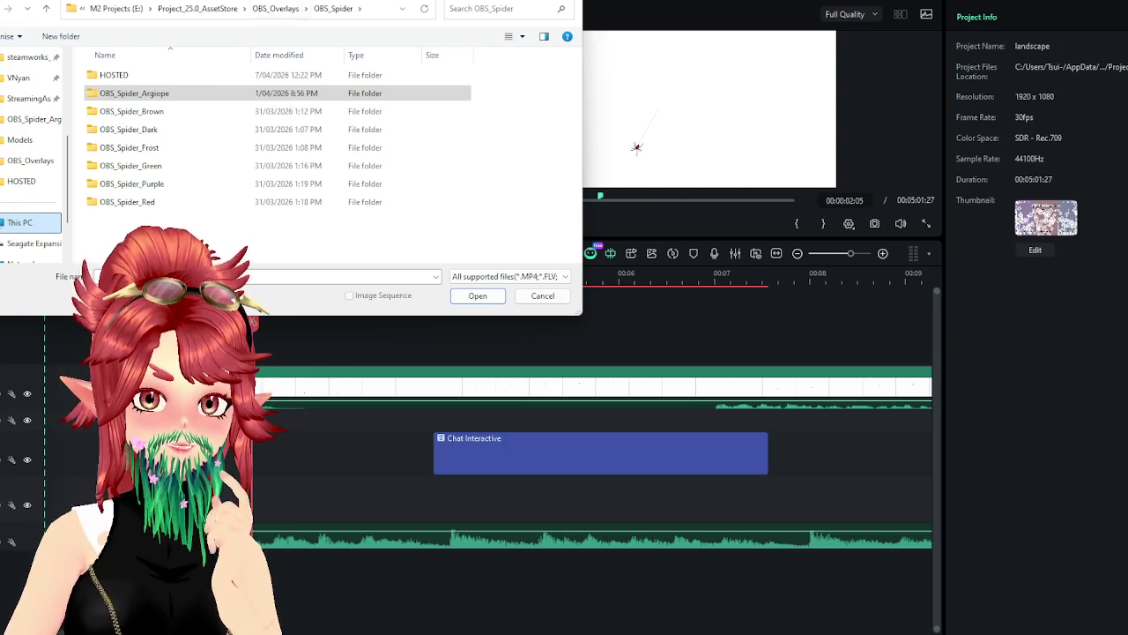
{"action": "left_click_drag", "start_coordinate": [283, 2], "coordinate": [321, 29]}
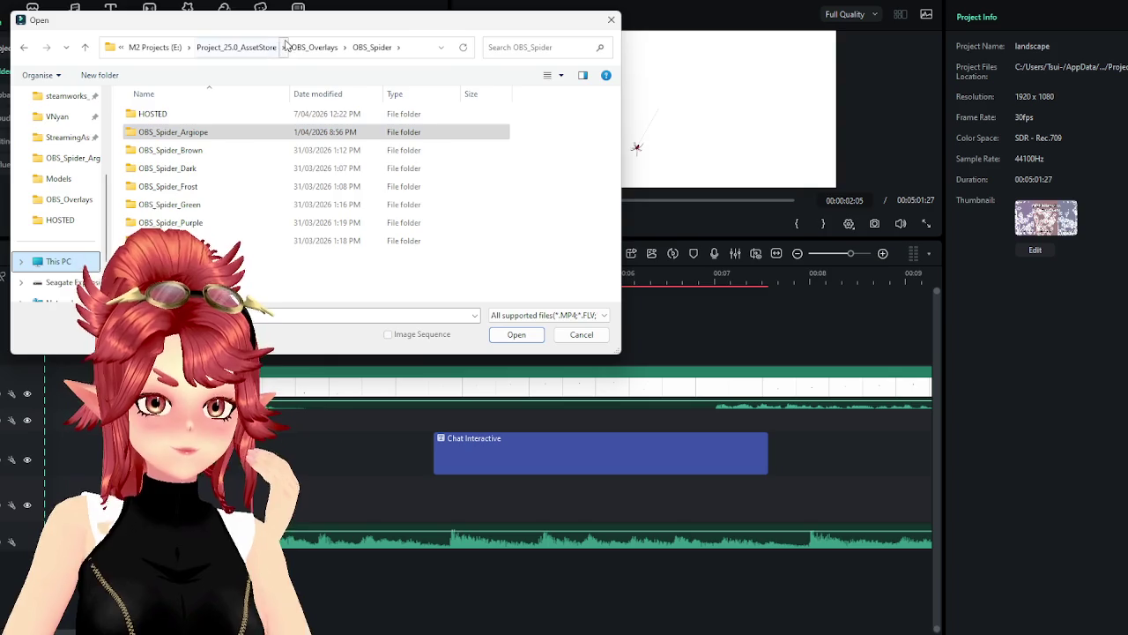
{"action": "mouse_move", "coordinate": [285, 28]}
{"action": "left_mouse_down"}
{"action": "mouse_move", "coordinate": [354, 42]}
{"action": "mouse_move", "coordinate": [345, 45]}
{"action": "left_mouse_up"}
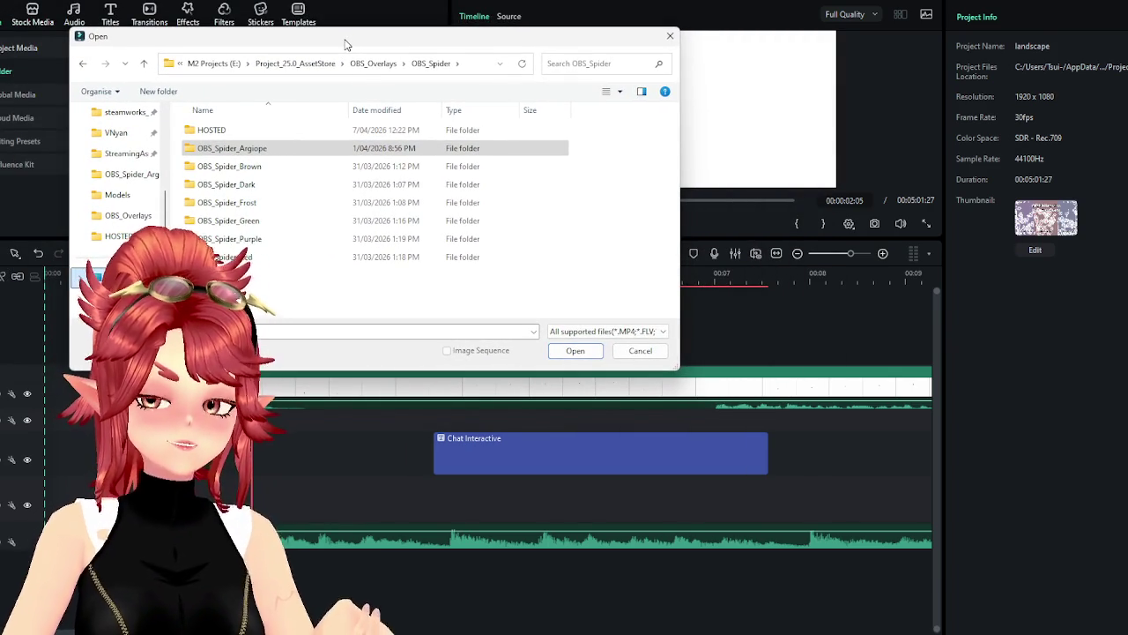
{"action": "left_click", "coordinate": [241, 152]}
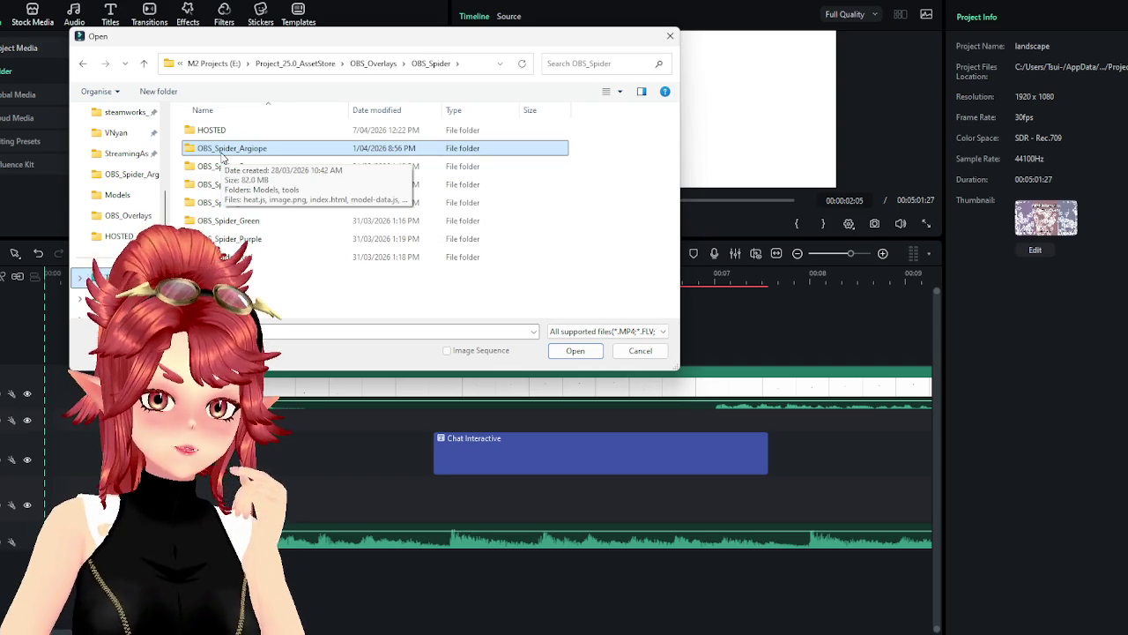
{"action": "double_click", "coordinate": [214, 131]}
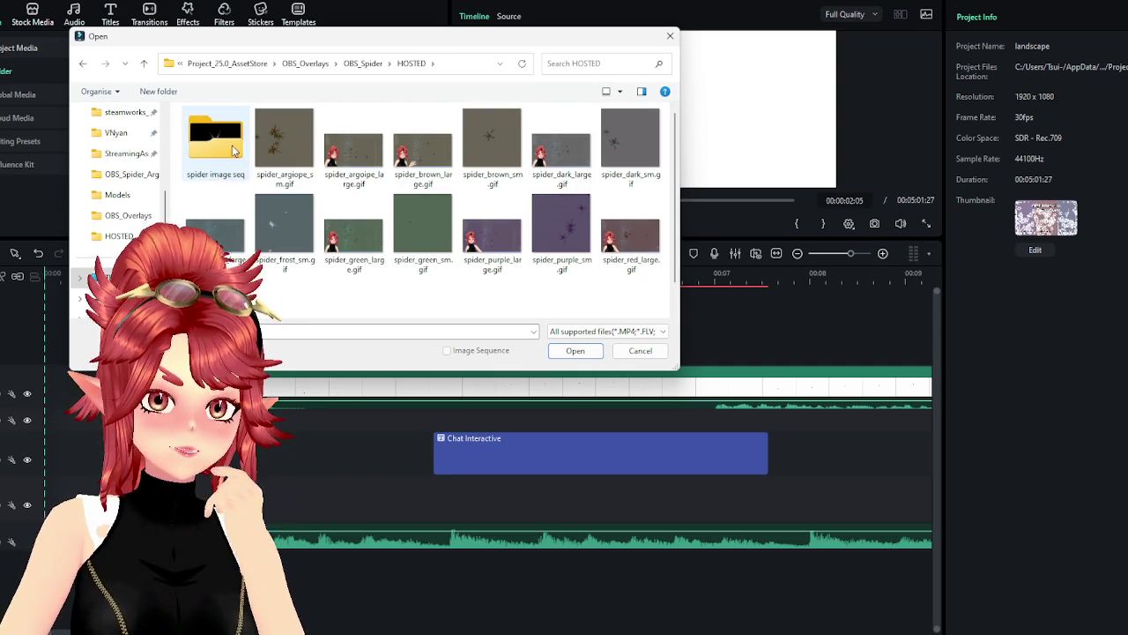
{"action": "double_click", "coordinate": [226, 143]}
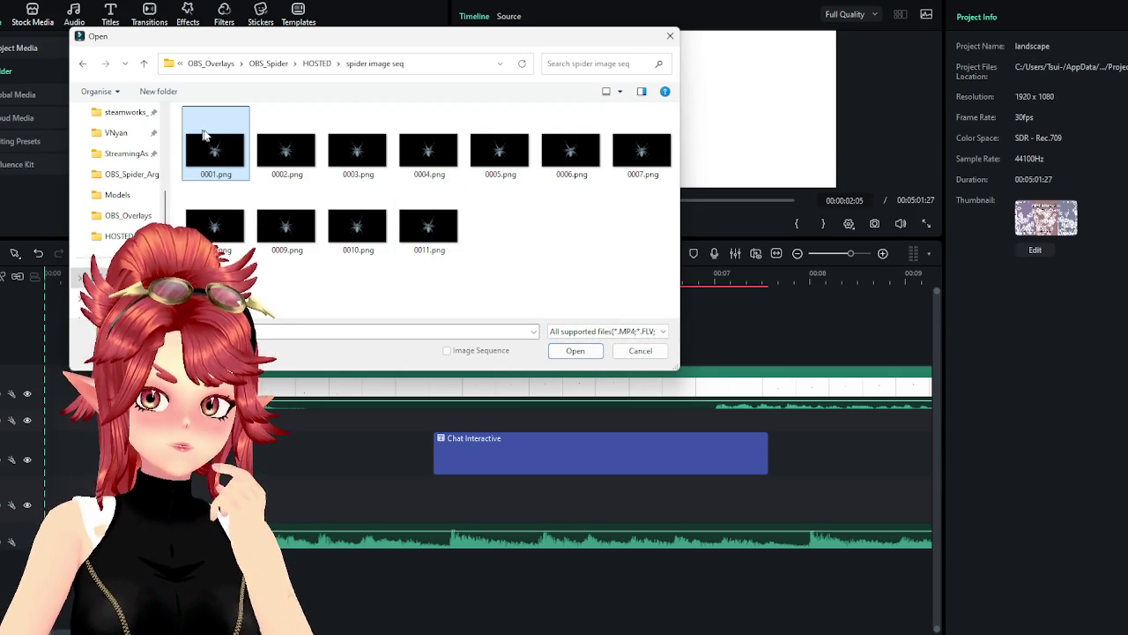
Select all eleven frames 0001–0011.png and import them
{"action": "left_click", "coordinate": [428, 227], "text": "shift"}
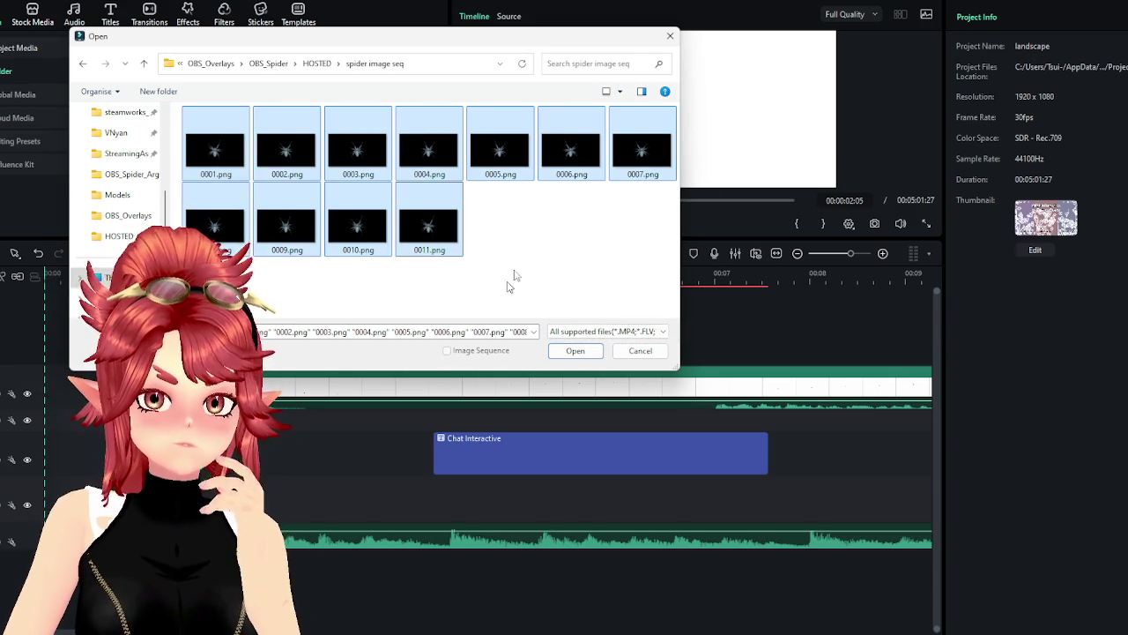
{"action": "left_click", "coordinate": [490, 312]}
{"action": "left_click", "coordinate": [220, 156]}
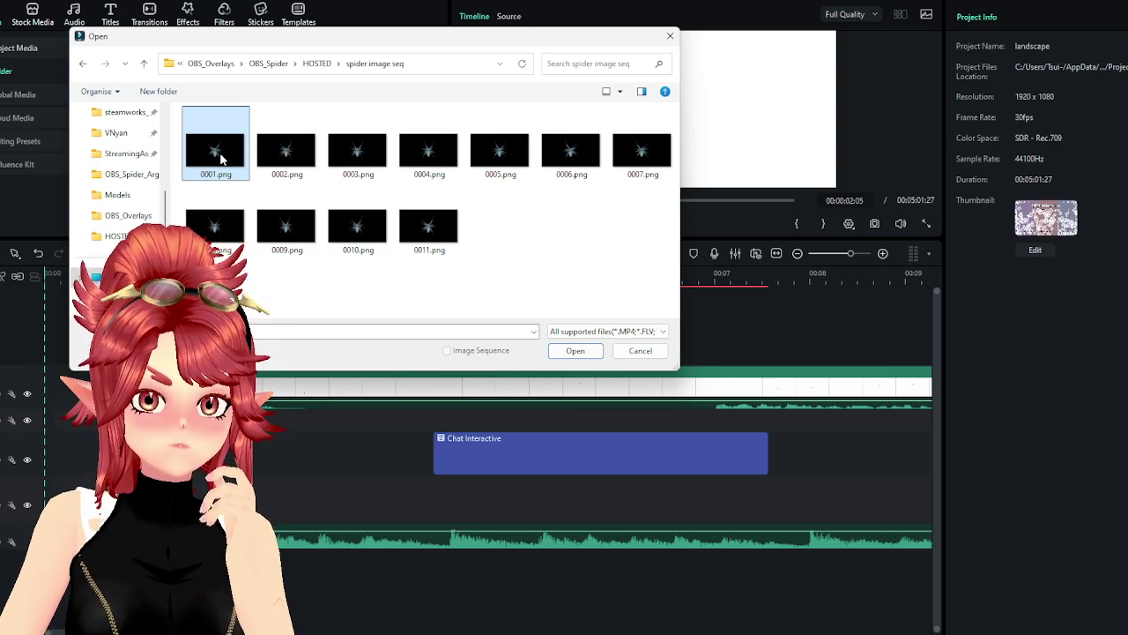
{"action": "left_click", "coordinate": [429, 229], "text": "shift"}
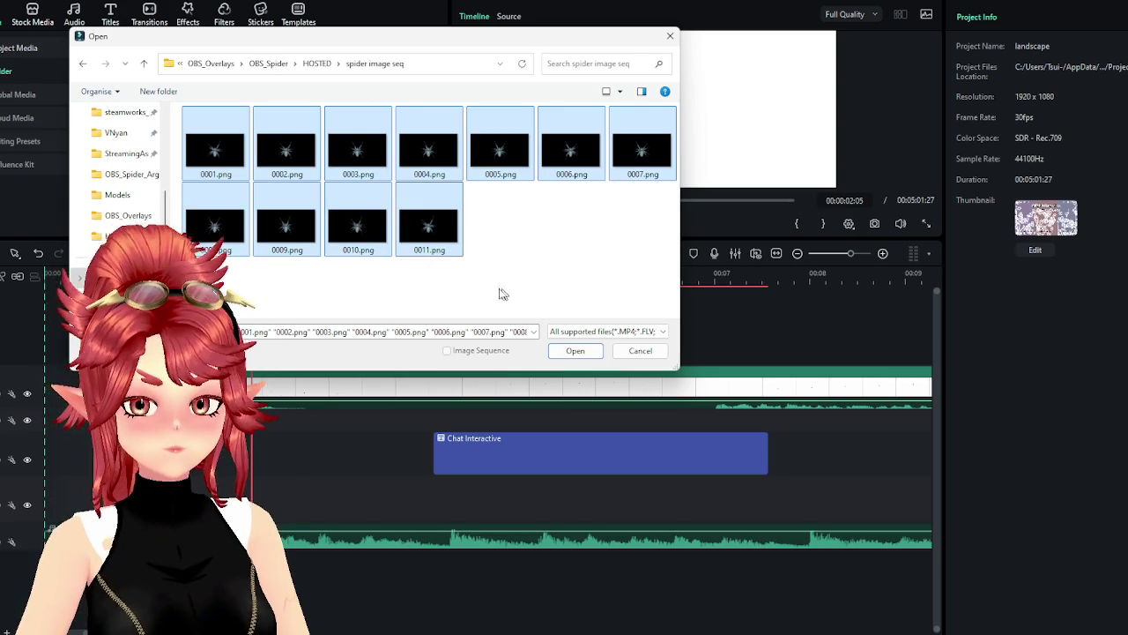
{"action": "left_click", "coordinate": [574, 350]}
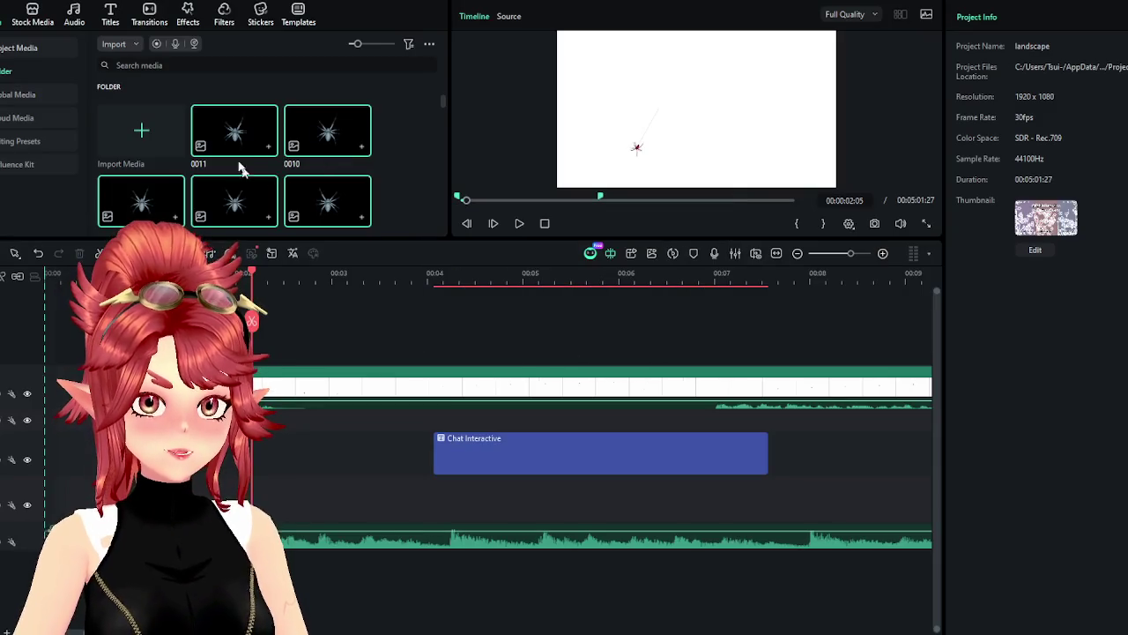
Place the spider frames on the timeline, shorten them into a tight run, and preview it
{"action": "mouse_move", "coordinate": [252, 174]}
{"action": "left_mouse_down"}
{"action": "mouse_move", "coordinate": [497, 484]}
{"action": "mouse_move", "coordinate": [68, 490]}
{"action": "left_mouse_up"}
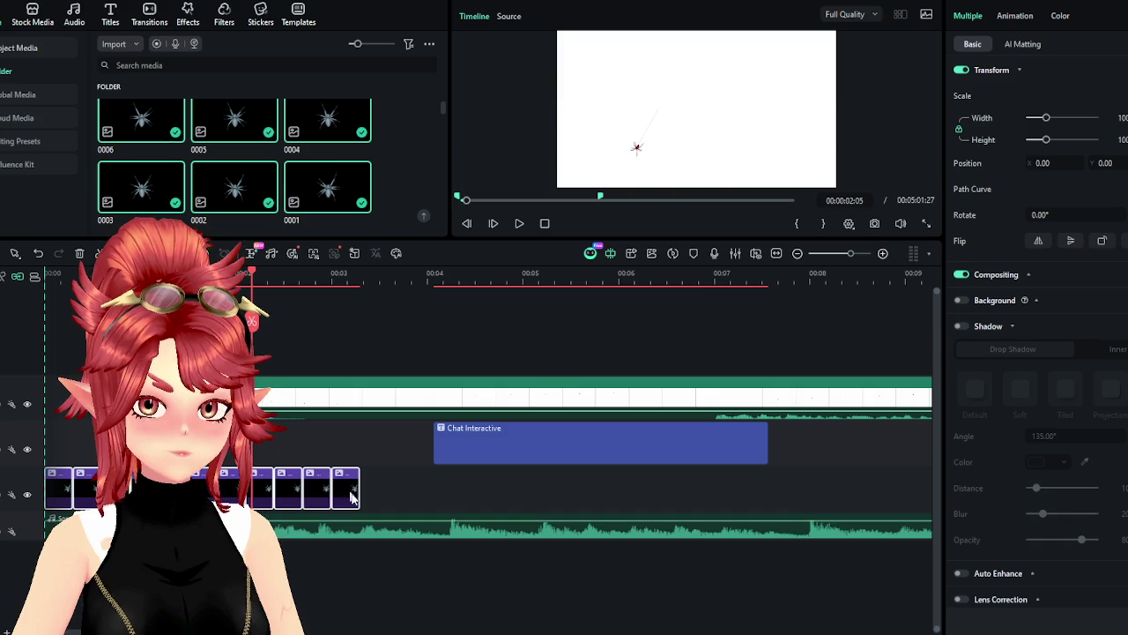
{"action": "left_click_drag", "start_coordinate": [350, 486], "coordinate": [338, 487]}
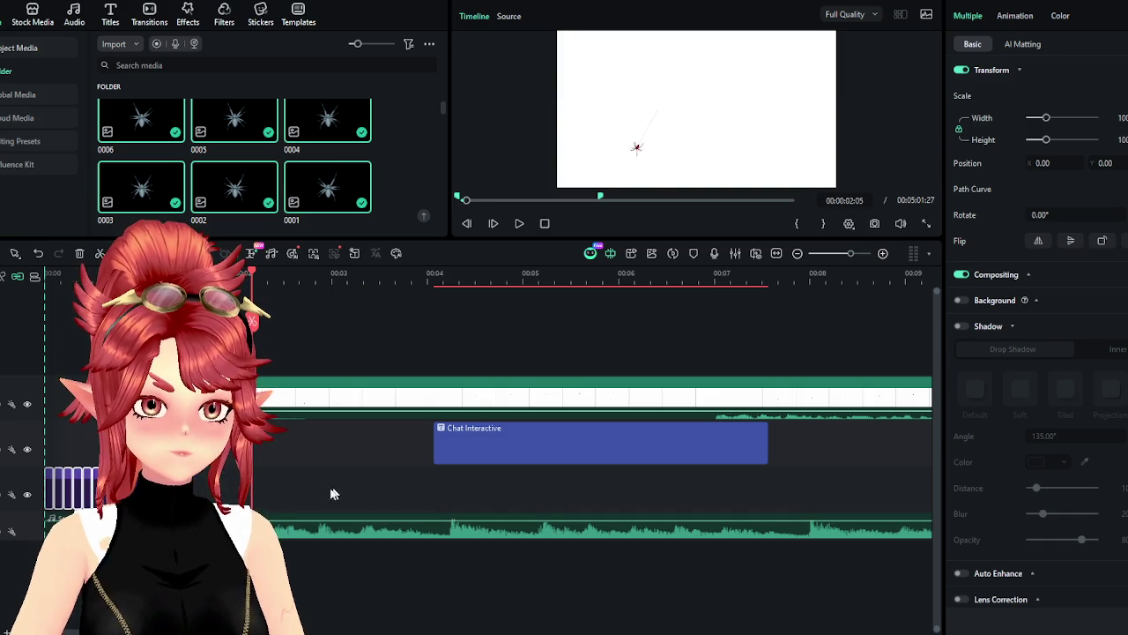
{"action": "left_click", "coordinate": [51, 275]}
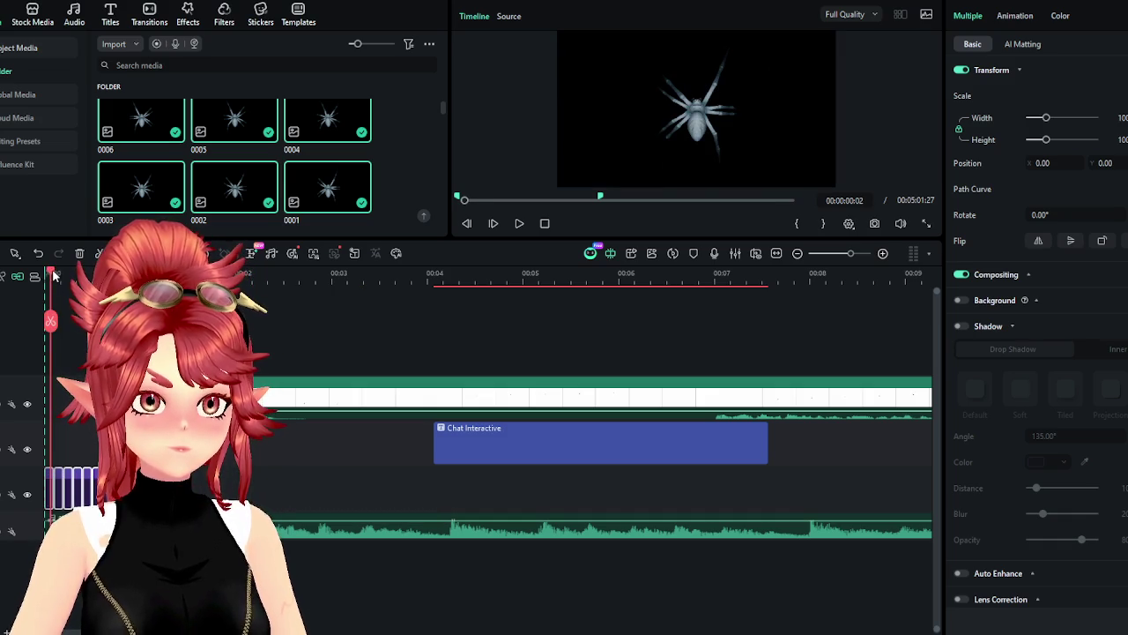
{"action": "left_click", "coordinate": [518, 224]}
{"action": "left_click", "coordinate": [519, 224]}
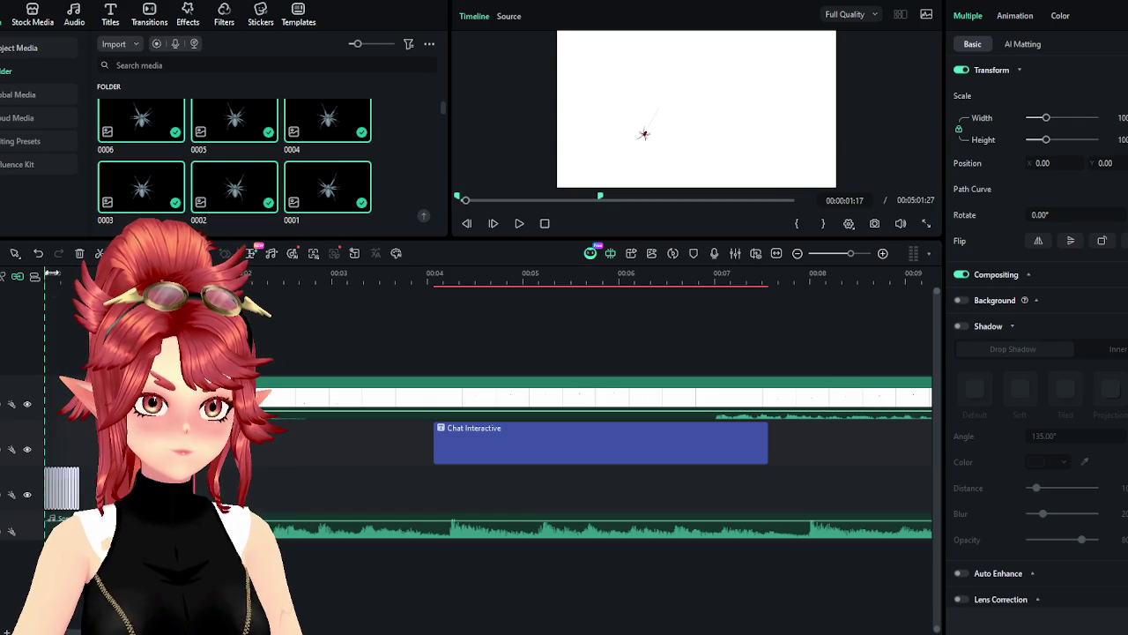
{"action": "key", "text": "Home"}
{"action": "scroll", "coordinate": [55, 275], "scroll_direction": "up", "scroll_amount": 5}
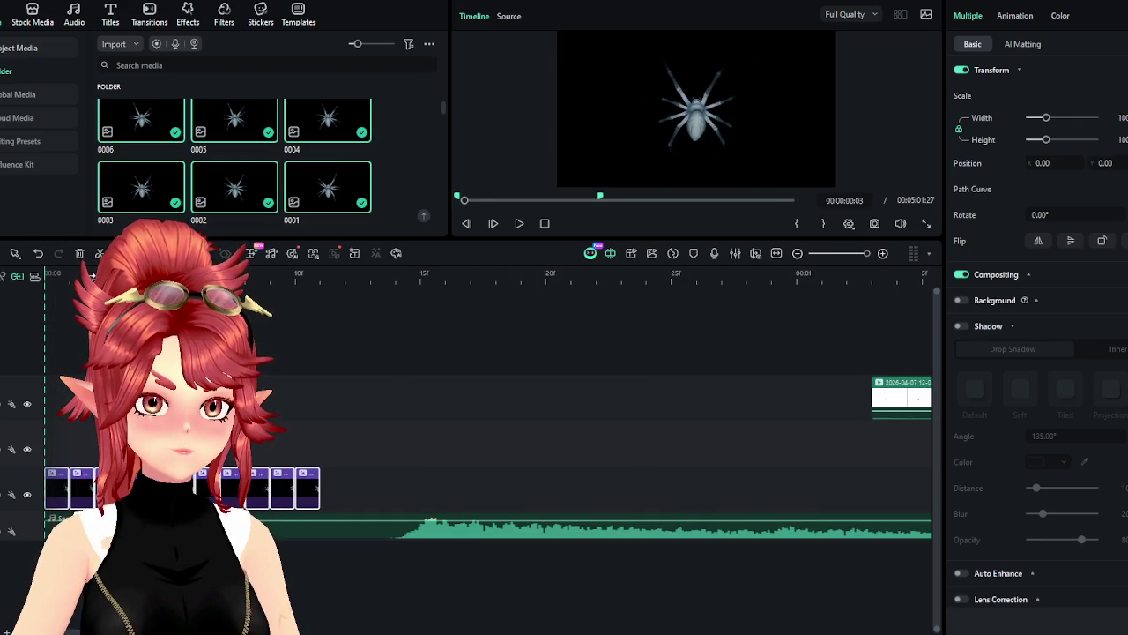
{"action": "left_click", "coordinate": [519, 223]}
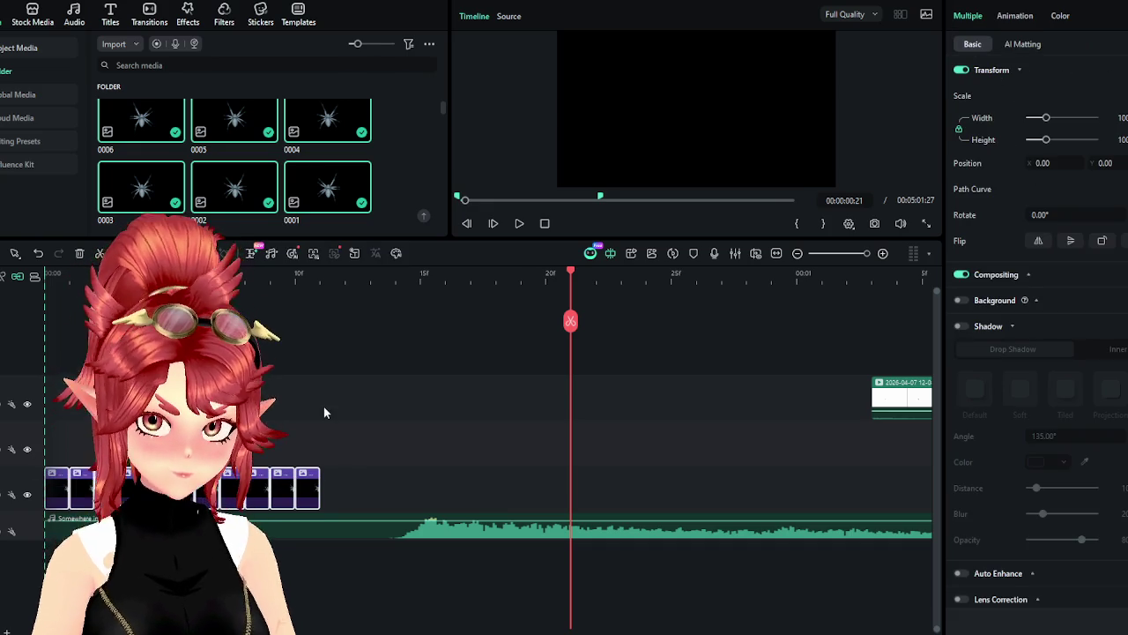
{"action": "left_click", "coordinate": [313, 482]}
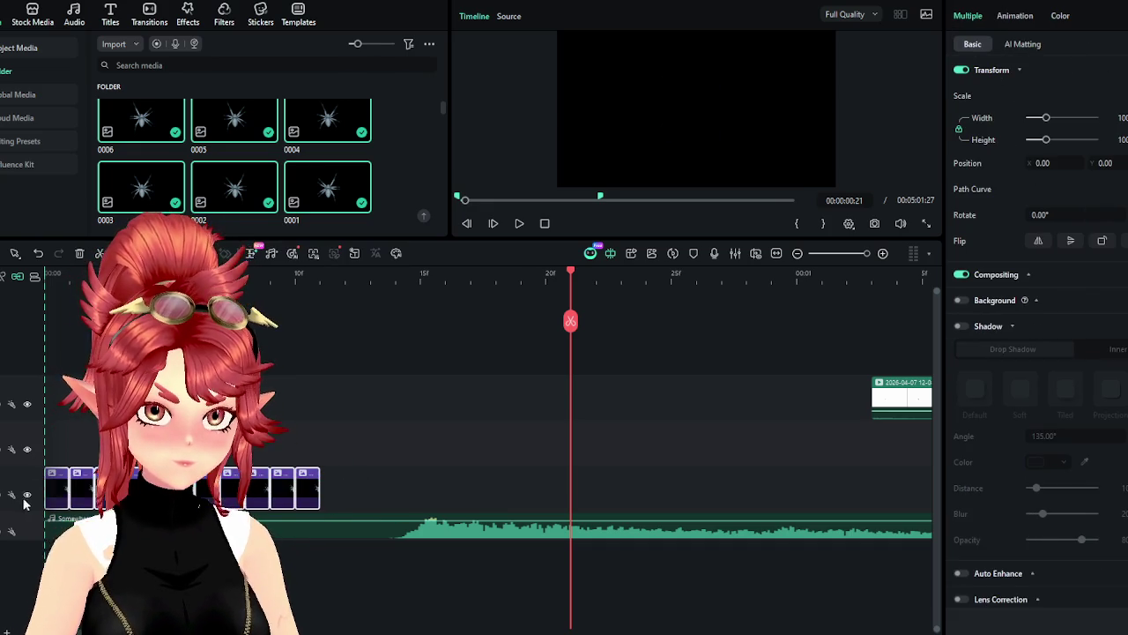
Paste another copy of the spider clip run after the first and move it into place
{"action": "left_click", "coordinate": [347, 275]}
{"action": "left_click", "coordinate": [320, 275]}
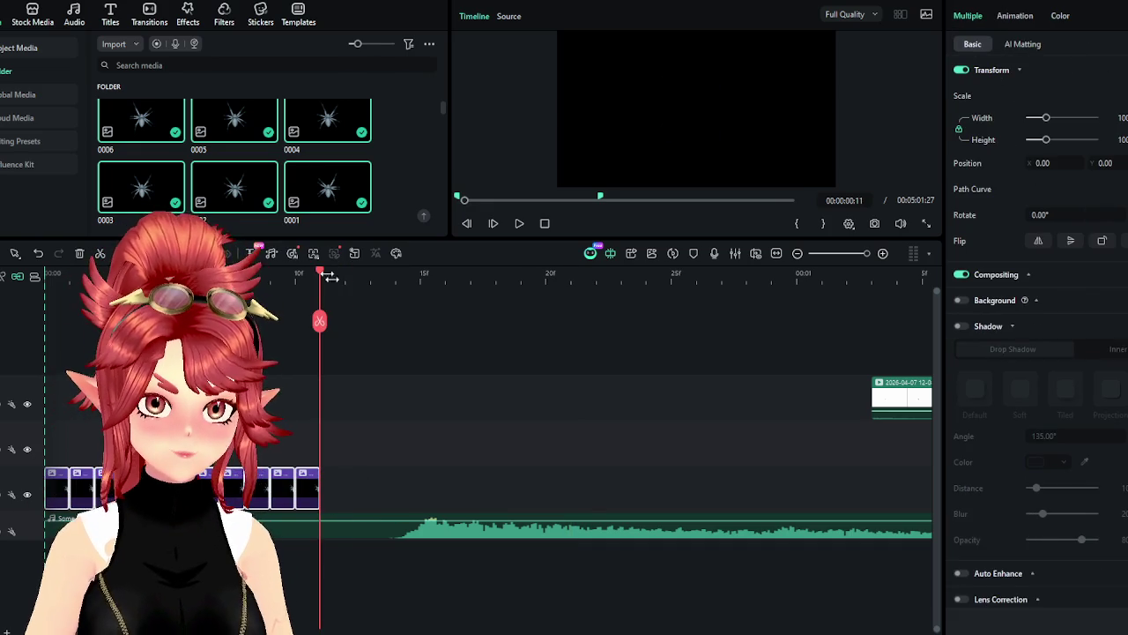
{"action": "key", "text": "ctrl+v"}
{"action": "key", "text": "ctrl+v"}
{"action": "scroll", "coordinate": [504, 431], "scroll_direction": "down", "scroll_amount": 1}
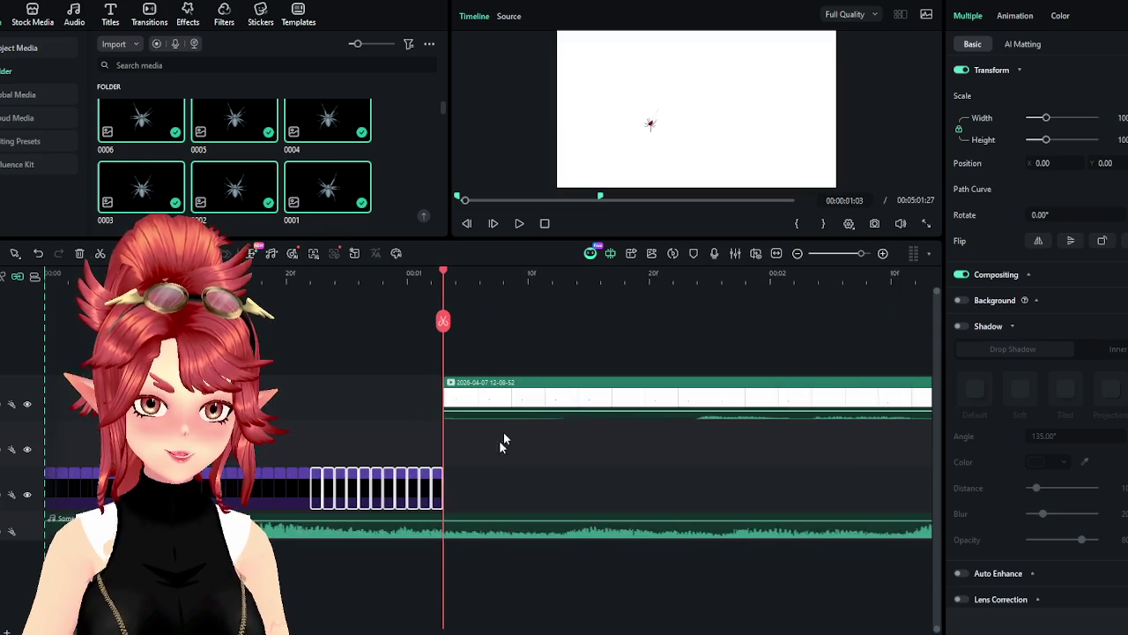
{"action": "scroll", "coordinate": [309, 509], "scroll_direction": "down", "scroll_amount": 1}
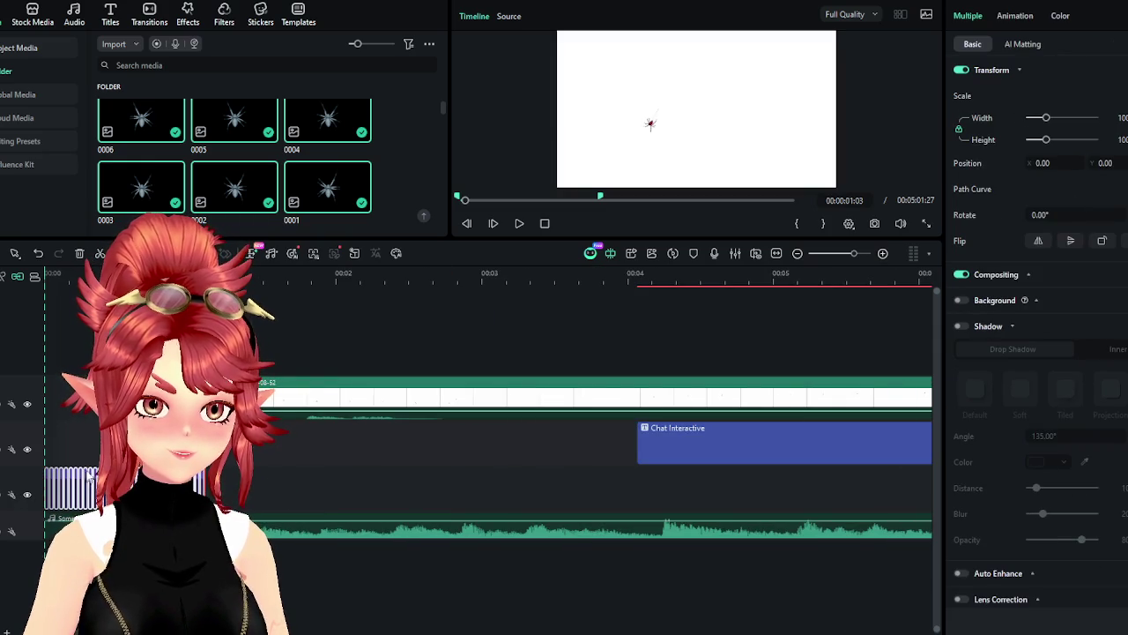
{"action": "mouse_move", "coordinate": [214, 497]}
{"action": "left_mouse_down"}
{"action": "mouse_move", "coordinate": [258, 500]}
{"action": "mouse_move", "coordinate": [88, 493]}
{"action": "left_mouse_up"}
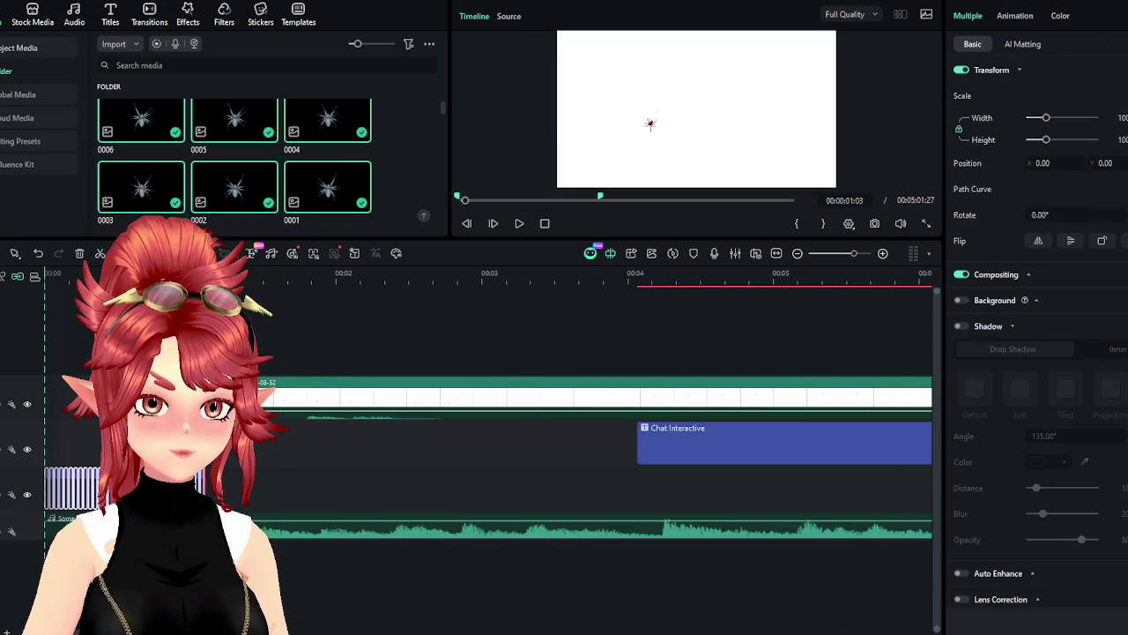
{"action": "scroll", "coordinate": [276, 445], "scroll_direction": "down", "scroll_amount": 2}
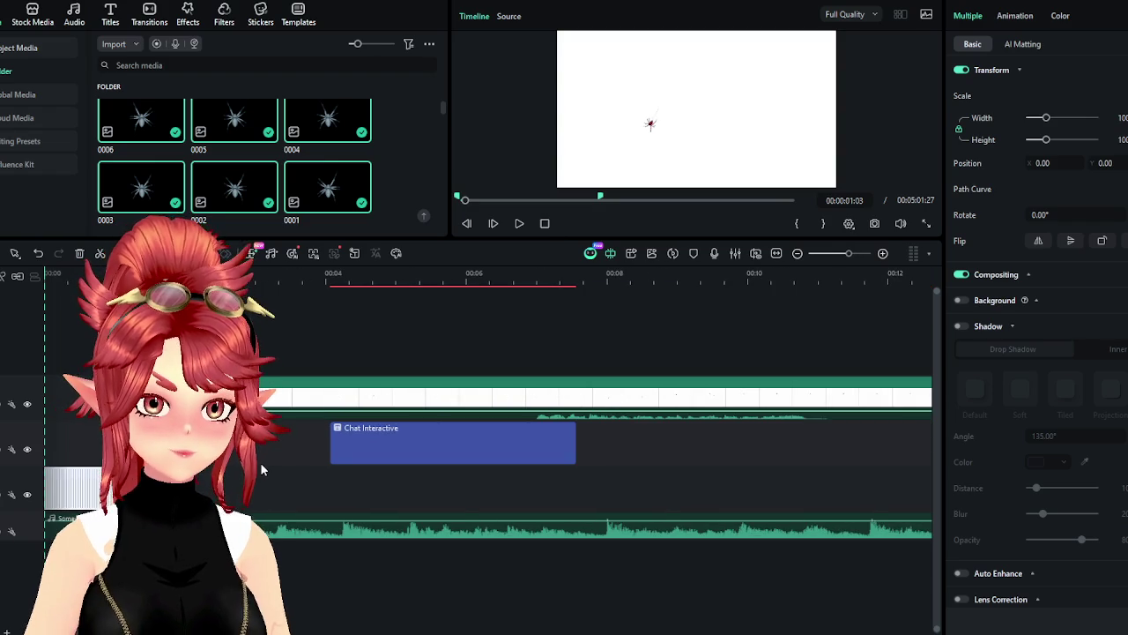
{"action": "left_click_drag", "start_coordinate": [261, 470], "coordinate": [265, 470]}
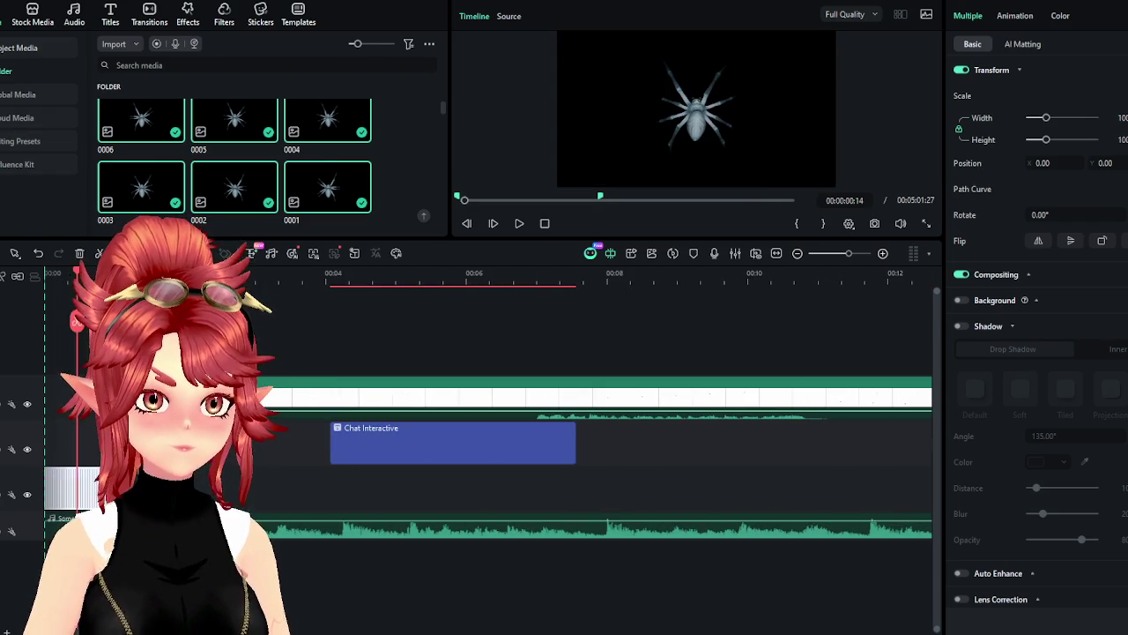
{"action": "scroll", "coordinate": [276, 445], "scroll_direction": "down", "scroll_amount": 2}
{"action": "scroll", "coordinate": [275, 445], "scroll_direction": "up", "scroll_amount": 4}
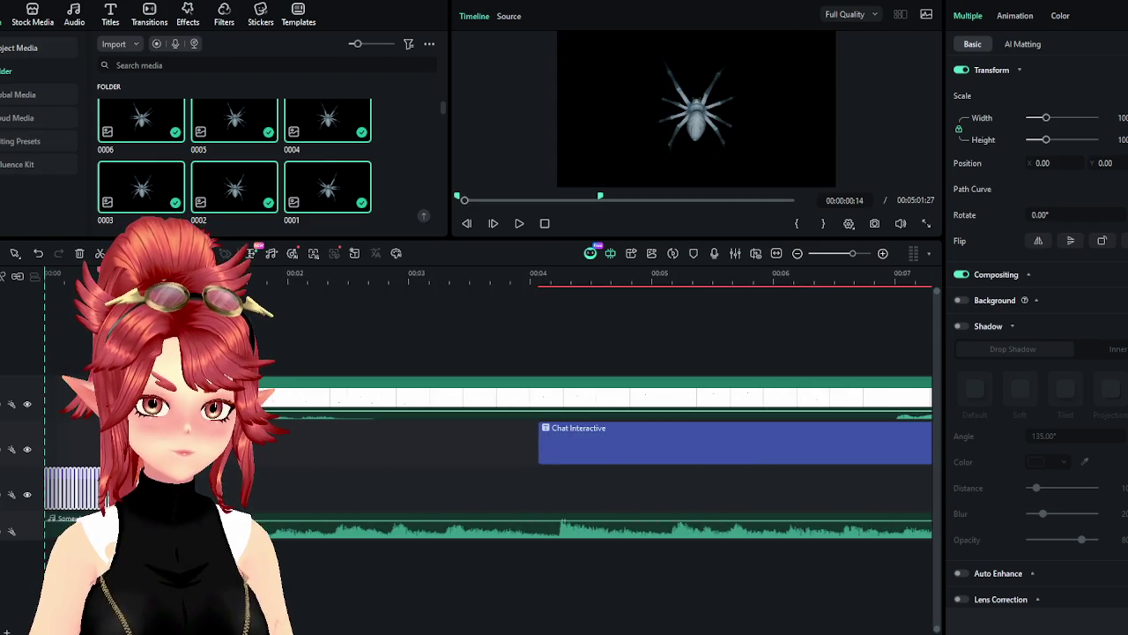
{"action": "scroll", "coordinate": [276, 445], "scroll_direction": "down", "scroll_amount": 3}
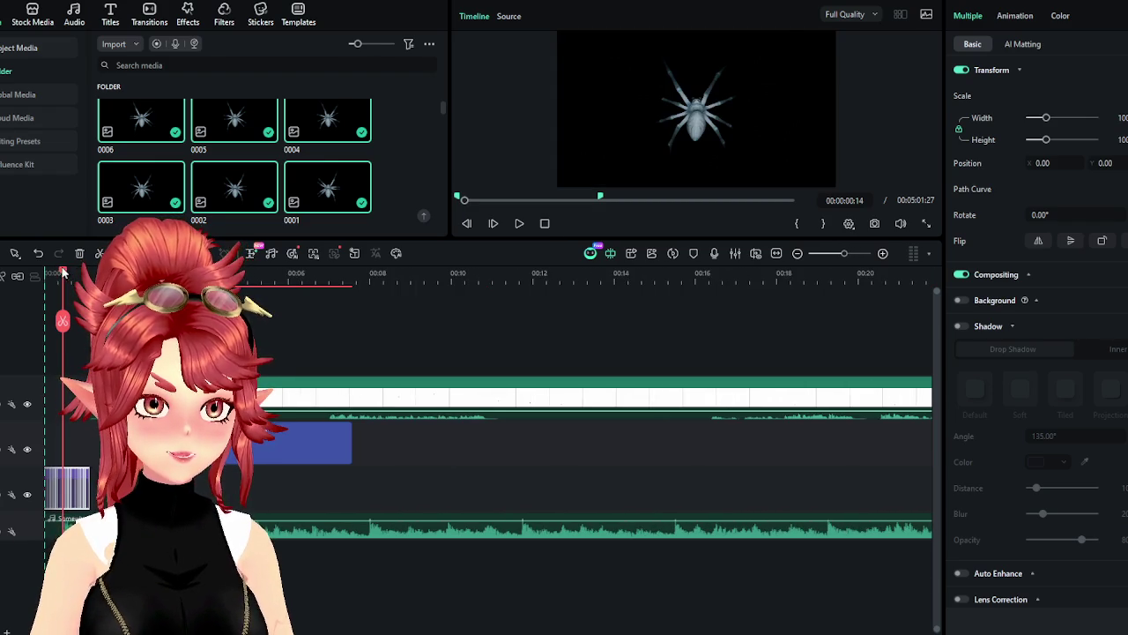
Play back the lengthened spider animation, then undo the recent clip edits
{"action": "key", "text": "Home"}
{"action": "left_click", "coordinate": [519, 223]}
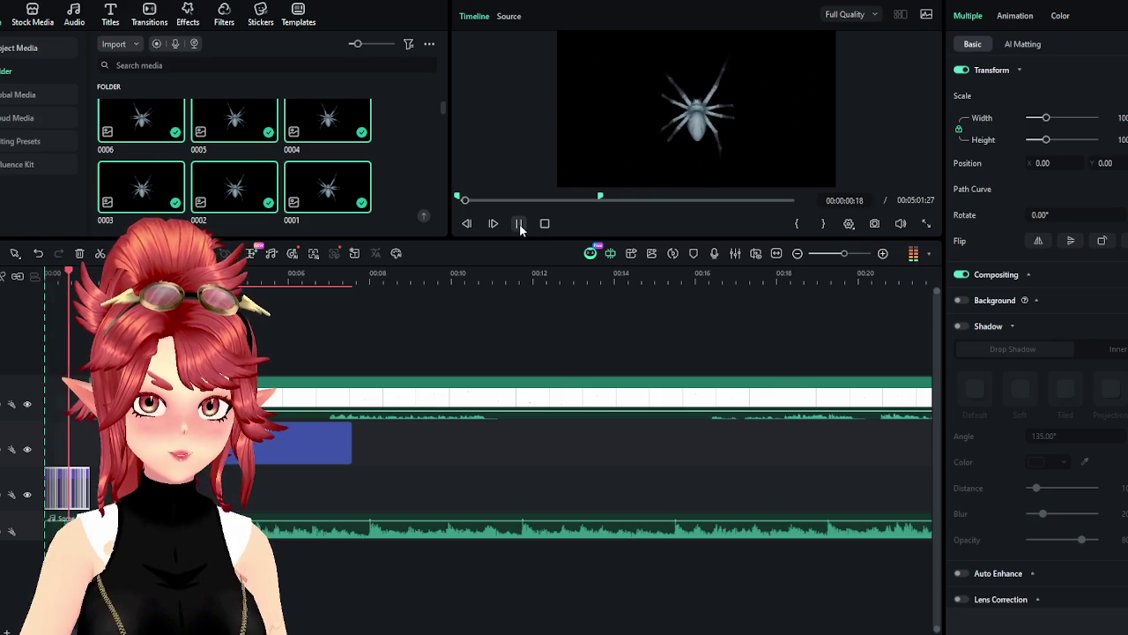
{"action": "left_click", "coordinate": [519, 223]}
{"action": "left_click", "coordinate": [519, 225]}
{"action": "scroll", "coordinate": [225, 462], "scroll_direction": "up", "scroll_amount": 1}
{"action": "scroll", "coordinate": [225, 462], "scroll_direction": "up", "scroll_amount": 2}
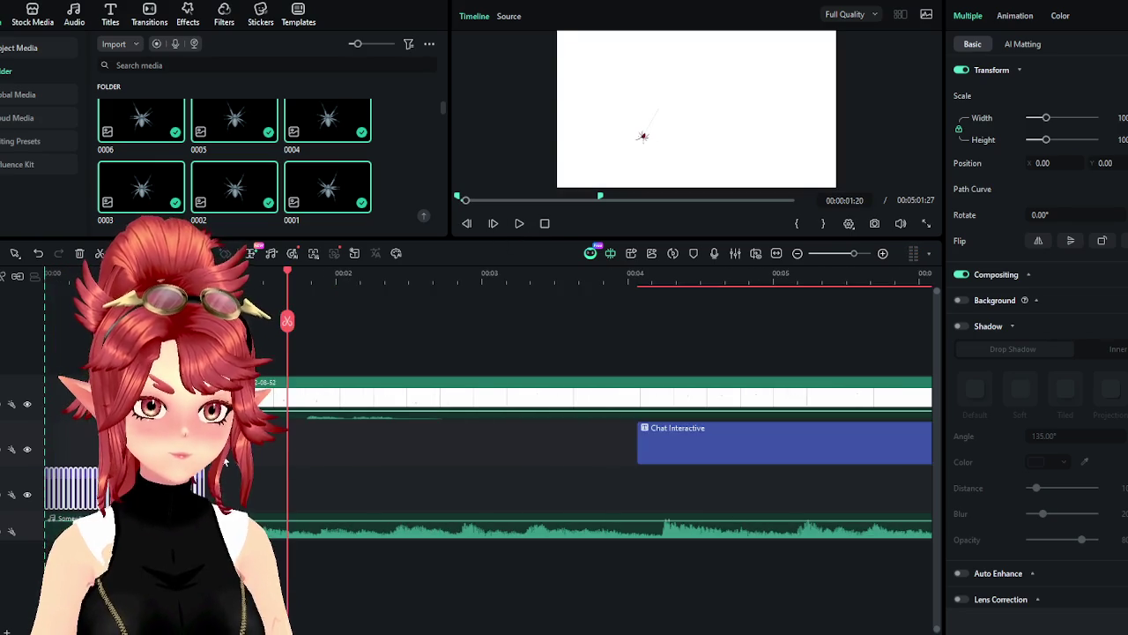
{"action": "scroll", "coordinate": [225, 461], "scroll_direction": "up", "scroll_amount": 2}
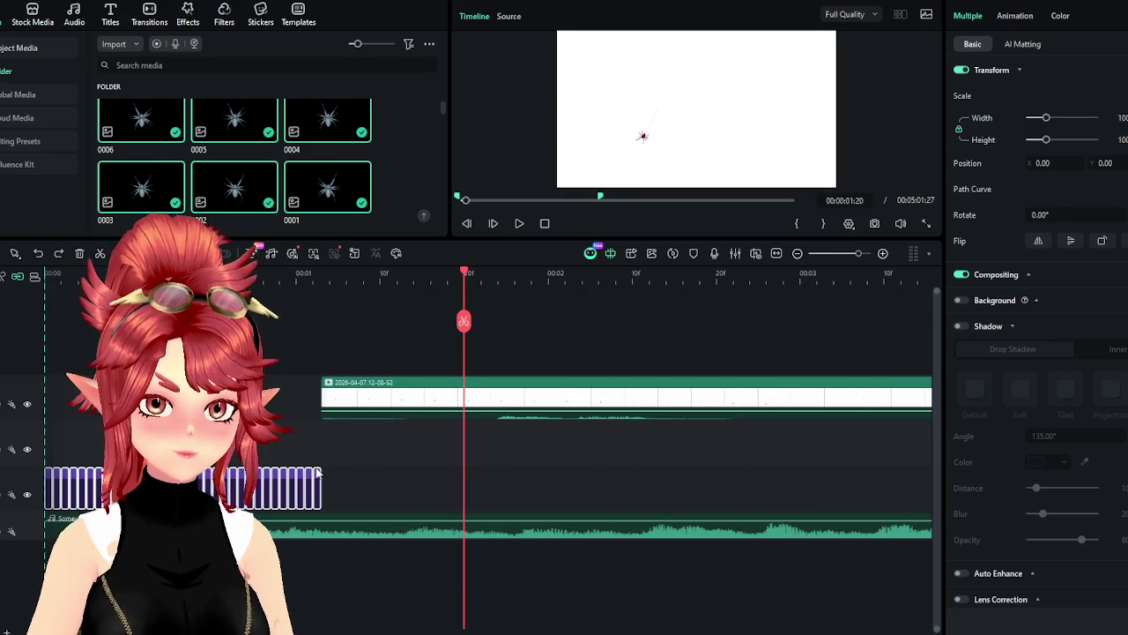
{"action": "key", "text": "ctrl+z"}
{"action": "key", "text": "ctrl+z"}
{"action": "key", "text": "ctrl+z"}
{"action": "key", "text": "ctrl+z"}
{"action": "key", "text": "ctrl+z"}
{"action": "key", "text": "ctrl+z"}
{"action": "key", "text": "ctrl+z"}
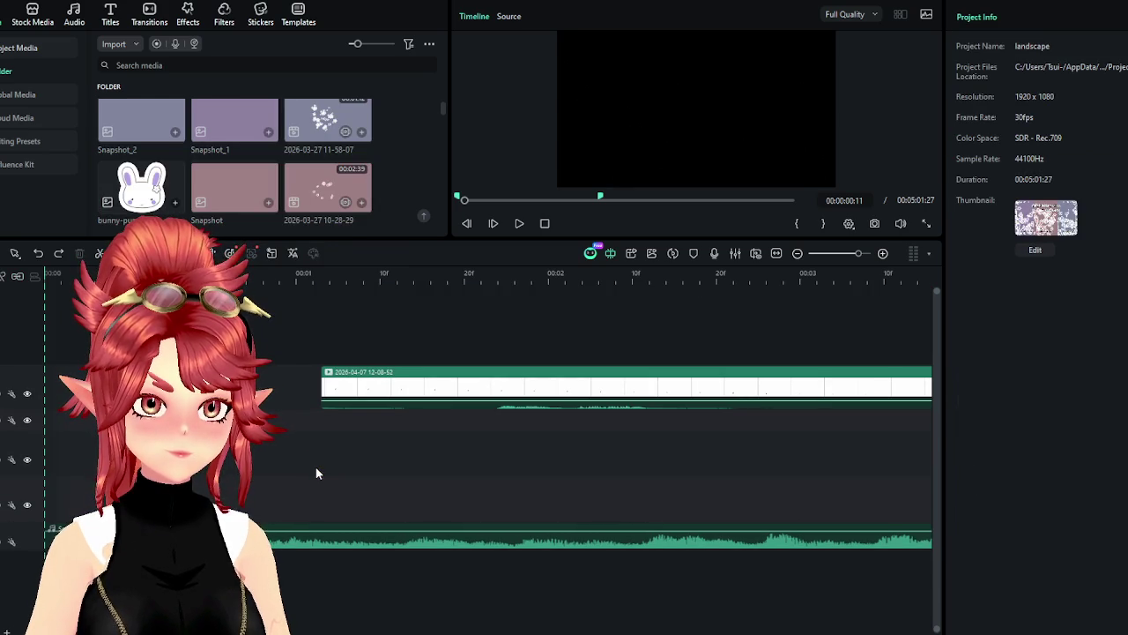
Step back through the clip edits, scroll the media bin, and switch to File Explorer's HOSTED folder
{"action": "key", "text": "ctrl+y"}
{"action": "key", "text": "ctrl+y"}
{"action": "scroll", "coordinate": [266, 470], "scroll_direction": "down", "scroll_amount": 5}
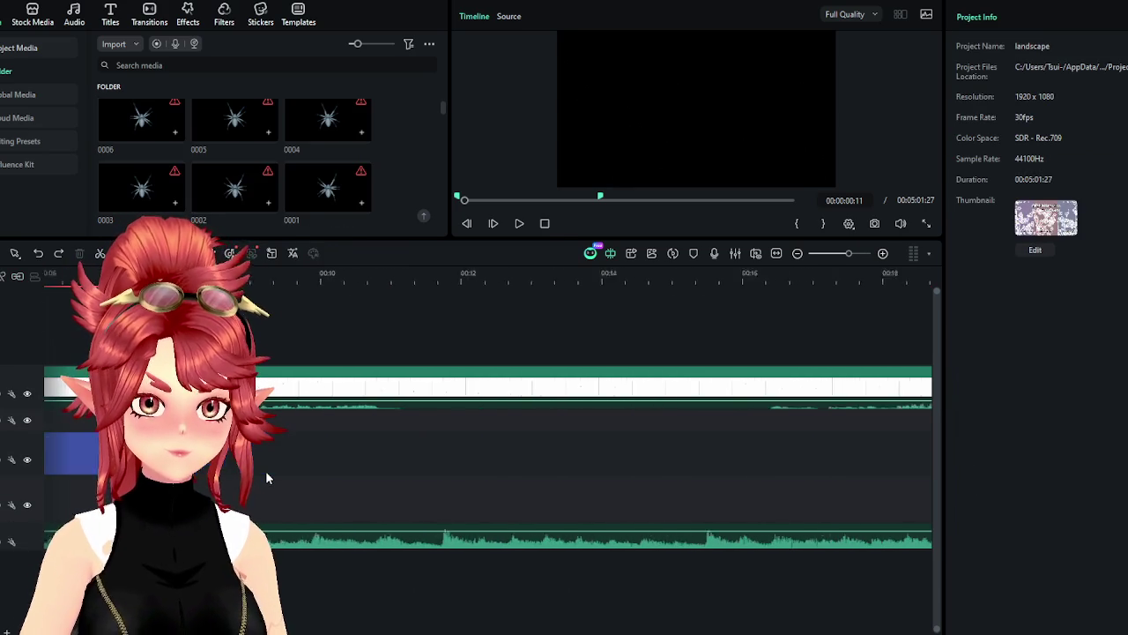
{"action": "scroll", "coordinate": [266, 472], "scroll_direction": "up", "scroll_amount": 5}
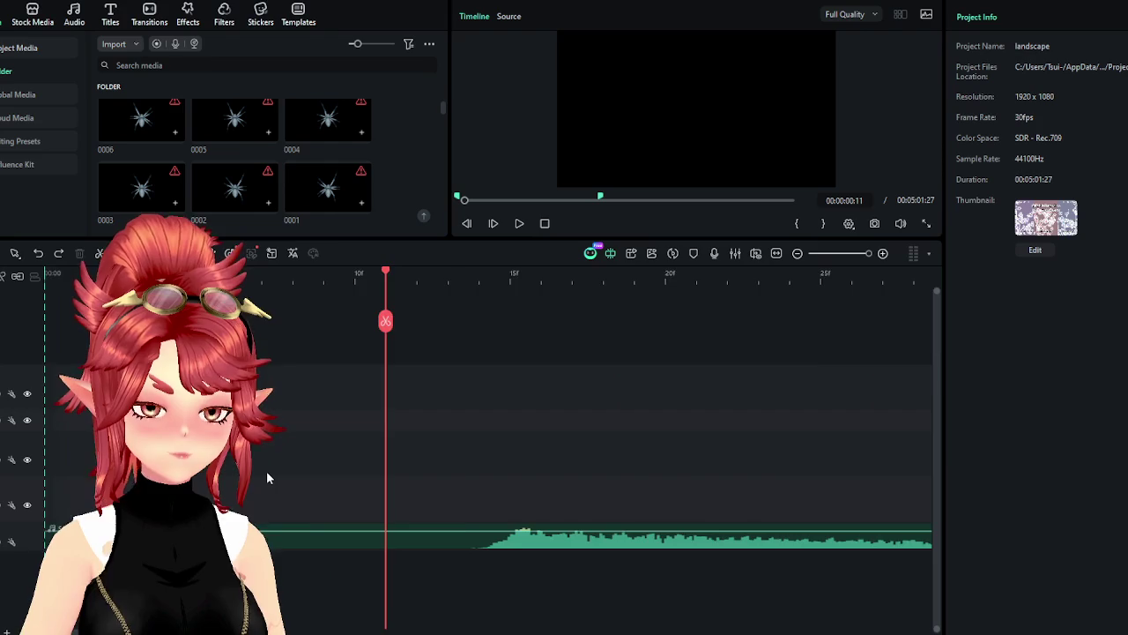
{"action": "scroll", "coordinate": [267, 478], "scroll_direction": "down", "scroll_amount": 5}
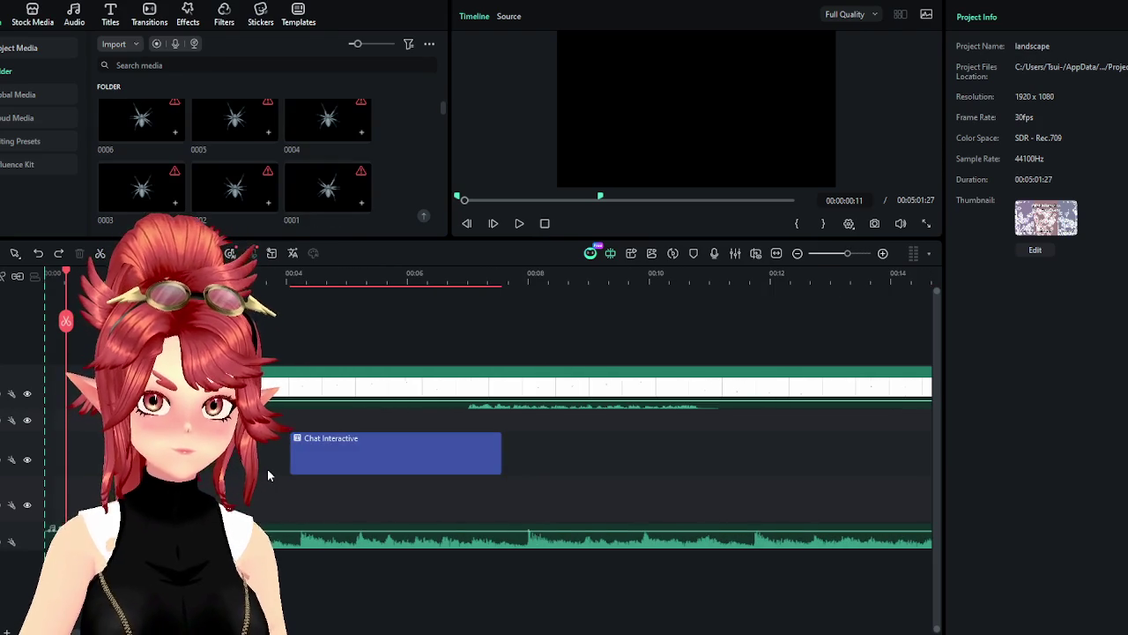
{"action": "scroll", "coordinate": [267, 468], "scroll_direction": "down", "scroll_amount": 1}
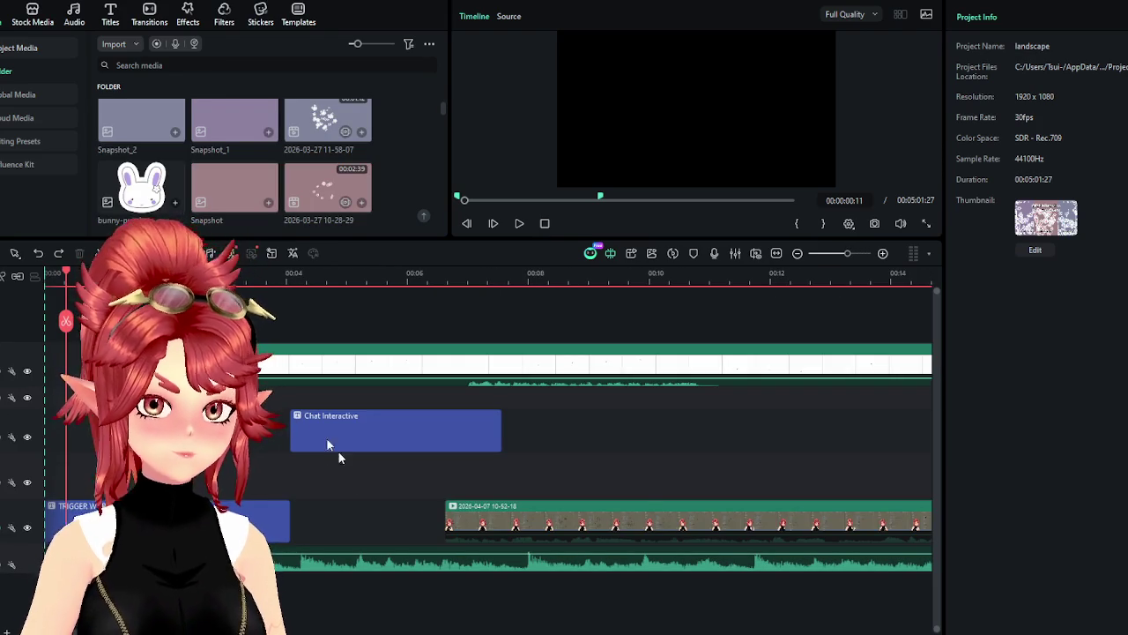
{"action": "scroll", "coordinate": [379, 156], "scroll_direction": "up", "scroll_amount": 5}
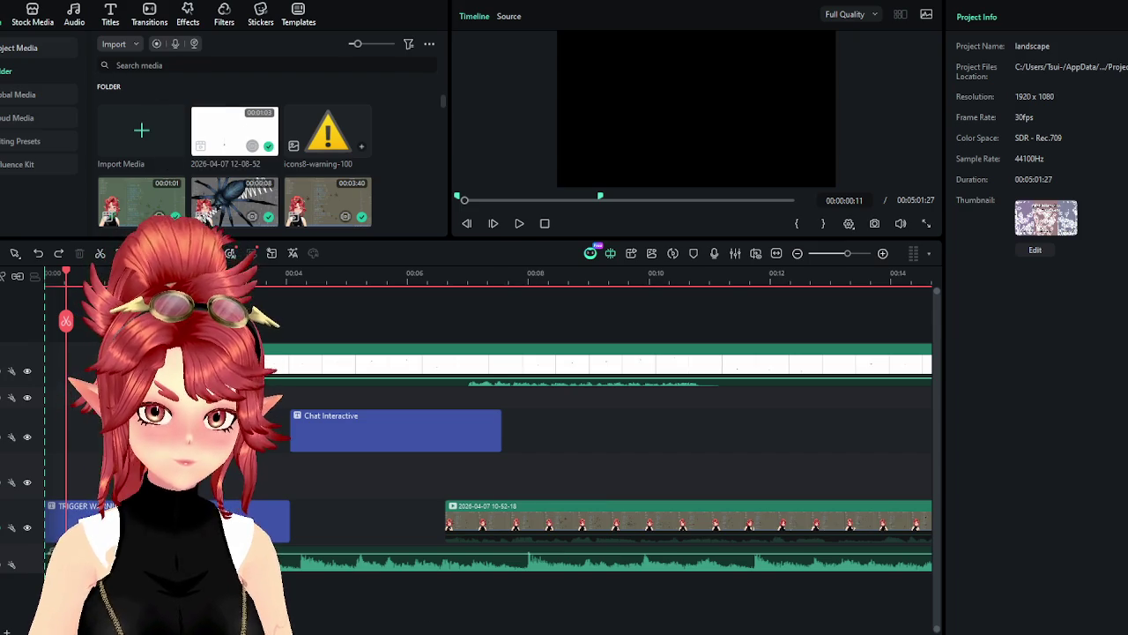
{"action": "key", "text": "alt+Tab"}
{"action": "double_click", "coordinate": [661, 379]}
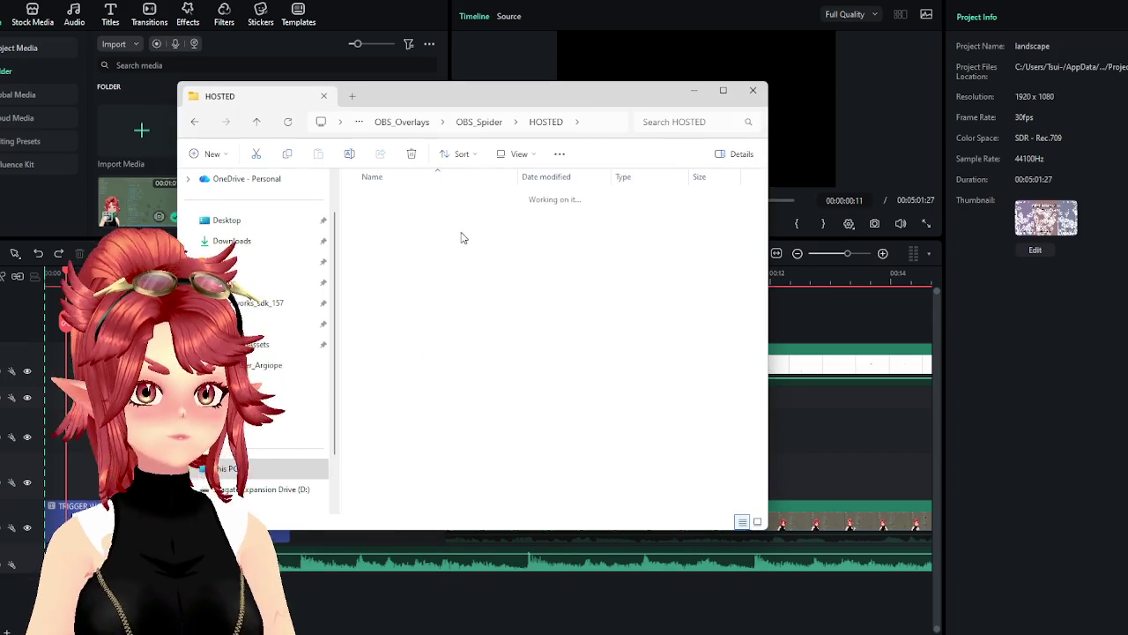
Drag PNG frames 0001–0011 from spider image seq onto Filmora's timeline
{"action": "left_click", "coordinate": [656, 303], "text": "shift"}
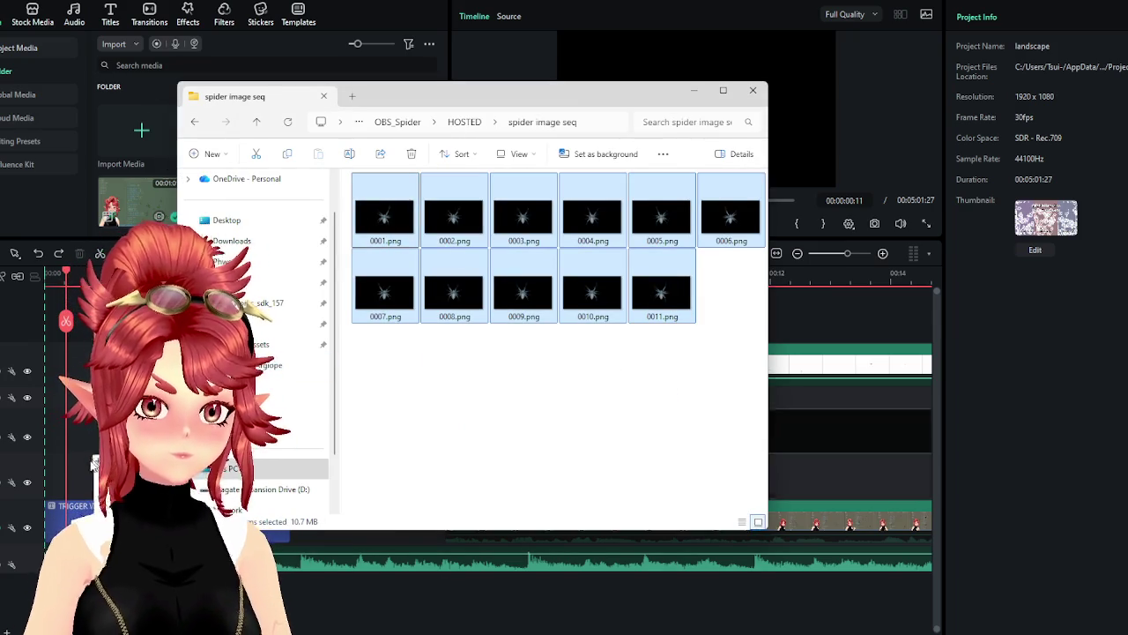
{"action": "left_click_drag", "start_coordinate": [382, 219], "coordinate": [364, 484]}
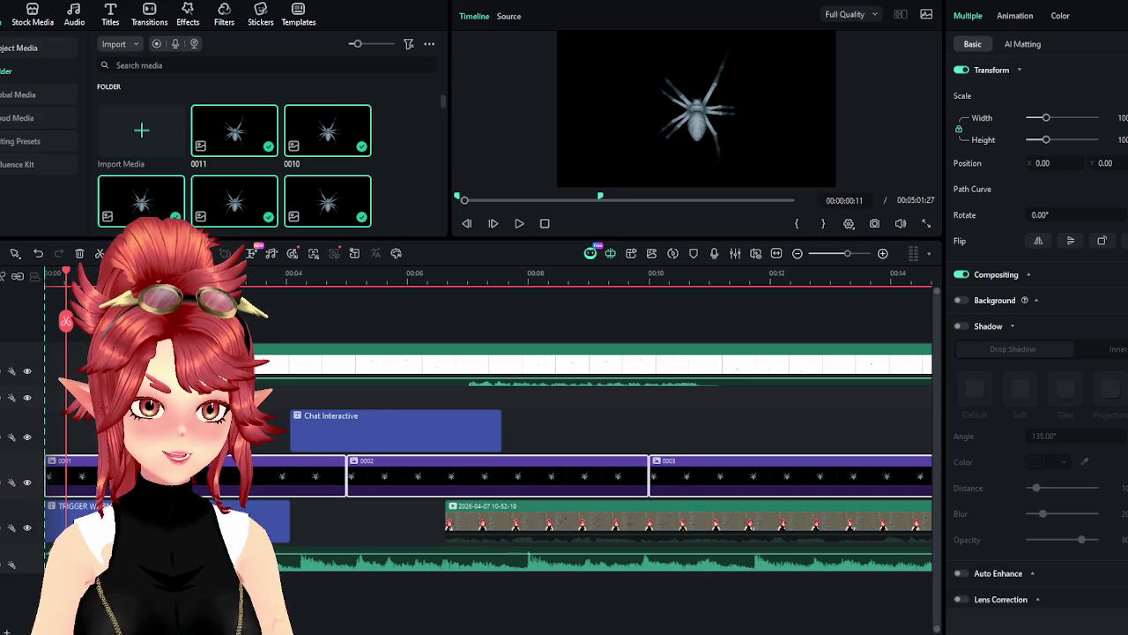
{"action": "scroll", "coordinate": [270, 462], "scroll_direction": "down", "scroll_amount": 3}
{"action": "scroll", "coordinate": [396, 510], "scroll_direction": "down", "scroll_amount": 3}
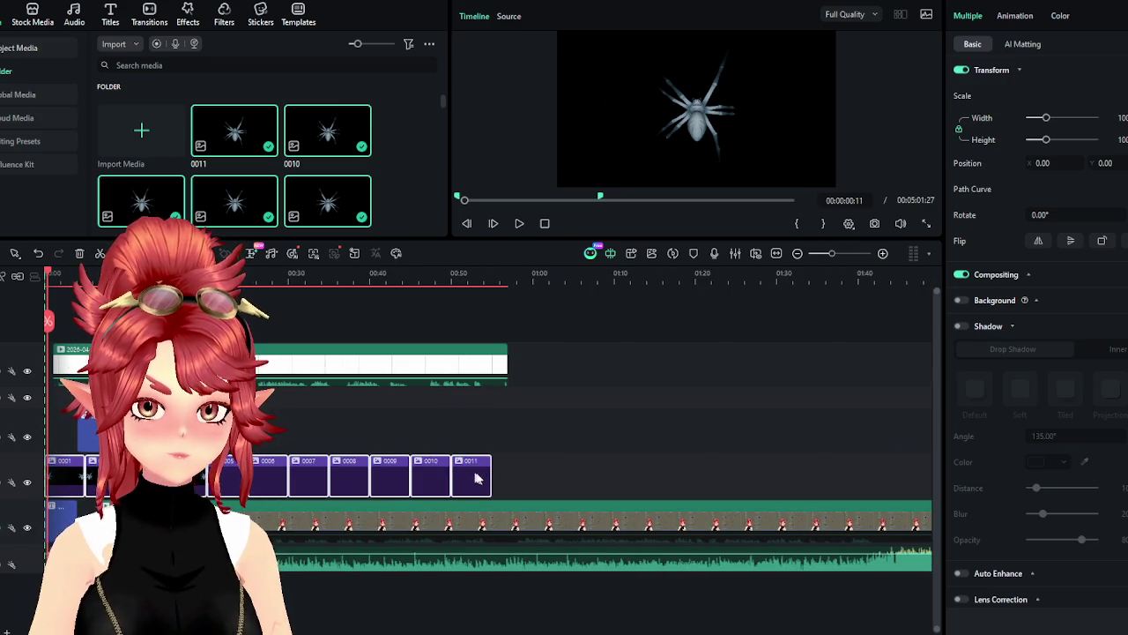
{"action": "left_click_drag", "start_coordinate": [487, 474], "coordinate": [449, 473]}
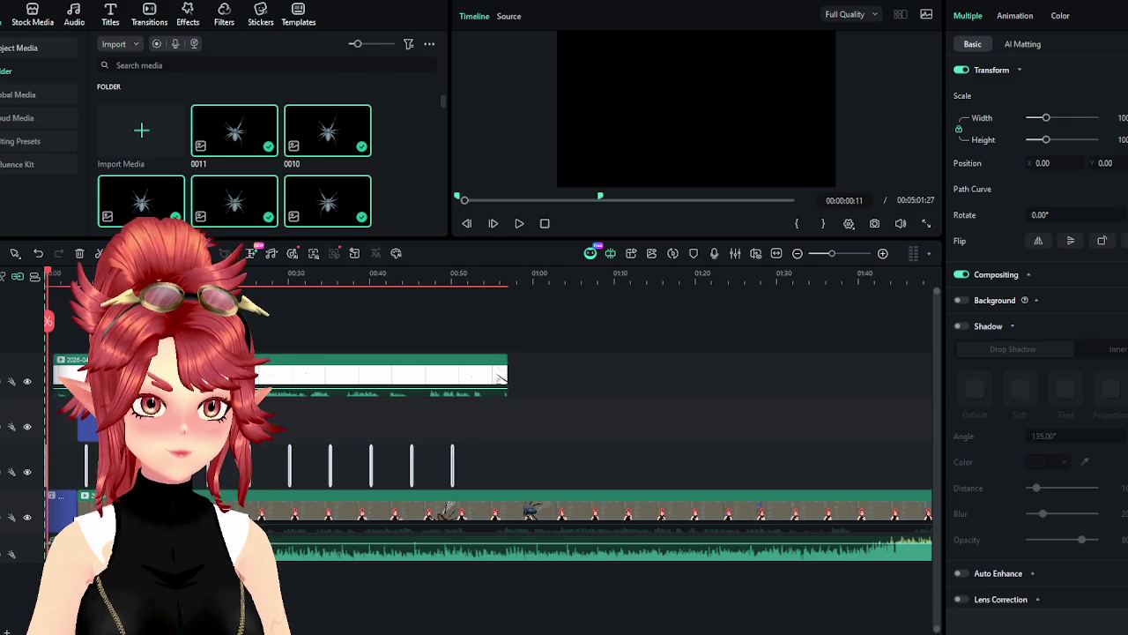
{"action": "left_click_drag", "start_coordinate": [500, 460], "coordinate": [37, 465]}
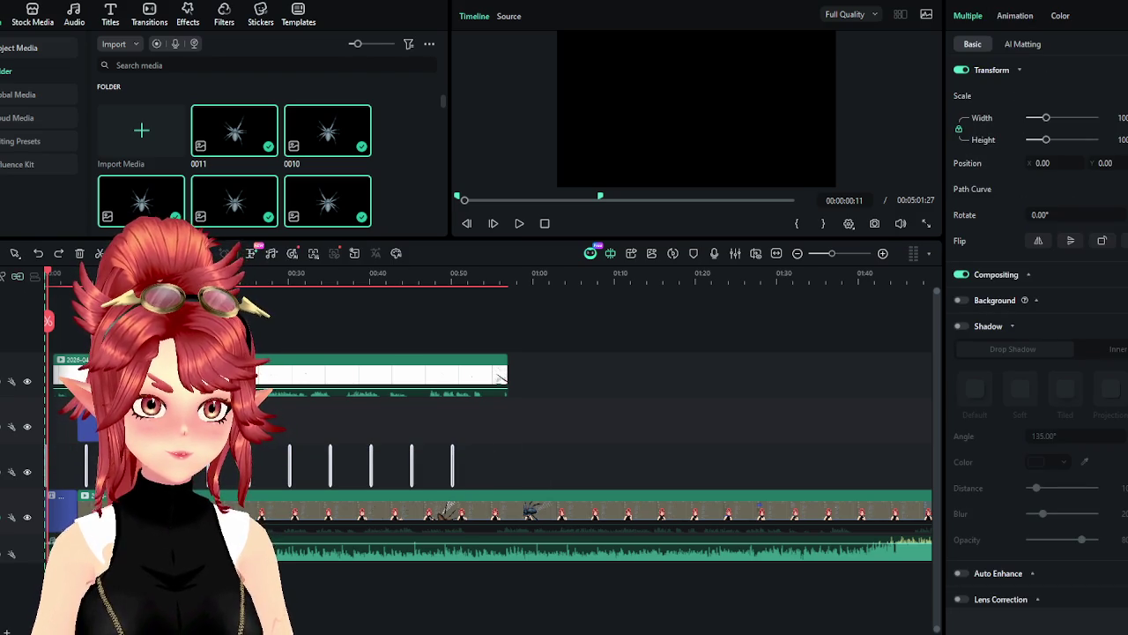
{"action": "left_click", "coordinate": [18, 277]}
{"action": "left_click_drag", "start_coordinate": [487, 467], "coordinate": [462, 467]}
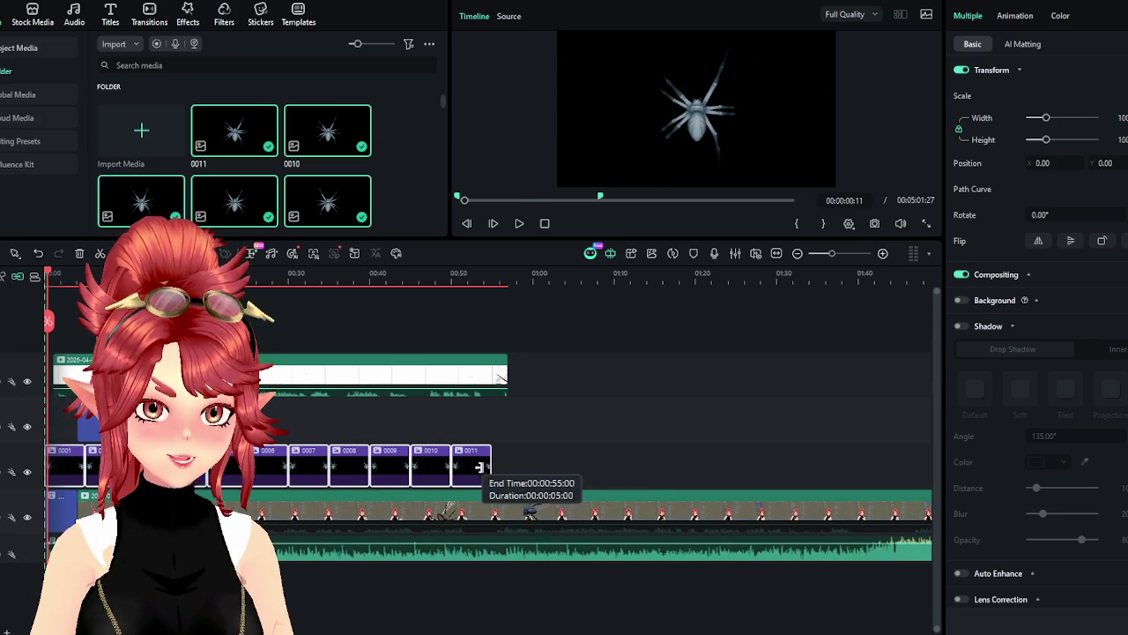
{"action": "key", "text": "ctrl+z"}
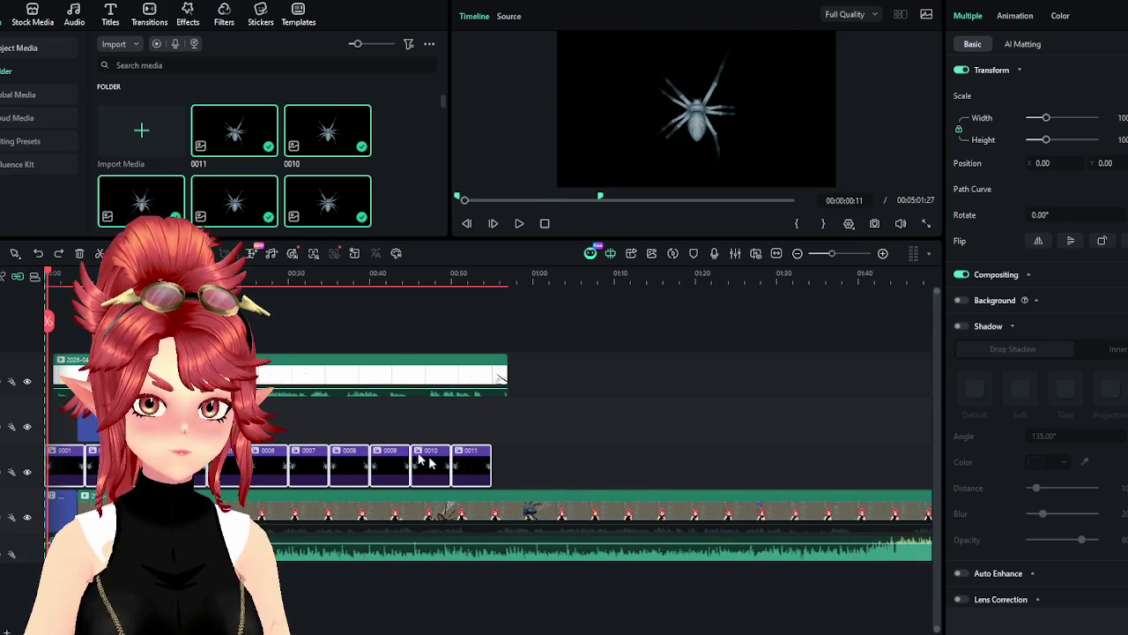
{"action": "left_click_drag", "start_coordinate": [375, 473], "coordinate": [529, 473]}
{"action": "key", "text": "ctrl+z"}
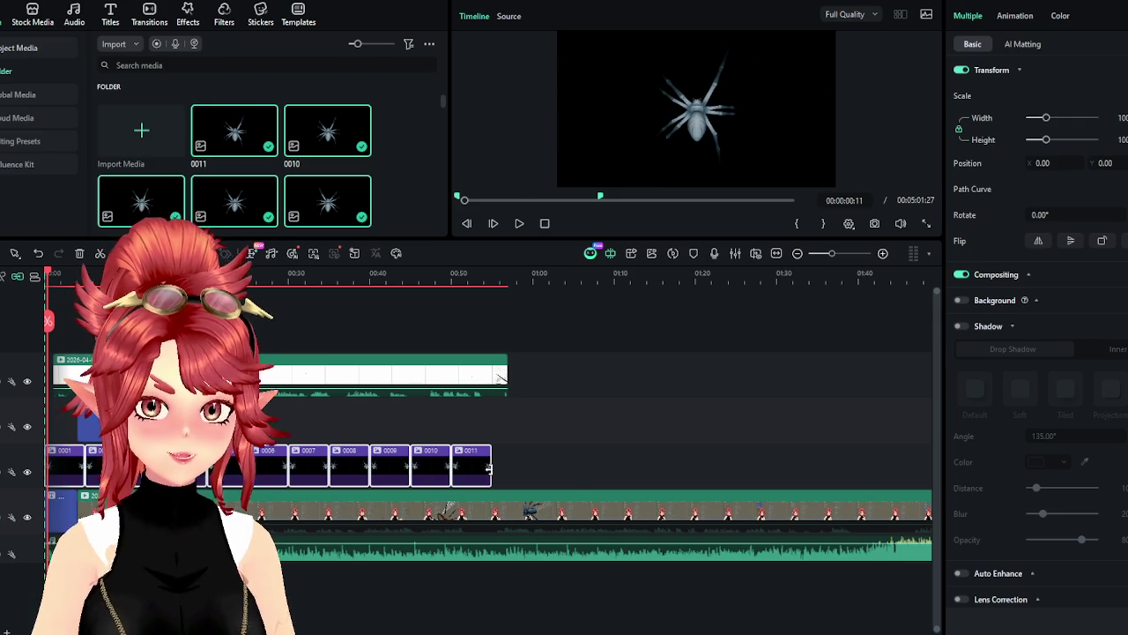
{"action": "left_click_drag", "start_coordinate": [487, 467], "coordinate": [462, 471]}
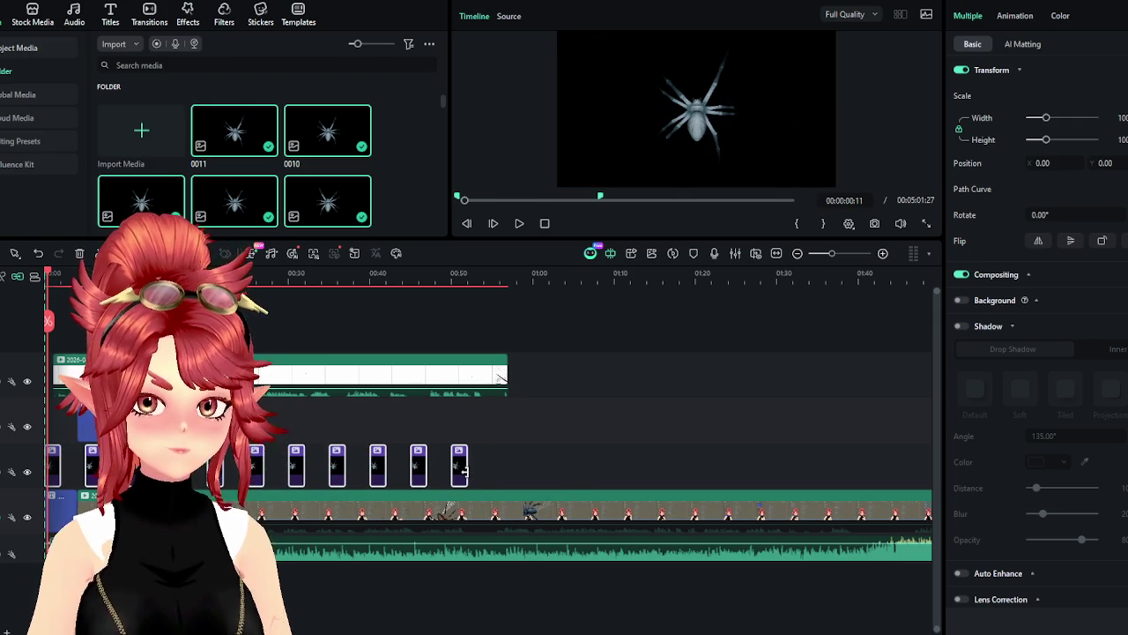
{"action": "key", "text": "ctrl+z"}
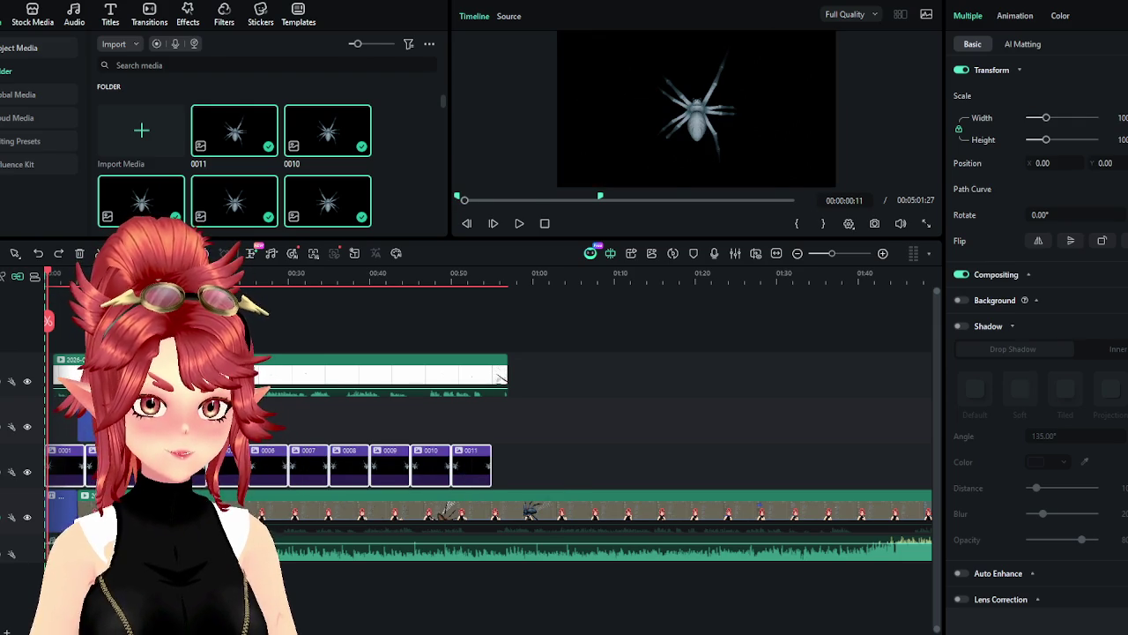
{"action": "scroll", "coordinate": [244, 280], "scroll_direction": "up", "scroll_amount": 2}
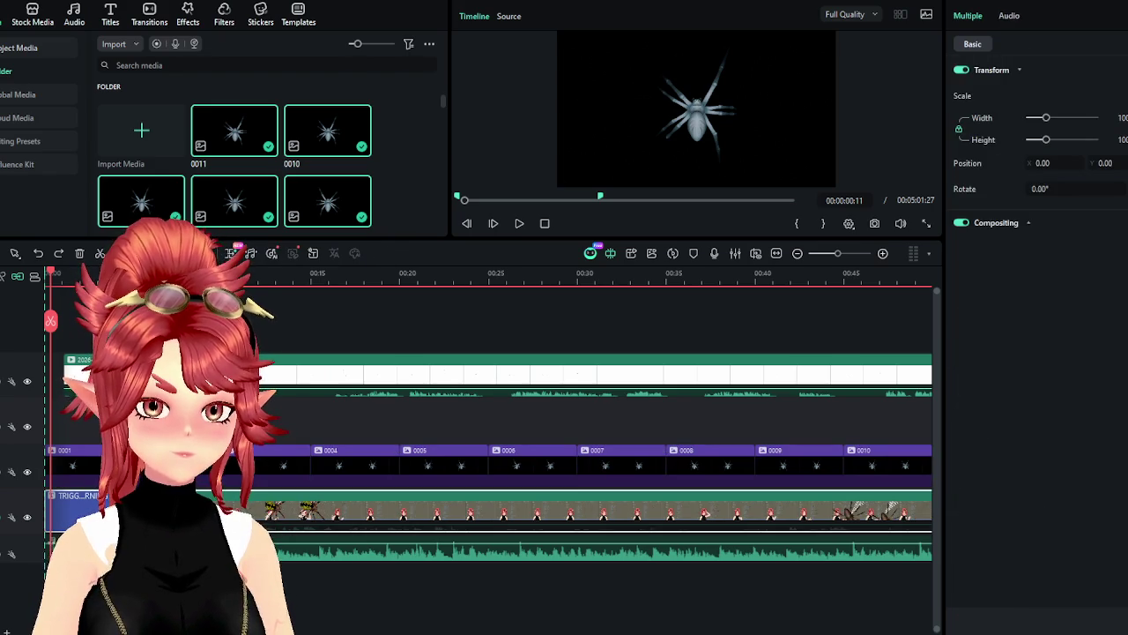
Keep the TRIGG clip on its lower track and trim the spider frame clips to one frame each
{"action": "left_click_drag", "start_coordinate": [264, 510], "coordinate": [264, 339]}
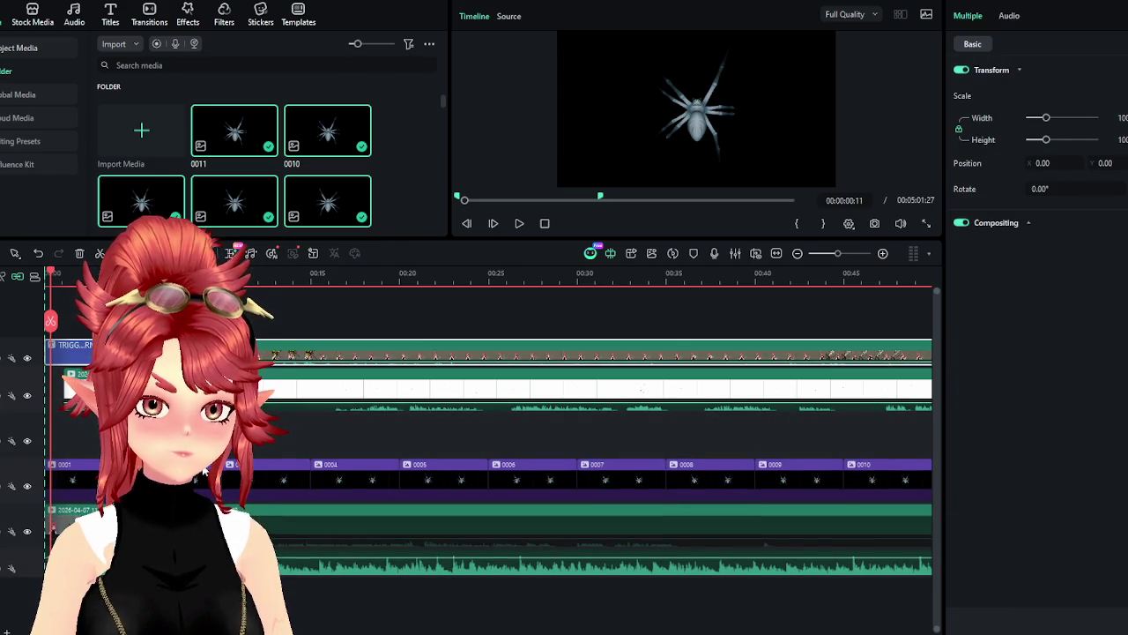
{"action": "key", "text": "ctrl+z"}
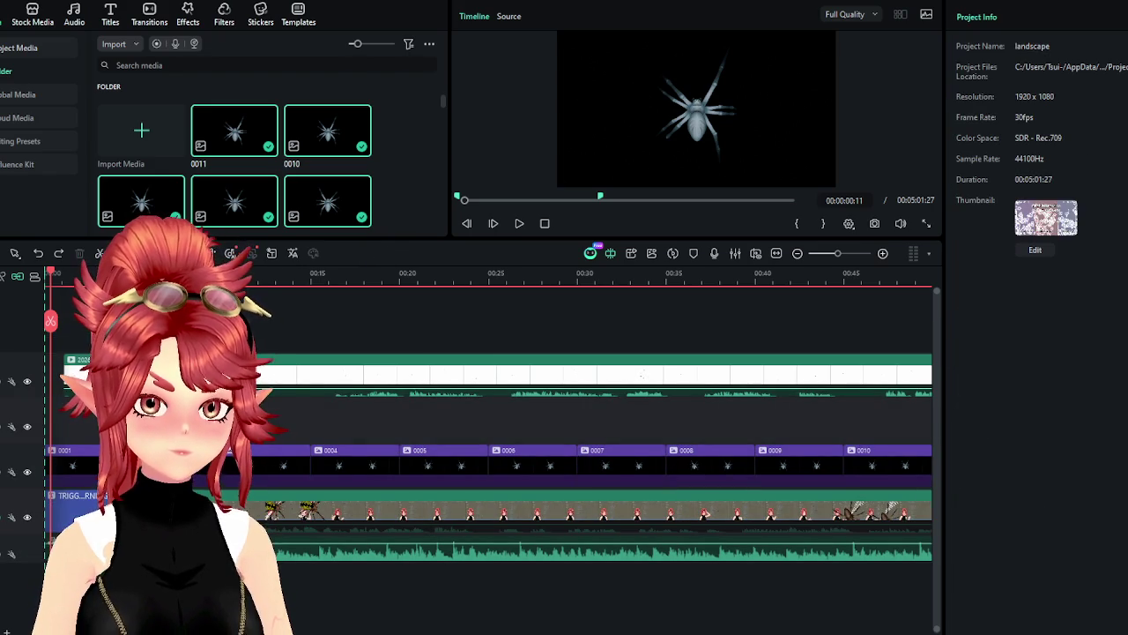
{"action": "scroll", "coordinate": [490, 441], "scroll_direction": "down", "scroll_amount": 2}
{"action": "scroll", "coordinate": [489, 440], "scroll_direction": "down", "scroll_amount": 3}
{"action": "scroll", "coordinate": [489, 441], "scroll_direction": "down", "scroll_amount": 3}
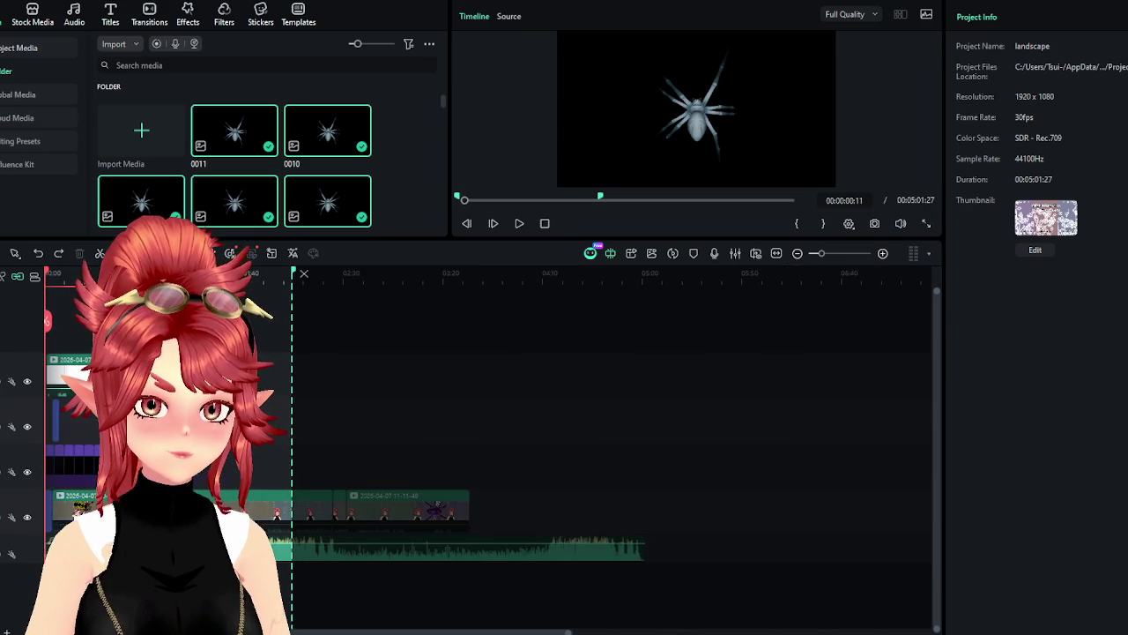
{"action": "mouse_move", "coordinate": [223, 470]}
{"action": "left_mouse_down"}
{"action": "mouse_move", "coordinate": [42, 462]}
{"action": "mouse_move", "coordinate": [474, 519]}
{"action": "left_mouse_up"}
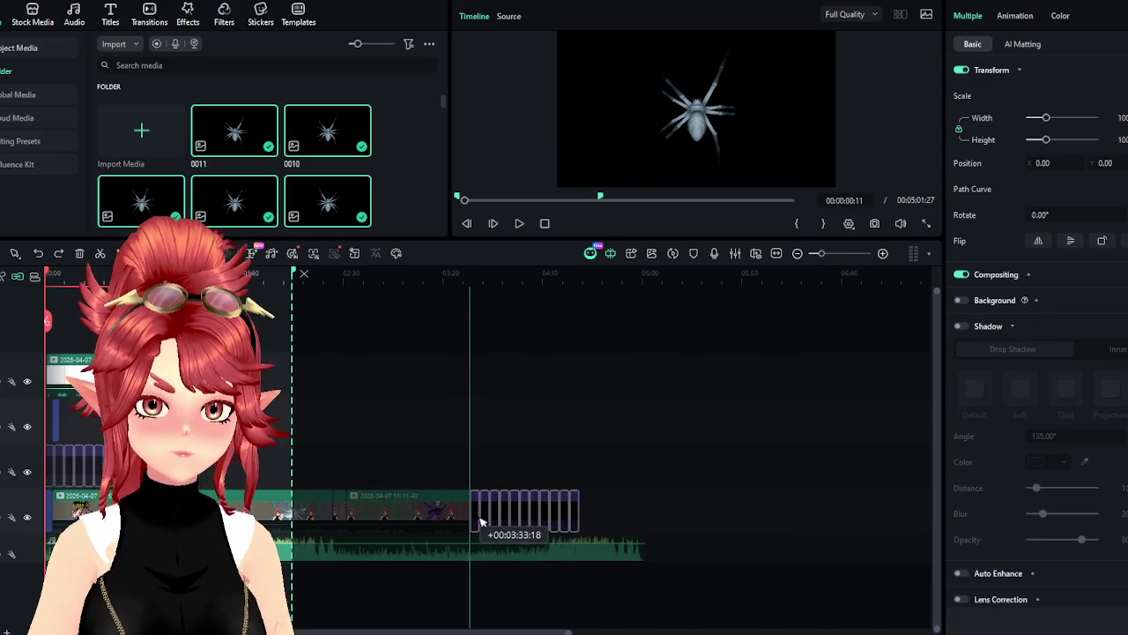
{"action": "mouse_move", "coordinate": [577, 483]}
{"action": "left_mouse_down"}
{"action": "mouse_move", "coordinate": [564, 482]}
{"action": "mouse_move", "coordinate": [565, 493]}
{"action": "left_mouse_up"}
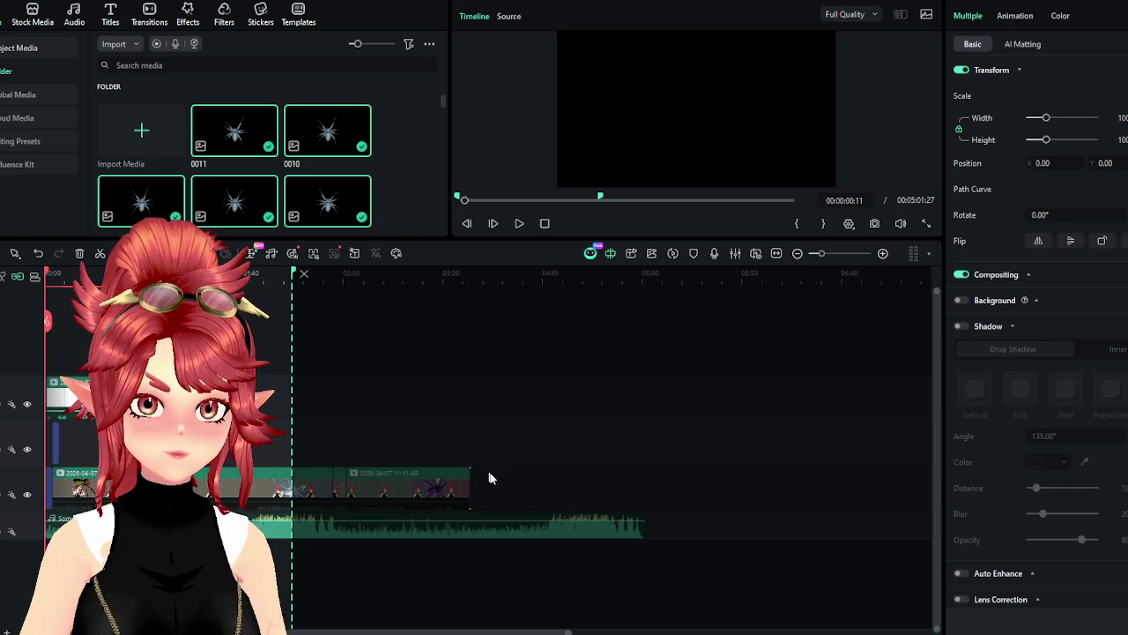
Move the block of one-frame spider clips to the very start of the timeline
{"action": "left_click", "coordinate": [471, 282]}
{"action": "scroll", "coordinate": [502, 396], "scroll_direction": "up", "scroll_amount": 5}
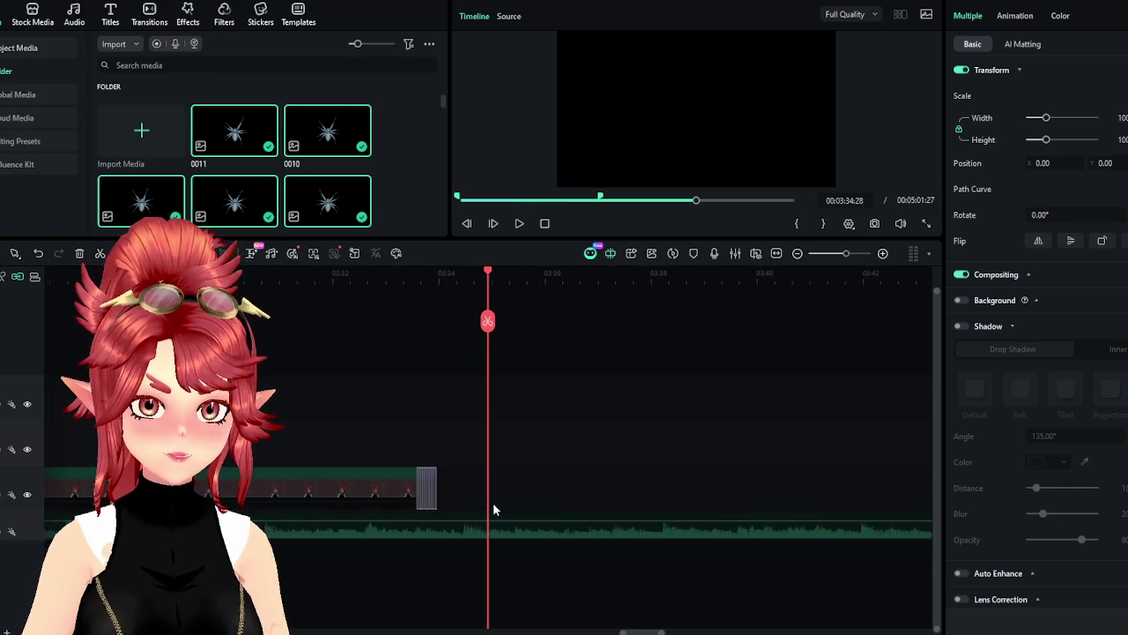
{"action": "mouse_move", "coordinate": [431, 491]}
{"action": "left_mouse_down"}
{"action": "mouse_move", "coordinate": [298, 499]}
{"action": "mouse_move", "coordinate": [310, 483]}
{"action": "left_mouse_up"}
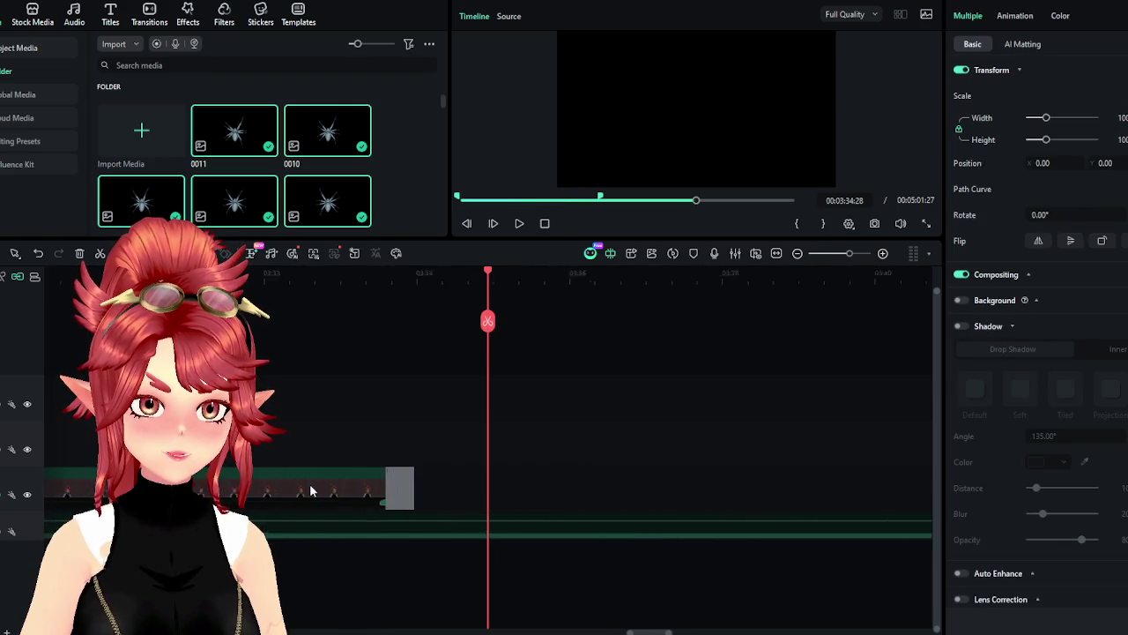
{"action": "scroll", "coordinate": [309, 496], "scroll_direction": "down", "scroll_amount": 5}
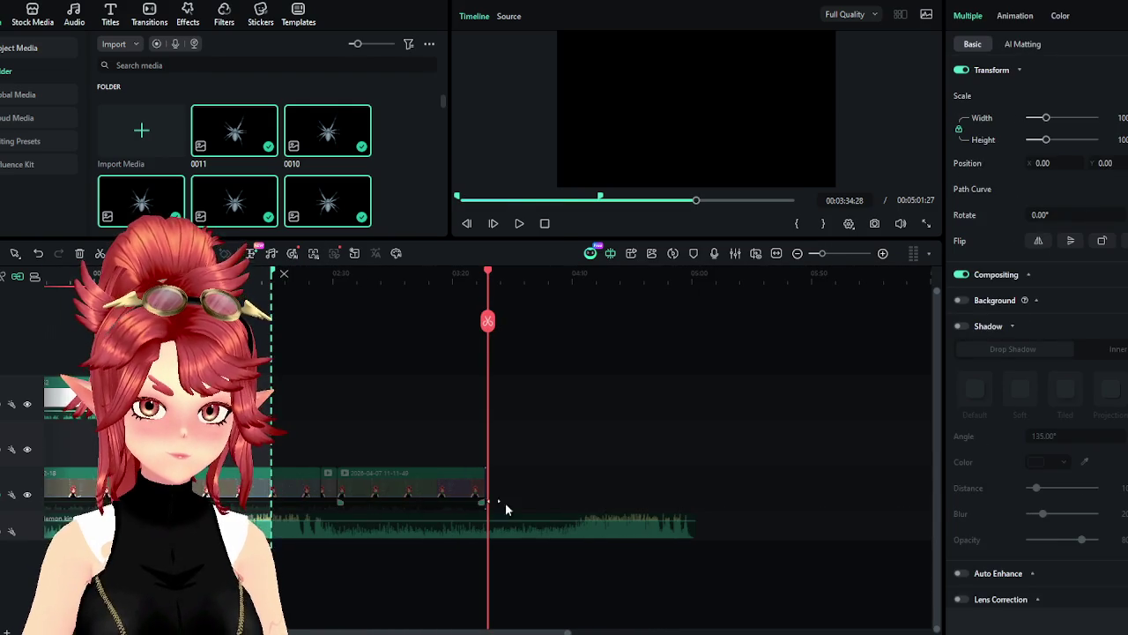
{"action": "scroll", "coordinate": [434, 499], "scroll_direction": "up", "scroll_amount": 5}
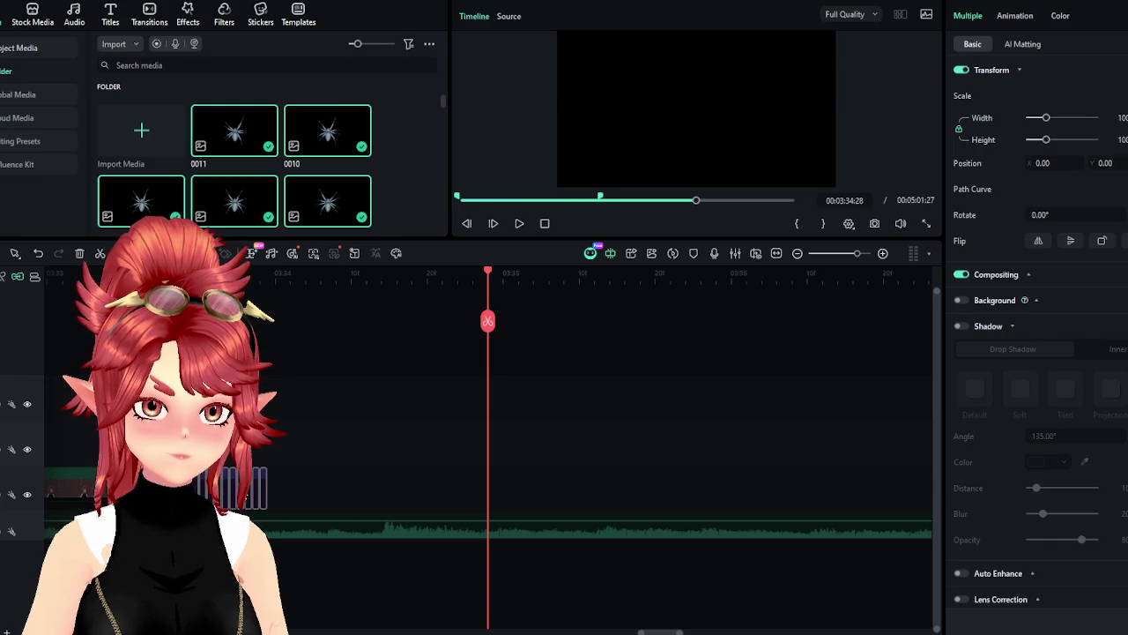
{"action": "scroll", "coordinate": [344, 555], "scroll_direction": "down", "scroll_amount": 2}
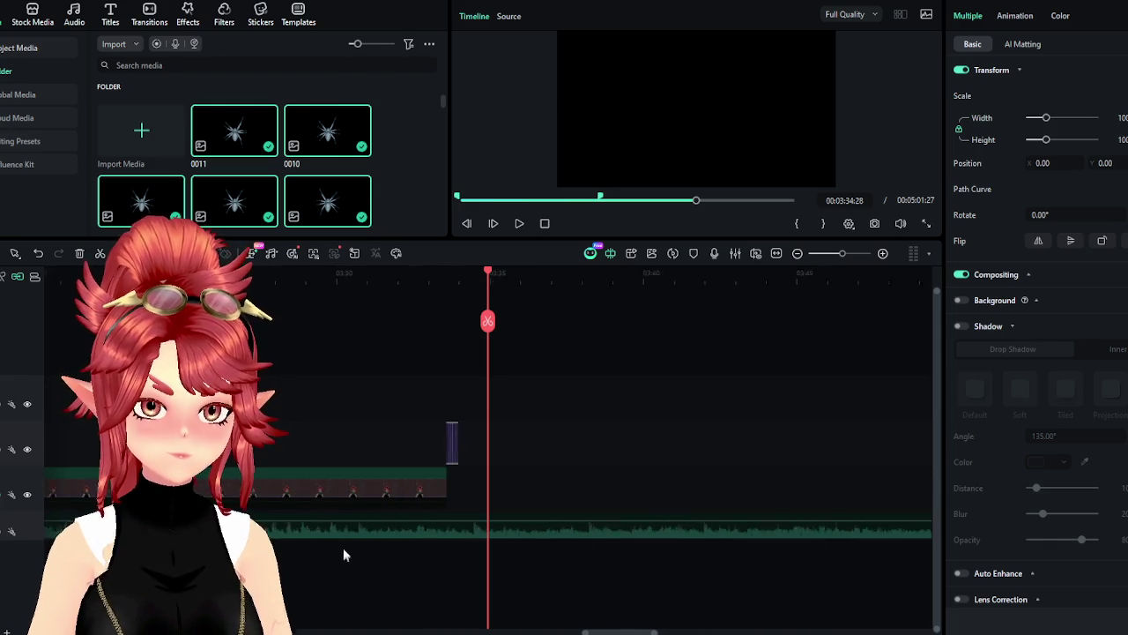
{"action": "scroll", "coordinate": [447, 461], "scroll_direction": "down", "scroll_amount": 2}
{"action": "scroll", "coordinate": [486, 458], "scroll_direction": "down", "scroll_amount": 1}
{"action": "left_click_drag", "start_coordinate": [482, 448], "coordinate": [60, 451]}
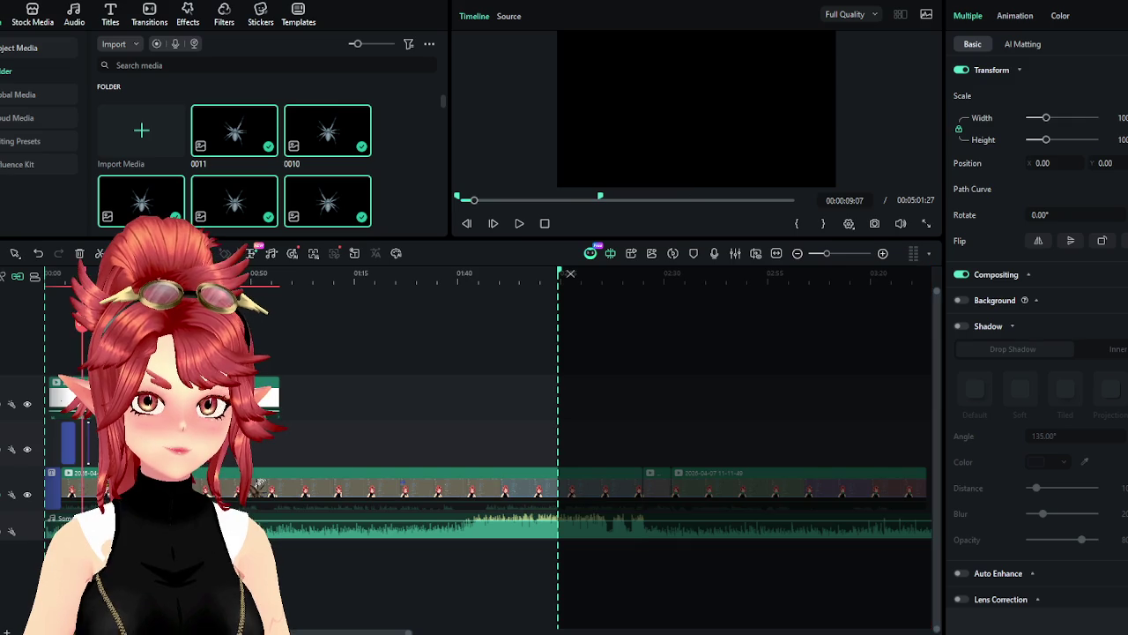
Delete the small spider frame block from the timeline
{"action": "scroll", "coordinate": [410, 353], "scroll_direction": "up", "scroll_amount": 1}
{"action": "scroll", "coordinate": [409, 326], "scroll_direction": "up", "scroll_amount": 1}
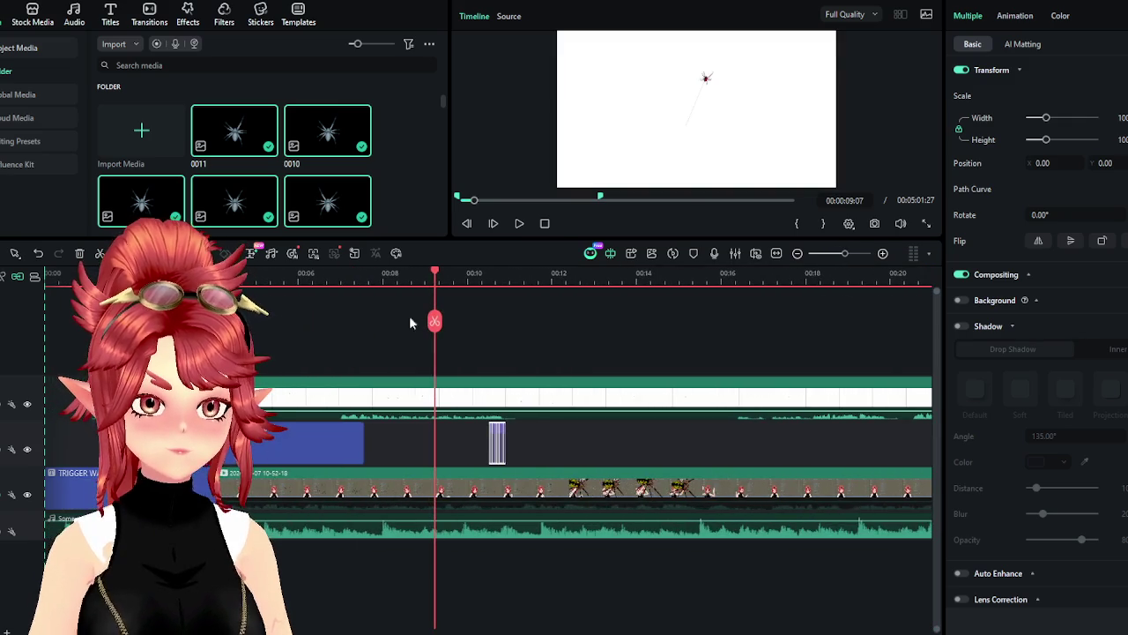
{"action": "left_click", "coordinate": [497, 442]}
{"action": "key", "text": "Delete"}
Hide the top white clip track and play back to the TRIGGER WARNING title
{"action": "left_click", "coordinate": [152, 272]}
{"action": "scroll", "coordinate": [314, 301], "scroll_direction": "up", "scroll_amount": 2}
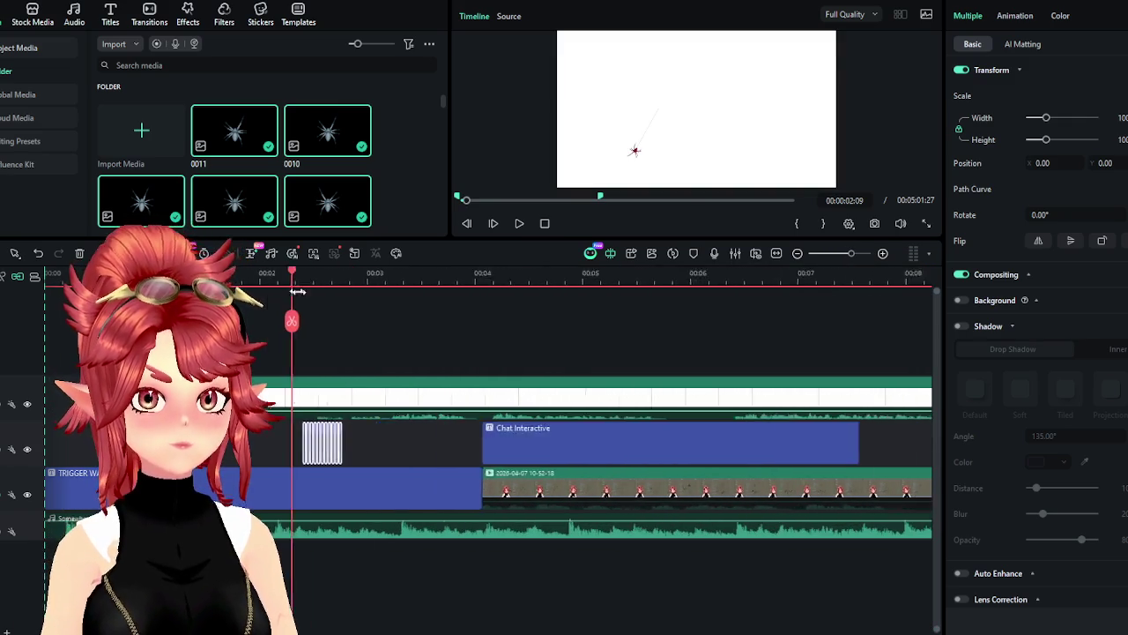
{"action": "left_click", "coordinate": [520, 224]}
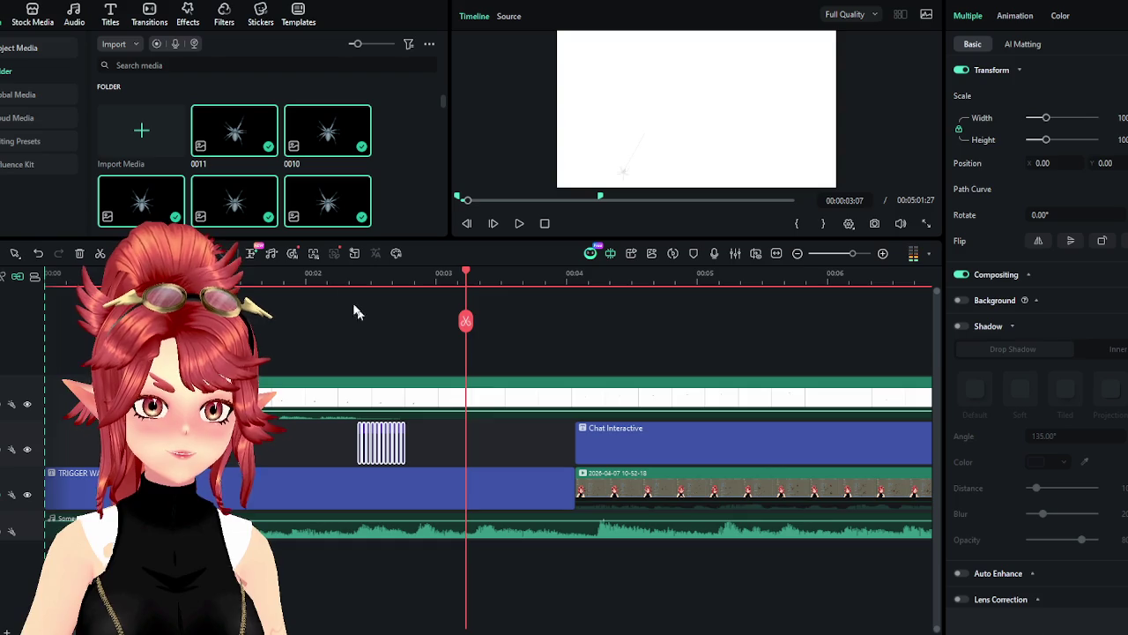
{"action": "left_click", "coordinate": [342, 279]}
{"action": "left_click", "coordinate": [28, 405]}
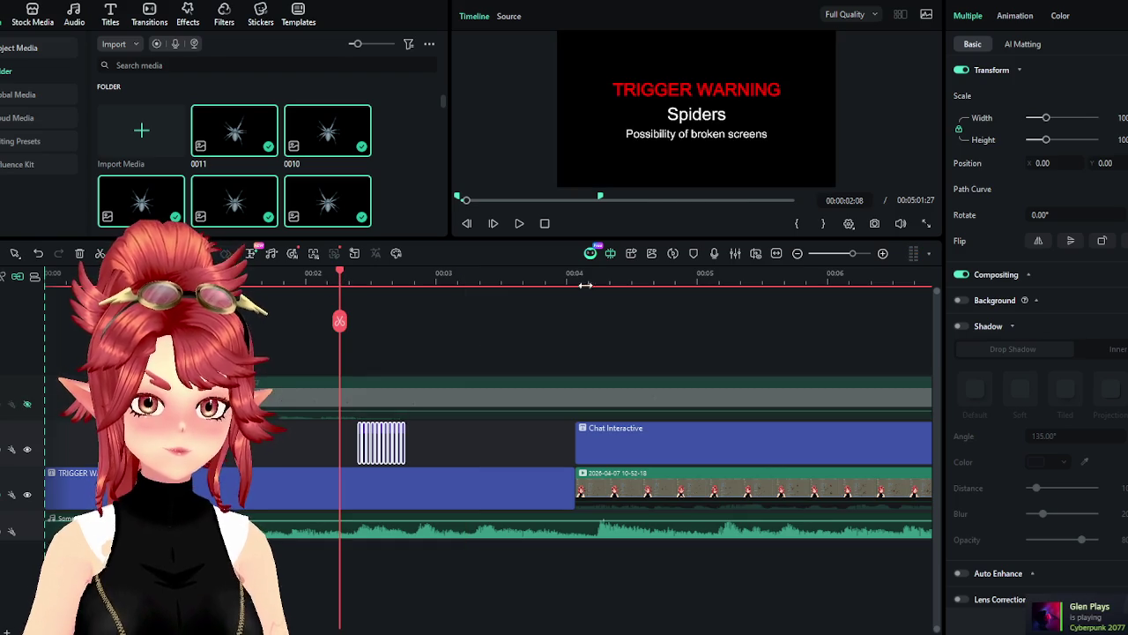
{"action": "left_click", "coordinate": [519, 223]}
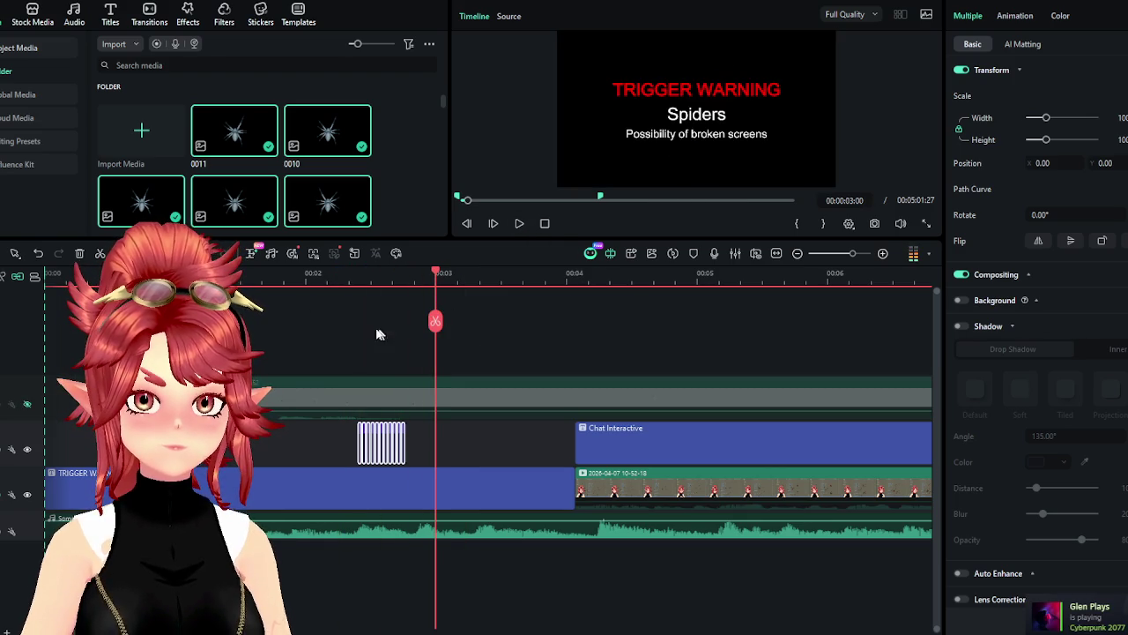
{"action": "left_click", "coordinate": [375, 275]}
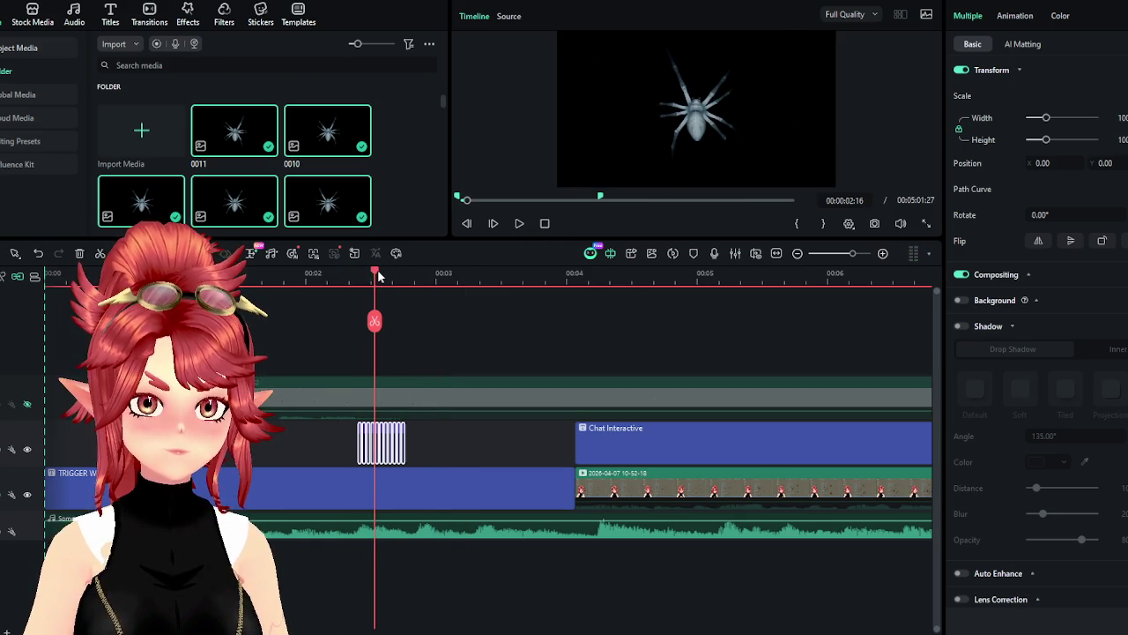
{"action": "mouse_move", "coordinate": [375, 274]}
{"action": "left_mouse_down"}
{"action": "mouse_move", "coordinate": [332, 275]}
{"action": "mouse_move", "coordinate": [374, 295]}
{"action": "left_mouse_up"}
Preview spider media items 0011 and 0007 in the Source viewer
{"action": "left_click", "coordinate": [378, 436]}
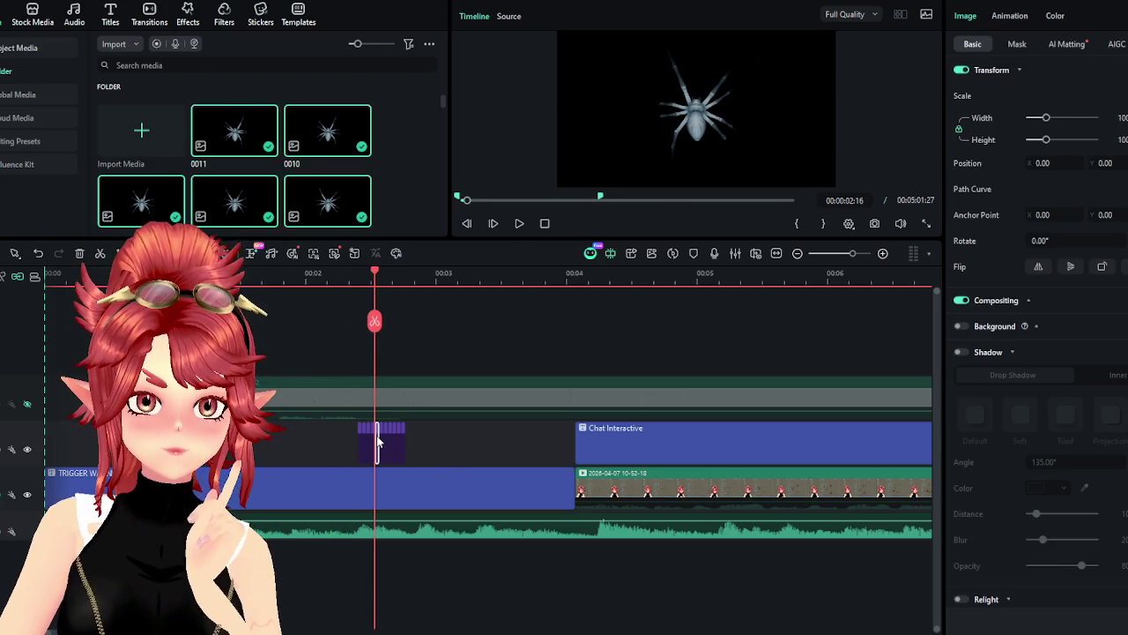
{"action": "scroll", "coordinate": [417, 272], "scroll_direction": "up", "scroll_amount": 3}
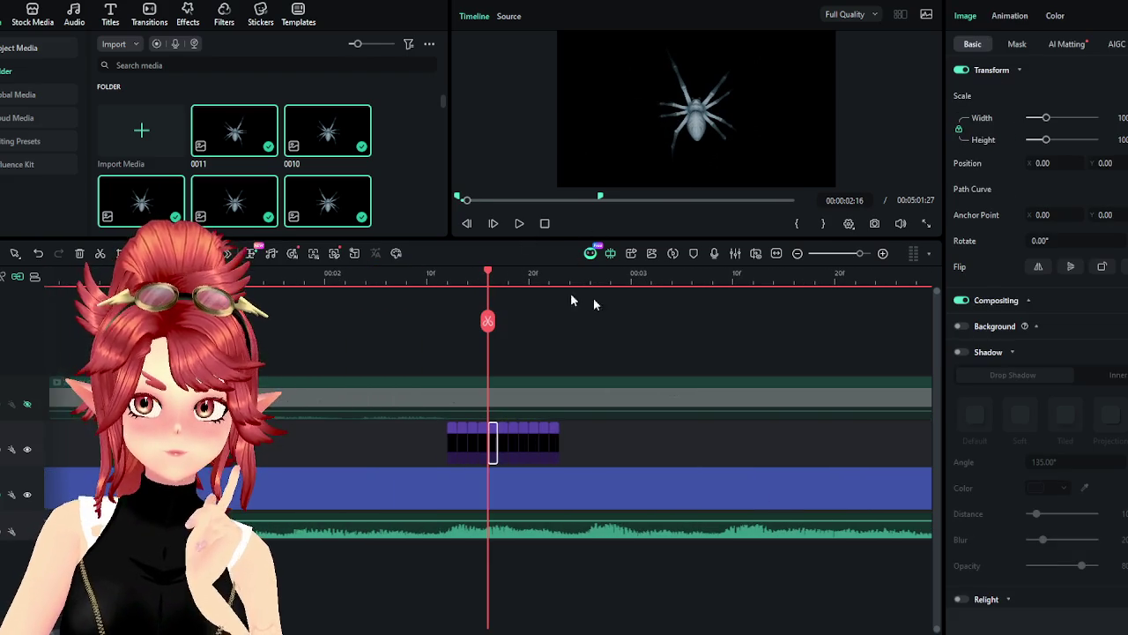
{"action": "left_click", "coordinate": [219, 139]}
{"action": "double_click", "coordinate": [218, 138]}
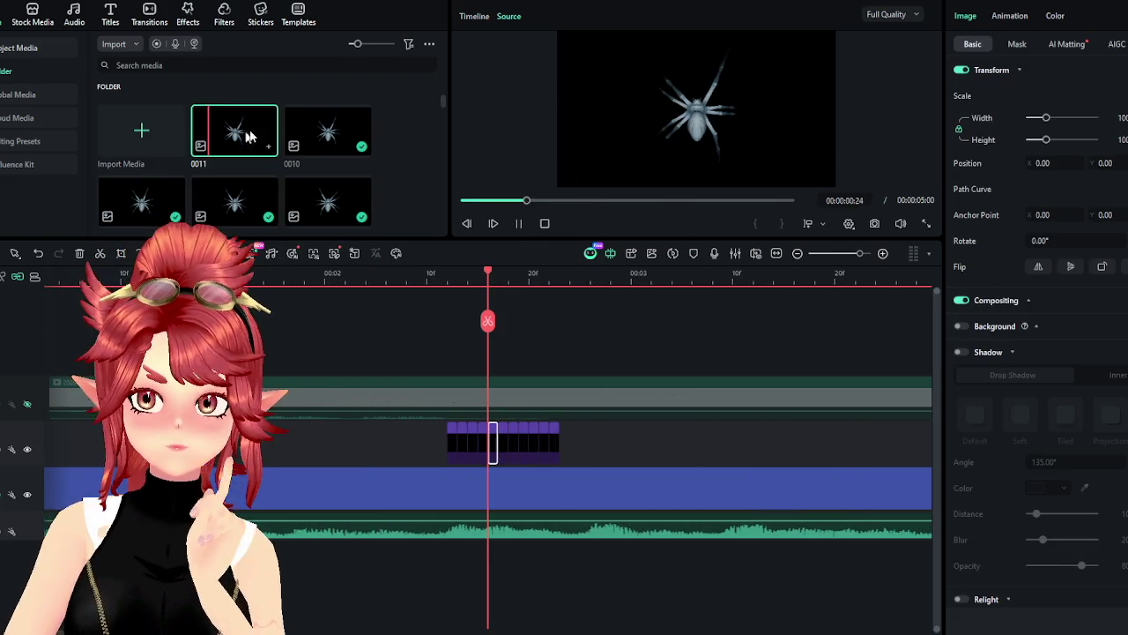
{"action": "right_click", "coordinate": [223, 141]}
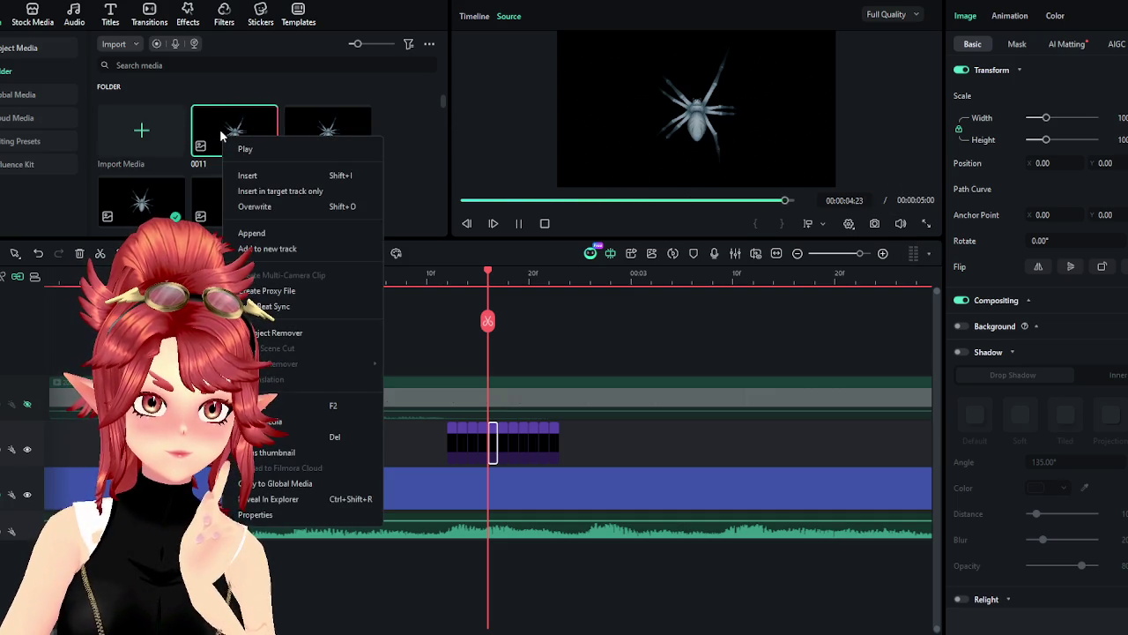
{"action": "double_click", "coordinate": [221, 134]}
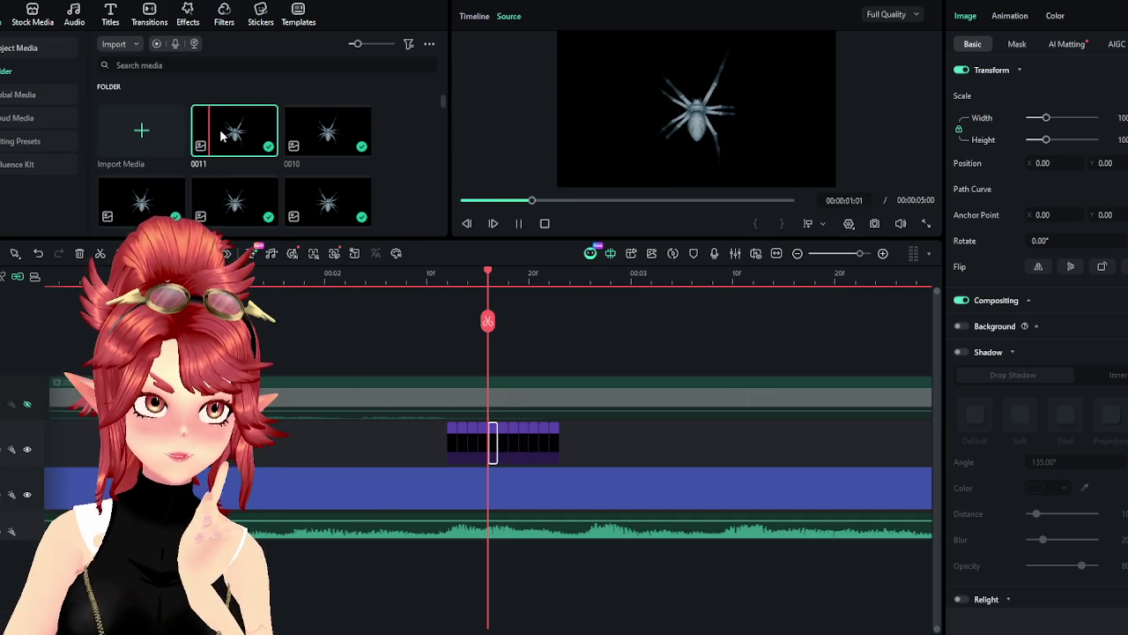
{"action": "scroll", "coordinate": [311, 151], "scroll_direction": "down", "scroll_amount": 2}
{"action": "scroll", "coordinate": [313, 151], "scroll_direction": "up", "scroll_amount": 2}
{"action": "double_click", "coordinate": [292, 192]}
{"action": "scroll", "coordinate": [291, 192], "scroll_direction": "down", "scroll_amount": 1}
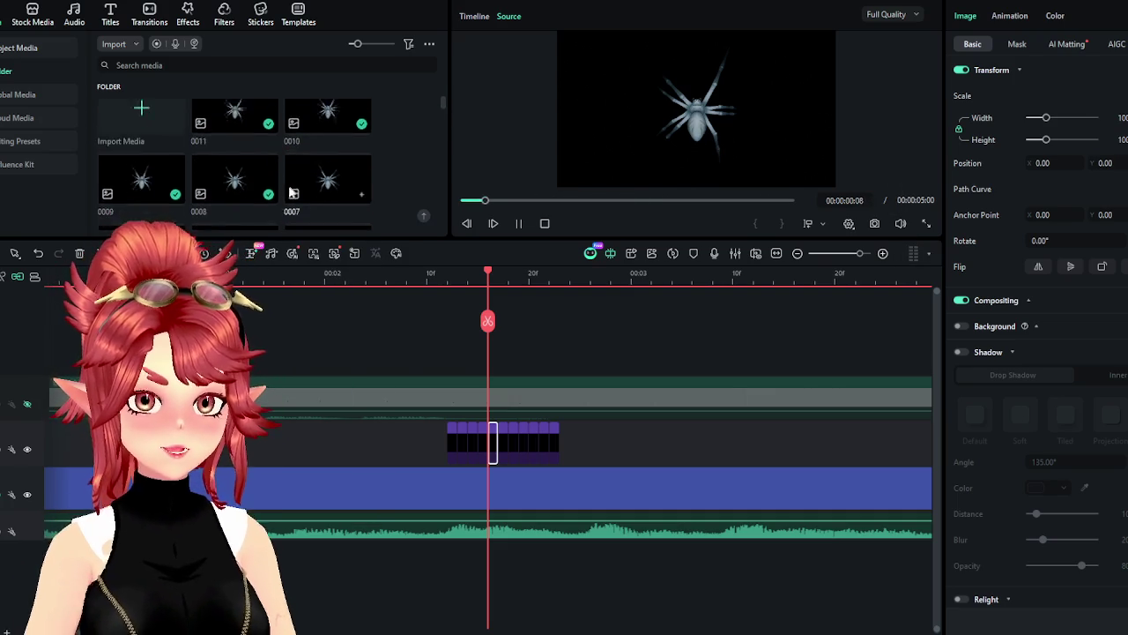
{"action": "scroll", "coordinate": [291, 192], "scroll_direction": "up", "scroll_amount": 1}
Delete all media library items, confirming removal of the spider clips from the timeline
{"action": "key", "text": "ctrl+a"}
{"action": "key", "text": "Delete"}
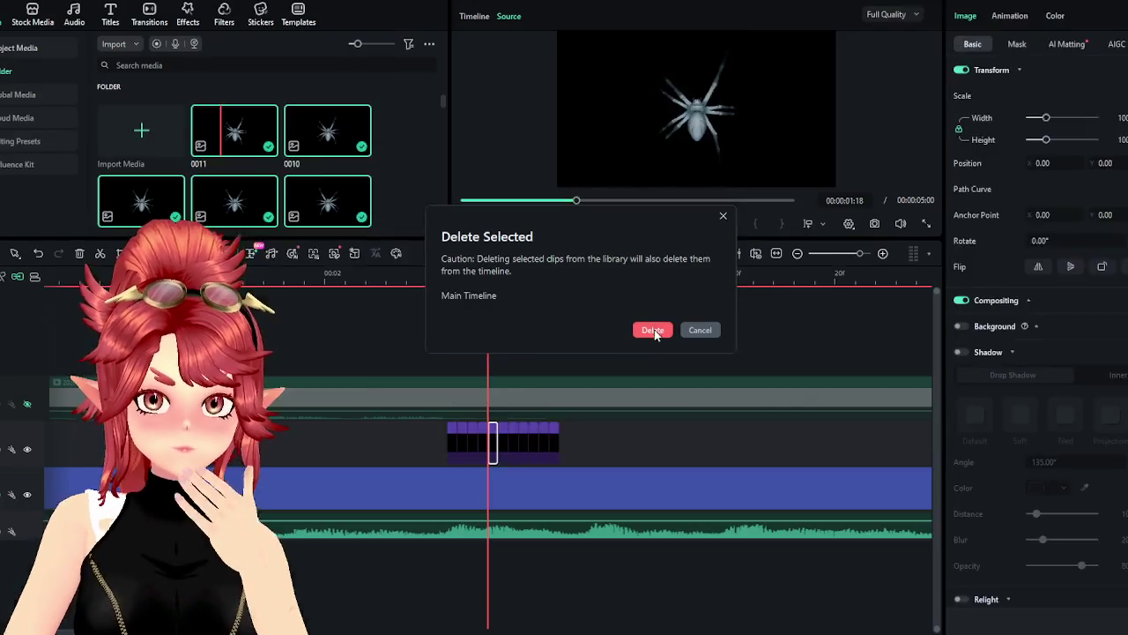
{"action": "left_click", "coordinate": [653, 330]}
Scrub the timeline through the code scene to the spider at about 44 seconds
{"action": "scroll", "coordinate": [455, 422], "scroll_direction": "down", "scroll_amount": 3}
{"action": "scroll", "coordinate": [445, 425], "scroll_direction": "down", "scroll_amount": 3}
{"action": "scroll", "coordinate": [445, 424], "scroll_direction": "down", "scroll_amount": 3}
{"action": "scroll", "coordinate": [444, 433], "scroll_direction": "down", "scroll_amount": 3}
{"action": "scroll", "coordinate": [440, 432], "scroll_direction": "down", "scroll_amount": 1}
{"action": "scroll", "coordinate": [284, 464], "scroll_direction": "up", "scroll_amount": 2}
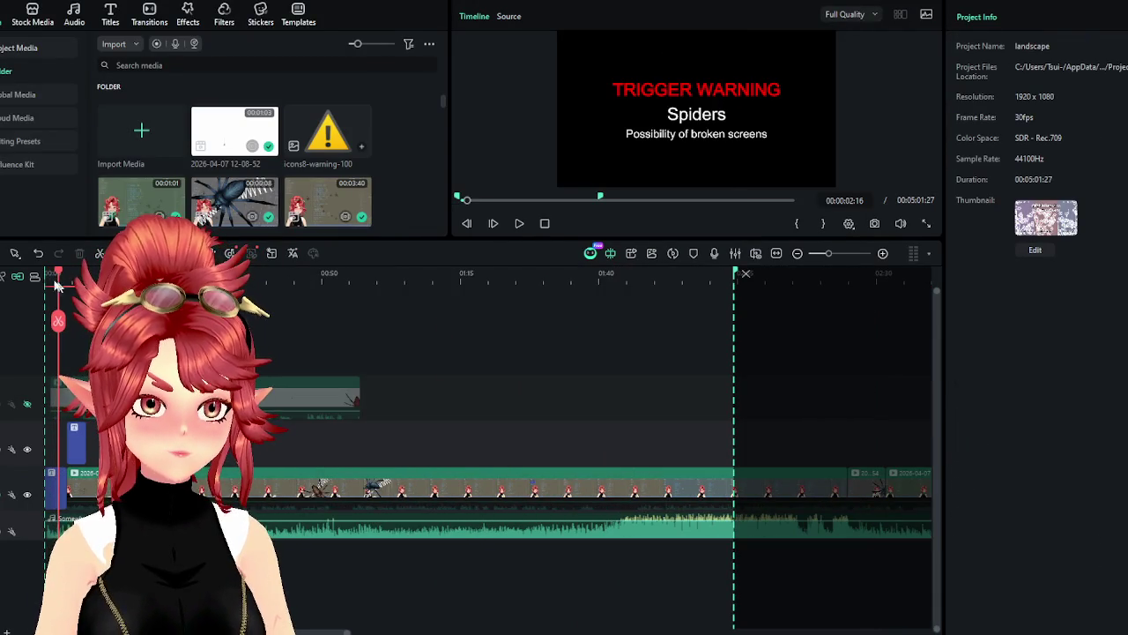
{"action": "left_click_drag", "start_coordinate": [62, 279], "coordinate": [258, 275]}
{"action": "left_click", "coordinate": [268, 310]}
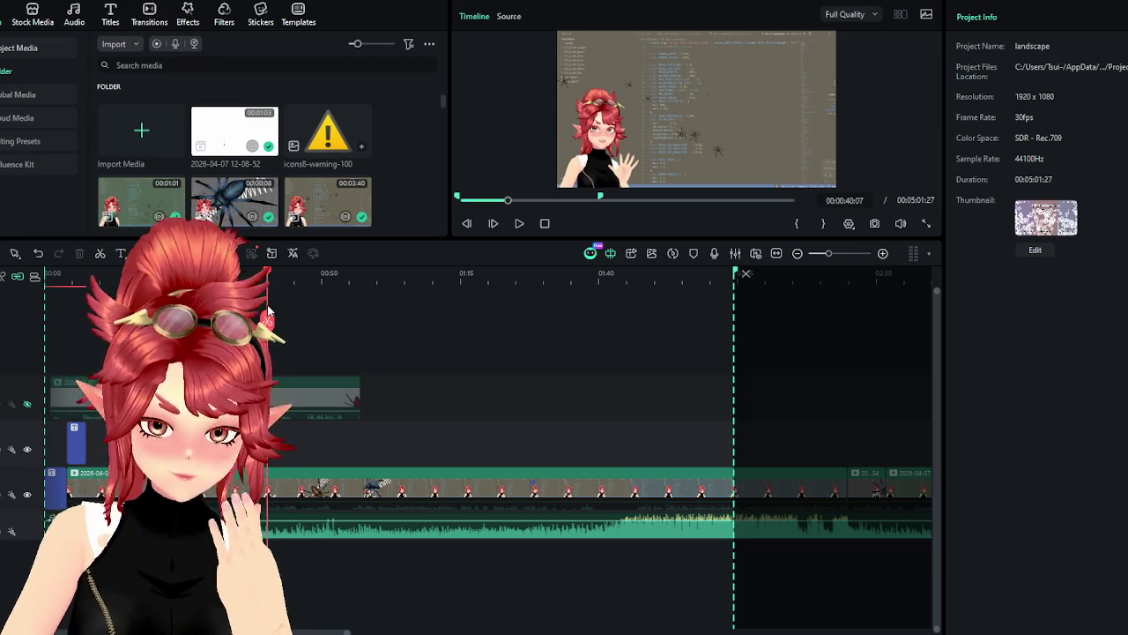
{"action": "left_click_drag", "start_coordinate": [268, 310], "coordinate": [293, 319]}
Split the soundtrack at 0:49, delete the remainder, and open the Local export settings
{"action": "left_click", "coordinate": [333, 527]}
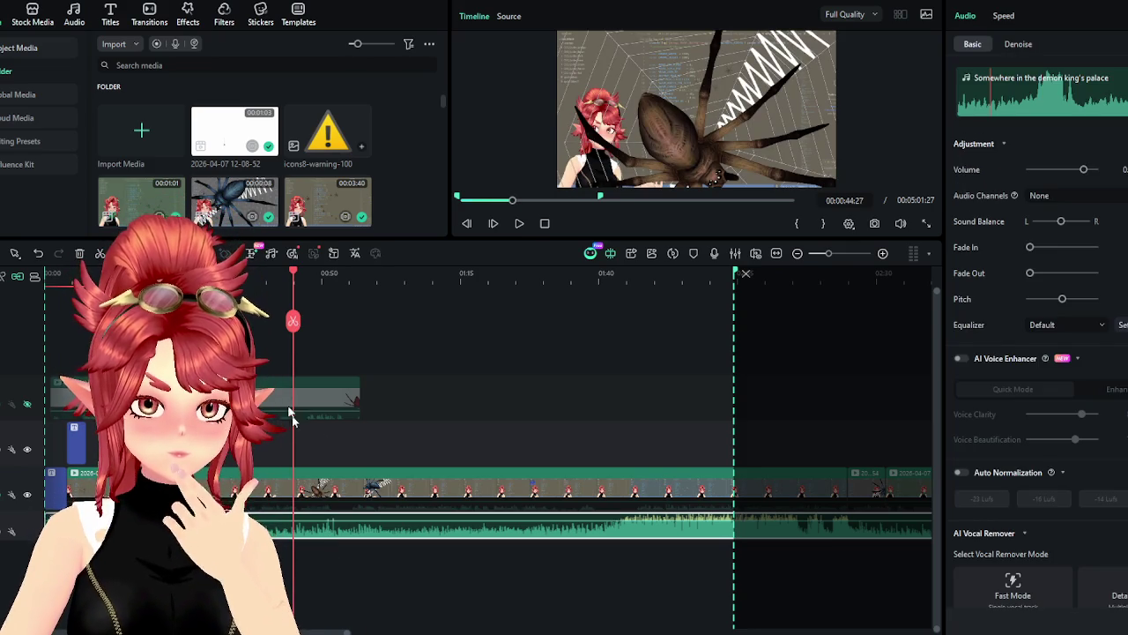
{"action": "left_click", "coordinate": [325, 275]}
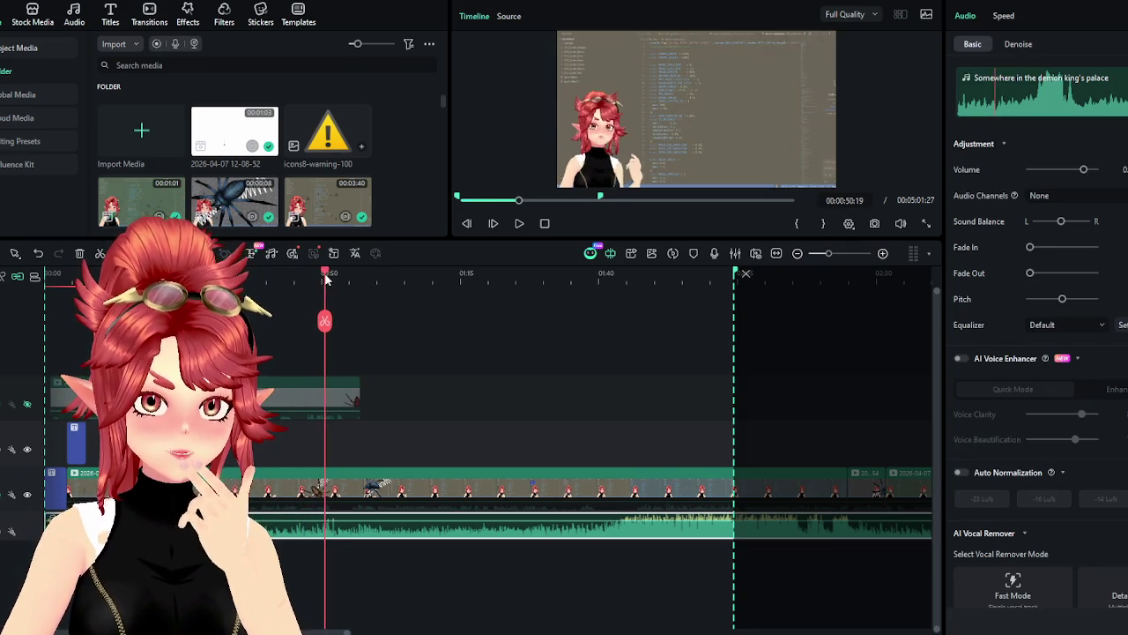
{"action": "left_click_drag", "start_coordinate": [327, 277], "coordinate": [322, 290]}
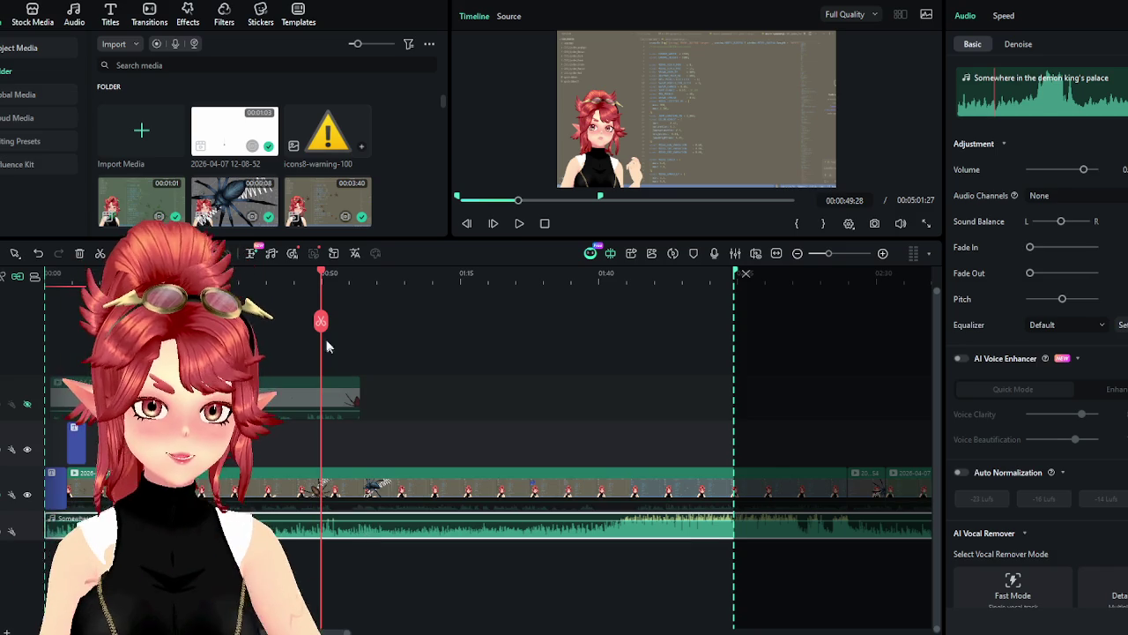
{"action": "key", "text": "ctrl+b"}
{"action": "key", "text": "Delete"}
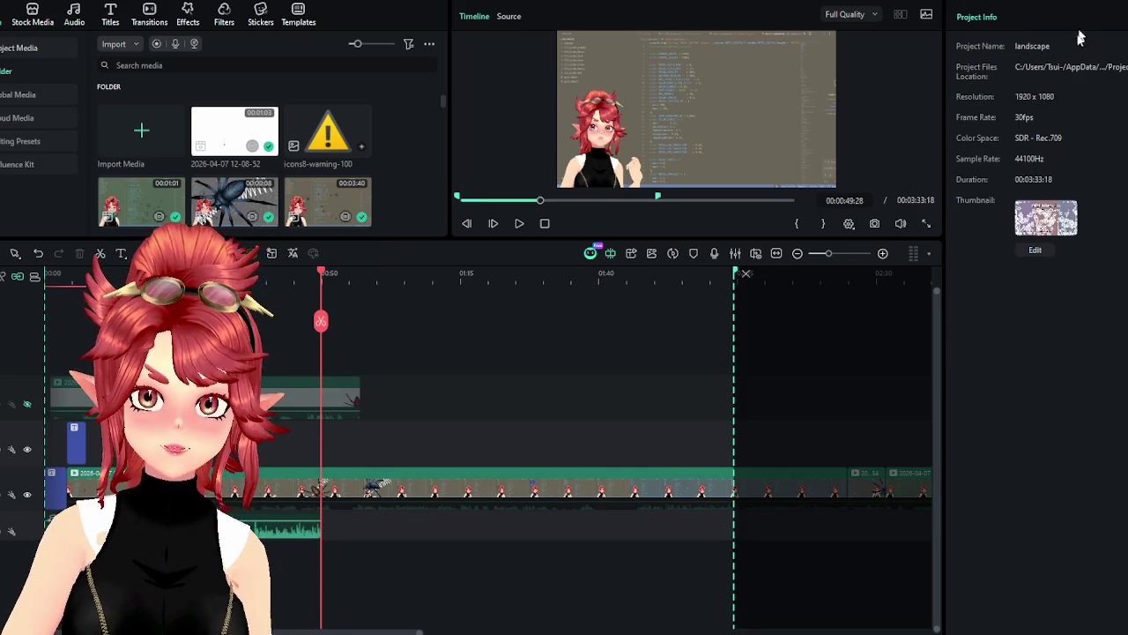
{"action": "key", "text": "ctrl+e"}
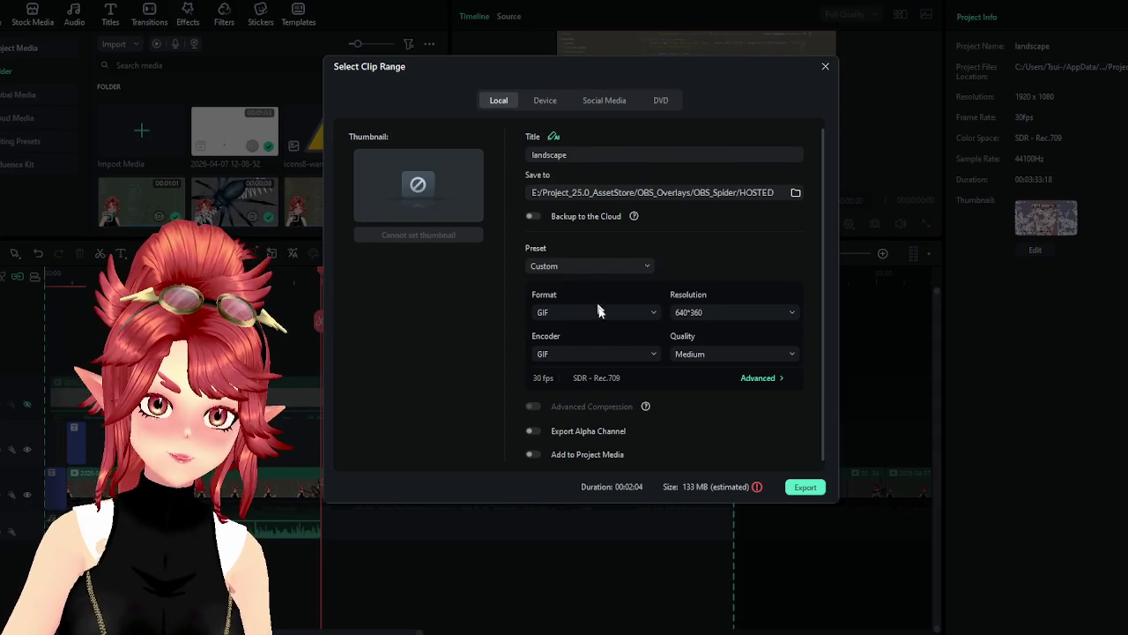
Change the export format from GIF to MP3
{"action": "left_click", "coordinate": [599, 312]}
{"action": "scroll", "coordinate": [585, 466], "scroll_direction": "down", "scroll_amount": 3}
{"action": "scroll", "coordinate": [587, 493], "scroll_direction": "down", "scroll_amount": 2}
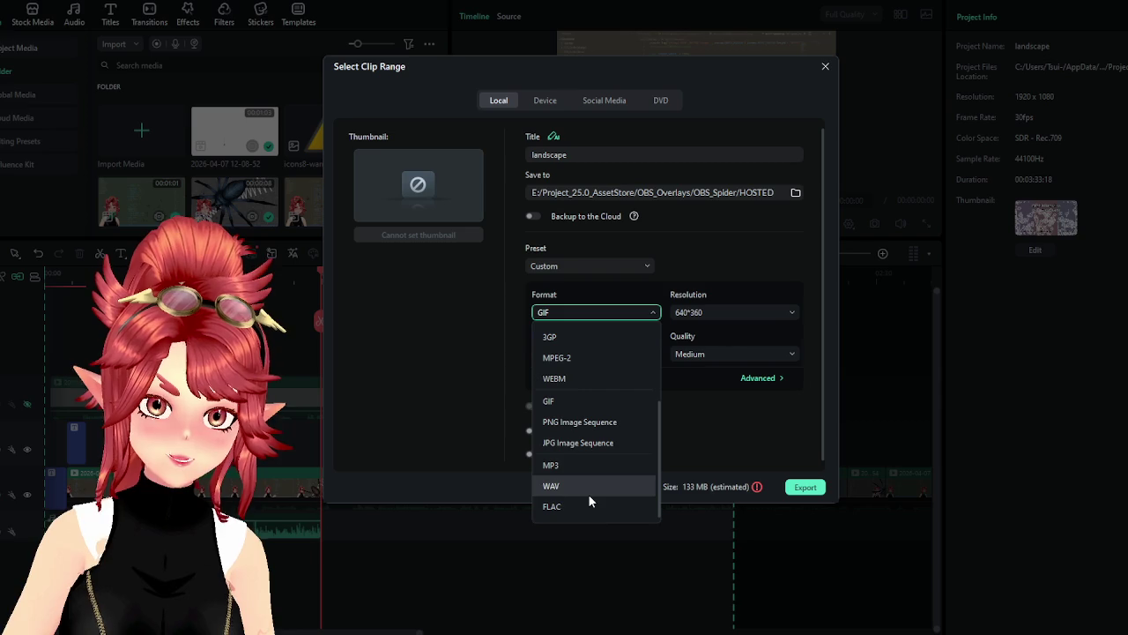
{"action": "left_click", "coordinate": [571, 464]}
{"action": "left_click", "coordinate": [590, 158]}
{"action": "type", "text": "music"}
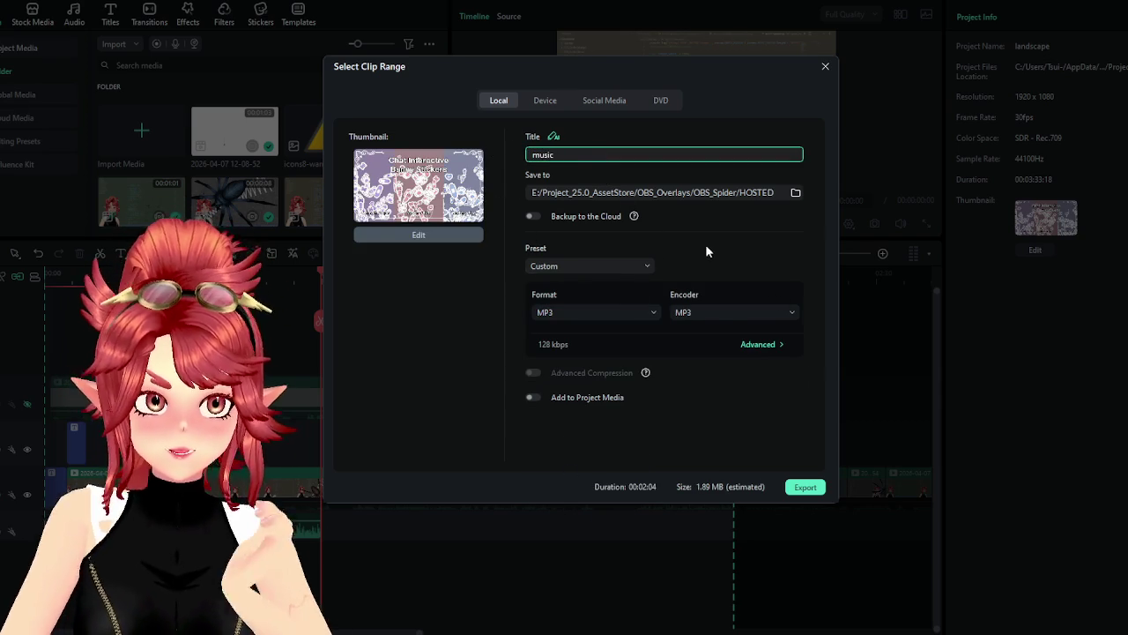
Use a green spider video frame as the thumbnail and start exporting music.mp3
{"action": "left_click", "coordinate": [431, 236]}
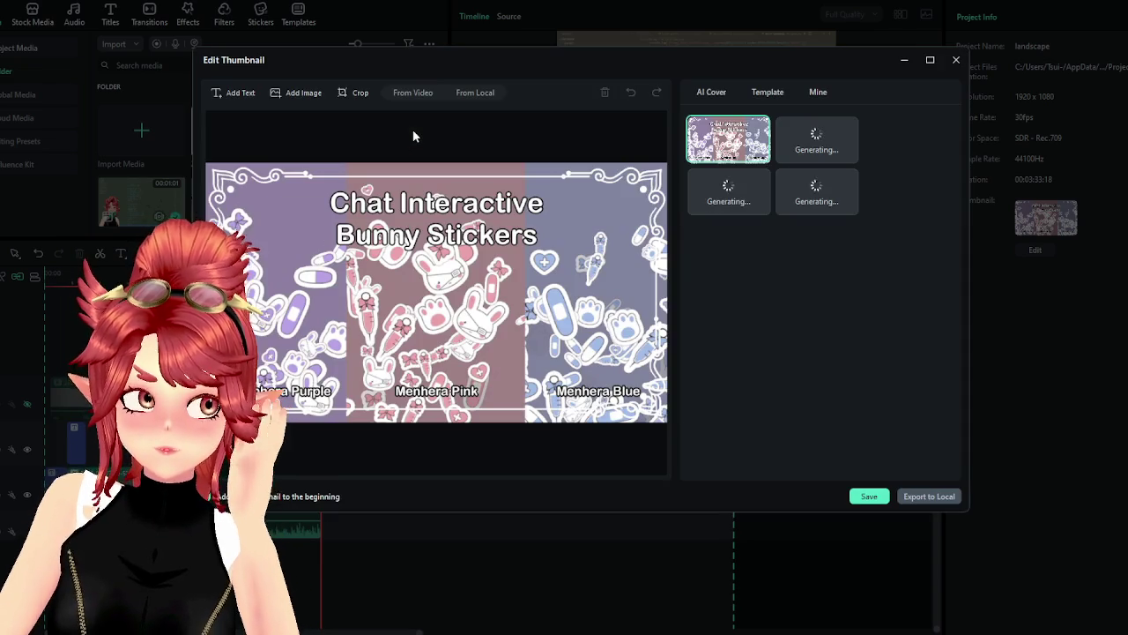
{"action": "left_click", "coordinate": [408, 95]}
{"action": "left_click", "coordinate": [620, 144]}
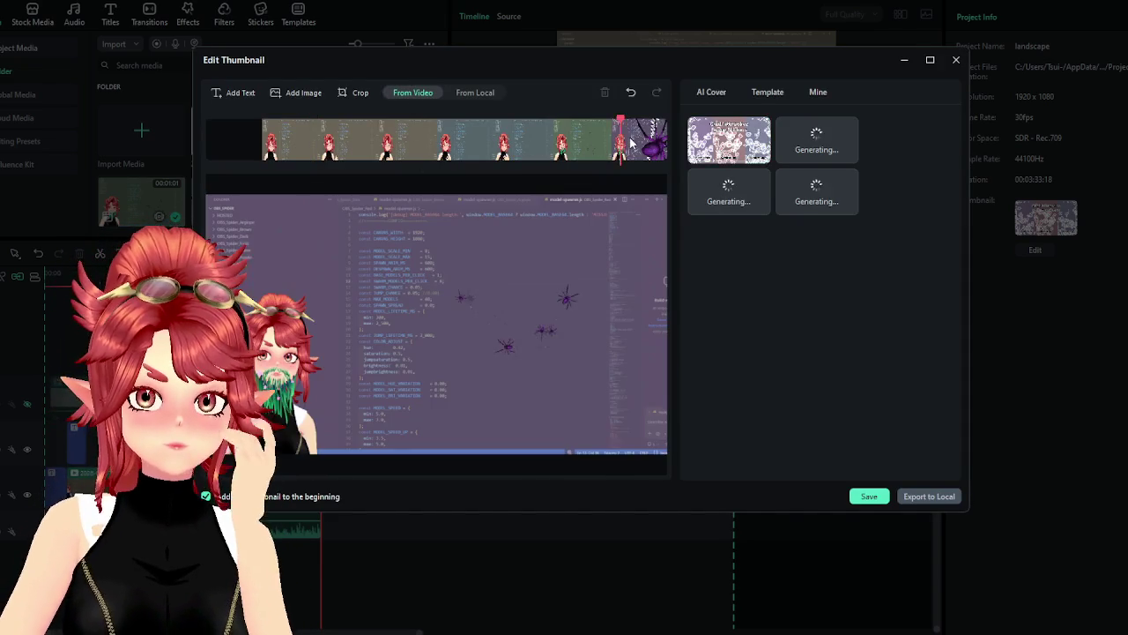
{"action": "left_click", "coordinate": [546, 150]}
{"action": "left_click", "coordinate": [587, 150]}
{"action": "left_click", "coordinate": [657, 145]}
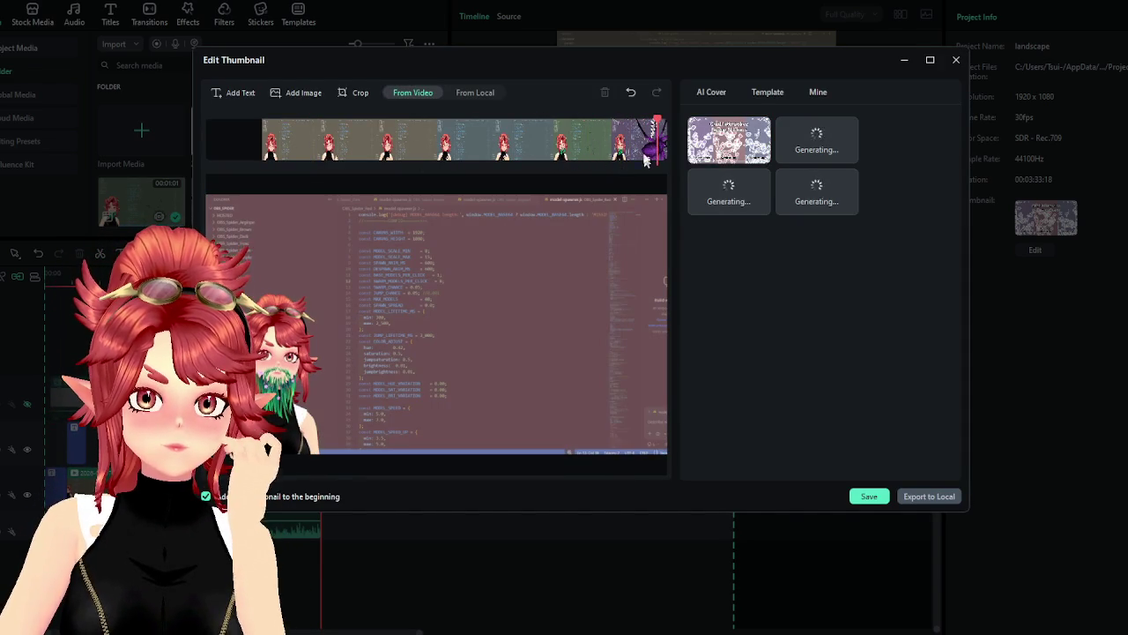
{"action": "left_click", "coordinate": [624, 142]}
{"action": "left_click", "coordinate": [543, 141]}
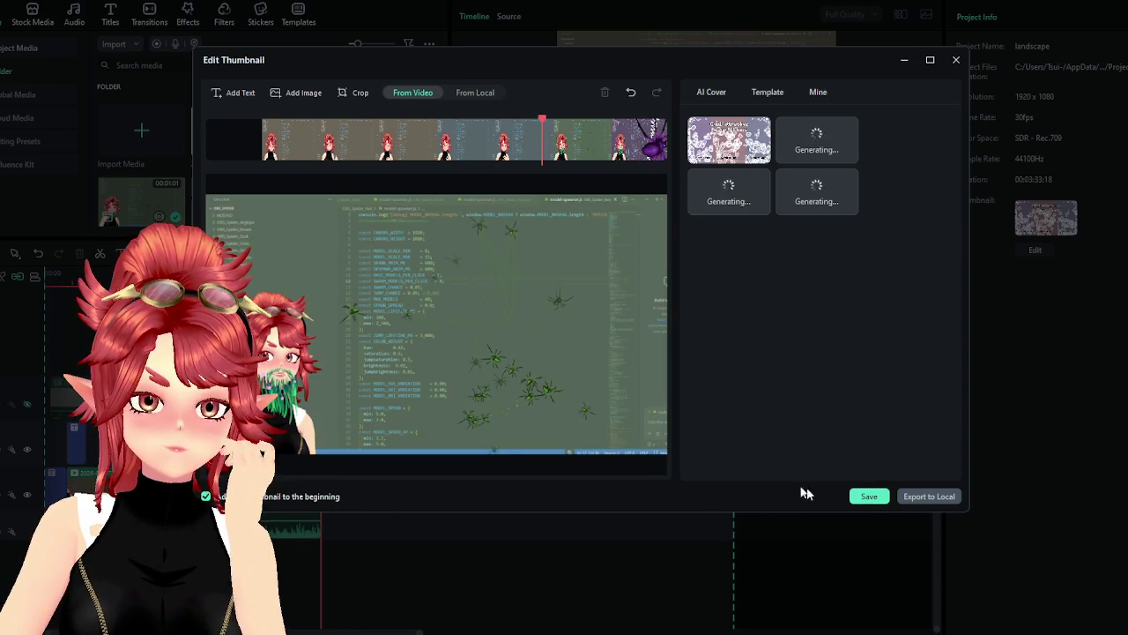
{"action": "left_click", "coordinate": [855, 491]}
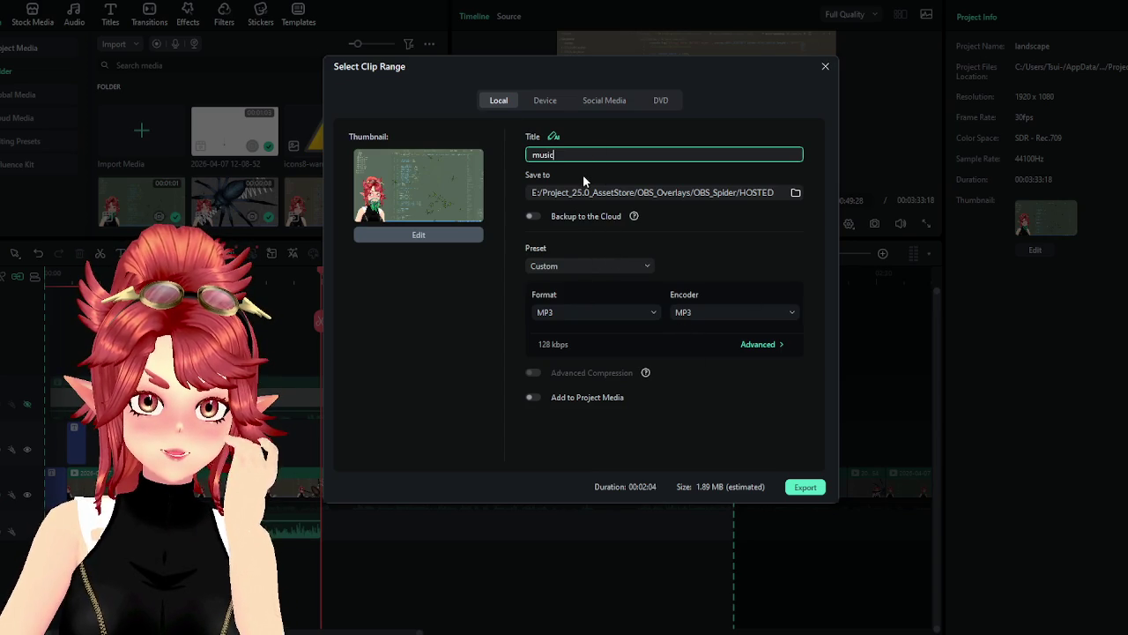
{"action": "left_click", "coordinate": [804, 490]}
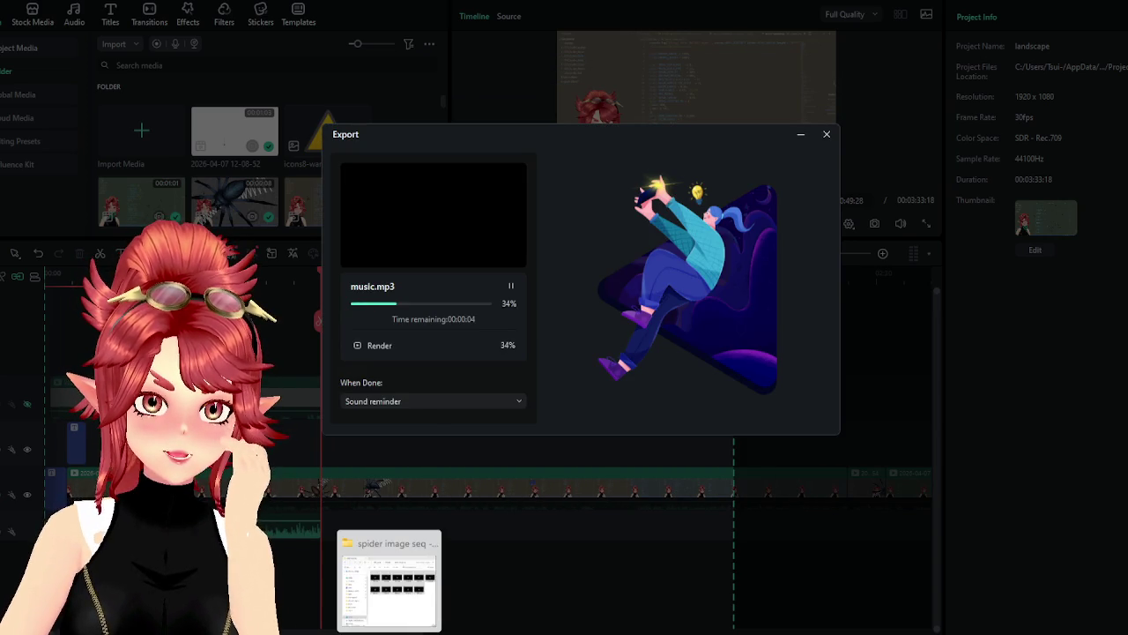
Delete music-Thumbnail.jpg from the HOSTED folder, leaving the exported music.mp3
{"action": "left_click", "coordinate": [401, 582]}
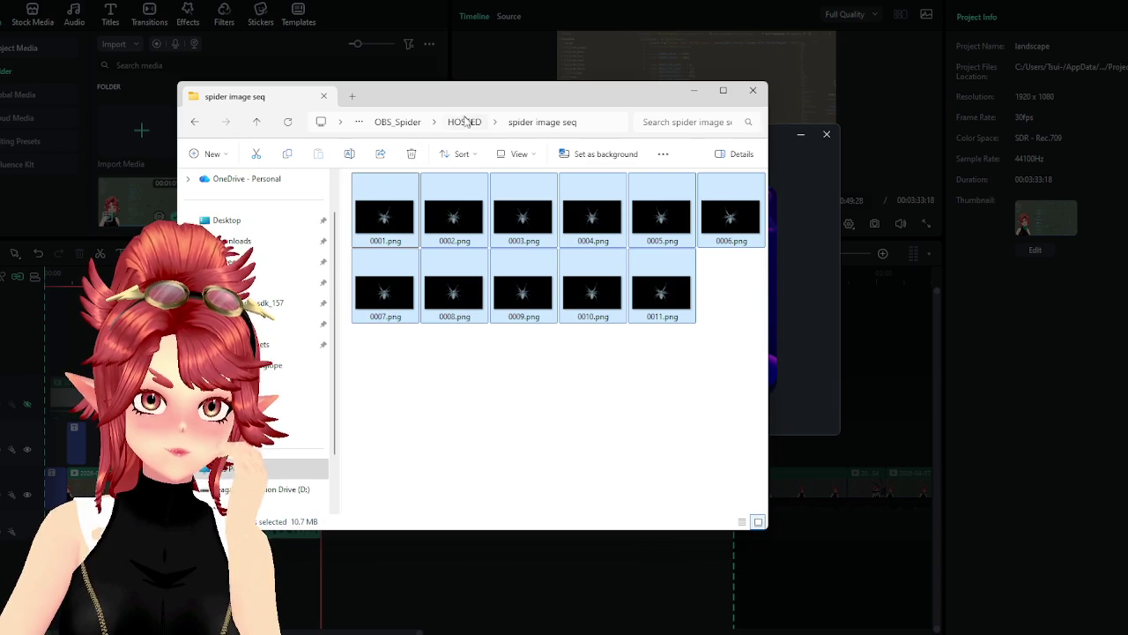
{"action": "left_click", "coordinate": [464, 122]}
{"action": "double_click", "coordinate": [574, 242]}
{"action": "left_click", "coordinate": [1054, 82]}
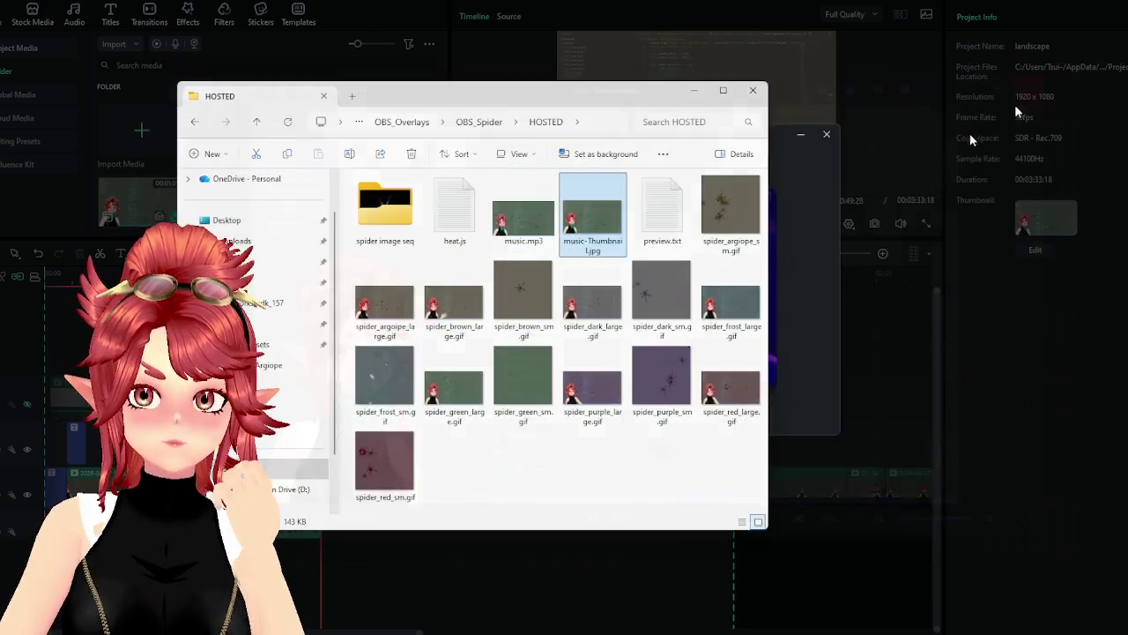
{"action": "key", "text": "Delete"}
{"action": "left_click", "coordinate": [532, 223]}
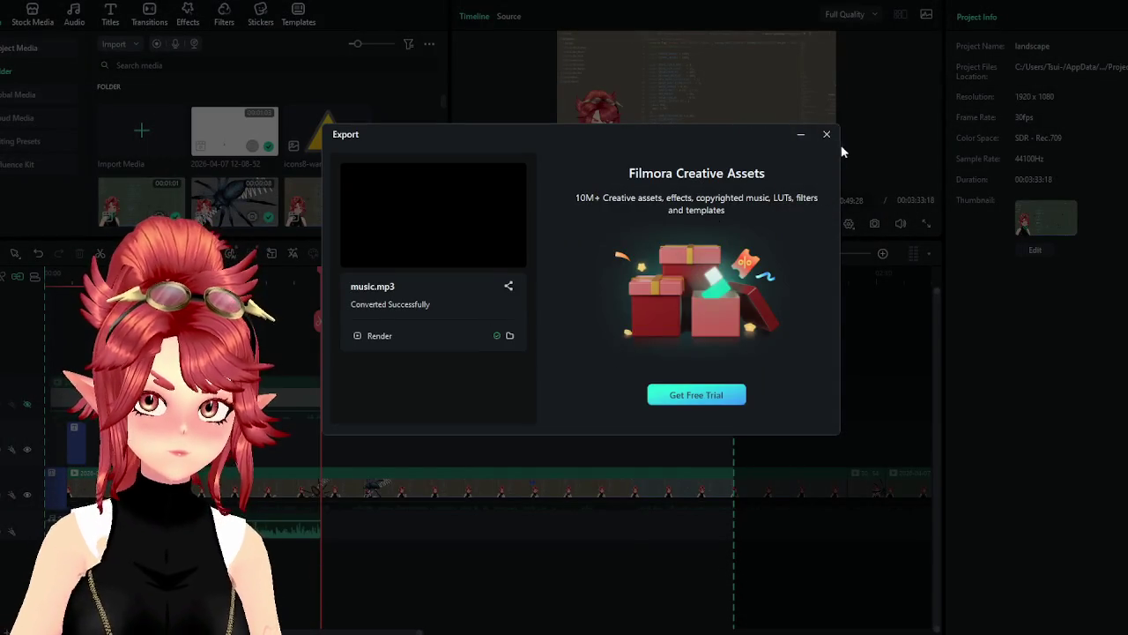
Close the export window, save the Filmora project, and close it to the start screen
{"action": "left_click", "coordinate": [826, 134]}
{"action": "scroll", "coordinate": [397, 423], "scroll_direction": "down", "scroll_amount": 3}
{"action": "scroll", "coordinate": [260, 479], "scroll_direction": "up", "scroll_amount": 2}
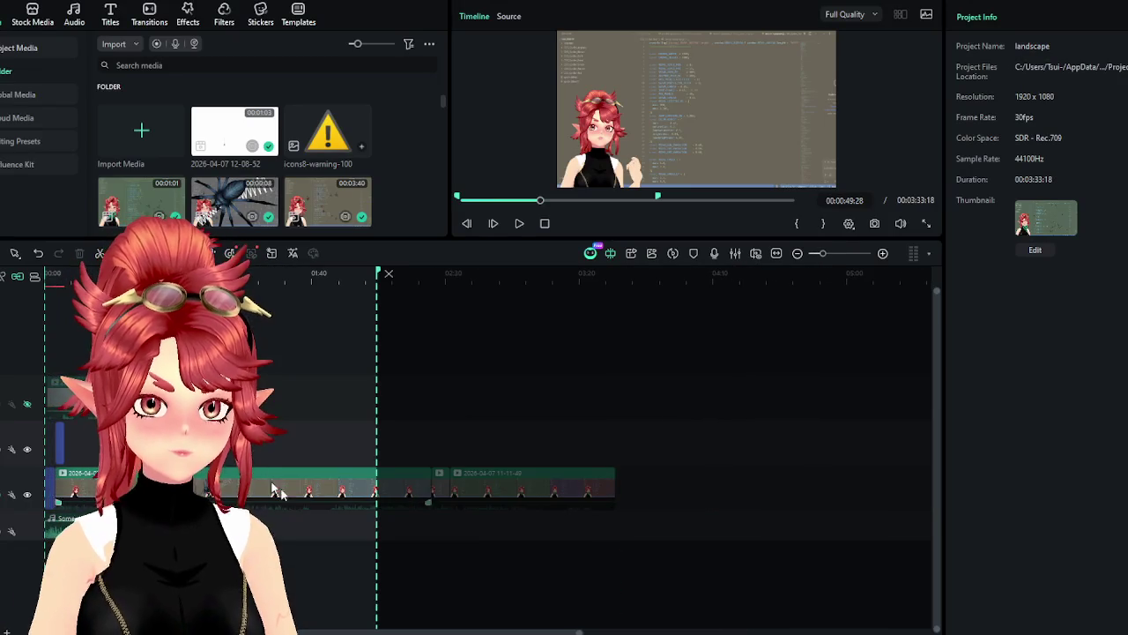
{"action": "left_click", "coordinate": [97, 2]}
{"action": "left_click", "coordinate": [109, 120]}
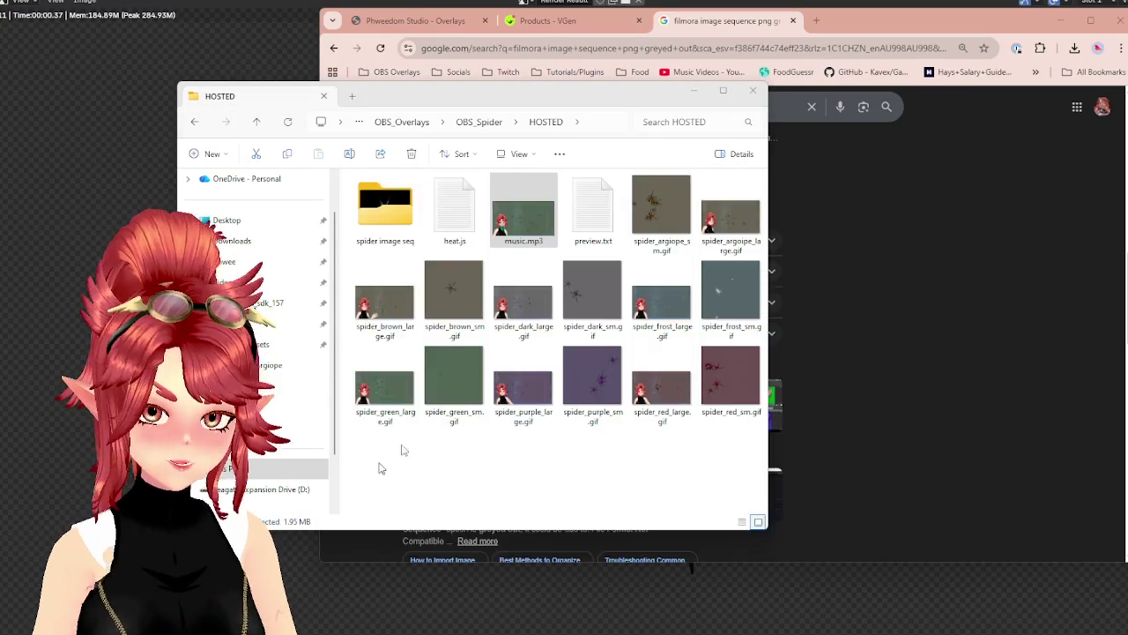
{"action": "key", "text": "super"}
{"action": "type", "text": "da"}
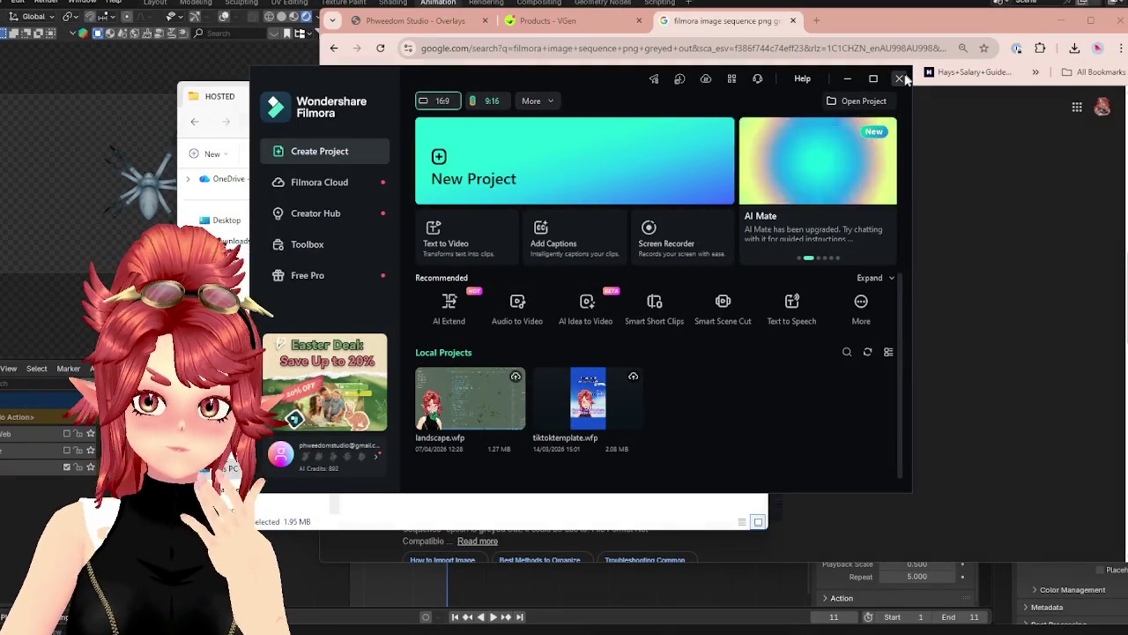
{"action": "left_click", "coordinate": [899, 78]}
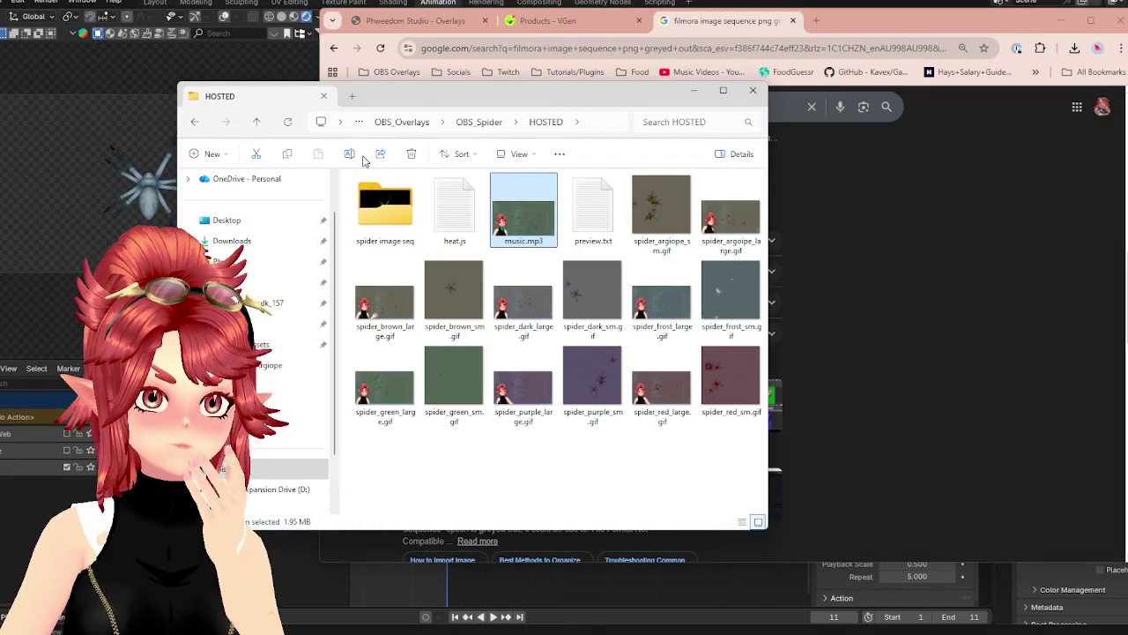
Reposition the HOSTED Explorer window and launch DaVinci Resolve
{"action": "left_click_drag", "start_coordinate": [525, 99], "coordinate": [555, 106]}
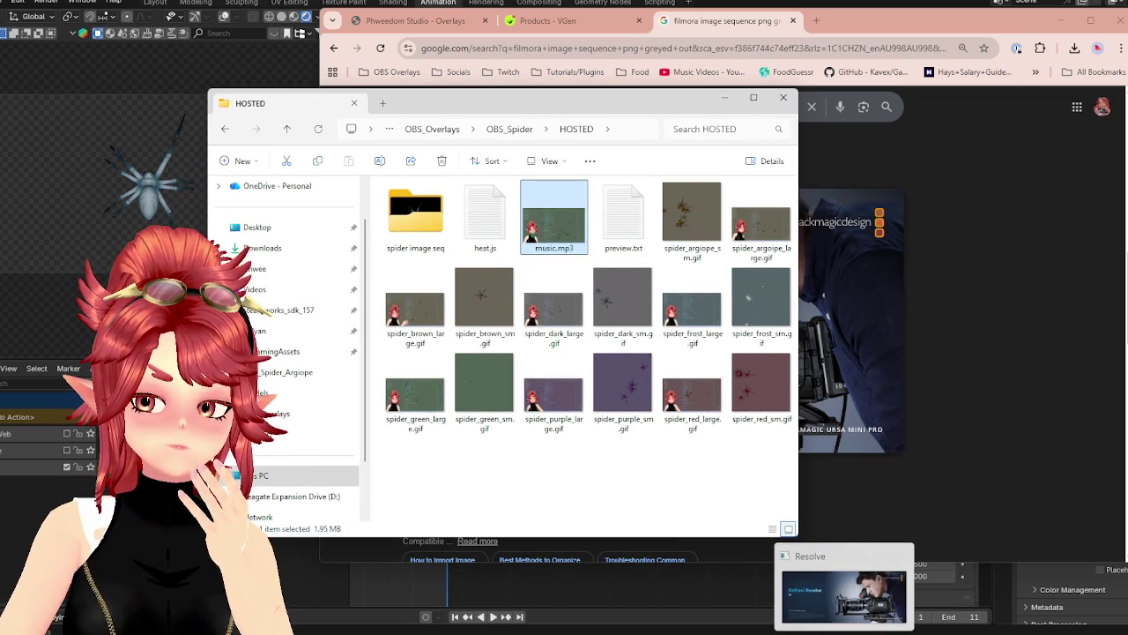
{"action": "left_click", "coordinate": [844, 596]}
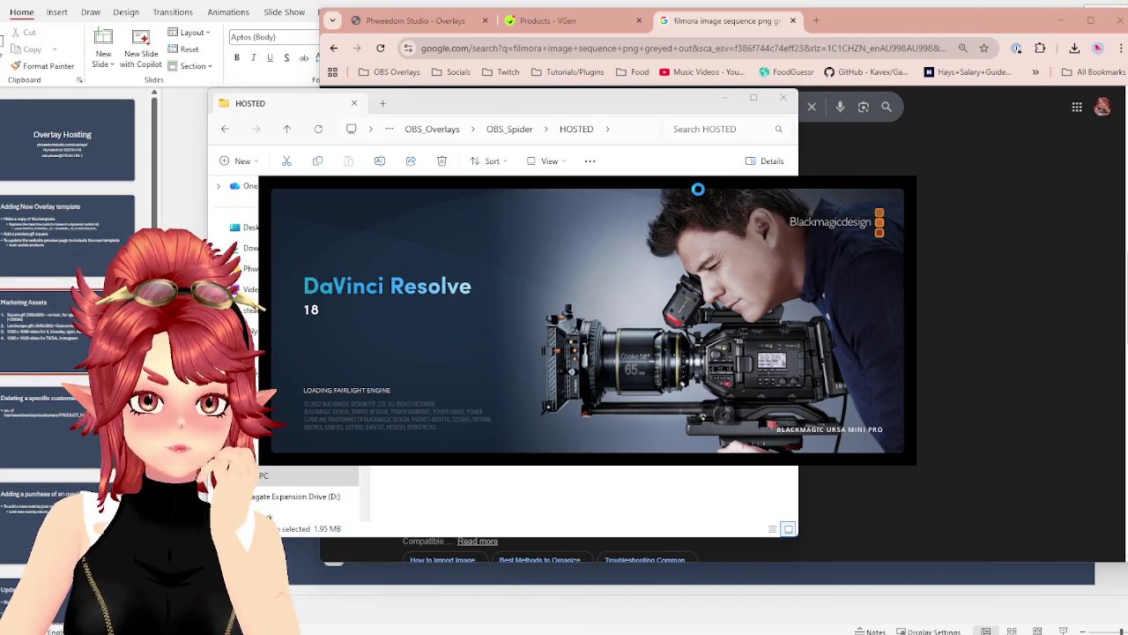
Open the artist's new proposal from the VGen notifications
{"action": "left_click", "coordinate": [572, 21]}
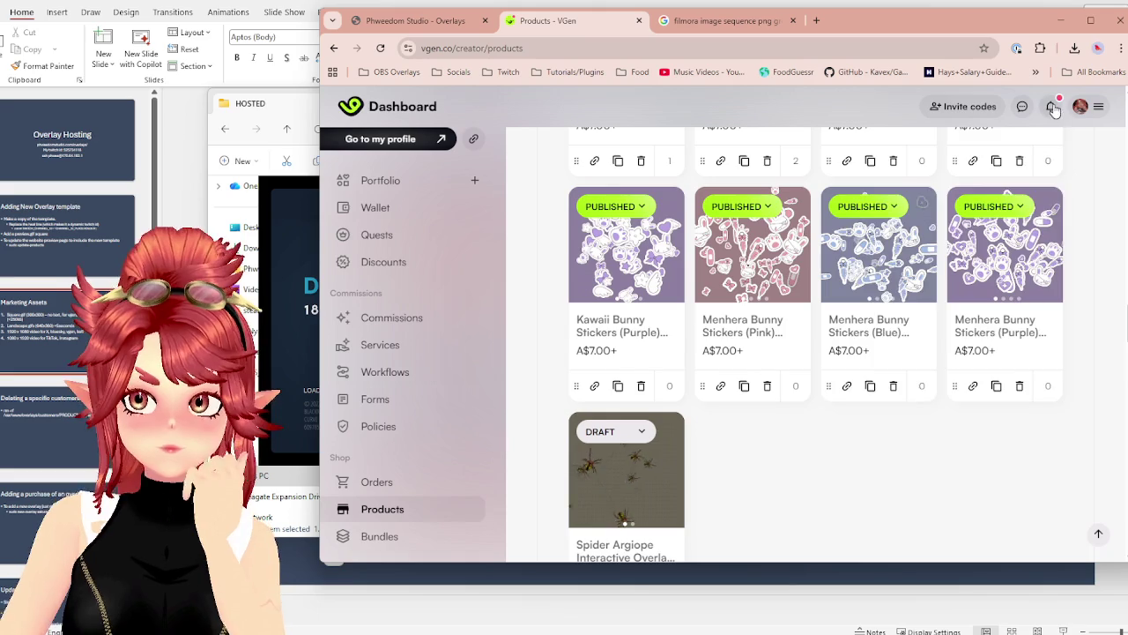
{"action": "left_click", "coordinate": [1050, 106]}
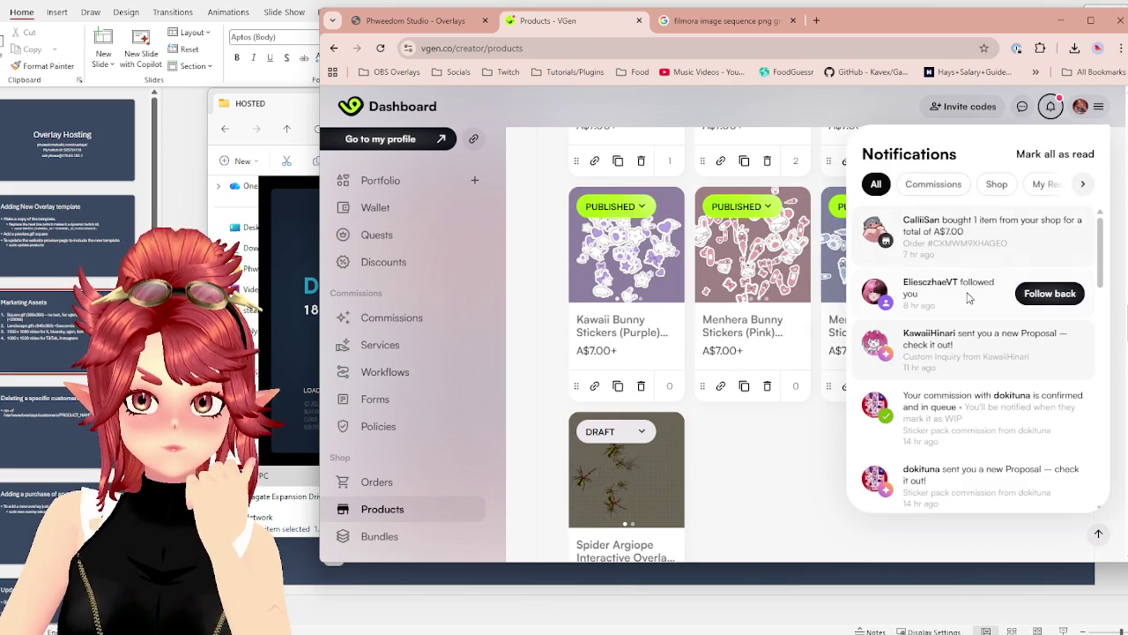
{"action": "left_click", "coordinate": [969, 349]}
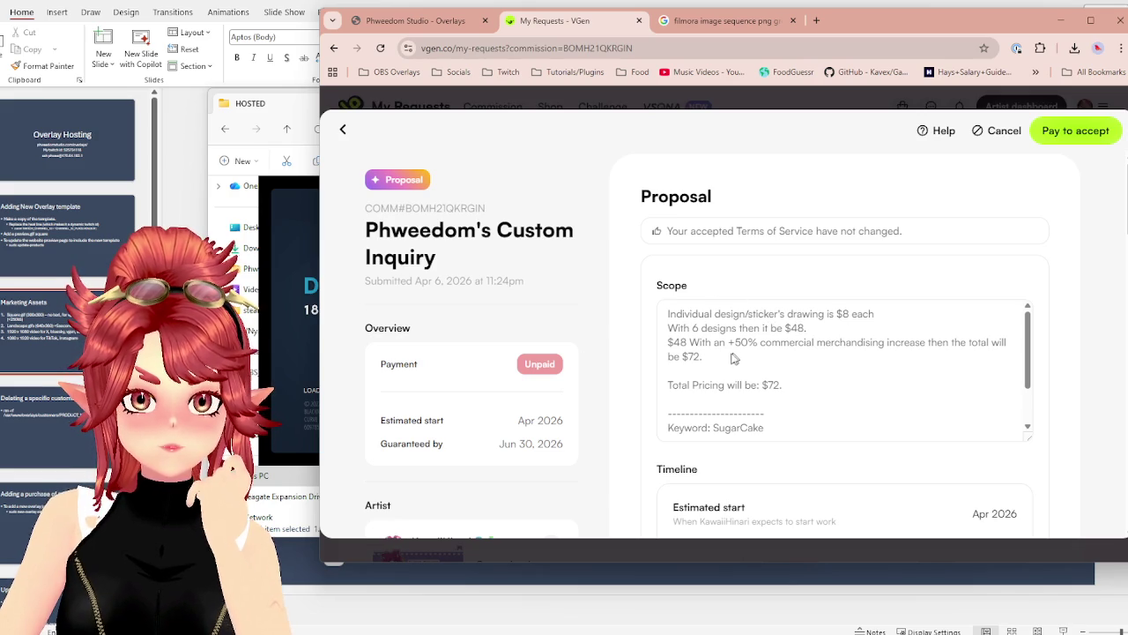
Review the $72 custom sticker proposal and start paying it with PayPal
{"action": "scroll", "coordinate": [806, 388], "scroll_direction": "down", "scroll_amount": 2}
{"action": "scroll", "coordinate": [758, 365], "scroll_direction": "down", "scroll_amount": 1}
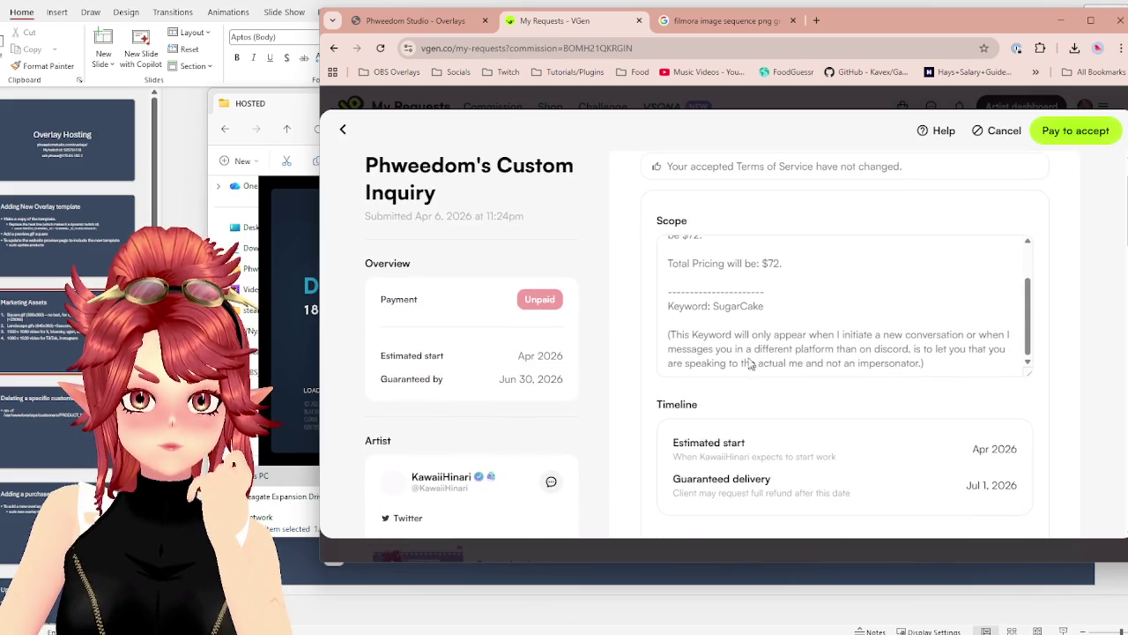
{"action": "scroll", "coordinate": [820, 392], "scroll_direction": "down", "scroll_amount": 1}
{"action": "scroll", "coordinate": [824, 396], "scroll_direction": "down", "scroll_amount": 1}
{"action": "scroll", "coordinate": [821, 393], "scroll_direction": "up", "scroll_amount": 3}
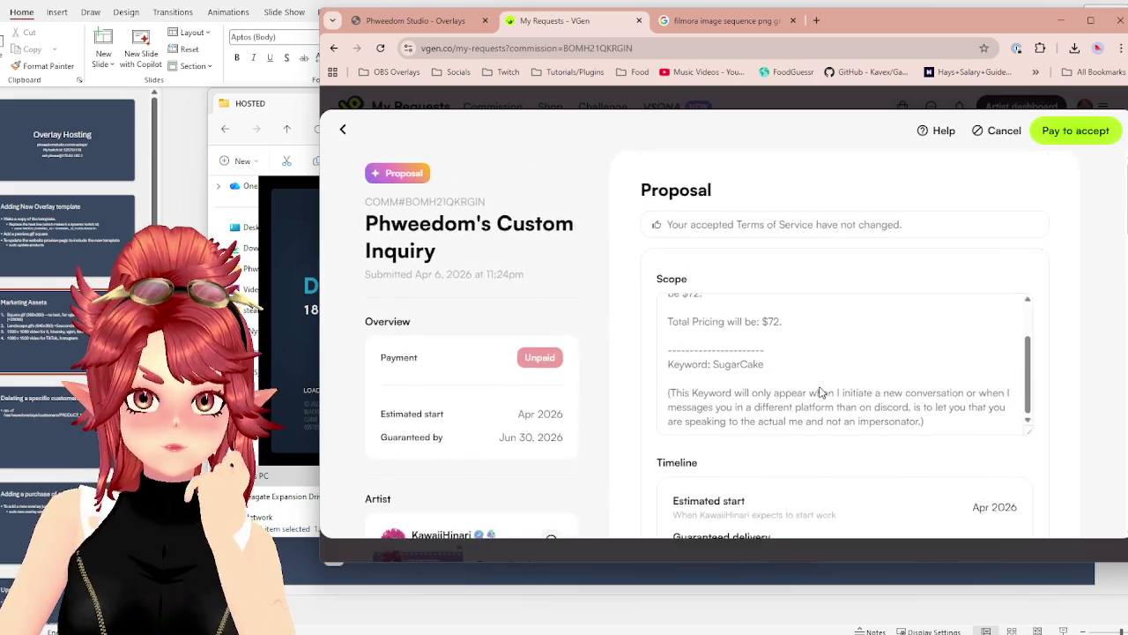
{"action": "scroll", "coordinate": [830, 405], "scroll_direction": "down", "scroll_amount": 3}
{"action": "scroll", "coordinate": [830, 406], "scroll_direction": "down", "scroll_amount": 2}
{"action": "scroll", "coordinate": [830, 406], "scroll_direction": "down", "scroll_amount": 1}
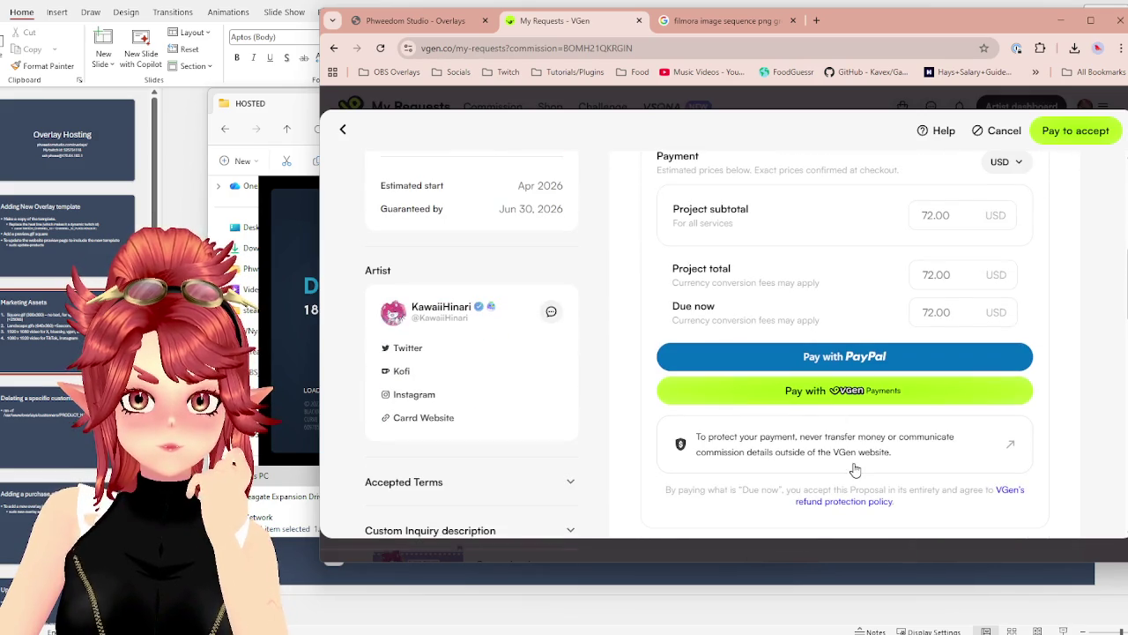
{"action": "scroll", "coordinate": [796, 273], "scroll_direction": "down", "scroll_amount": 1}
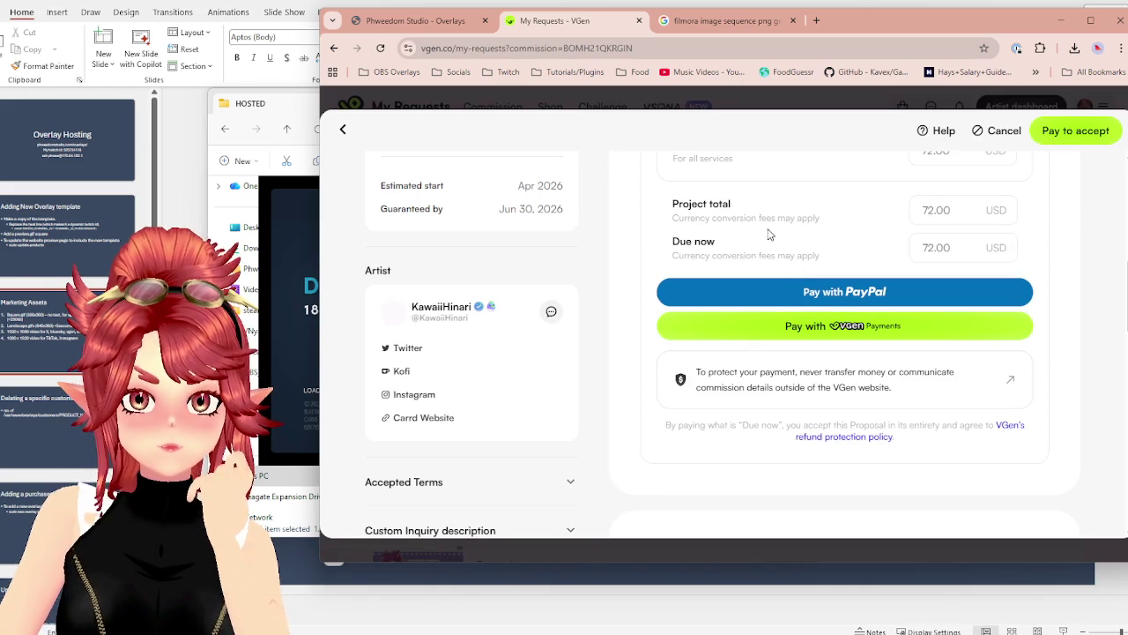
{"action": "scroll", "coordinate": [765, 253], "scroll_direction": "up", "scroll_amount": 1}
{"action": "scroll", "coordinate": [764, 260], "scroll_direction": "up", "scroll_amount": 2}
{"action": "scroll", "coordinate": [763, 264], "scroll_direction": "up", "scroll_amount": 3}
{"action": "scroll", "coordinate": [763, 269], "scroll_direction": "down", "scroll_amount": 3}
{"action": "scroll", "coordinate": [763, 269], "scroll_direction": "down", "scroll_amount": 1}
{"action": "scroll", "coordinate": [763, 269], "scroll_direction": "down", "scroll_amount": 2}
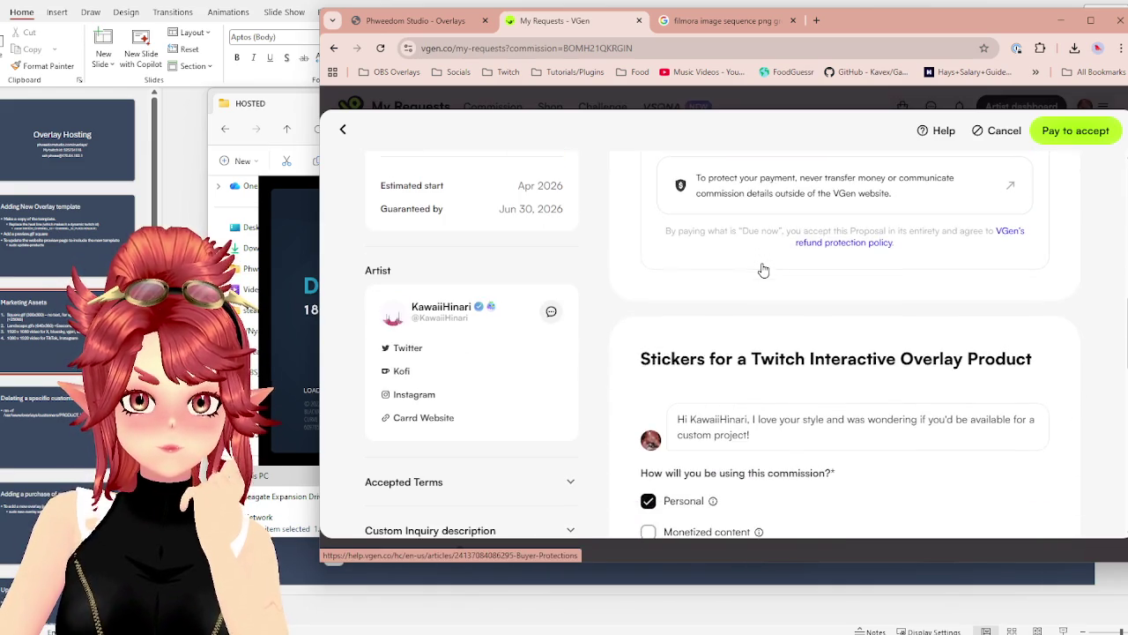
{"action": "scroll", "coordinate": [763, 269], "scroll_direction": "up", "scroll_amount": 3}
{"action": "left_click", "coordinate": [809, 292]}
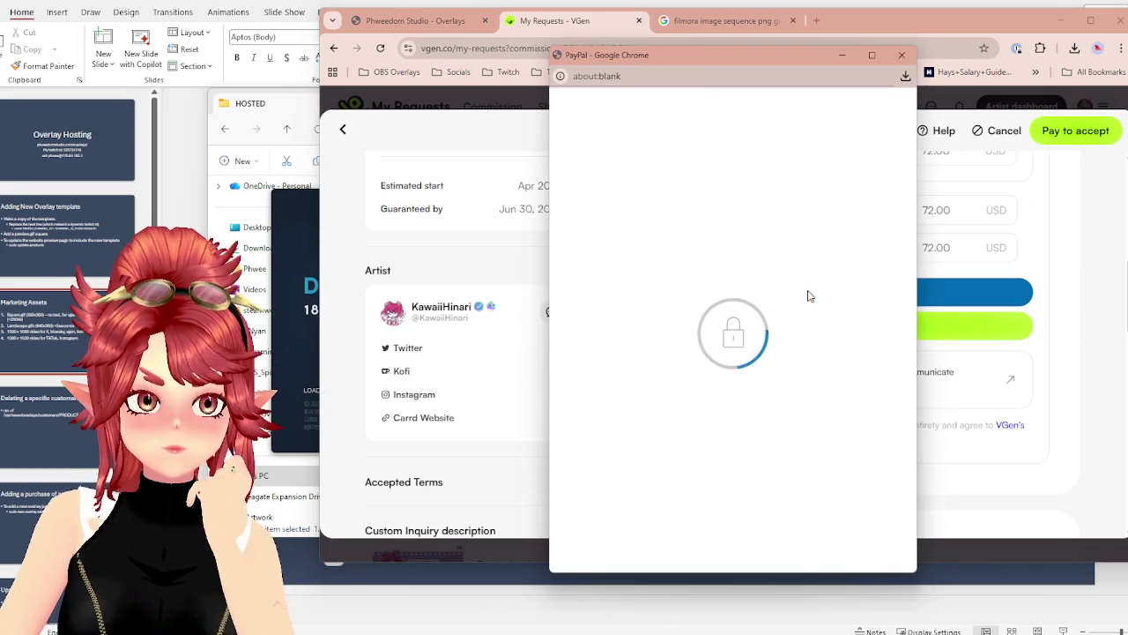
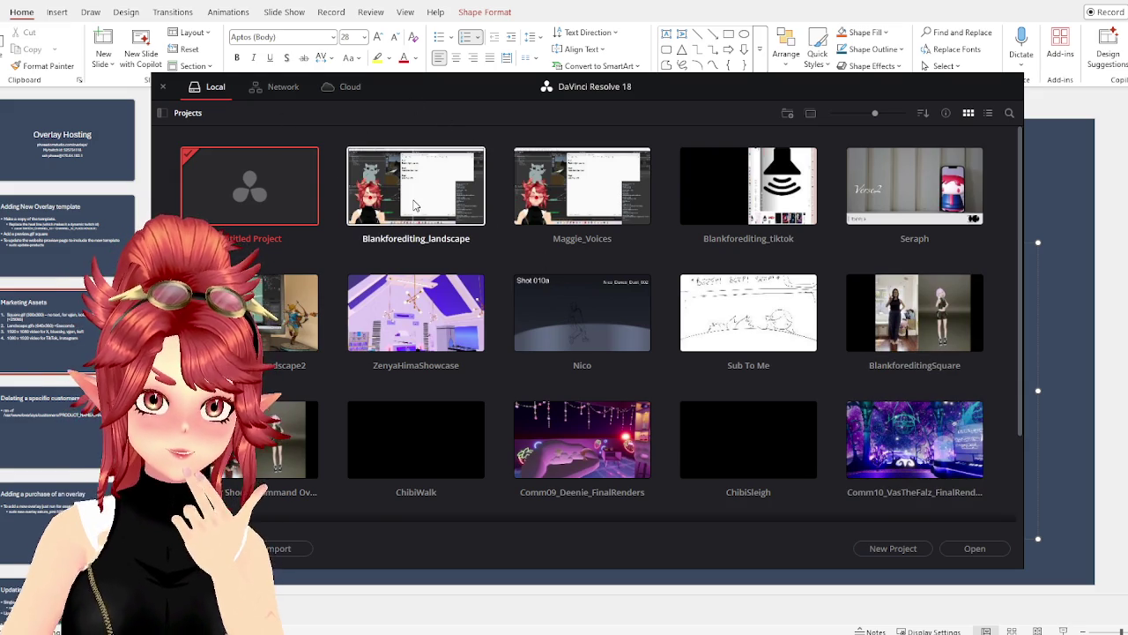
Open the Blankforediting_landscape project on the Edit page
{"action": "double_click", "coordinate": [381, 203]}
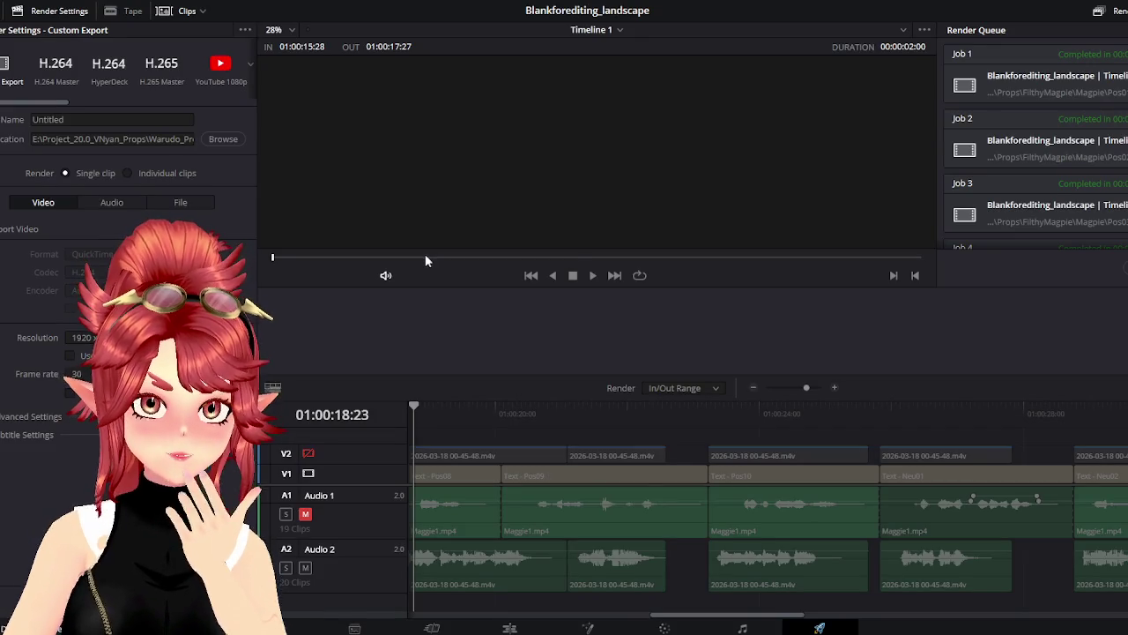
{"action": "scroll", "coordinate": [634, 483], "scroll_direction": "right", "scroll_amount": 2}
{"action": "scroll", "coordinate": [623, 489], "scroll_direction": "right", "scroll_amount": 2}
{"action": "left_click", "coordinate": [511, 629]}
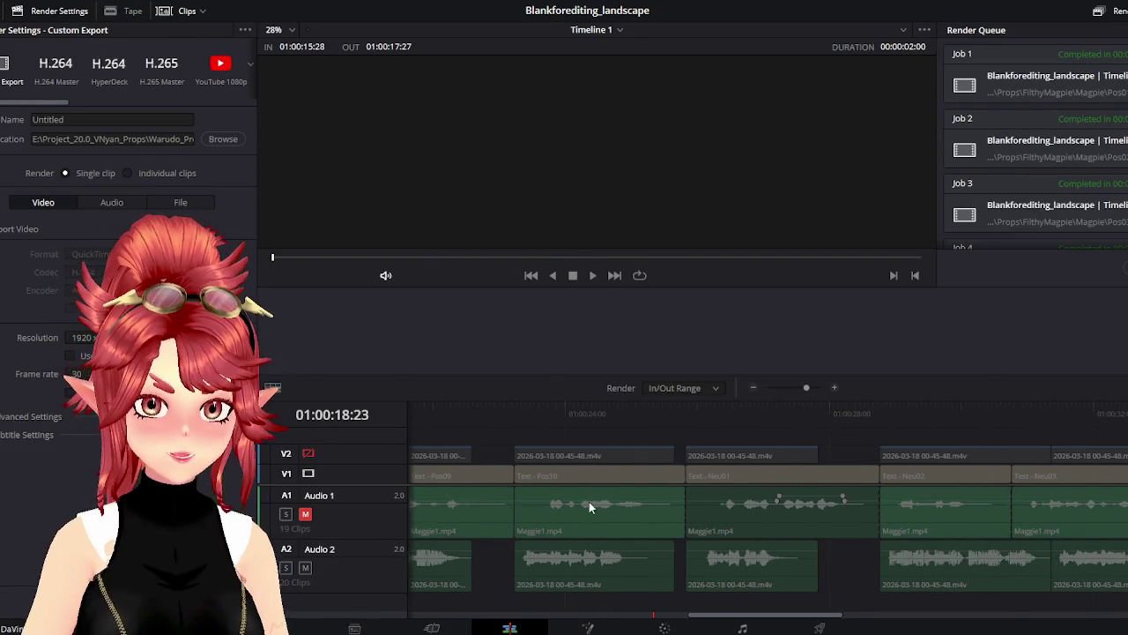
Box-select and delete every clip on Timeline 1
{"action": "scroll", "coordinate": [588, 499], "scroll_direction": "down", "scroll_amount": 3}
{"action": "scroll", "coordinate": [623, 514], "scroll_direction": "down", "scroll_amount": 3}
{"action": "left_click_drag", "start_coordinate": [577, 490], "coordinate": [344, 362]}
{"action": "key", "text": "Delete"}
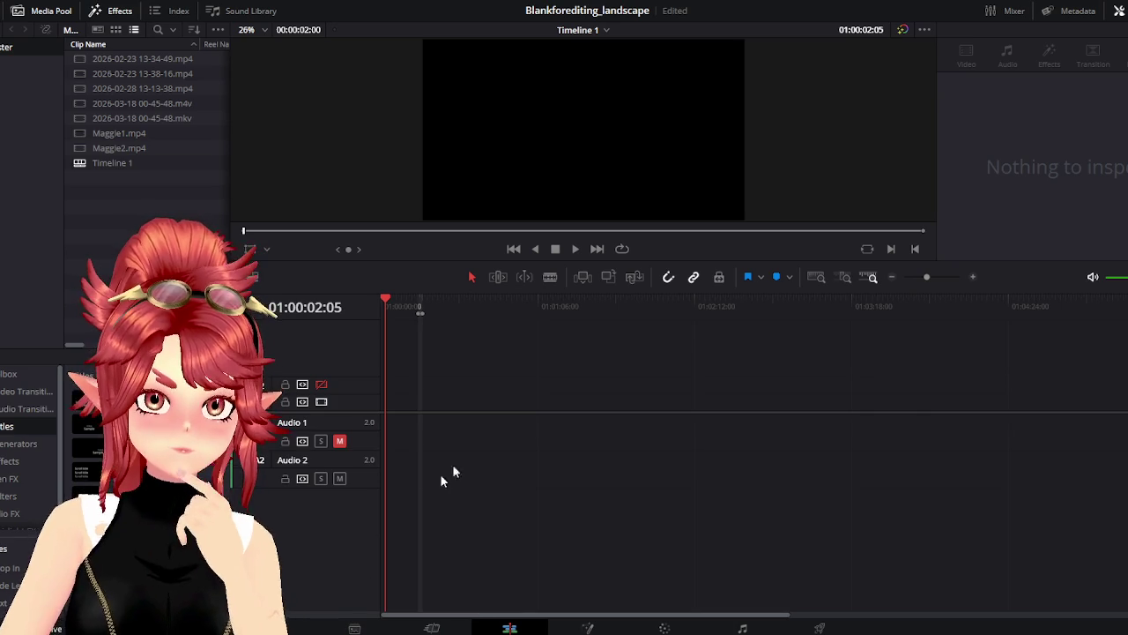
Return the playhead to the start and begin the marked range at 01:00:00:00
{"action": "key", "text": "Home"}
{"action": "scroll", "coordinate": [517, 403], "scroll_direction": "up", "scroll_amount": 3}
{"action": "scroll", "coordinate": [788, 302], "scroll_direction": "up", "scroll_amount": 3}
{"action": "left_click_drag", "start_coordinate": [908, 310], "coordinate": [382, 309]}
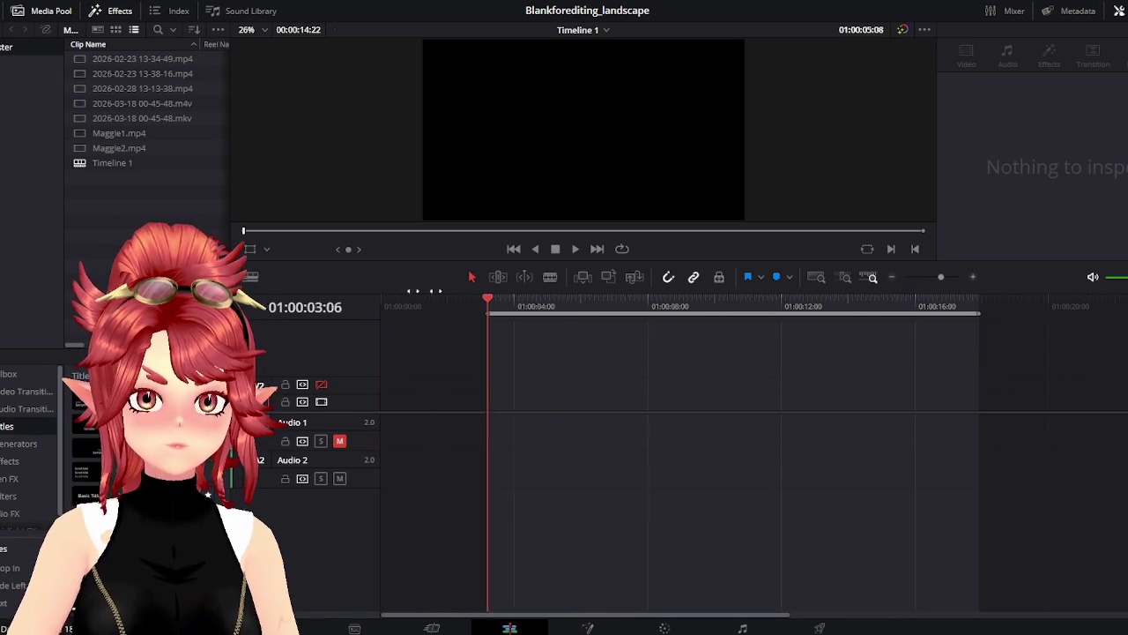
Bring the HOSTED folder over Resolve and drag music.mp3 onto Audio 1 at the start
{"action": "key", "text": "alt+Tab"}
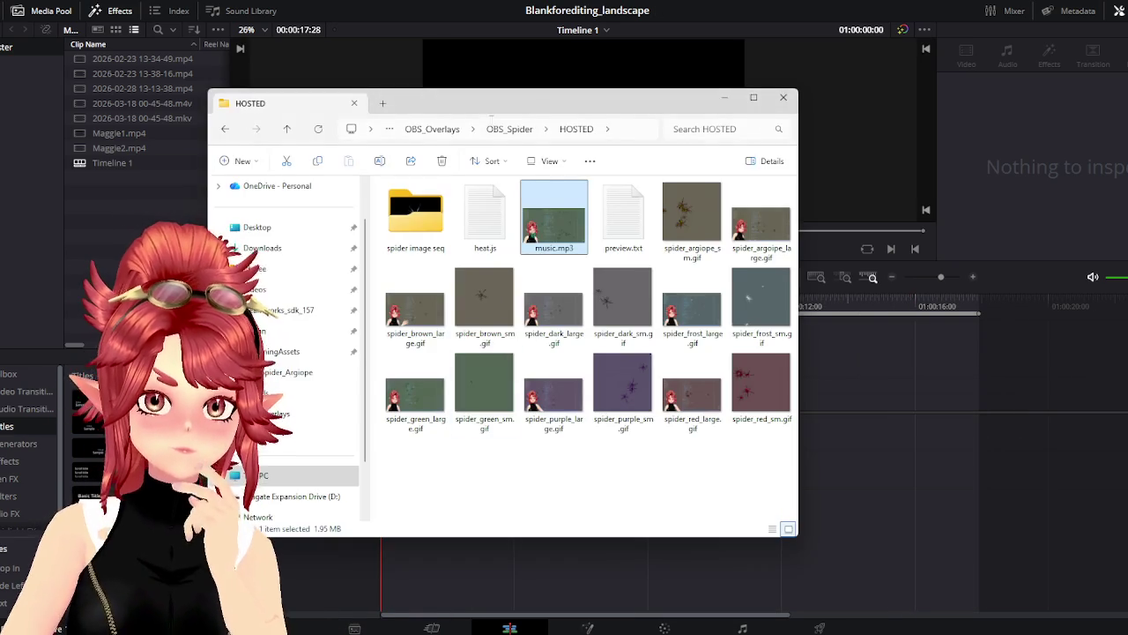
{"action": "left_click_drag", "start_coordinate": [592, 106], "coordinate": [604, 58]}
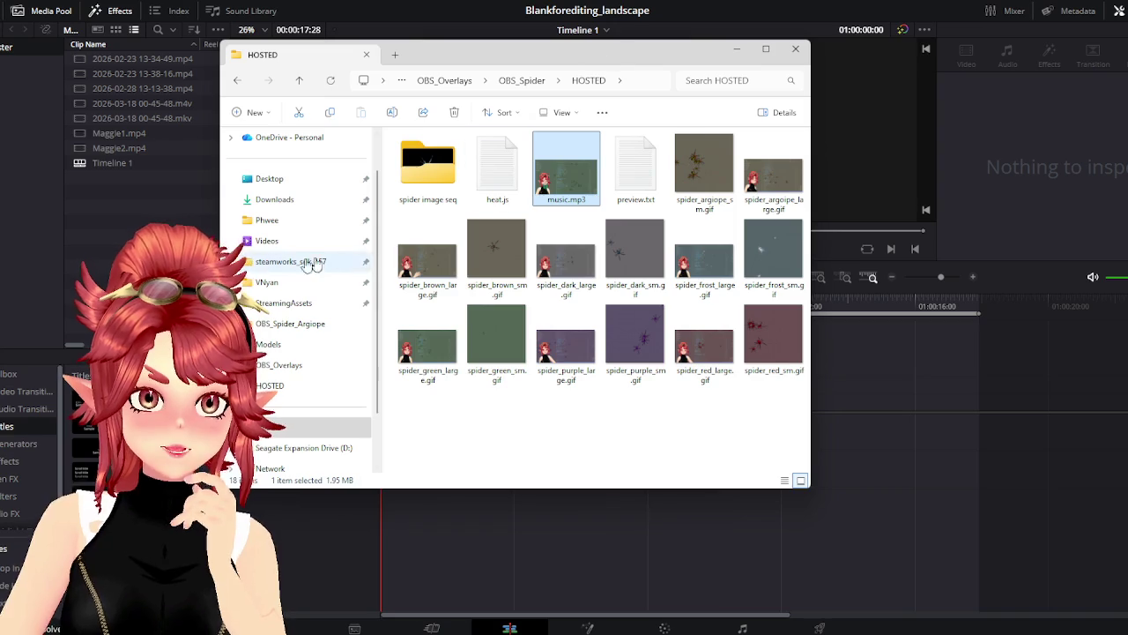
{"action": "left_click", "coordinate": [266, 241]}
{"action": "left_click_drag", "start_coordinate": [526, 60], "coordinate": [327, 70]}
{"action": "left_click", "coordinate": [428, 486]}
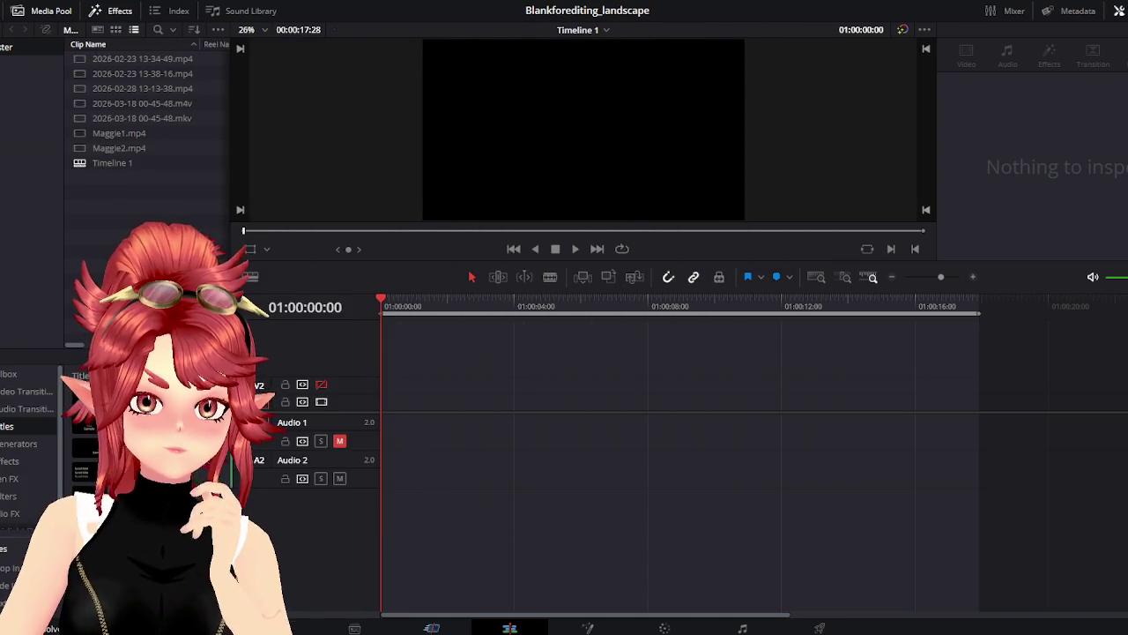
{"action": "key", "text": "alt+Tab"}
{"action": "left_click", "coordinate": [66, 399]}
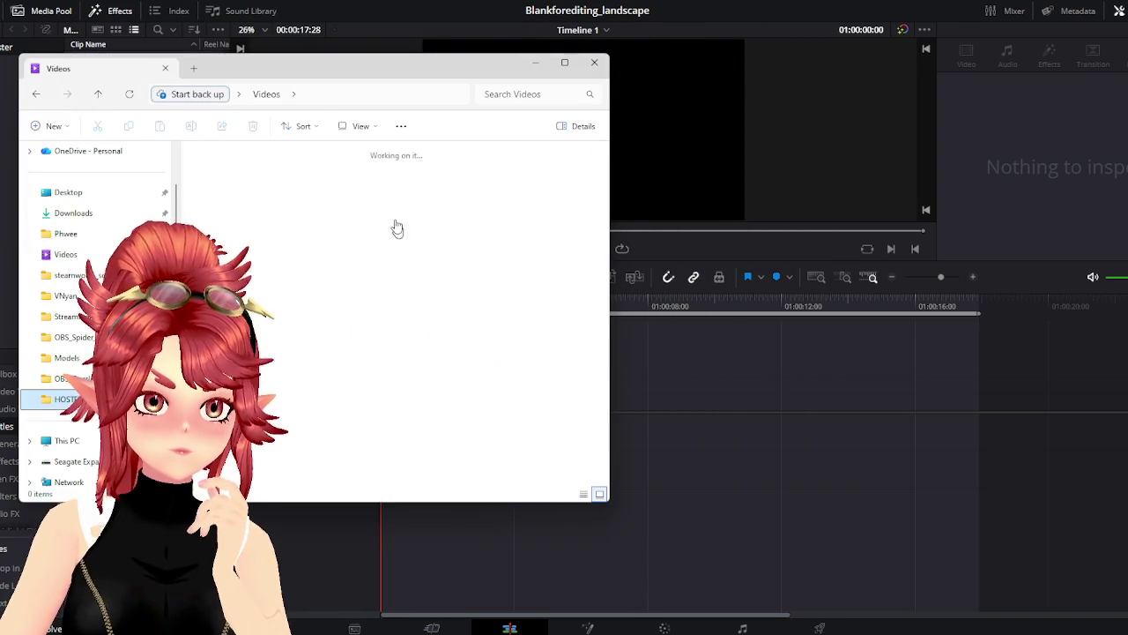
{"action": "mouse_move", "coordinate": [365, 181]}
{"action": "left_mouse_down"}
{"action": "mouse_move", "coordinate": [599, 484]}
{"action": "mouse_move", "coordinate": [652, 428]}
{"action": "mouse_move", "coordinate": [407, 447]}
{"action": "left_mouse_up"}
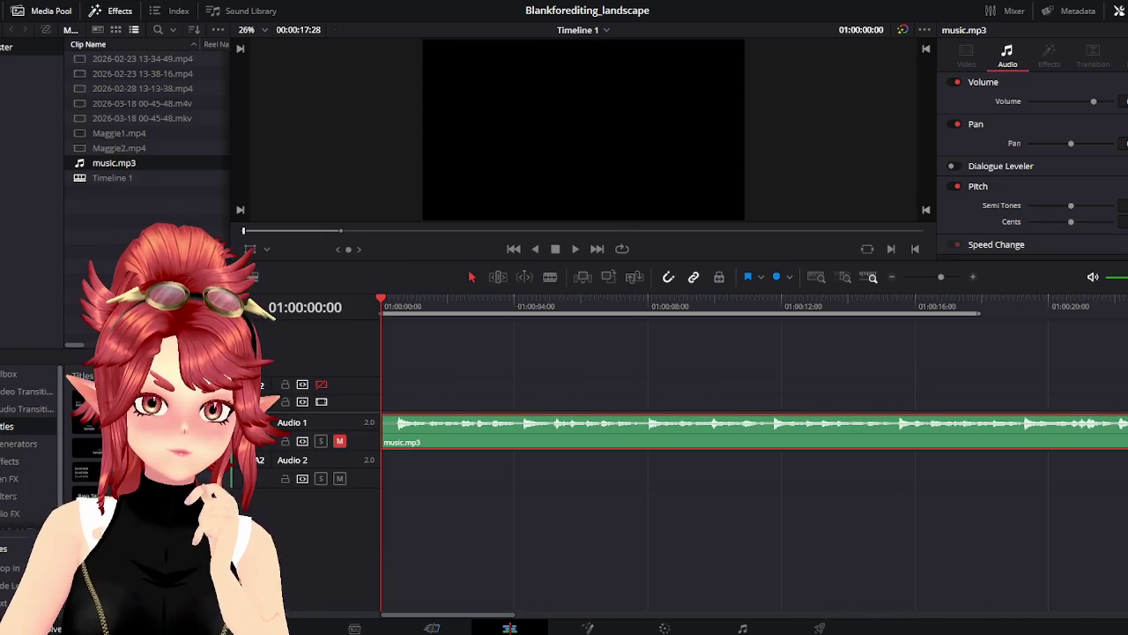
Unmute the Audio 1 track and preview the music
{"action": "left_click", "coordinate": [575, 250]}
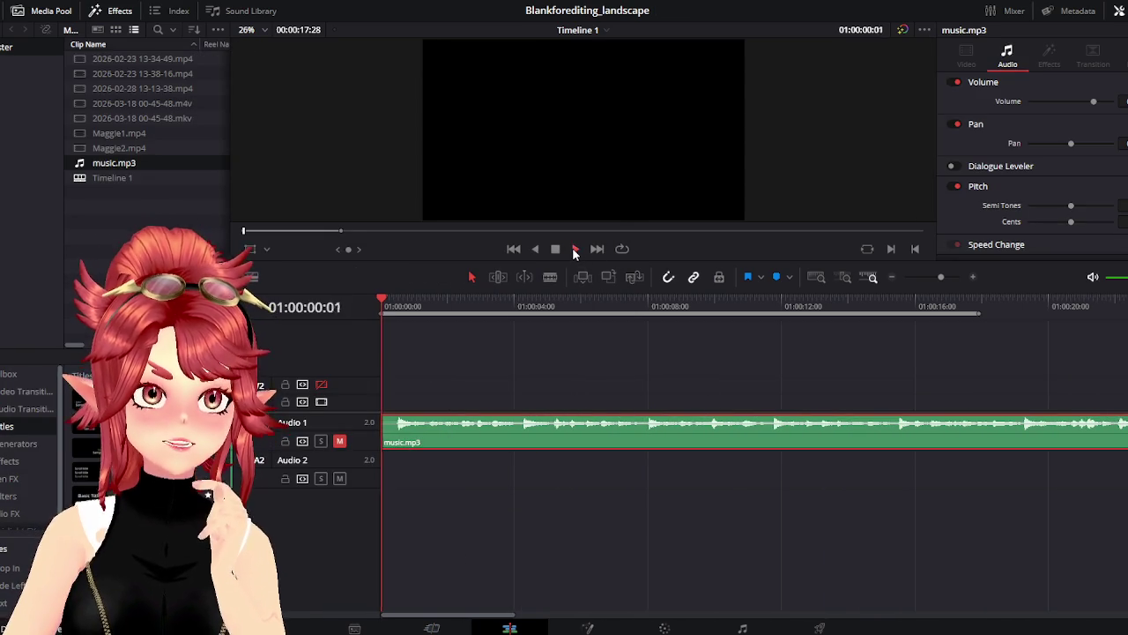
{"action": "left_click", "coordinate": [557, 253]}
{"action": "left_click", "coordinate": [339, 440]}
{"action": "key", "text": "space"}
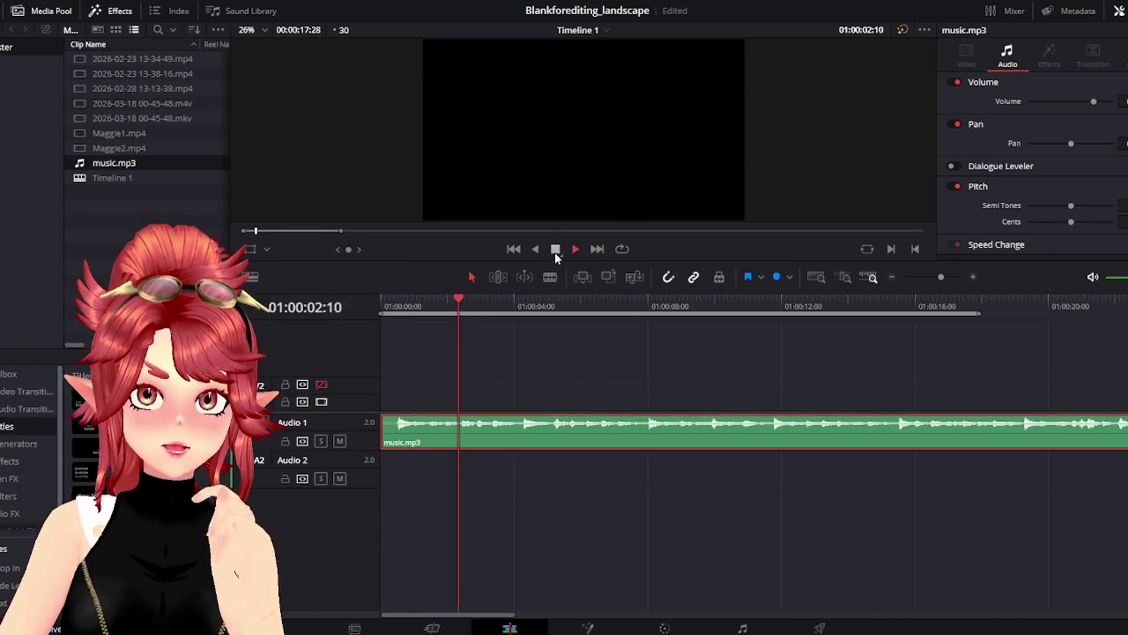
{"action": "left_click", "coordinate": [554, 252]}
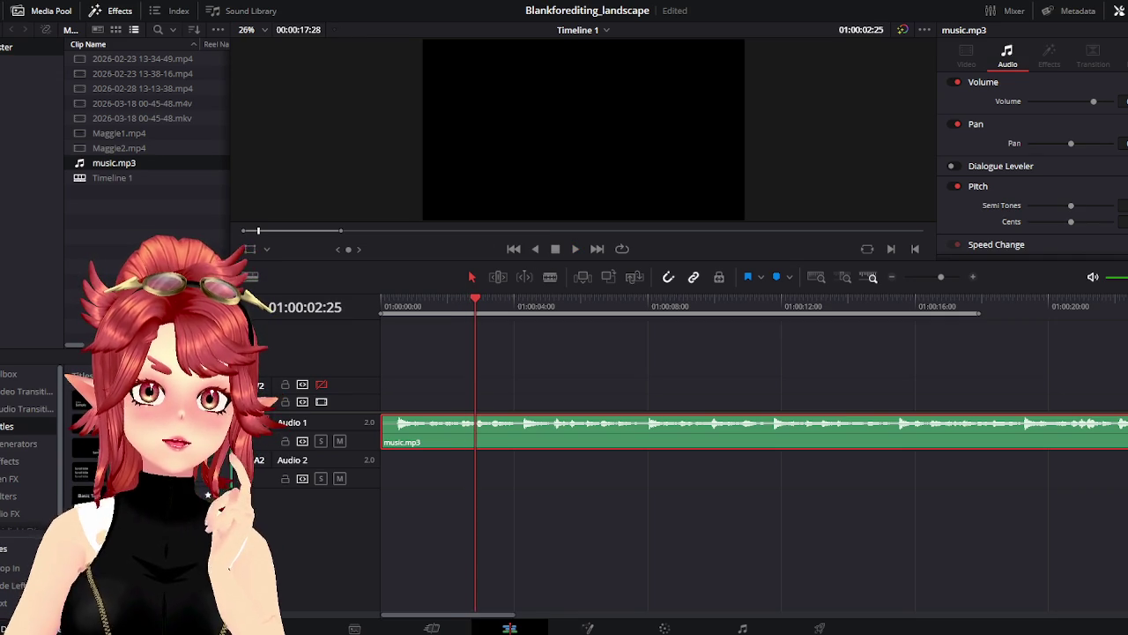
{"action": "left_click", "coordinate": [577, 249]}
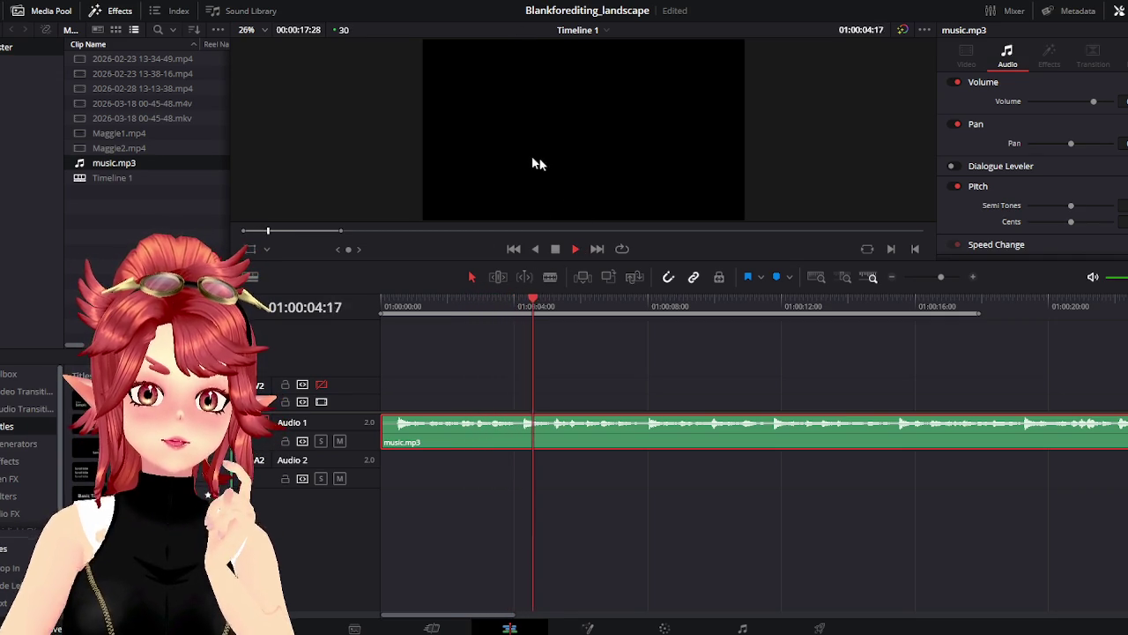
{"action": "left_click", "coordinate": [555, 249]}
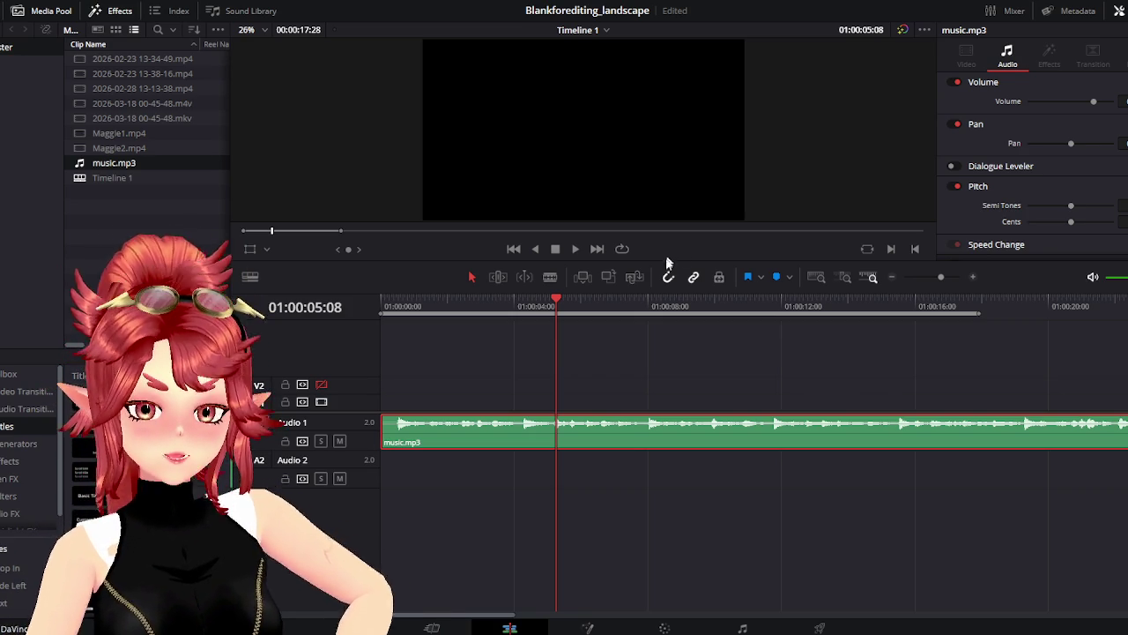
Preview from about 01:00:02:03, rewind to the start, and place a Basic Title on V2
{"action": "left_click", "coordinate": [452, 309]}
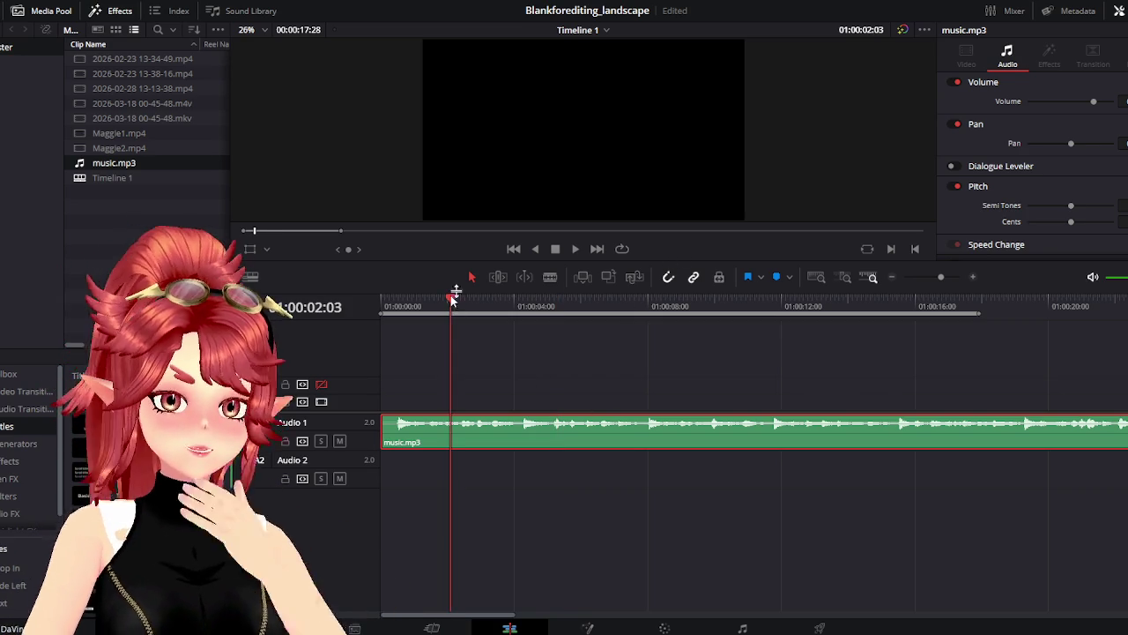
{"action": "left_click", "coordinate": [575, 250]}
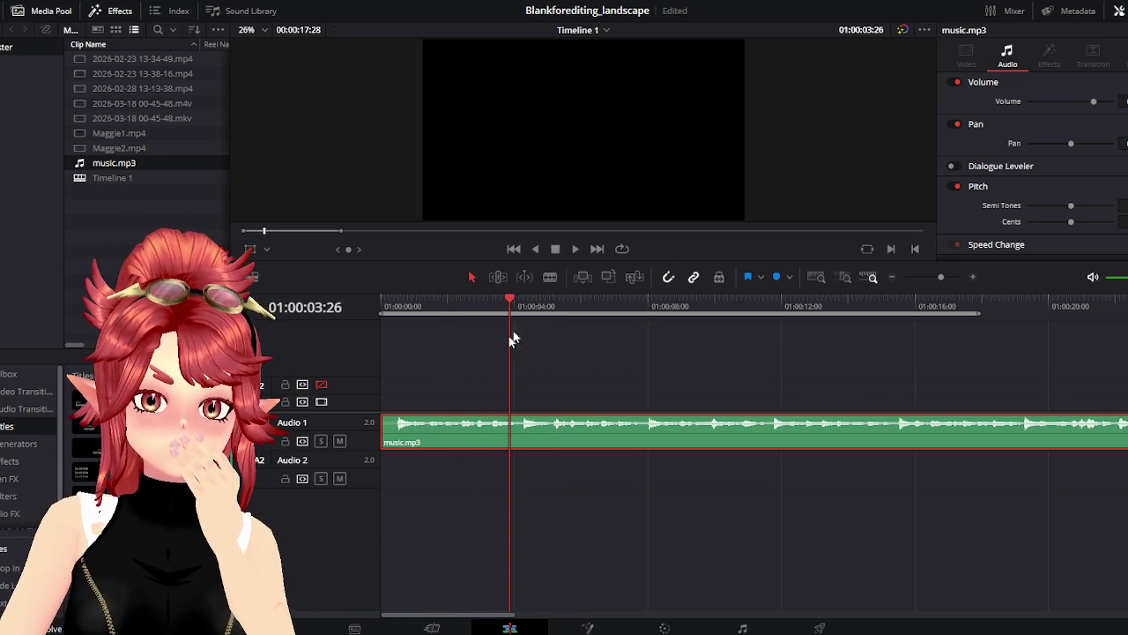
{"action": "left_click_drag", "start_coordinate": [432, 300], "coordinate": [381, 299]}
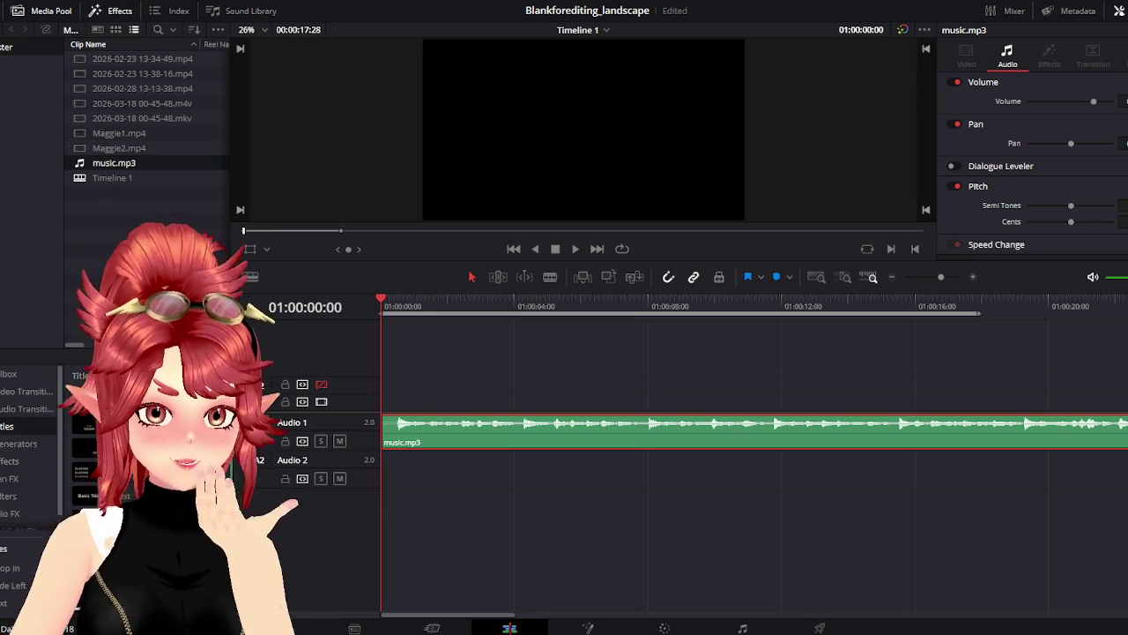
{"action": "left_click_drag", "start_coordinate": [88, 495], "coordinate": [414, 404]}
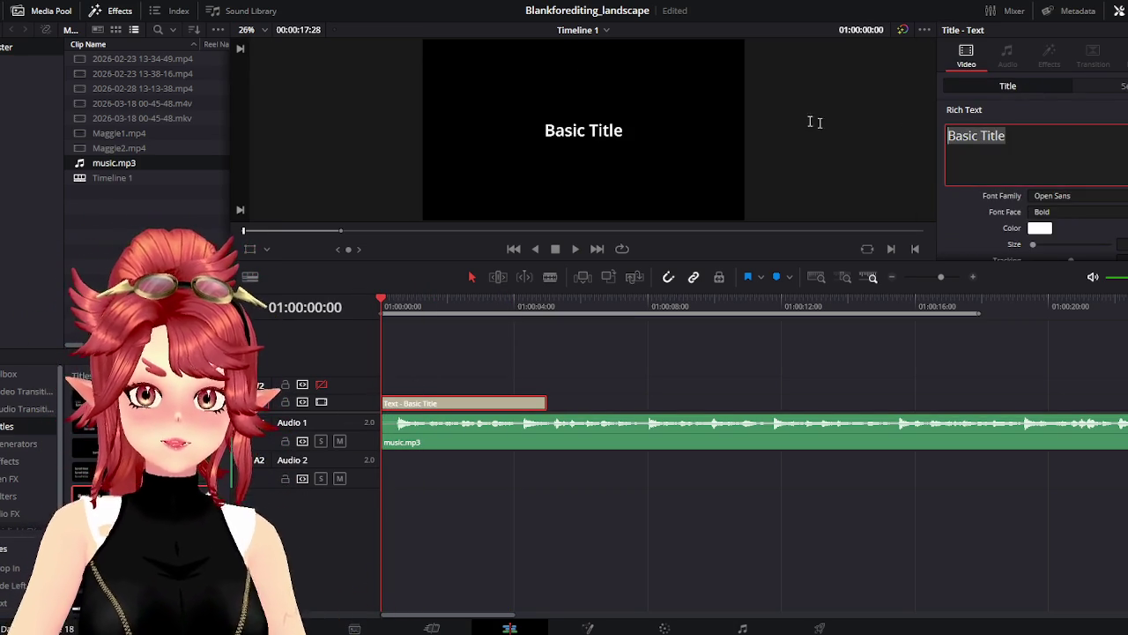
Type the title lines 'TRIGGER WARNING', 'Spiders' and 'Possibility of broken screens'
{"action": "type", "text": "WARNING"}
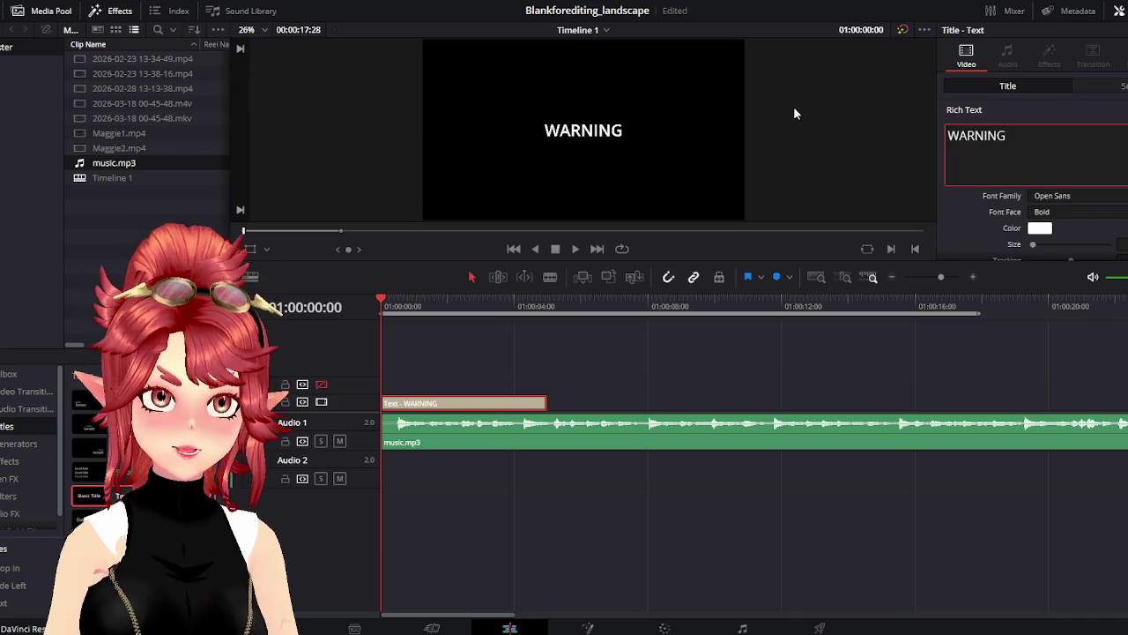
{"action": "key", "text": "Return"}
{"action": "type", "text": "Spider"}
{"action": "key", "text": "Up"}
{"action": "key", "text": "Home"}
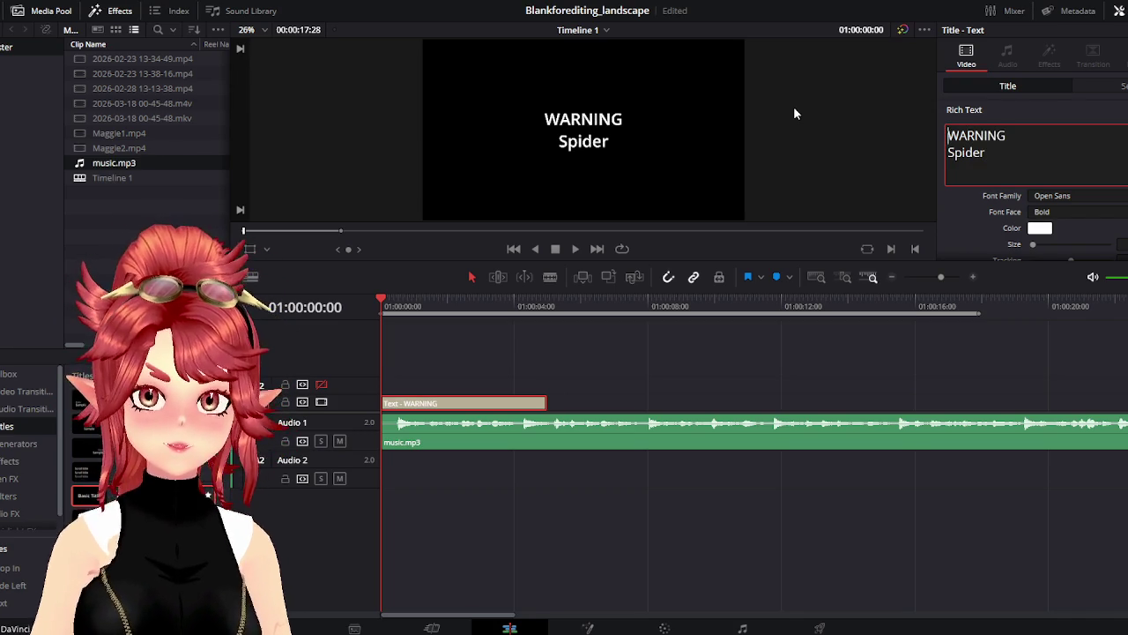
{"action": "type", "text": "TRIGGER "}
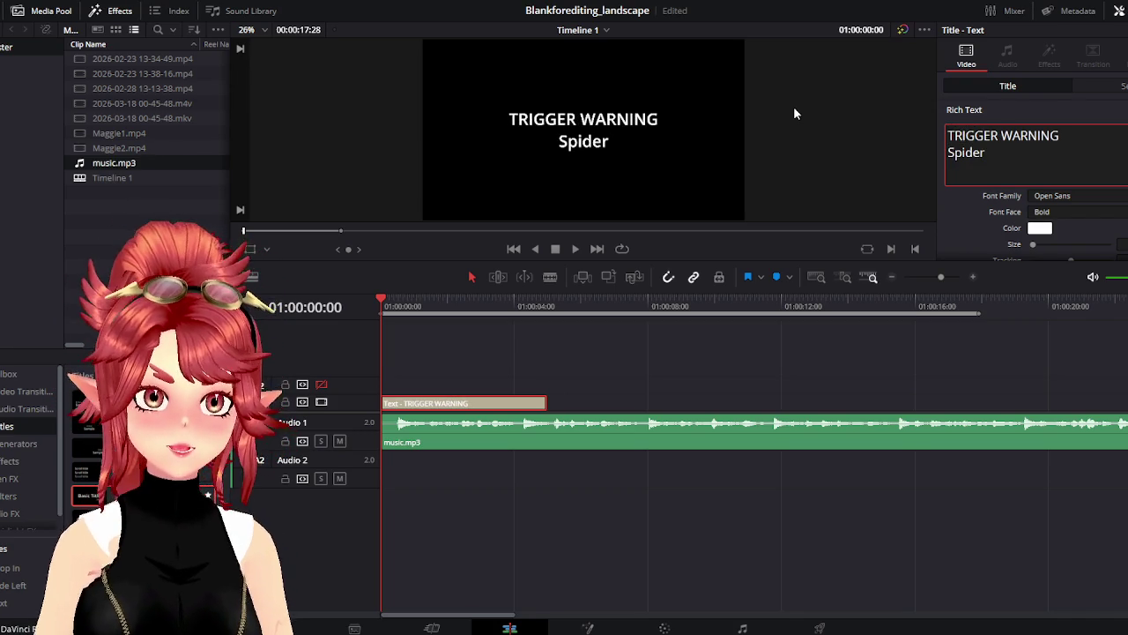
{"action": "type", "text": "s"}
{"action": "key", "text": "Return"}
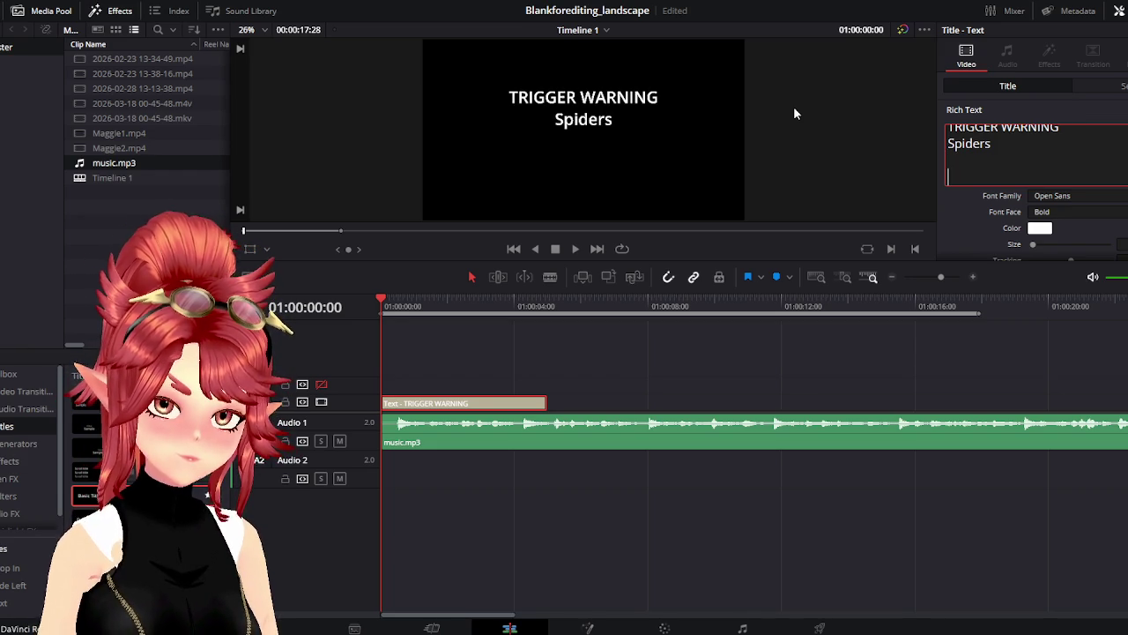
{"action": "type", "text": "Po"}
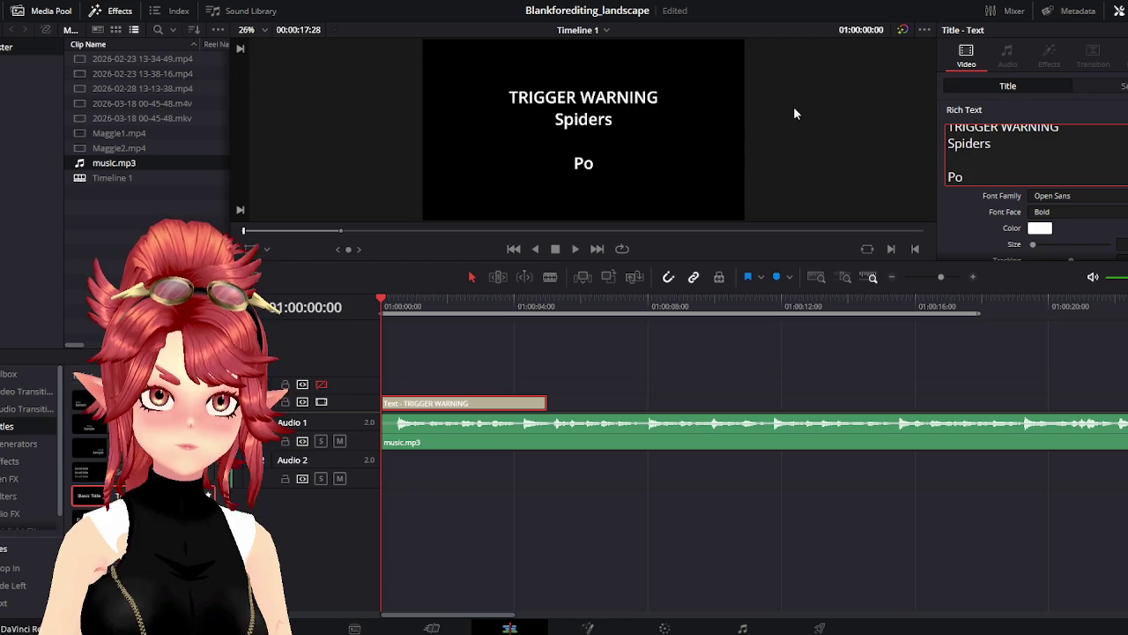
{"action": "type", "text": "ssibility of broken screens"}
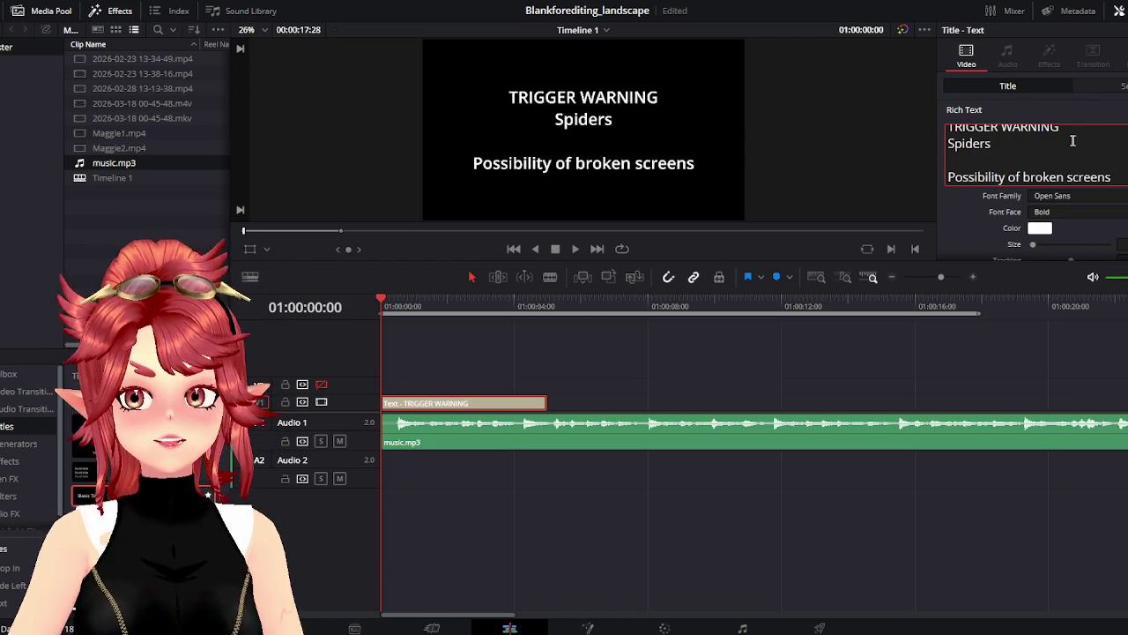
Color the TRIGGER WARNING line red (#ff0000)
{"action": "triple_click", "coordinate": [1068, 133]}
{"action": "left_click", "coordinate": [1040, 228]}
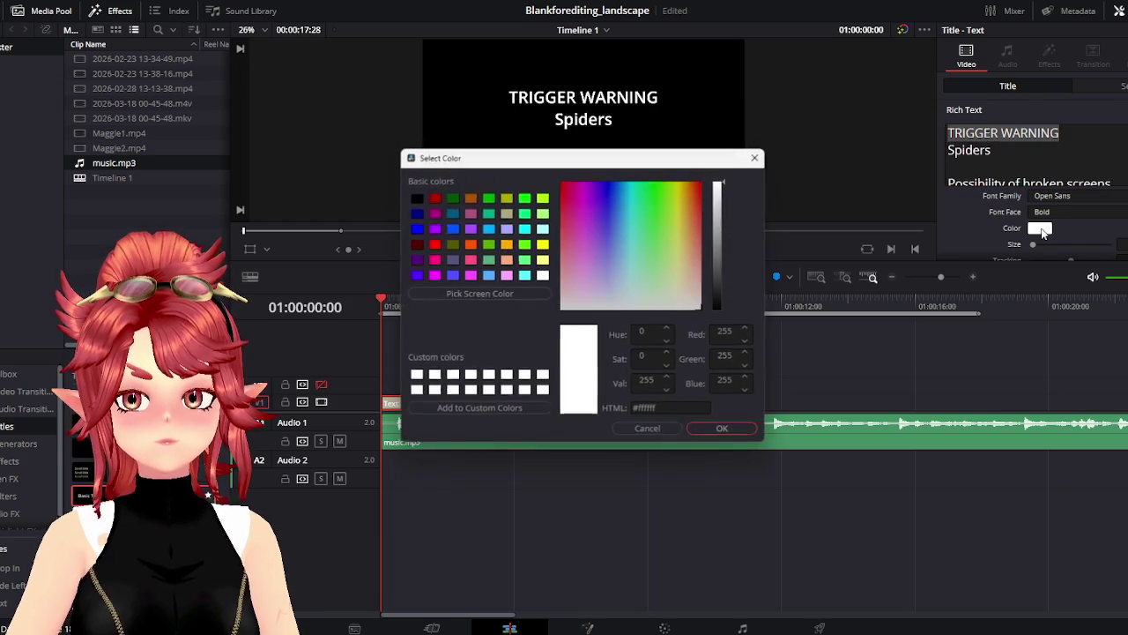
{"action": "left_click", "coordinate": [433, 243]}
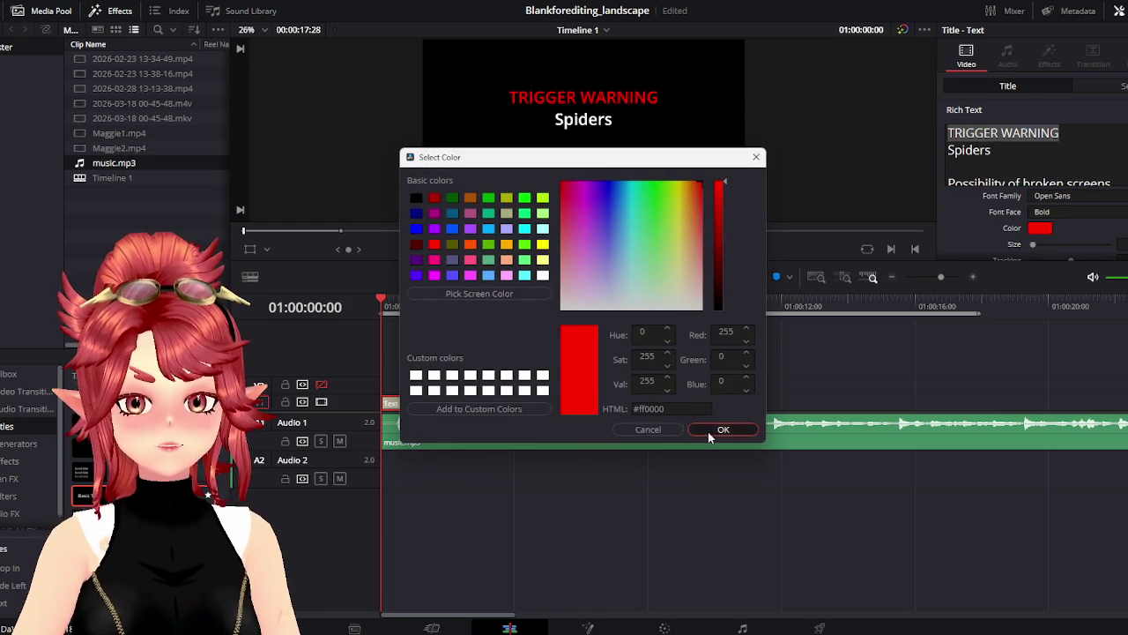
{"action": "left_click", "coordinate": [721, 429]}
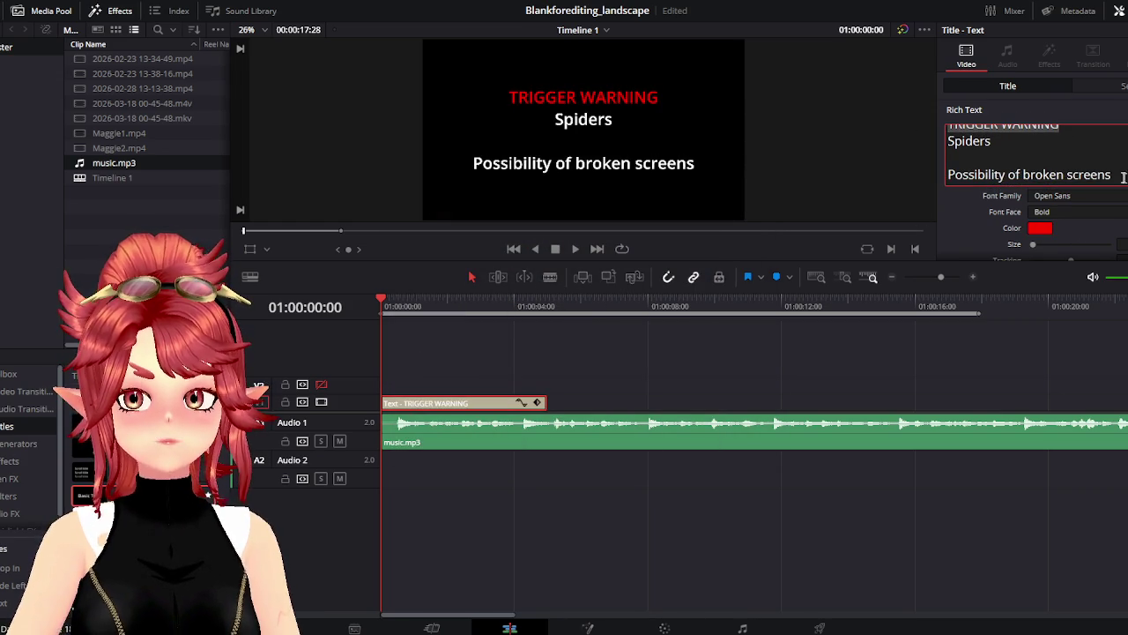
{"action": "left_click_drag", "start_coordinate": [1006, 176], "coordinate": [939, 172]}
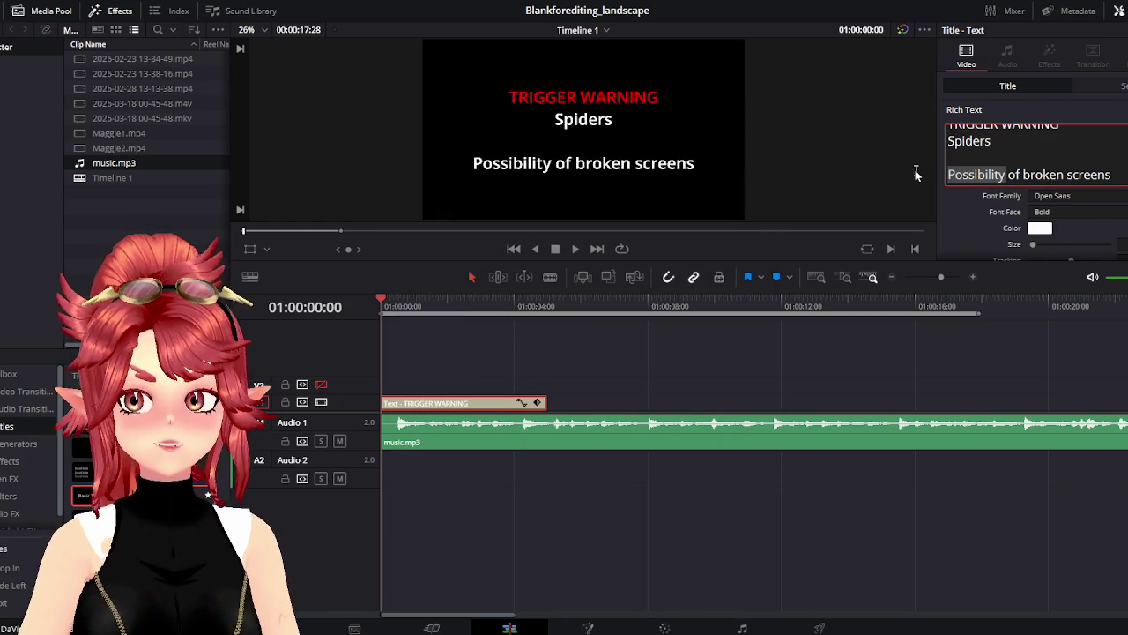
Draft a third line ending as 'Don't break screen', then delete it, leaving 'TRIGGER WARNING / Spiders'
{"action": "type", "text": "Avoid"}
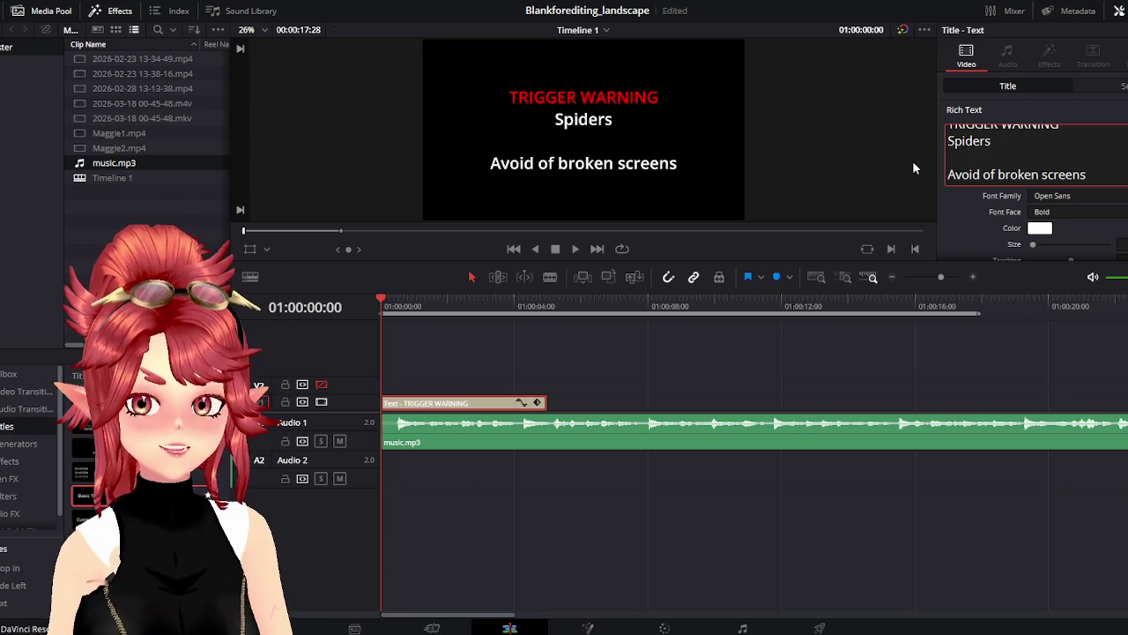
{"action": "key", "text": "BackSpace"}
{"action": "key", "text": "BackSpace"}
{"action": "key", "text": "BackSpace"}
{"action": "key", "text": "BackSpace"}
{"action": "key", "text": "BackSpace"}
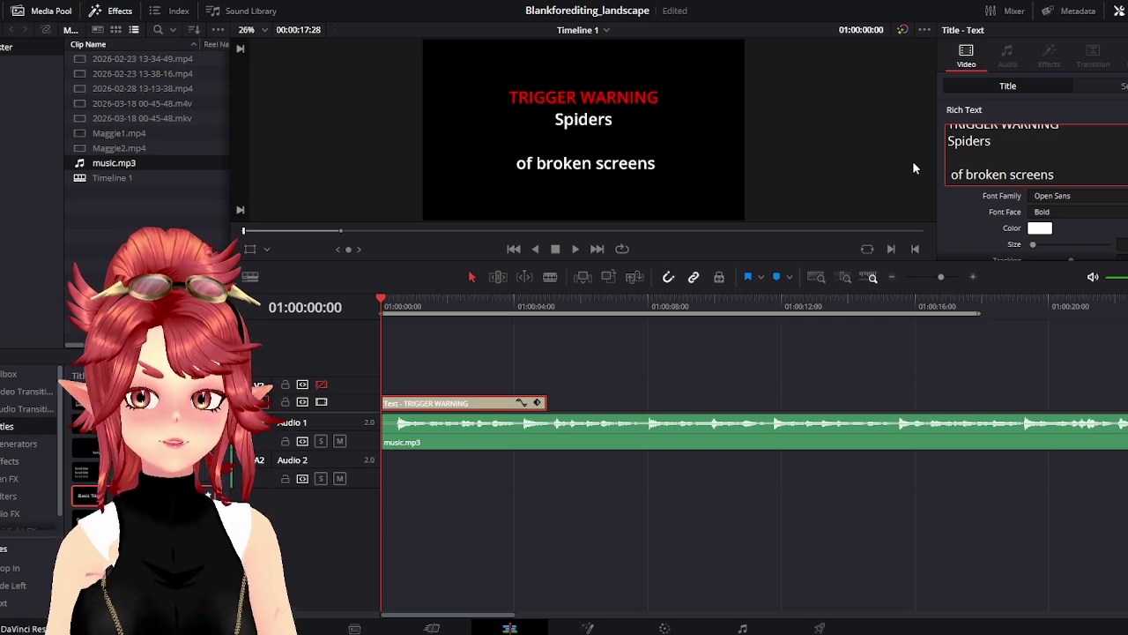
{"action": "key", "text": "Delete"}
{"action": "key", "text": "Delete"}
{"action": "key", "text": "Delete"}
{"action": "type", "text": "avoi"}
{"action": "key", "text": "BackSpace"}
{"action": "key", "text": "BackSpace"}
{"action": "key", "text": "BackSpace"}
{"action": "key", "text": "BackSpace"}
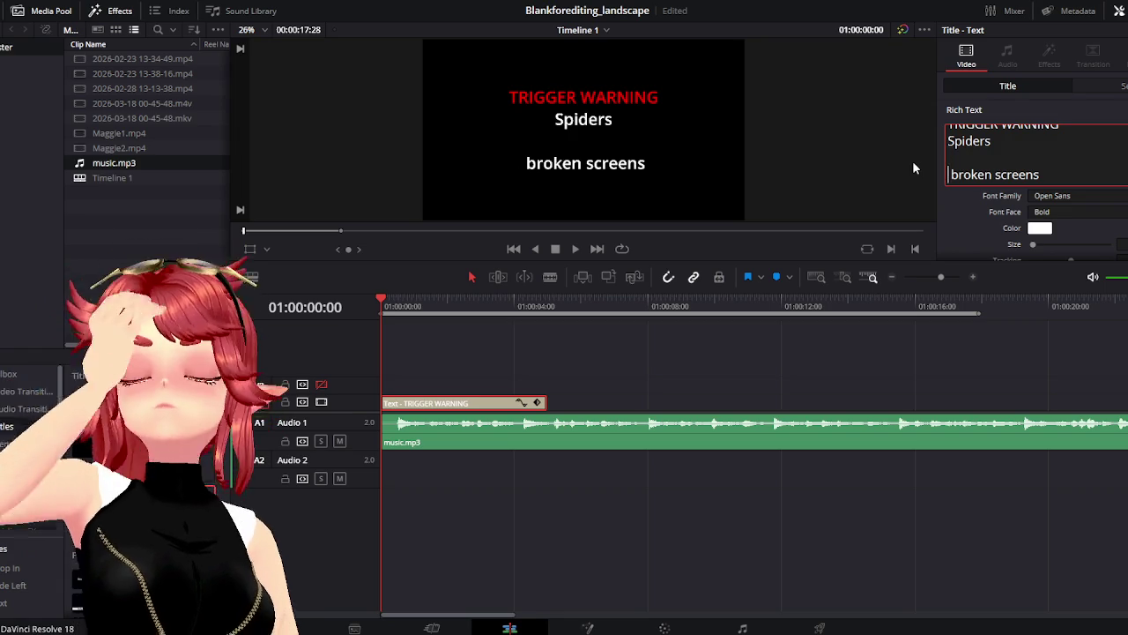
{"action": "type", "text": "Don't"}
{"action": "key", "text": "Delete"}
{"action": "key", "text": "Delete"}
{"action": "key", "text": "Delete"}
{"action": "key", "text": "Delete"}
{"action": "key", "text": "Delete"}
{"action": "key", "text": "Delete"}
{"action": "key", "text": "Delete"}
{"action": "key", "text": "Delete"}
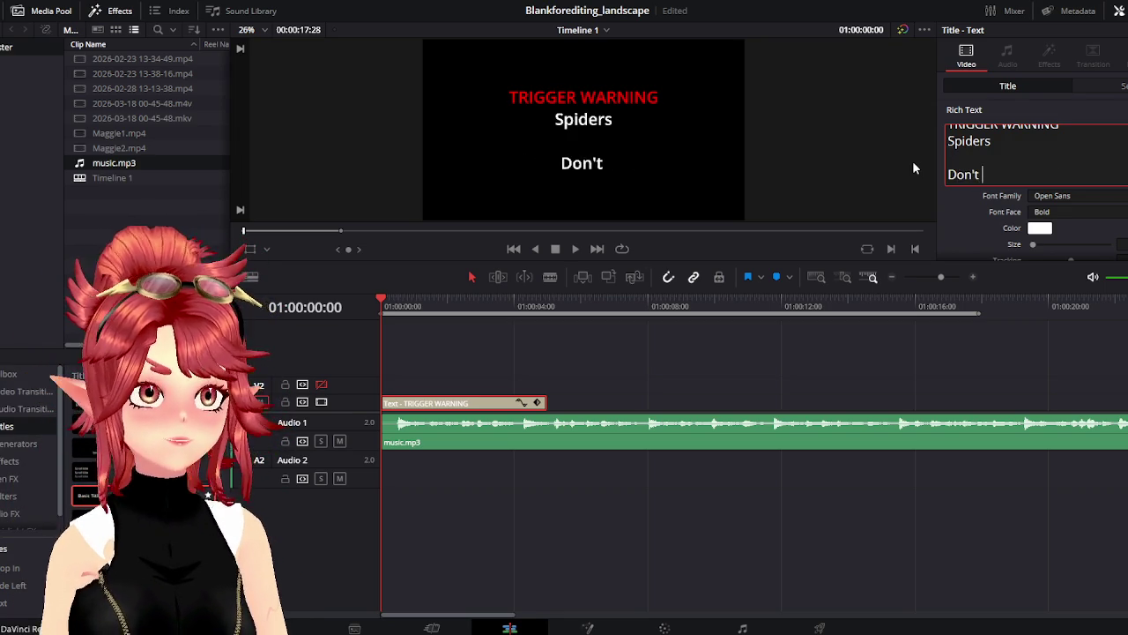
{"action": "type", "text": "hit screen"}
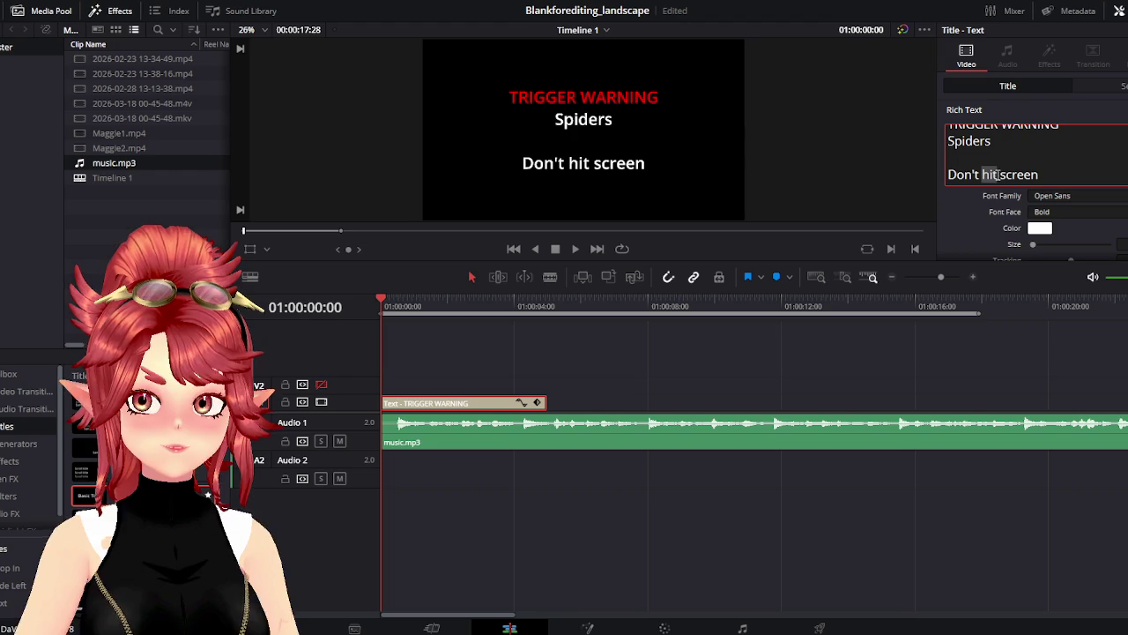
{"action": "type", "text": "break"}
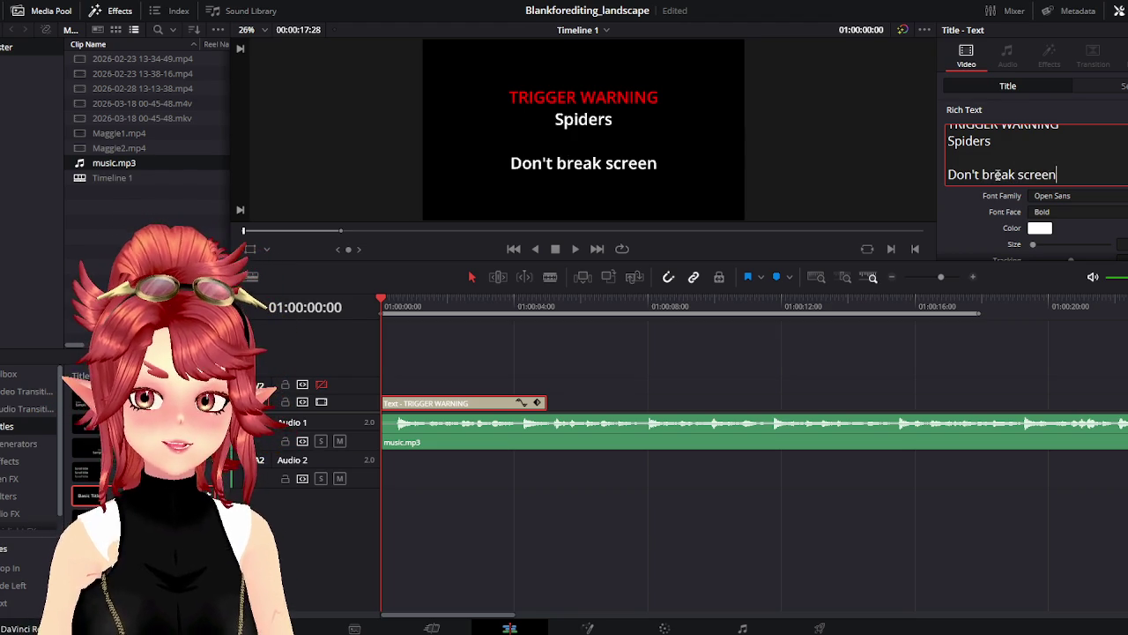
{"action": "key", "text": "BackSpace"}
{"action": "key", "text": "BackSpace"}
{"action": "key", "text": "BackSpace"}
{"action": "key", "text": "BackSpace"}
{"action": "key", "text": "BackSpace"}
{"action": "key", "text": "BackSpace"}
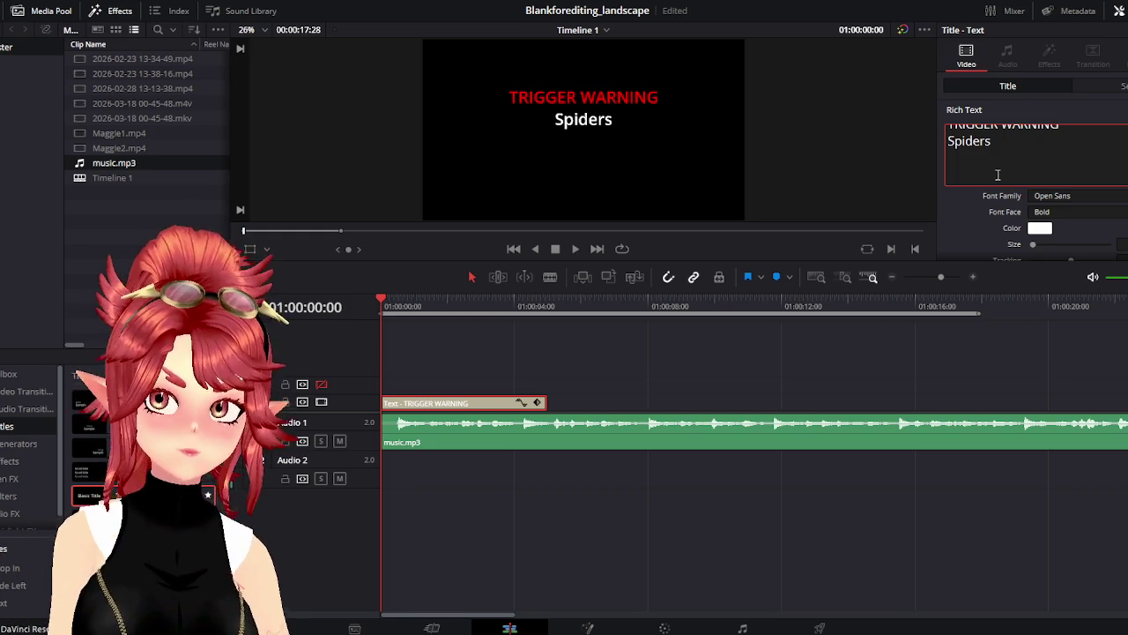
Add 'Not liable for broken screens' below Spiders and set that line to size 40
{"action": "left_click", "coordinate": [790, 69]}
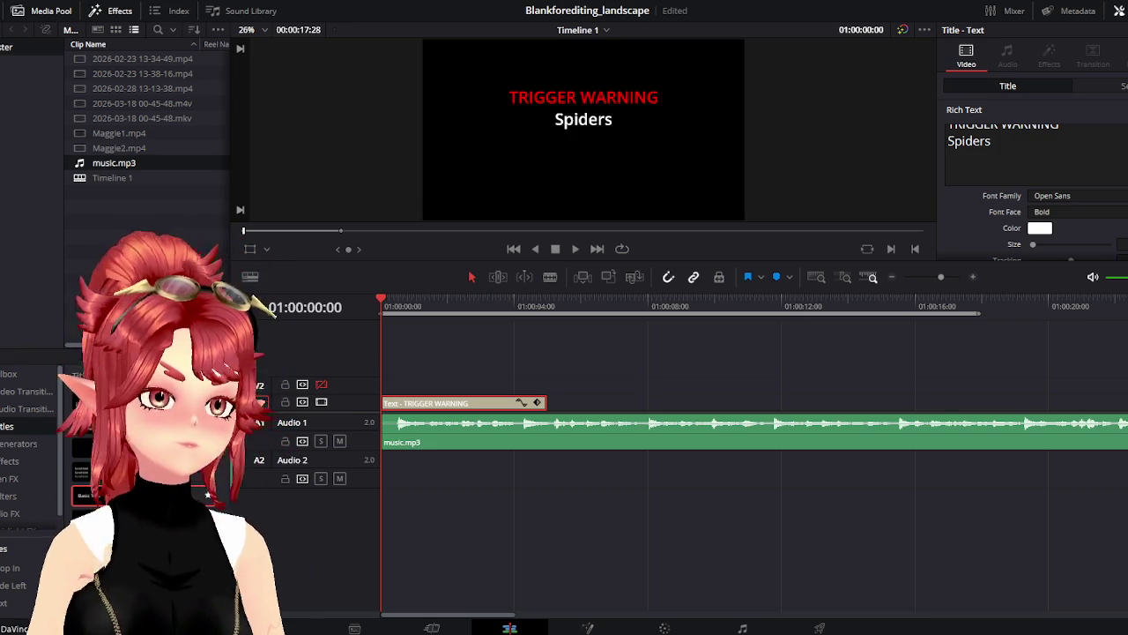
{"action": "left_click", "coordinate": [987, 179]}
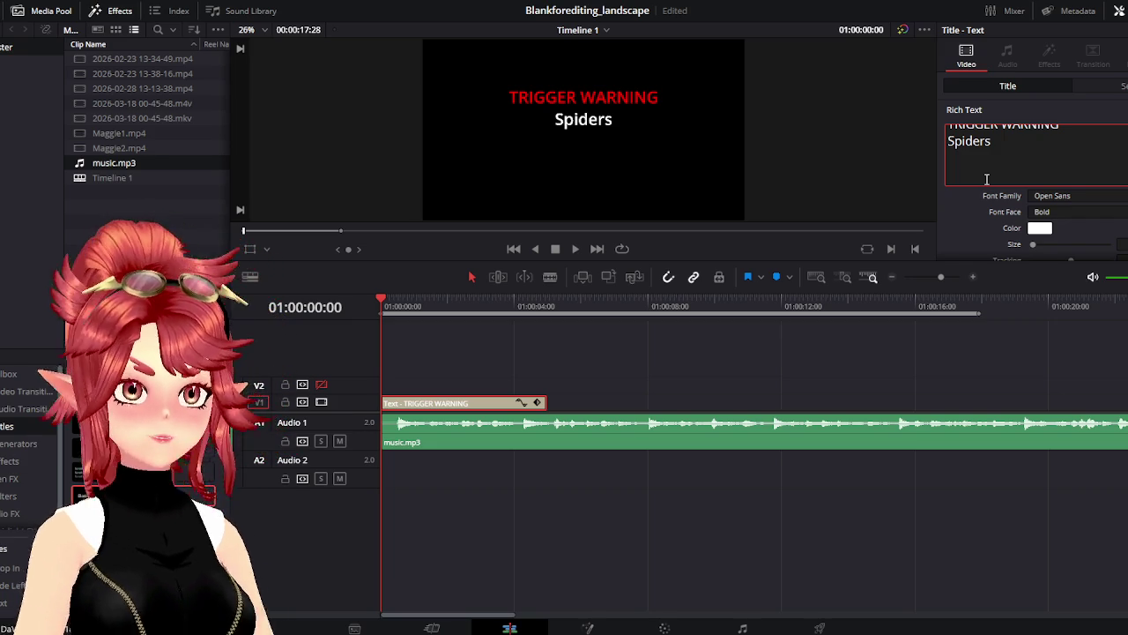
{"action": "type", "text": "Not liabl"}
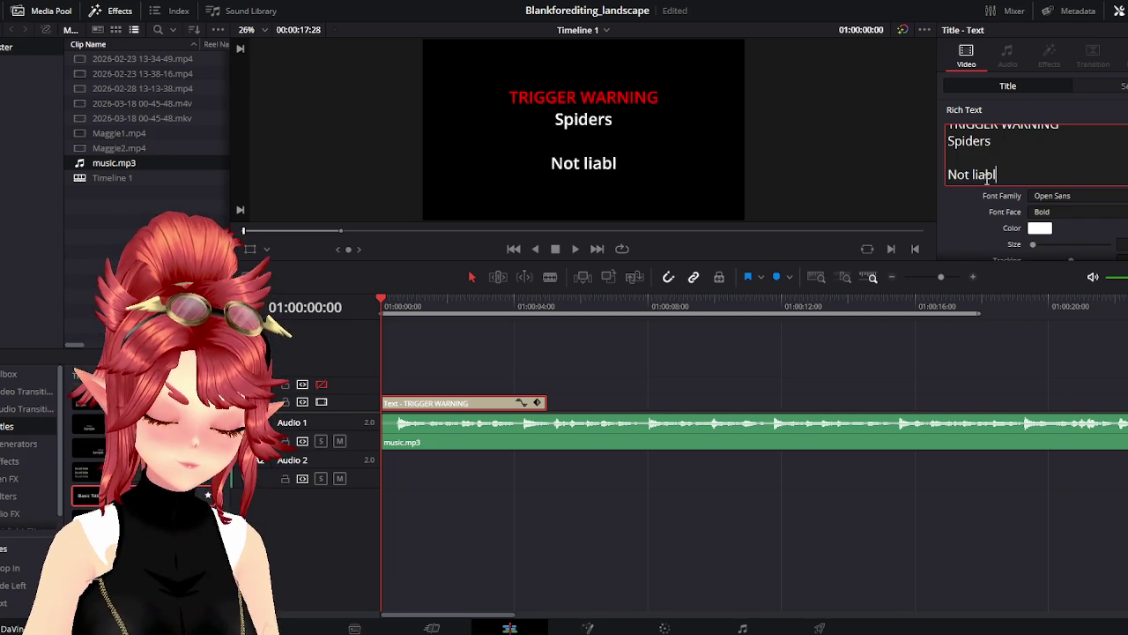
{"action": "type", "text": "e for broken screens"}
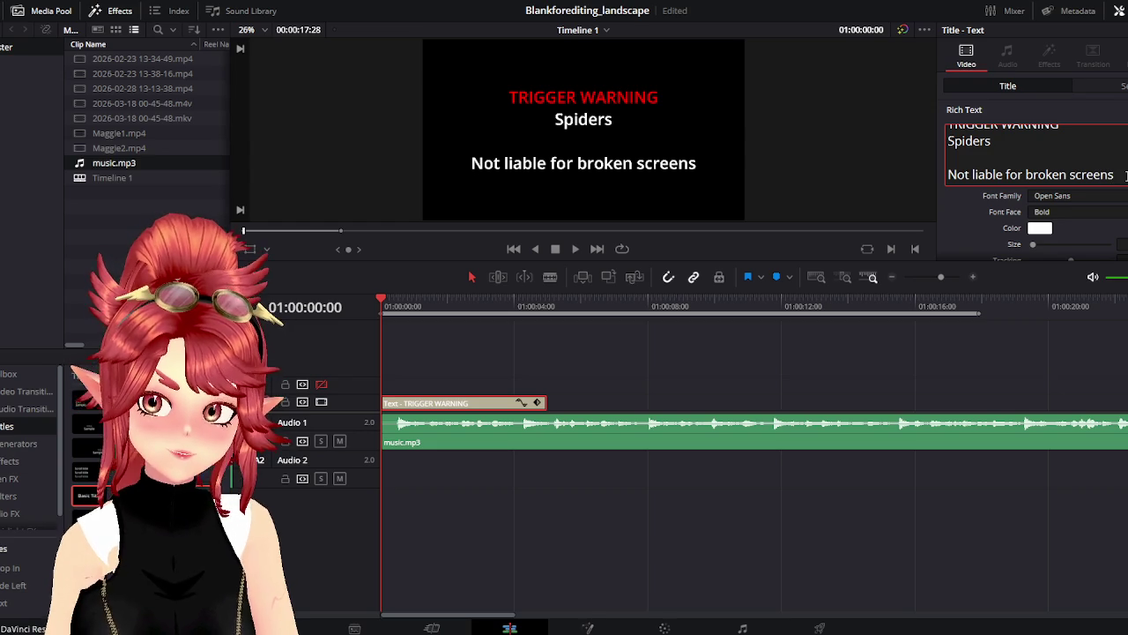
{"action": "left_click_drag", "start_coordinate": [1125, 175], "coordinate": [944, 182]}
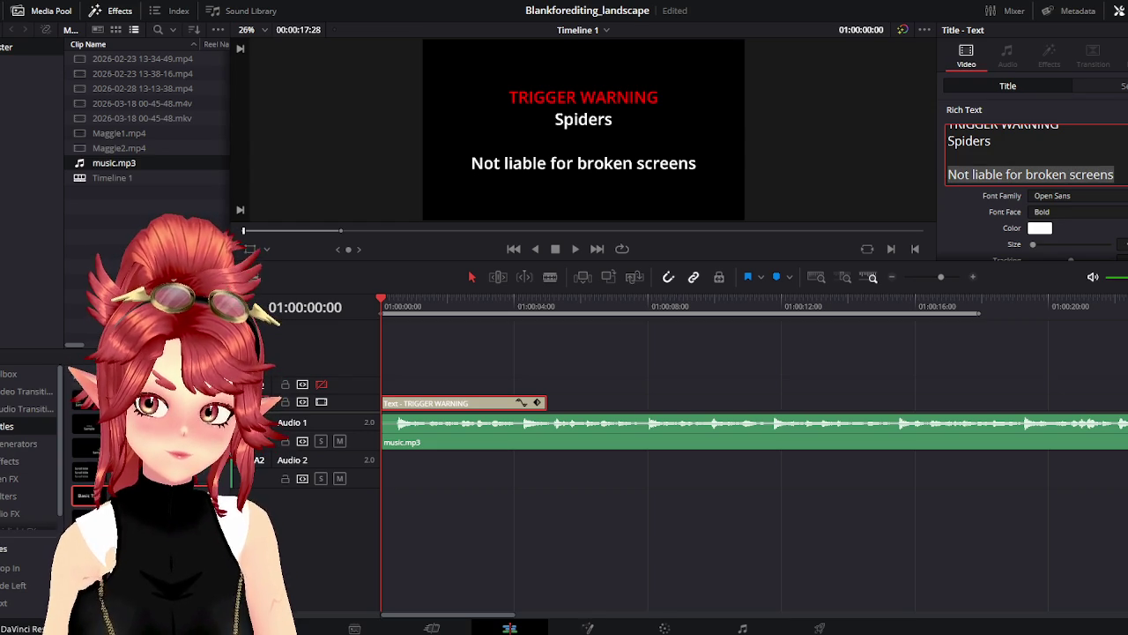
{"action": "left_click", "coordinate": [1123, 247]}
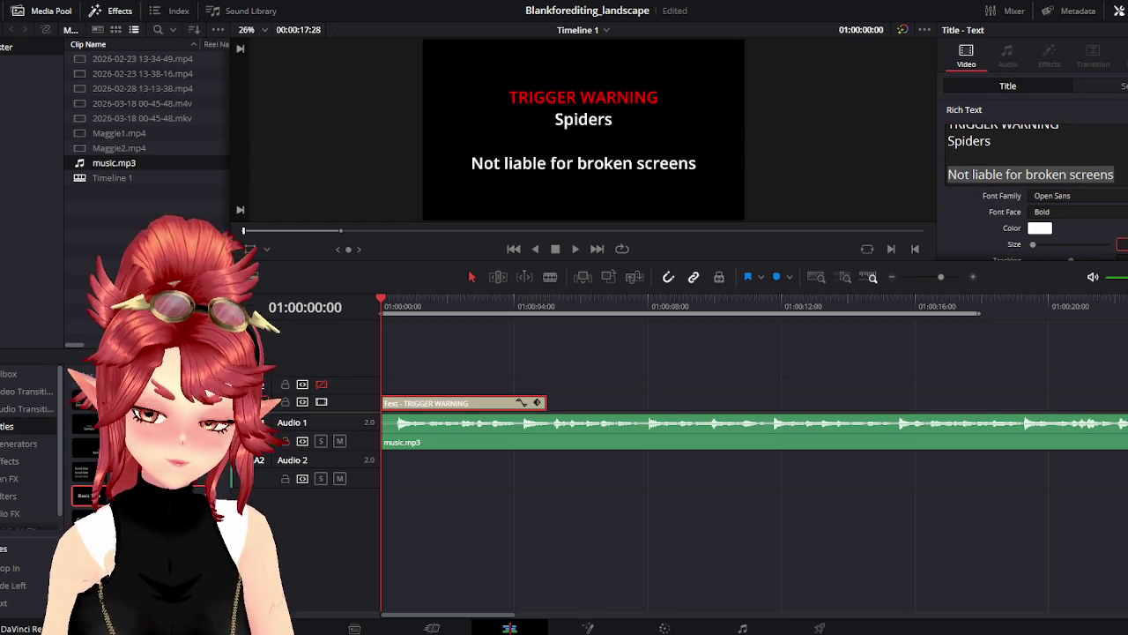
{"action": "type", "text": "40"}
{"action": "key", "text": "Return"}
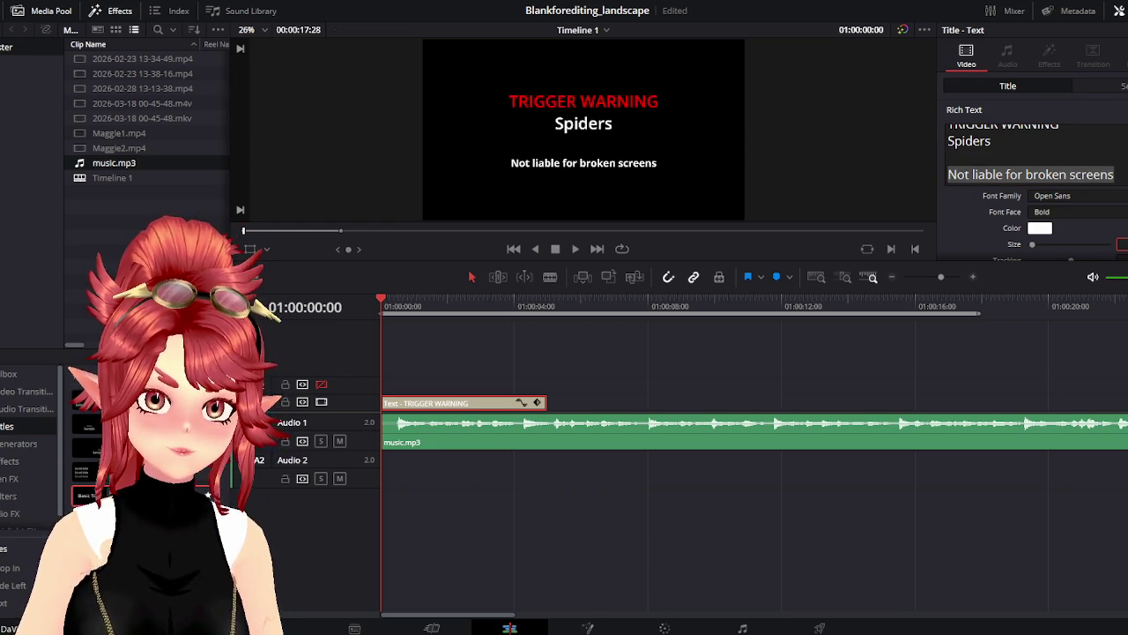
{"action": "scroll", "coordinate": [1073, 156], "scroll_direction": "up", "scroll_amount": 1}
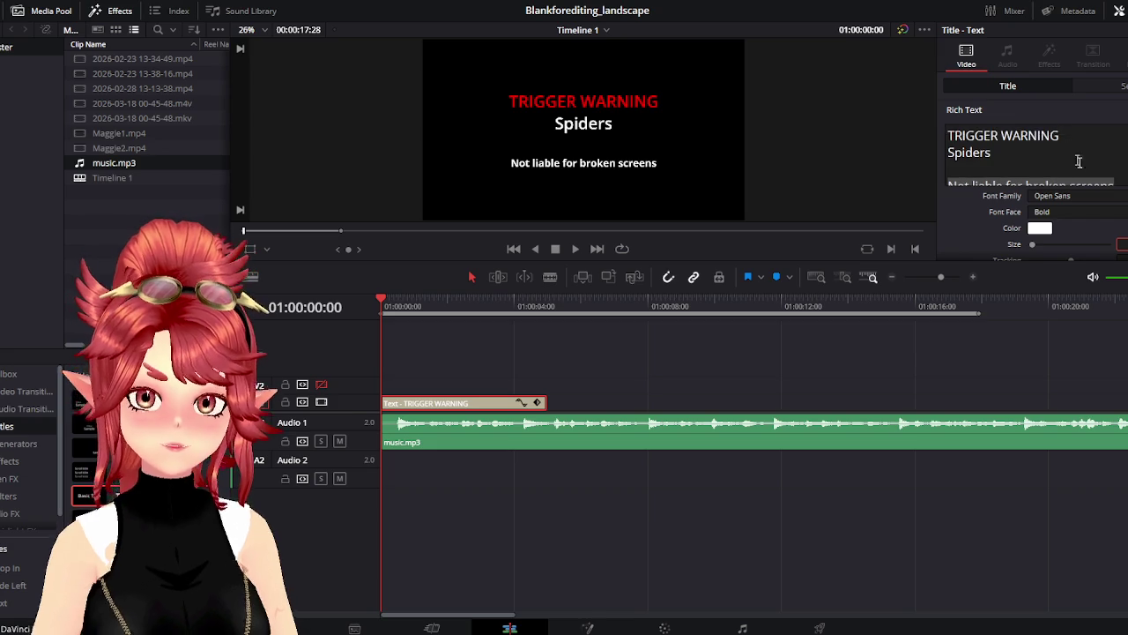
Set TRIGGER WARNING to the Extrabold font face and save
{"action": "left_click_drag", "start_coordinate": [947, 136], "coordinate": [1059, 138]}
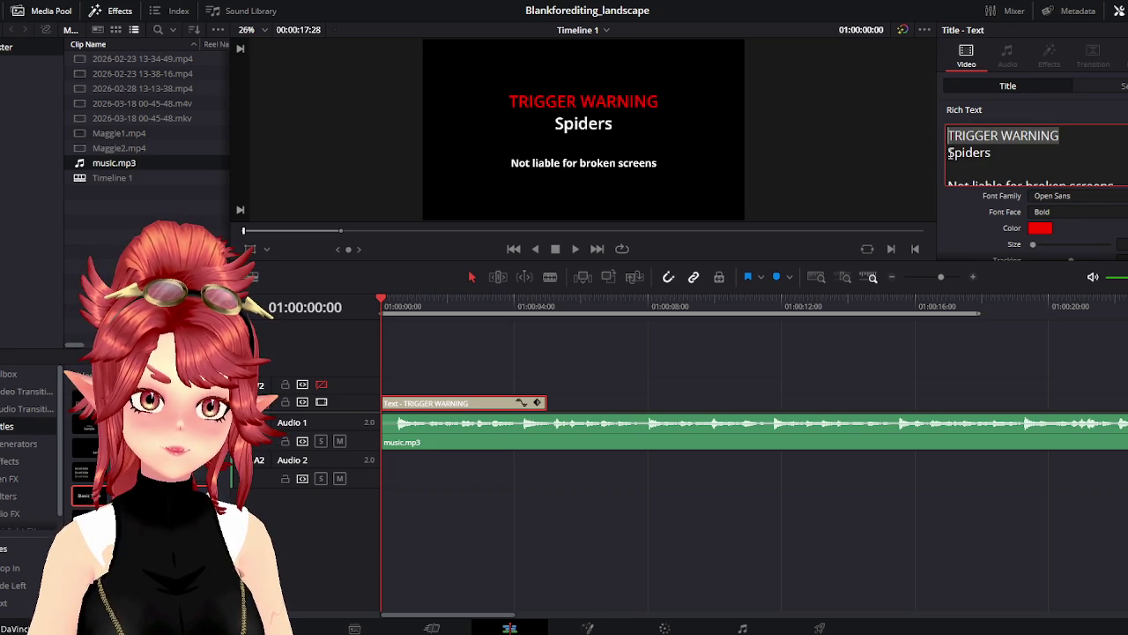
{"action": "left_click", "coordinate": [1072, 211]}
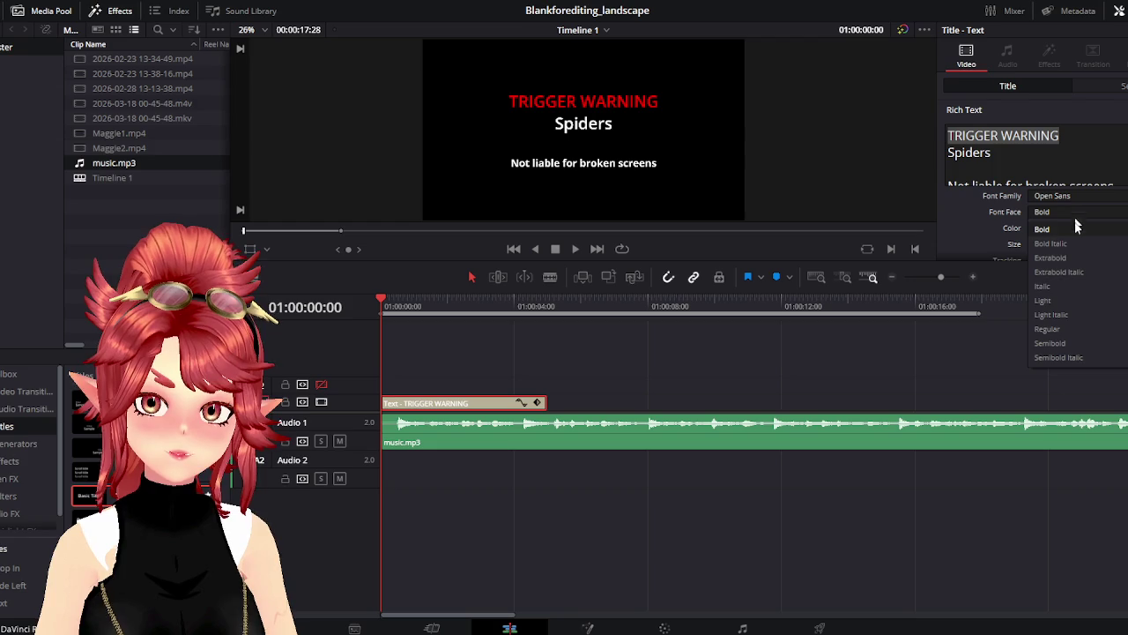
{"action": "left_click", "coordinate": [1049, 257]}
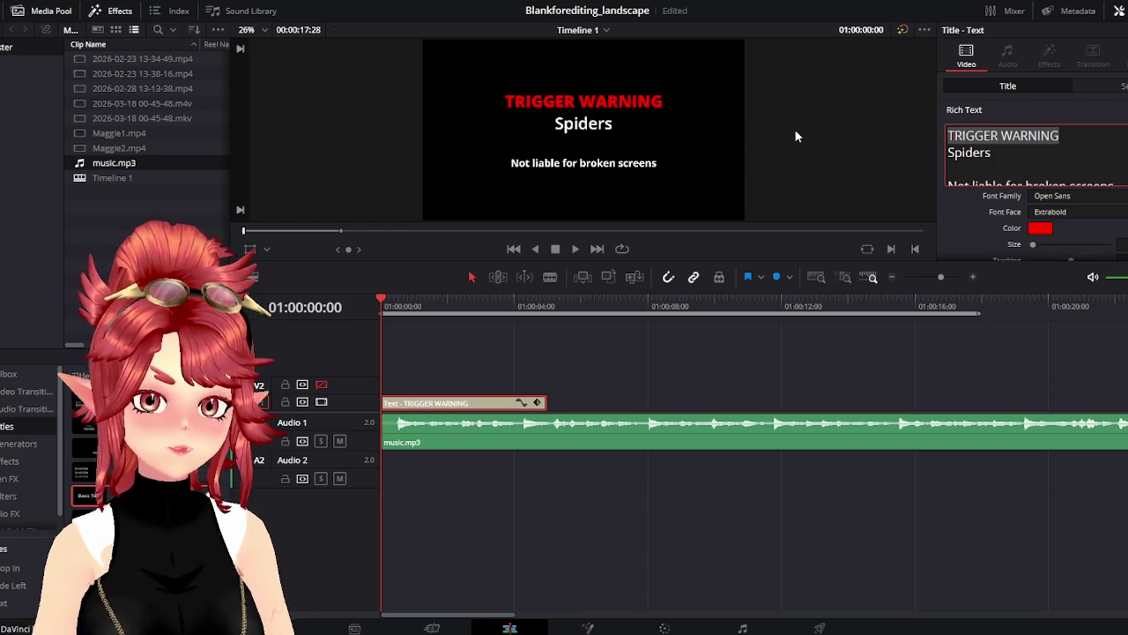
{"action": "key", "text": "ctrl+s"}
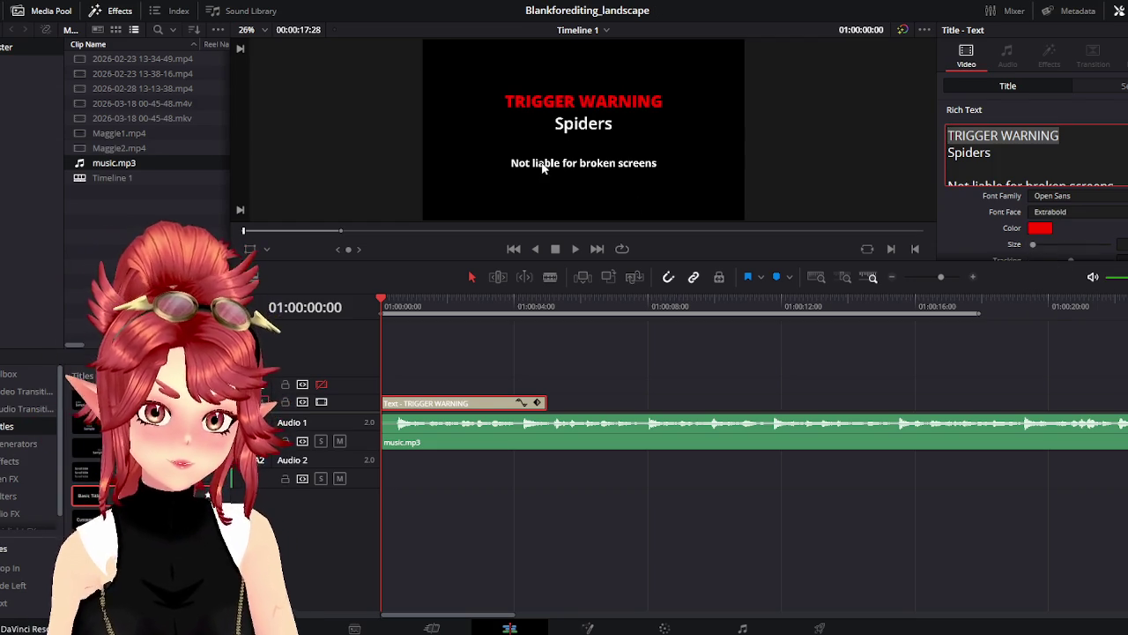
{"action": "left_click", "coordinate": [1059, 156]}
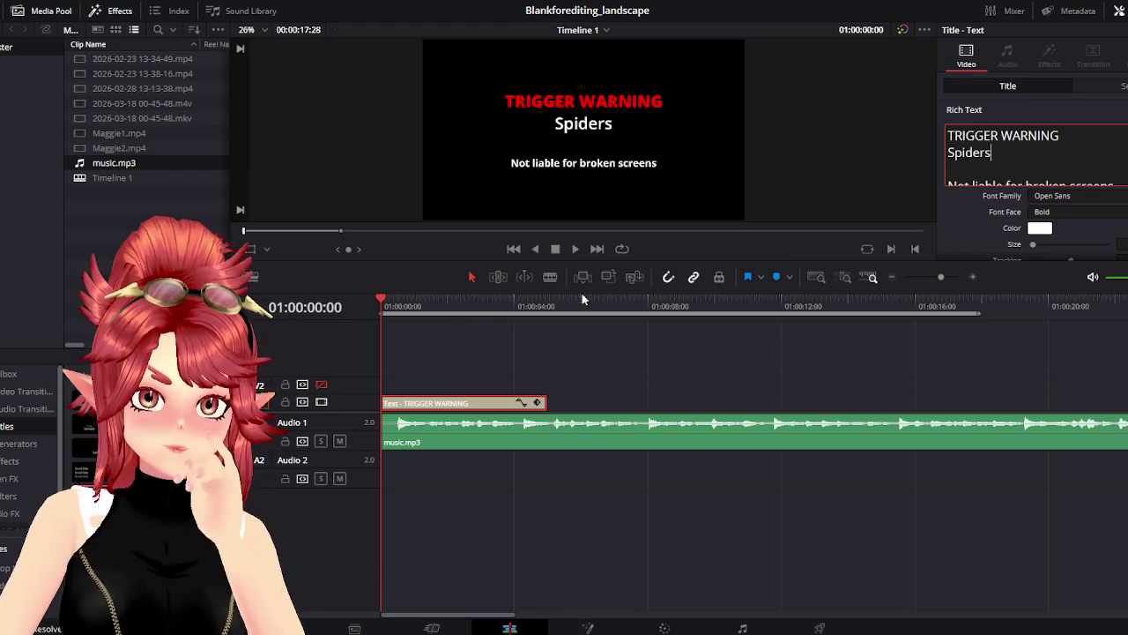
Enlarge the viewer, preview, trim the title clip to 04:22, and save
{"action": "left_click_drag", "start_coordinate": [582, 266], "coordinate": [568, 325]}
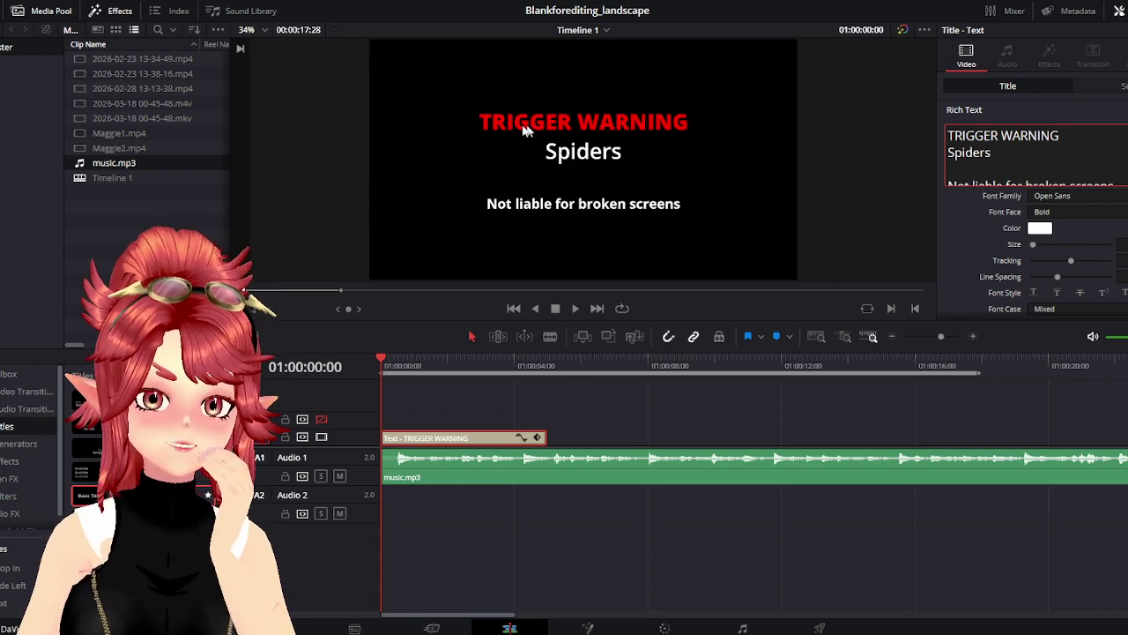
{"action": "left_click", "coordinate": [575, 308]}
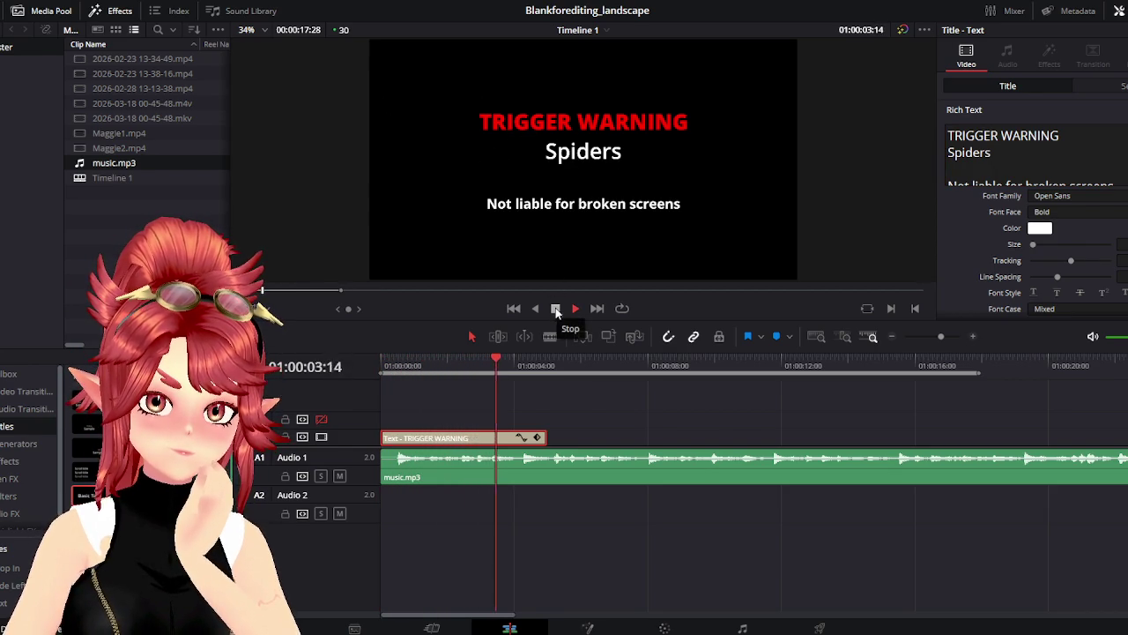
{"action": "left_click", "coordinate": [556, 309]}
{"action": "left_click_drag", "start_coordinate": [543, 440], "coordinate": [520, 438]}
{"action": "left_click", "coordinate": [470, 365]}
{"action": "key", "text": "ctrl+s"}
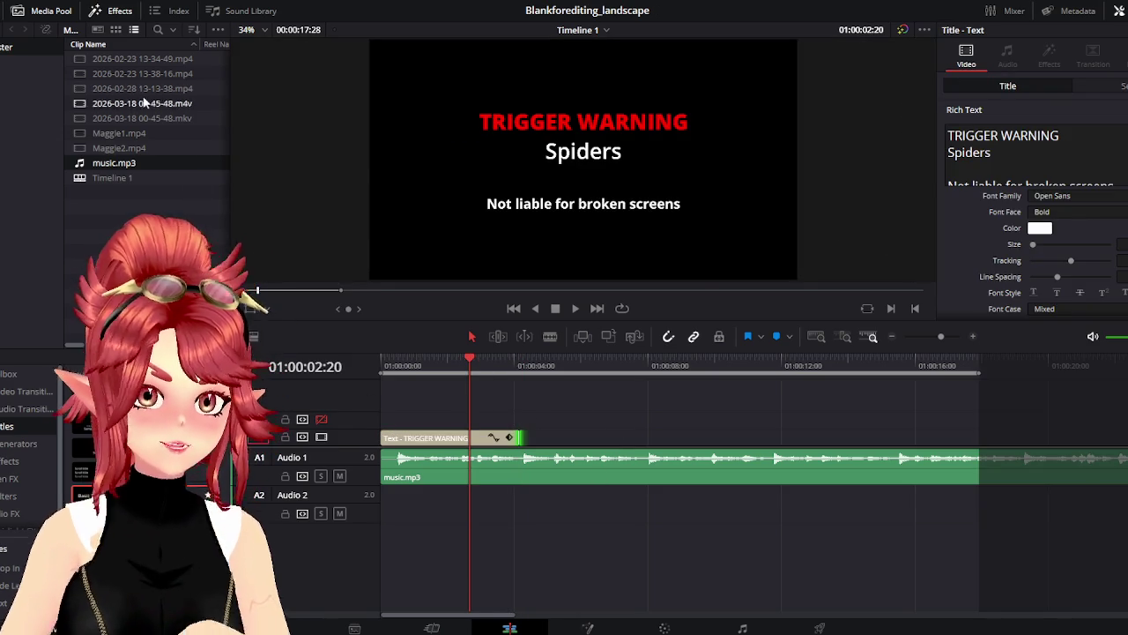
Preview 0001.png from 'spider image seq' and place it on V2 overlapping the title
{"action": "key", "text": "alt+Tab"}
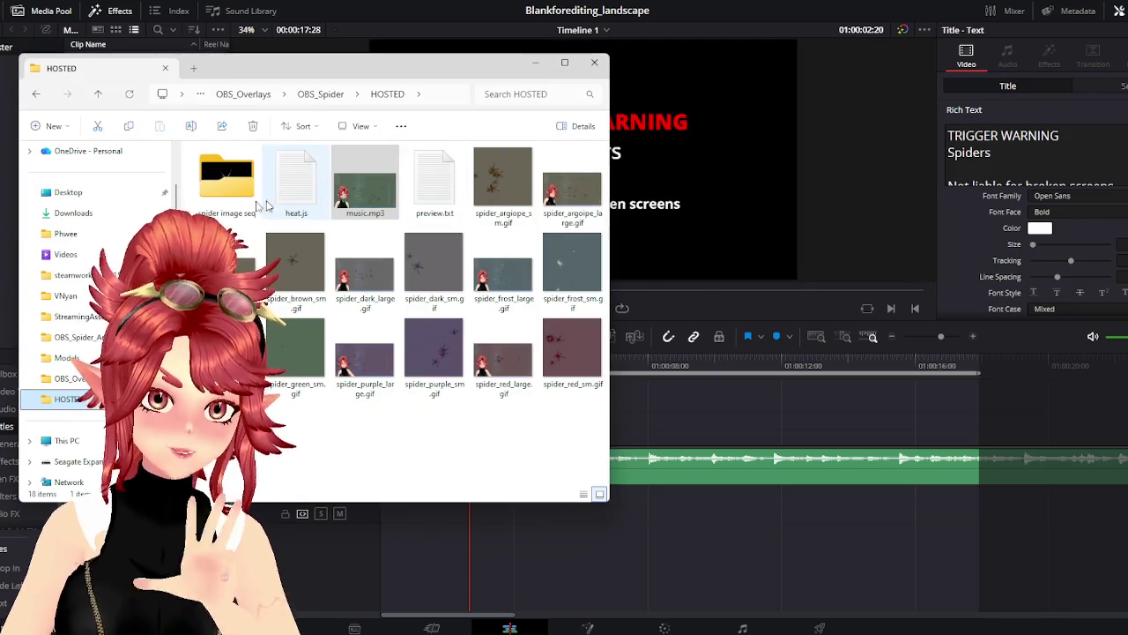
{"action": "left_click", "coordinate": [227, 183]}
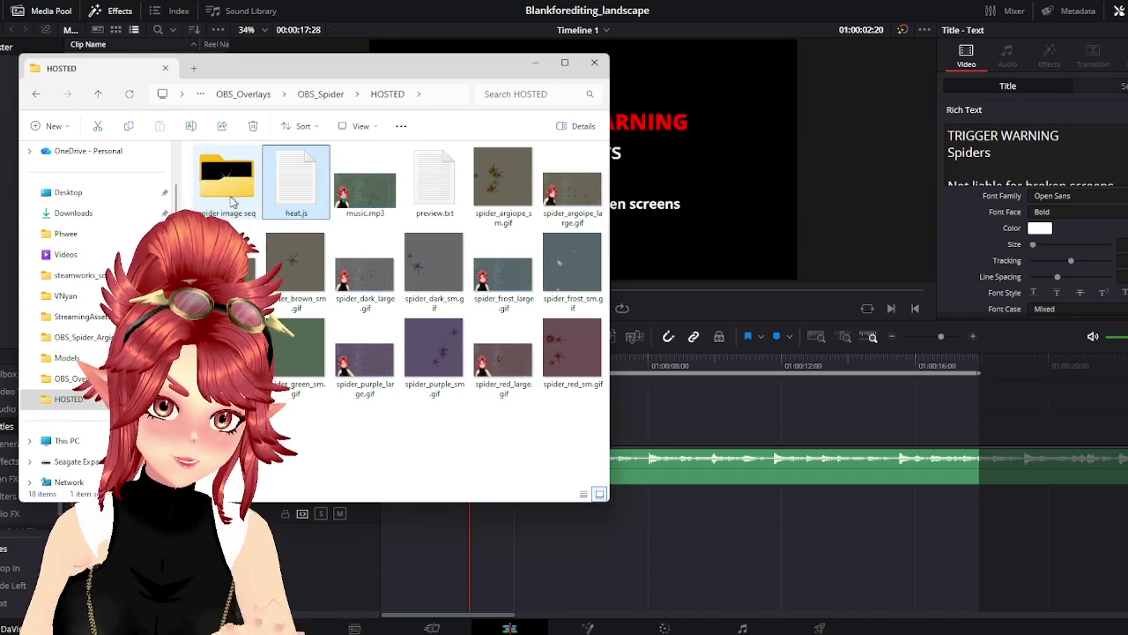
{"action": "double_click", "coordinate": [230, 186]}
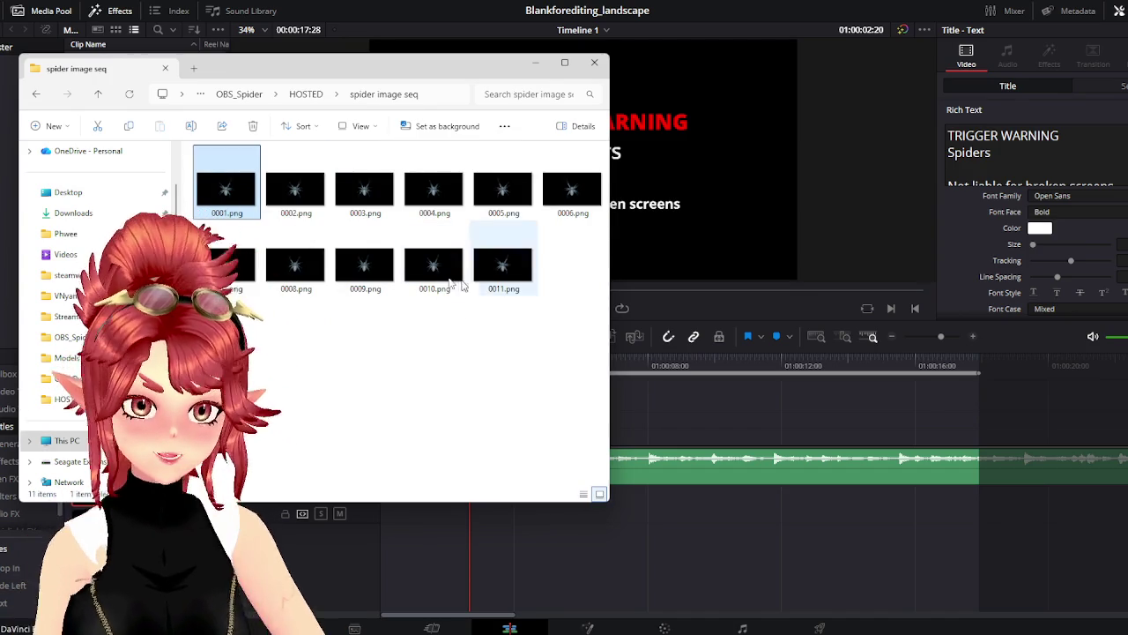
{"action": "double_click", "coordinate": [244, 179]}
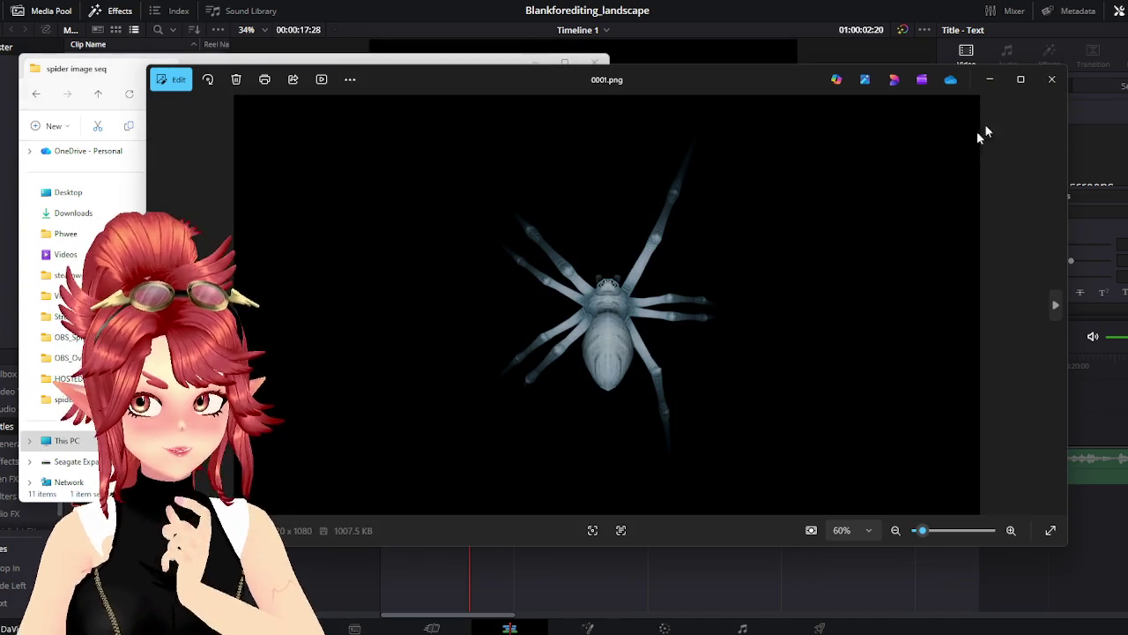
{"action": "left_click", "coordinate": [1051, 80]}
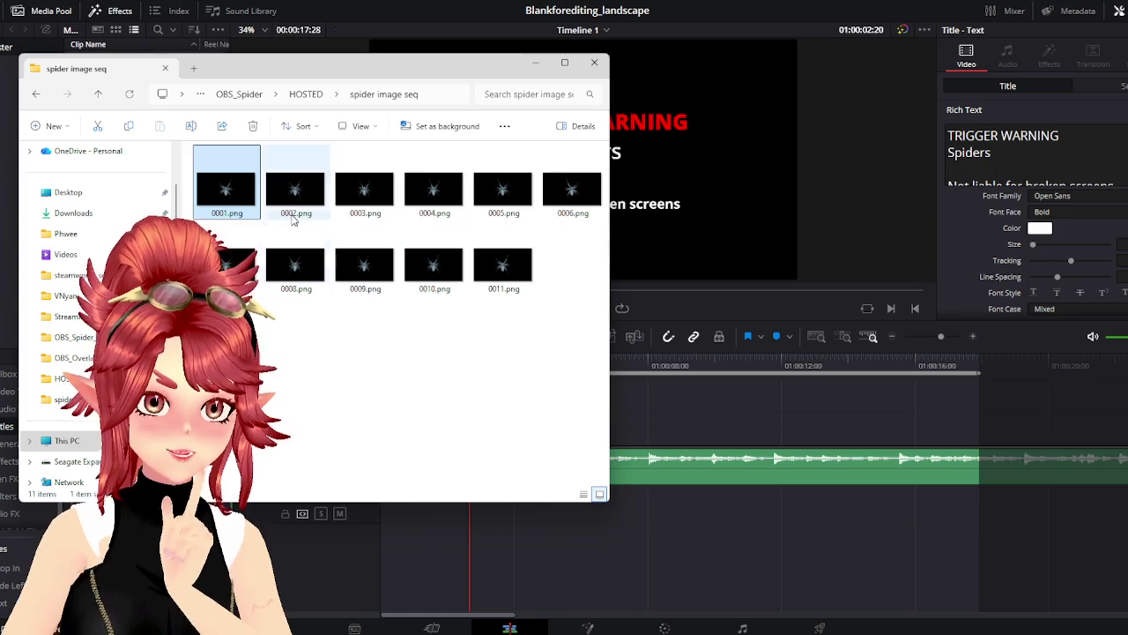
{"action": "mouse_move", "coordinate": [242, 213]}
{"action": "left_mouse_down"}
{"action": "mouse_move", "coordinate": [652, 427]}
{"action": "mouse_move", "coordinate": [471, 426]}
{"action": "left_mouse_up"}
{"action": "left_click", "coordinate": [693, 373]}
{"action": "left_click", "coordinate": [460, 366]}
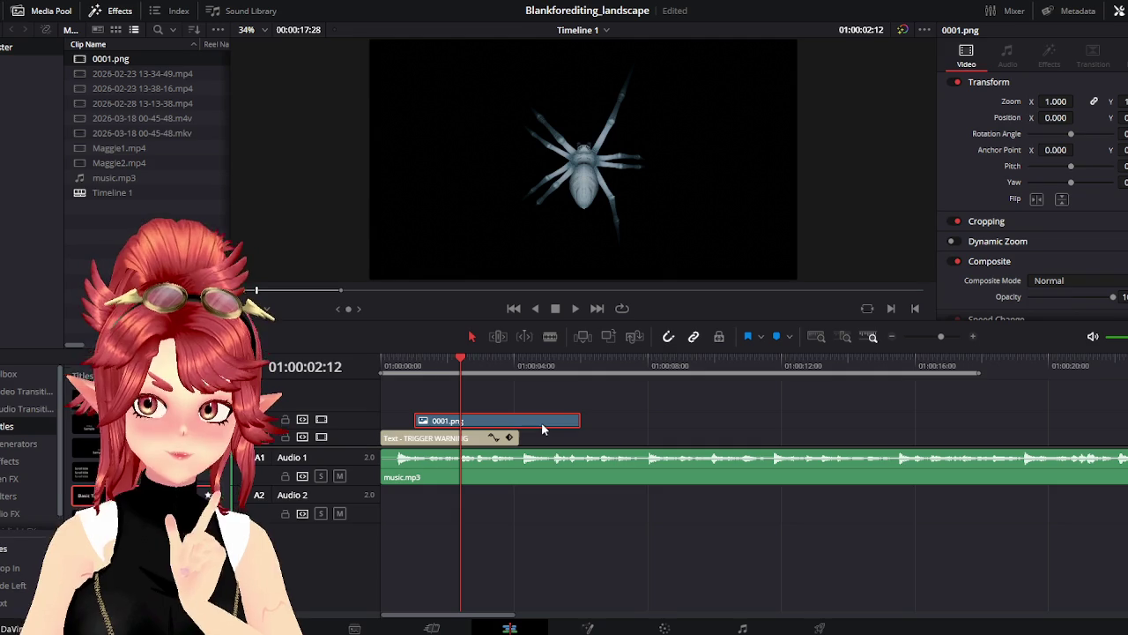
Browse the 0001.png Composite Mode list keeping Normal, then delete the clip
{"action": "left_click", "coordinate": [1084, 281]}
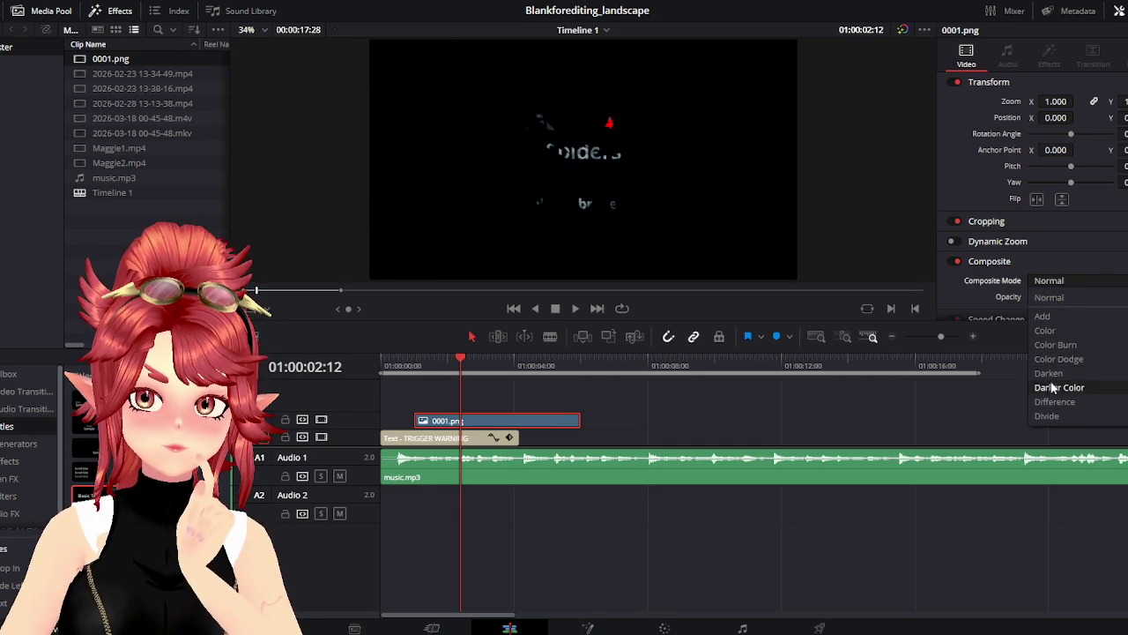
{"action": "scroll", "coordinate": [1054, 407], "scroll_direction": "down", "scroll_amount": 1}
{"action": "scroll", "coordinate": [1054, 401], "scroll_direction": "down", "scroll_amount": 1}
{"action": "scroll", "coordinate": [1055, 387], "scroll_direction": "down", "scroll_amount": 1}
{"action": "scroll", "coordinate": [1055, 388], "scroll_direction": "down", "scroll_amount": 1}
{"action": "scroll", "coordinate": [1055, 388], "scroll_direction": "down", "scroll_amount": 1}
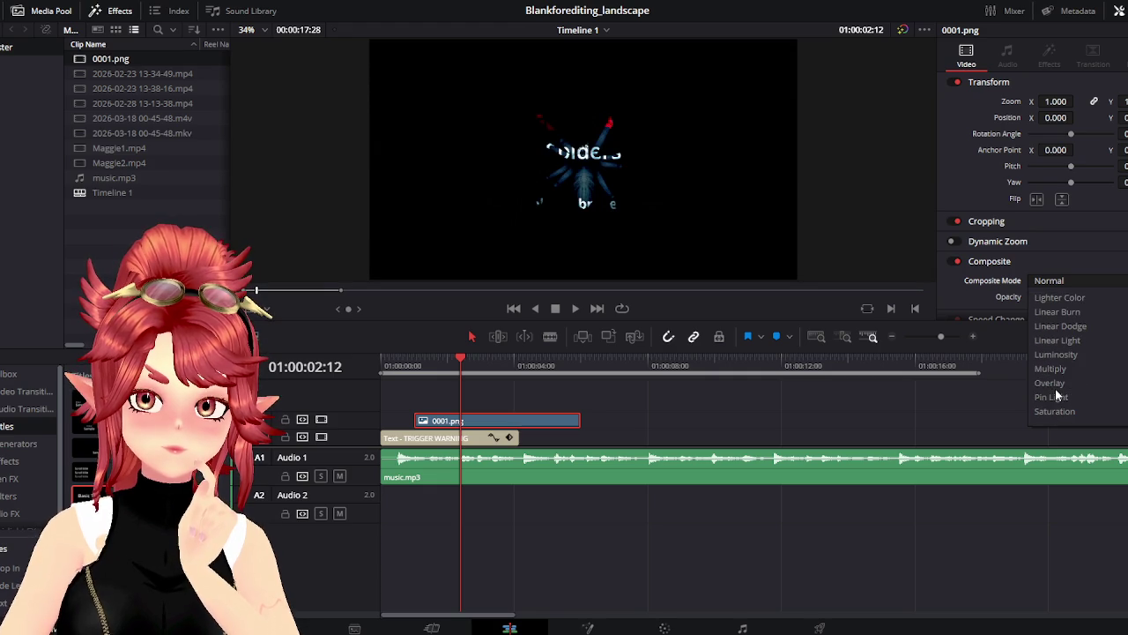
{"action": "scroll", "coordinate": [1057, 404], "scroll_direction": "down", "scroll_amount": 4}
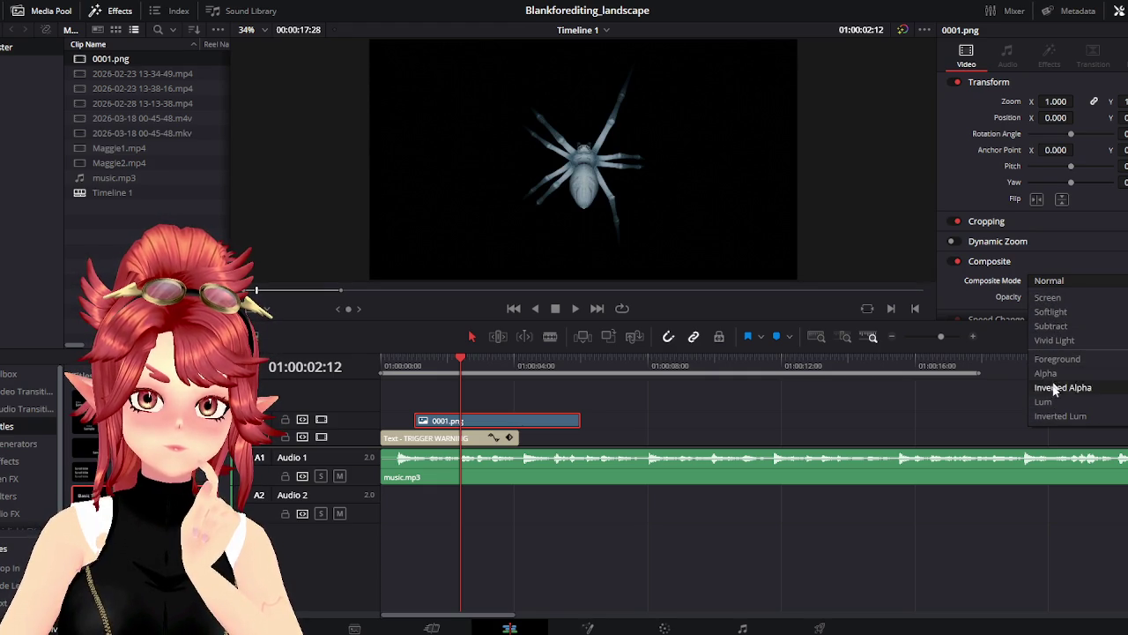
{"action": "left_click", "coordinate": [670, 432]}
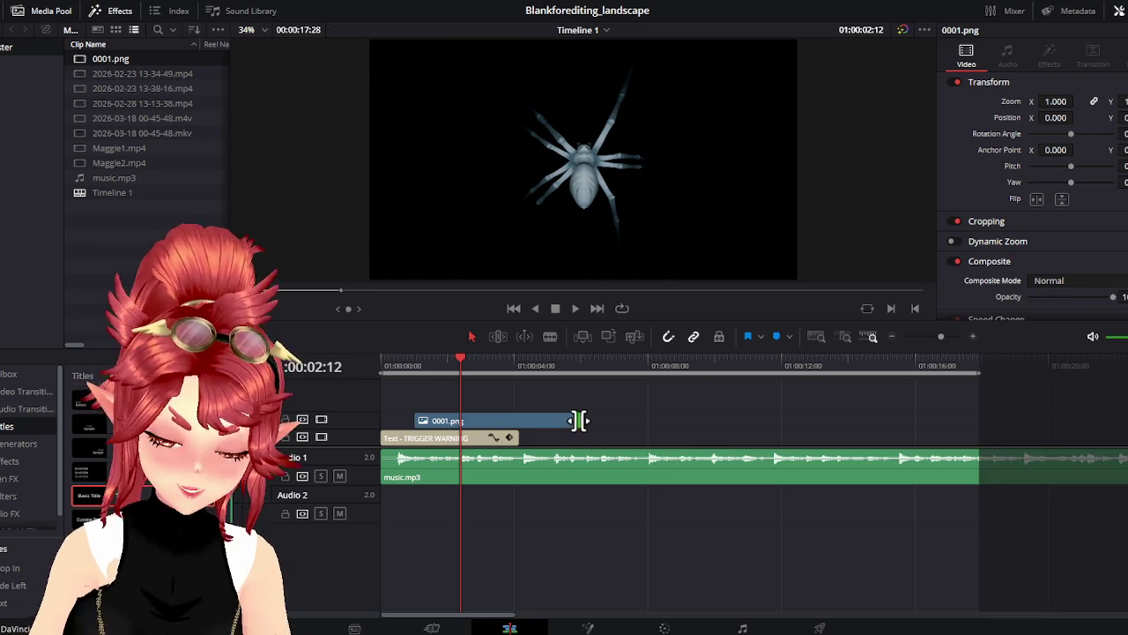
{"action": "left_click", "coordinate": [545, 420]}
{"action": "key", "text": "Delete"}
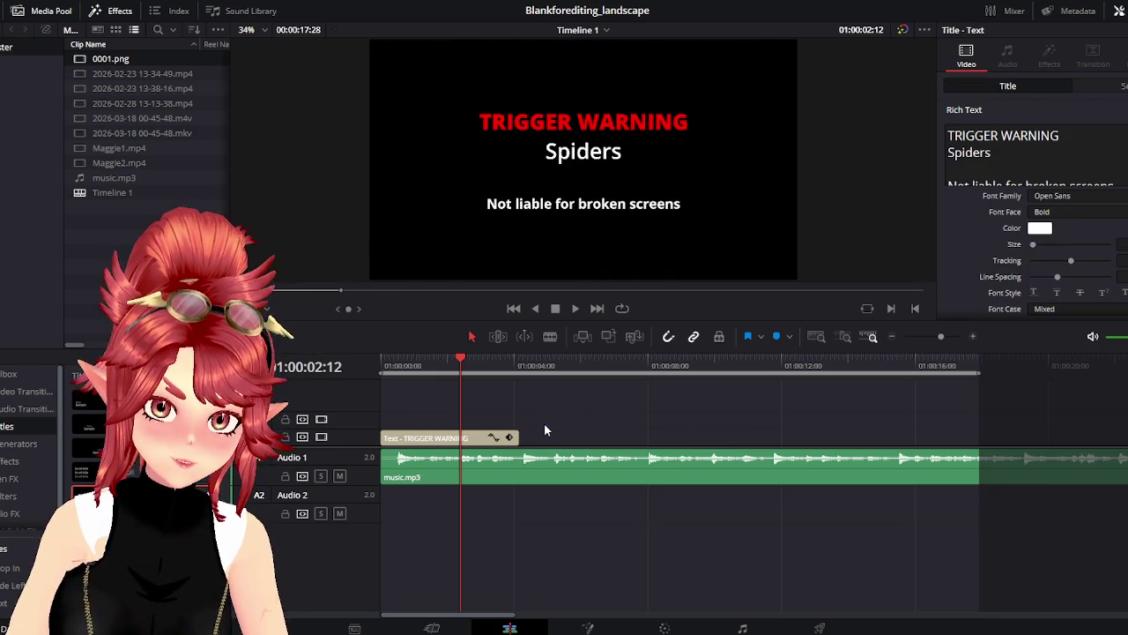
Look inside the OBS_Spider_Dark folder, then return to OBS_Spider
{"action": "left_click", "coordinate": [403, 627]}
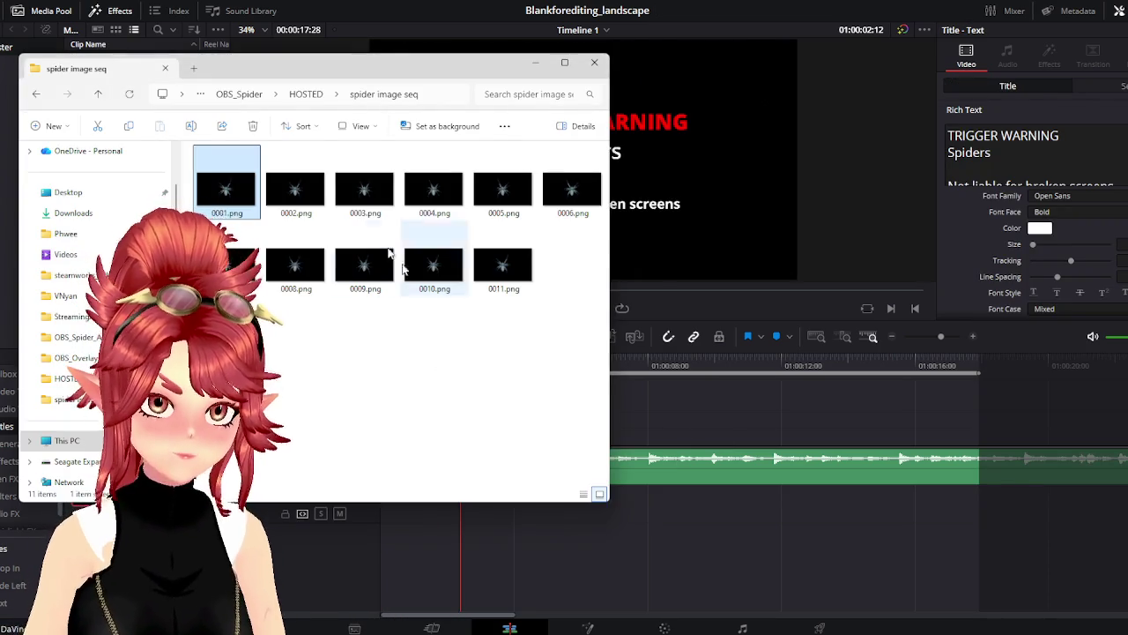
{"action": "left_click", "coordinate": [239, 94]}
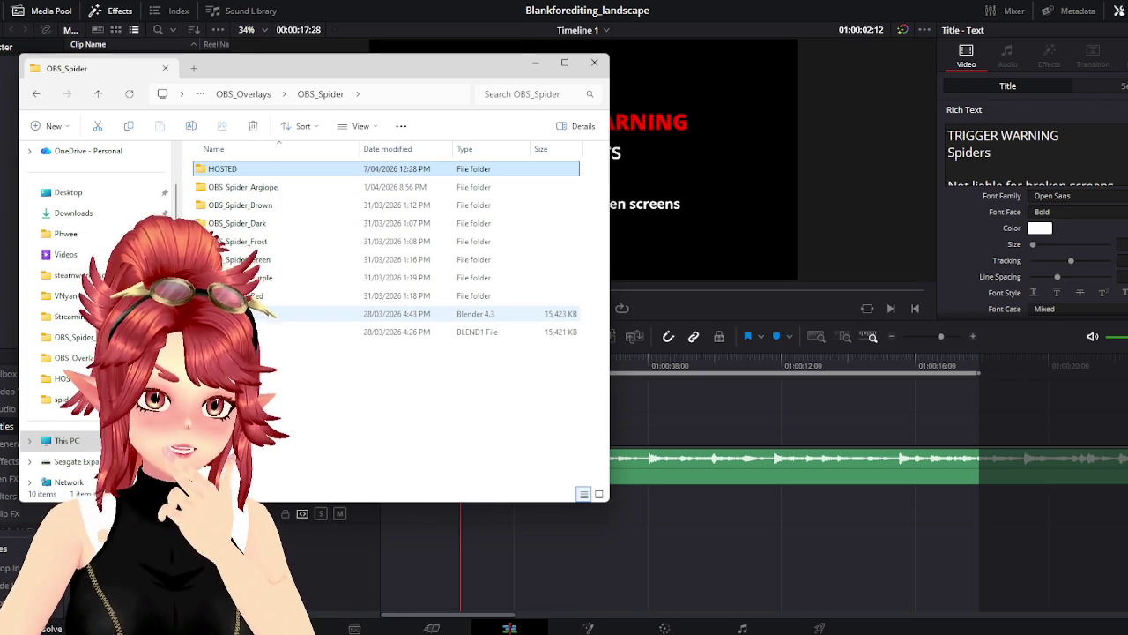
{"action": "double_click", "coordinate": [243, 223]}
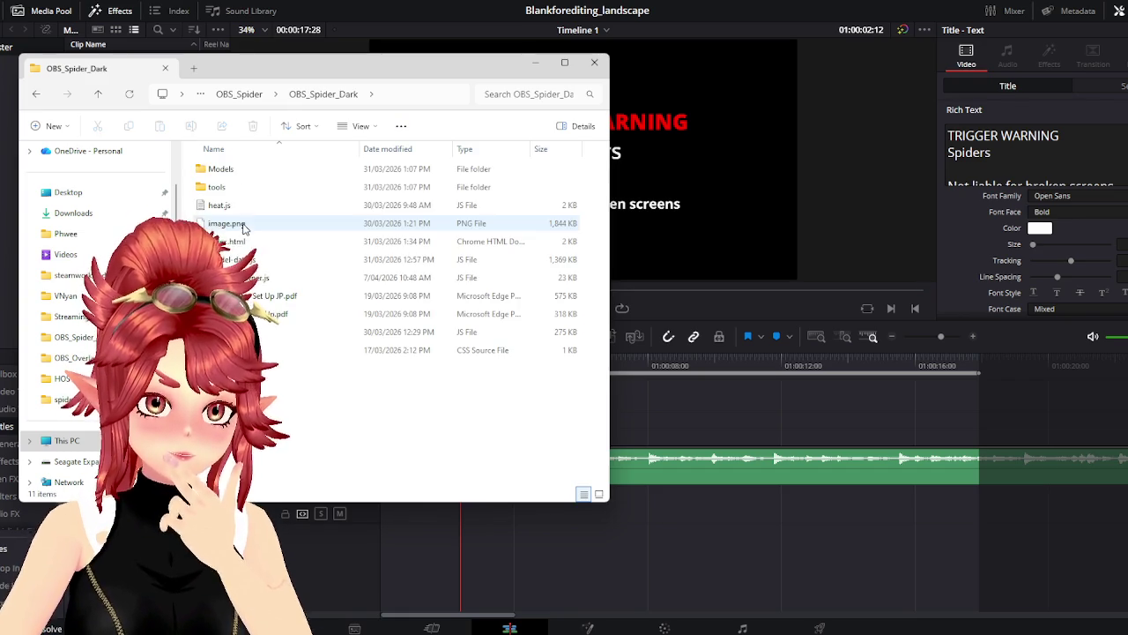
{"action": "left_click", "coordinate": [247, 101]}
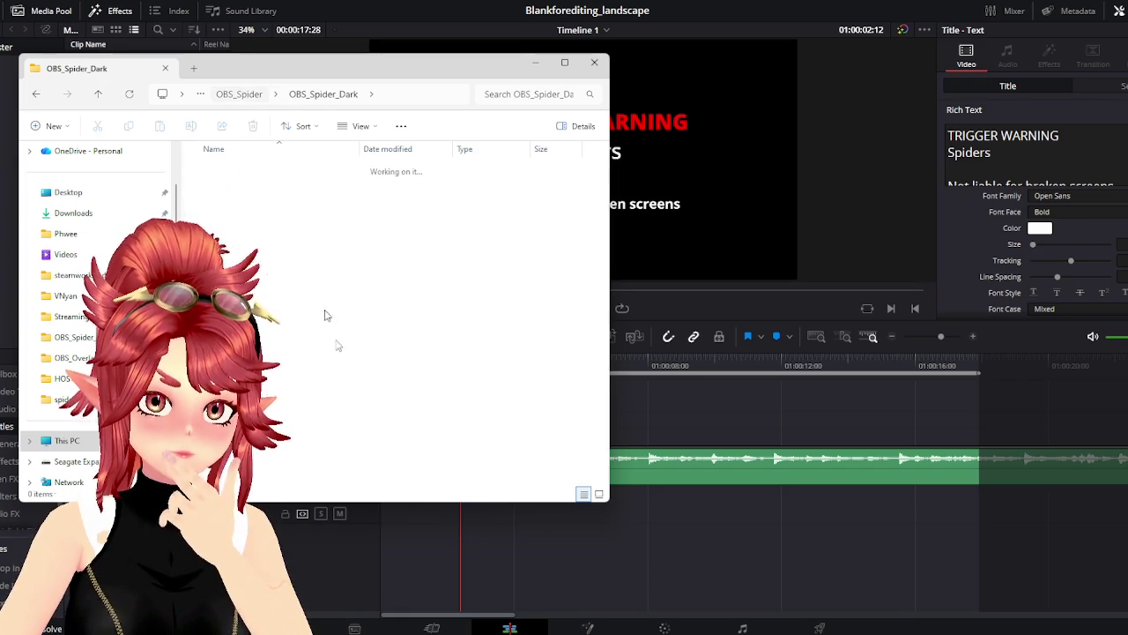
Launch Blender 4.3 by searching 'bl' in the system search
{"action": "key", "text": "super"}
{"action": "type", "text": "bl"}
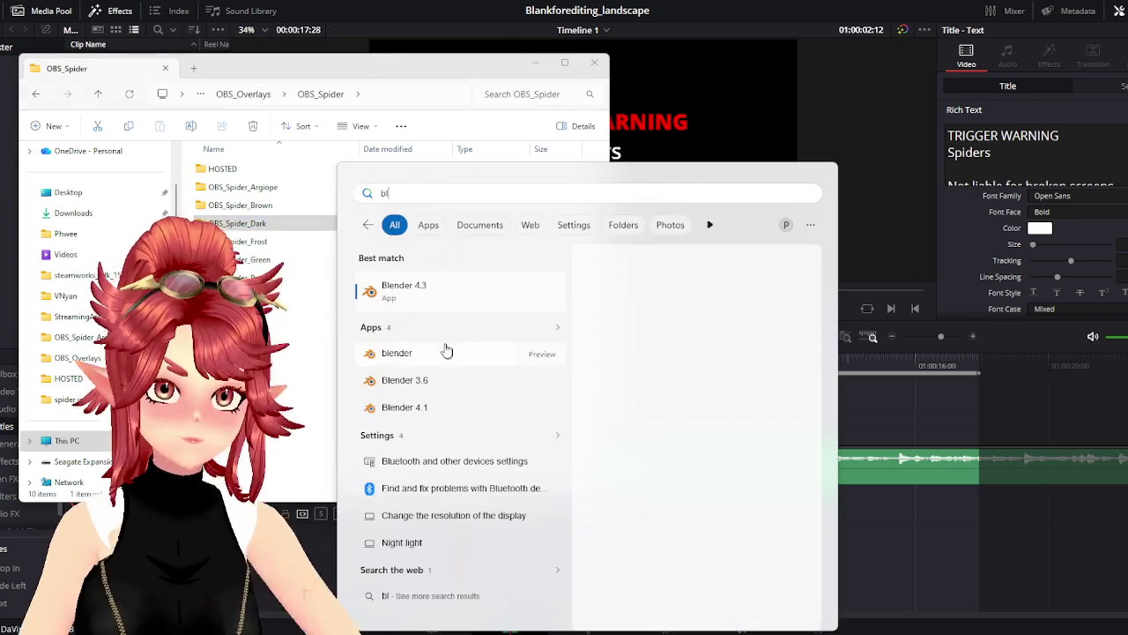
{"action": "key", "text": "Return"}
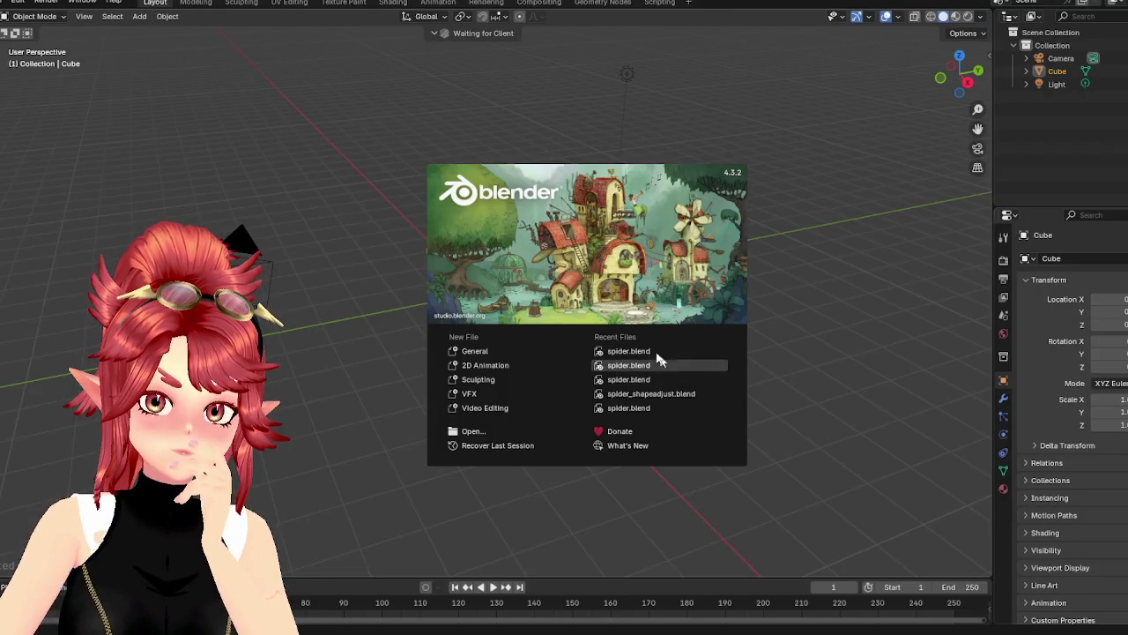
Open spider.blend, dismiss the BlenderKit update prompt, and set the playhead to frame 4
{"action": "left_click", "coordinate": [629, 365]}
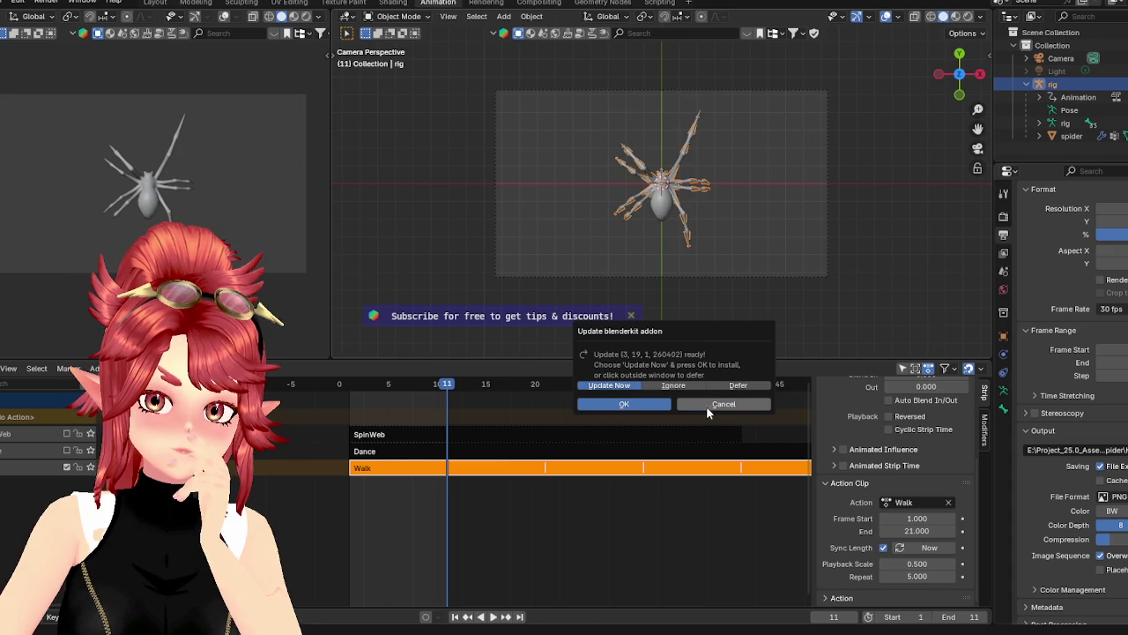
{"action": "left_click", "coordinate": [709, 405]}
{"action": "left_click_drag", "start_coordinate": [447, 388], "coordinate": [379, 386]}
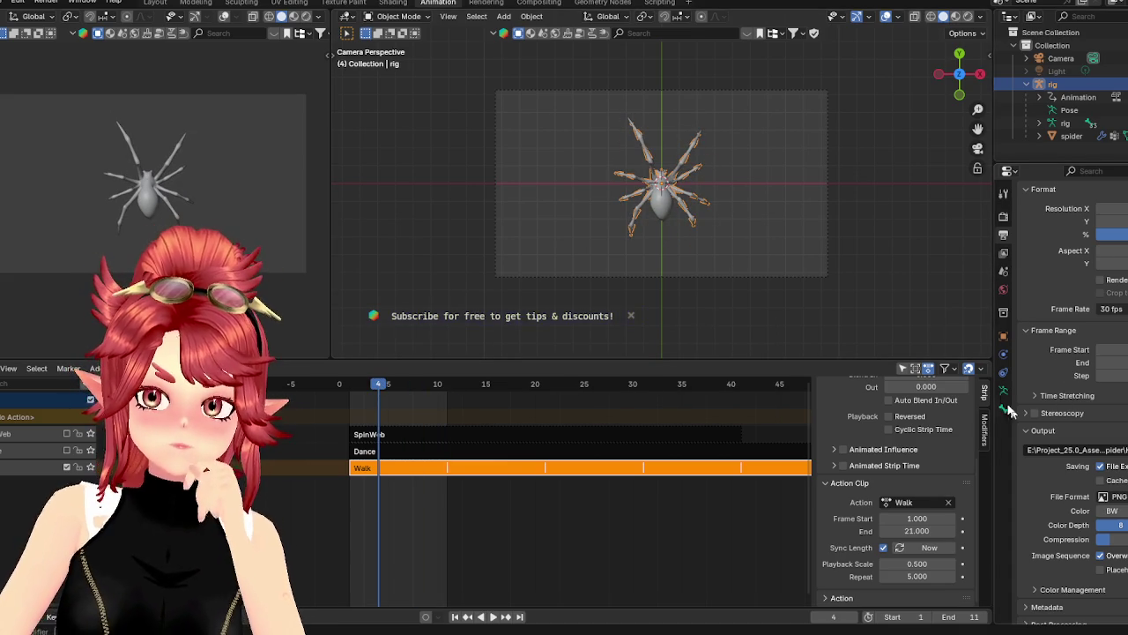
Widen the Properties editor, review the Render and Output settings, and select the Camera
{"action": "left_click_drag", "start_coordinate": [992, 350], "coordinate": [798, 344]}
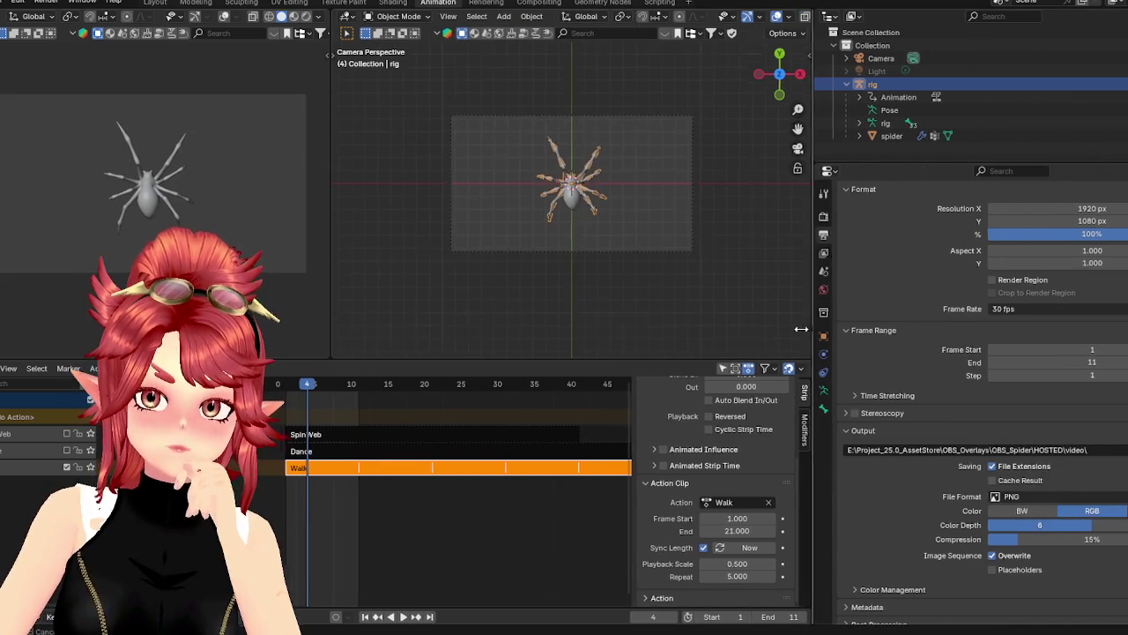
{"action": "left_click", "coordinate": [808, 219]}
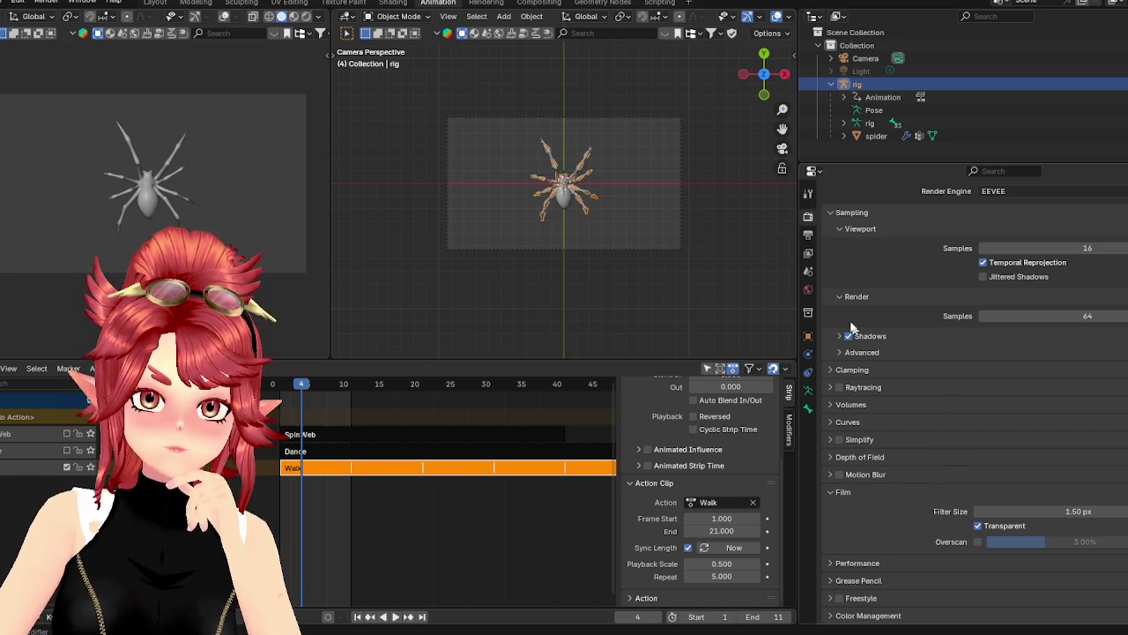
{"action": "left_click", "coordinate": [808, 235]}
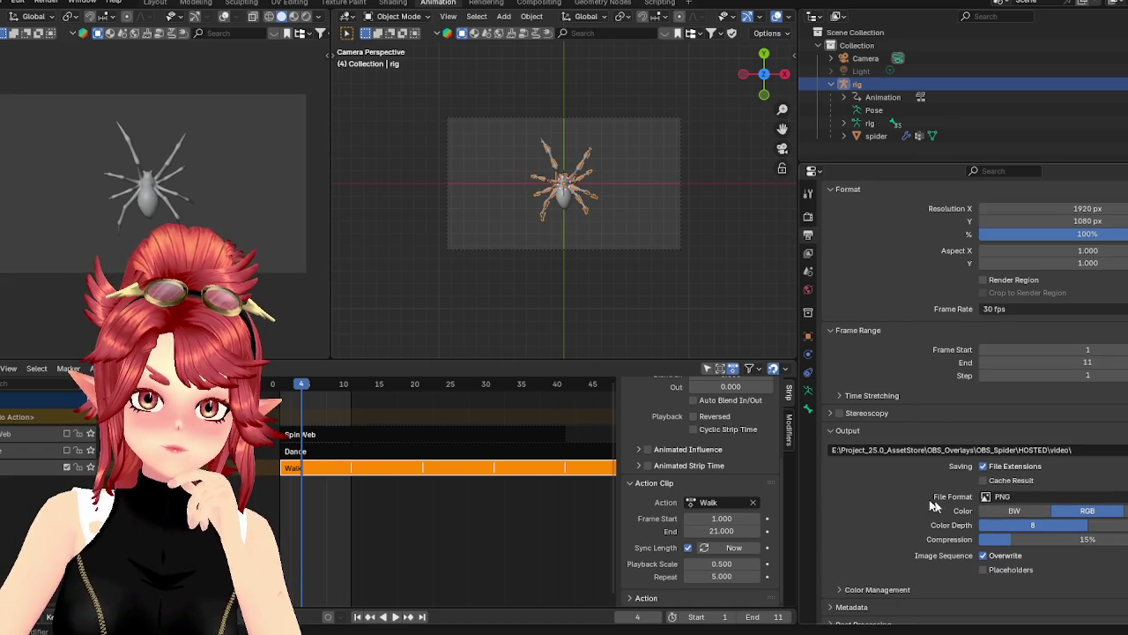
{"action": "scroll", "coordinate": [878, 392], "scroll_direction": "up", "scroll_amount": 1}
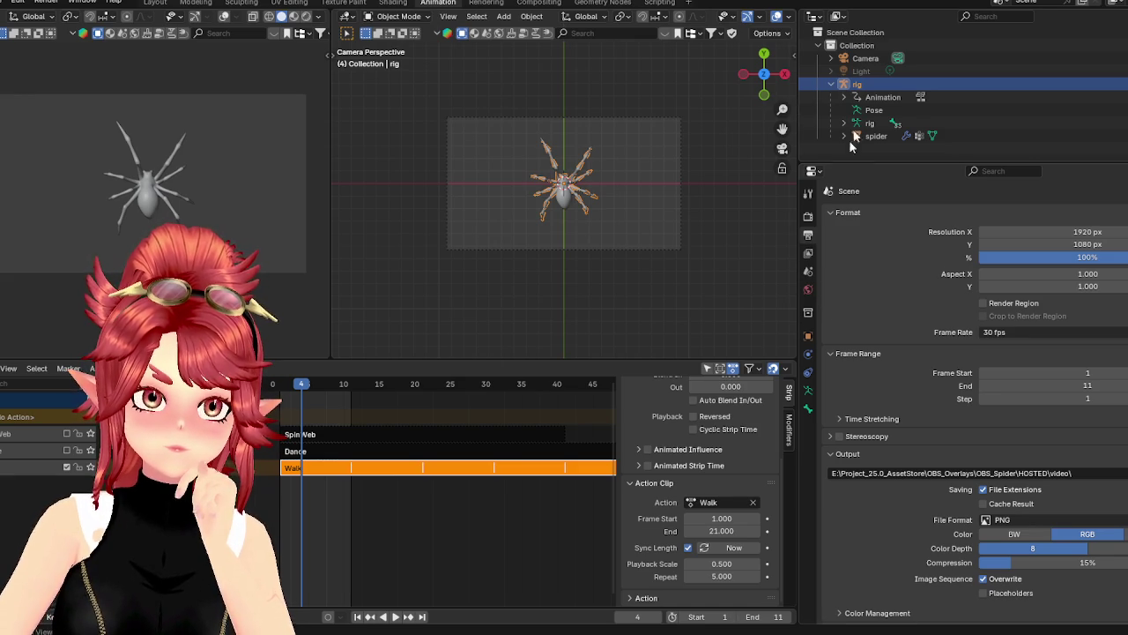
{"action": "left_click", "coordinate": [865, 58]}
Review the Camera data panels: sensor, viewport display, background images, safe areas, depth of field
{"action": "left_click", "coordinate": [808, 390]}
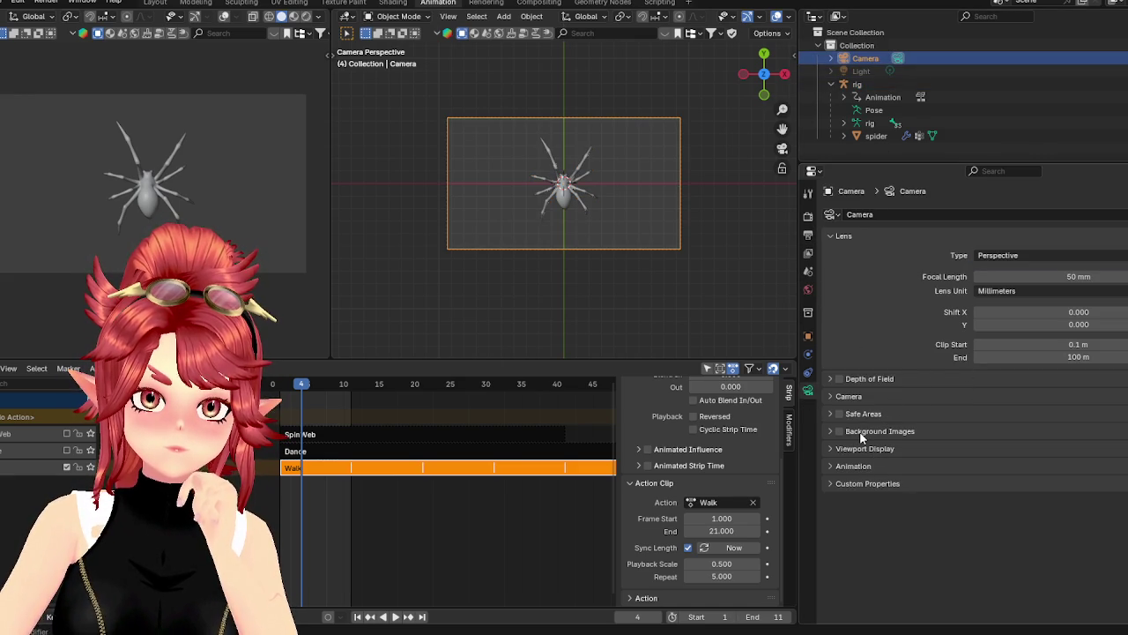
{"action": "left_click", "coordinate": [851, 399]}
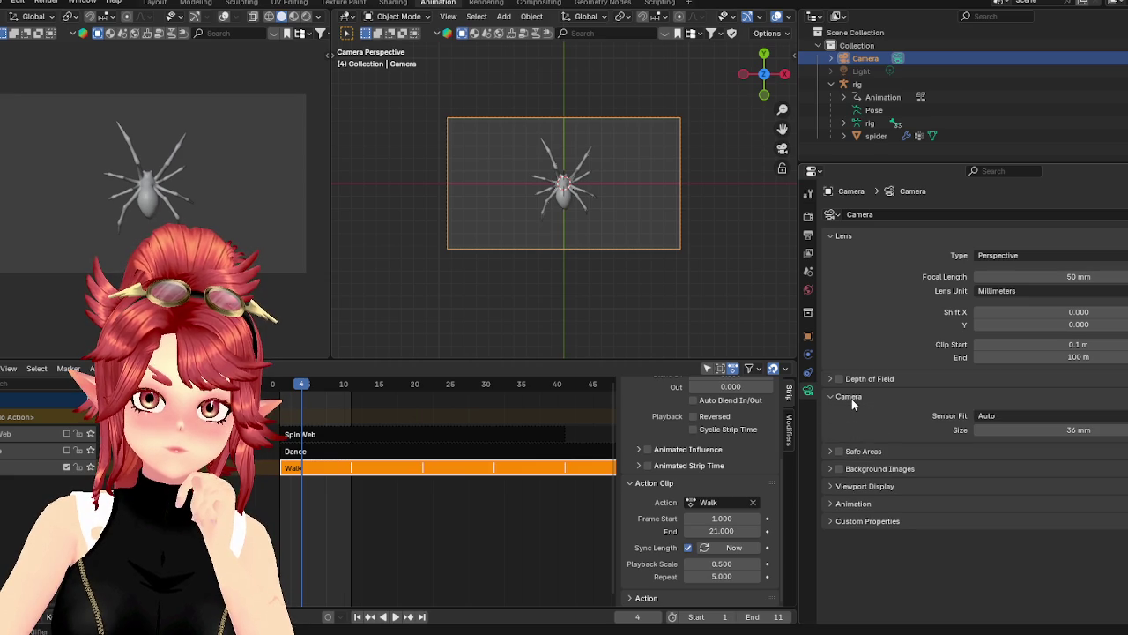
{"action": "left_click", "coordinate": [852, 398]}
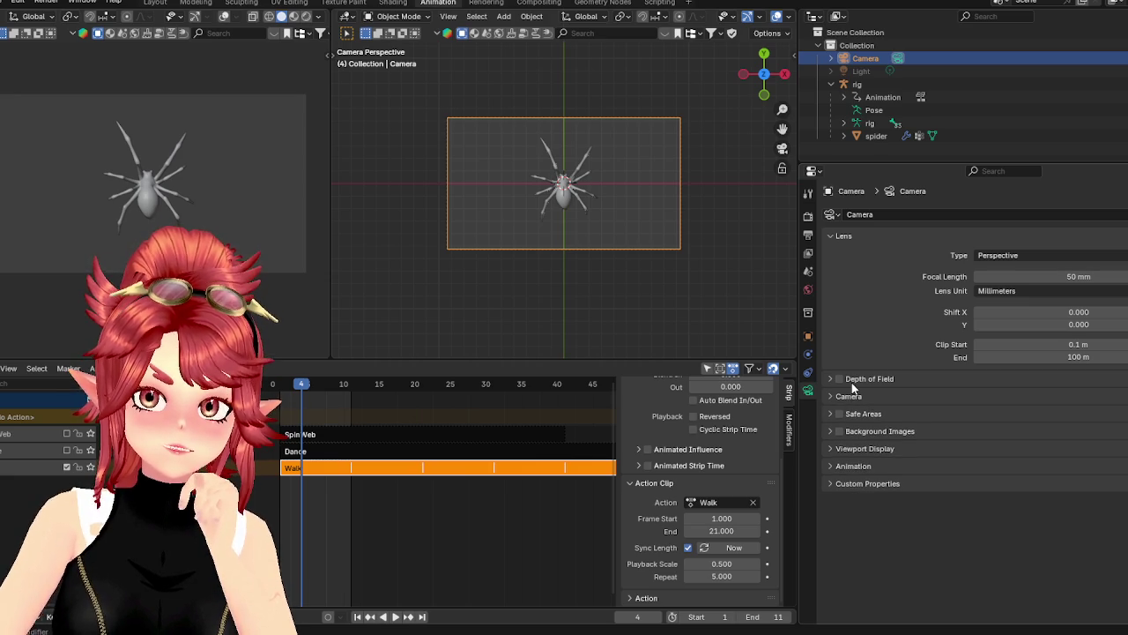
{"action": "left_click", "coordinate": [844, 449]}
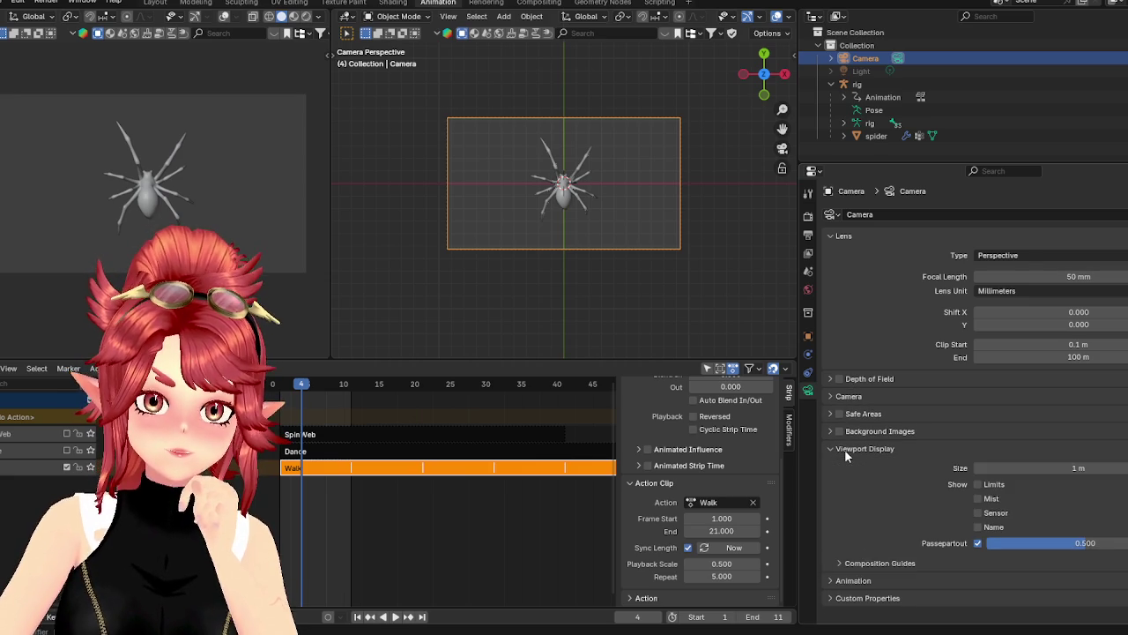
{"action": "left_click", "coordinate": [846, 448]}
{"action": "left_click", "coordinate": [858, 431]}
{"action": "left_click", "coordinate": [857, 431]}
{"action": "left_click", "coordinate": [855, 413]}
{"action": "left_click", "coordinate": [855, 414]}
{"action": "left_click", "coordinate": [853, 396]}
{"action": "left_click", "coordinate": [853, 397]}
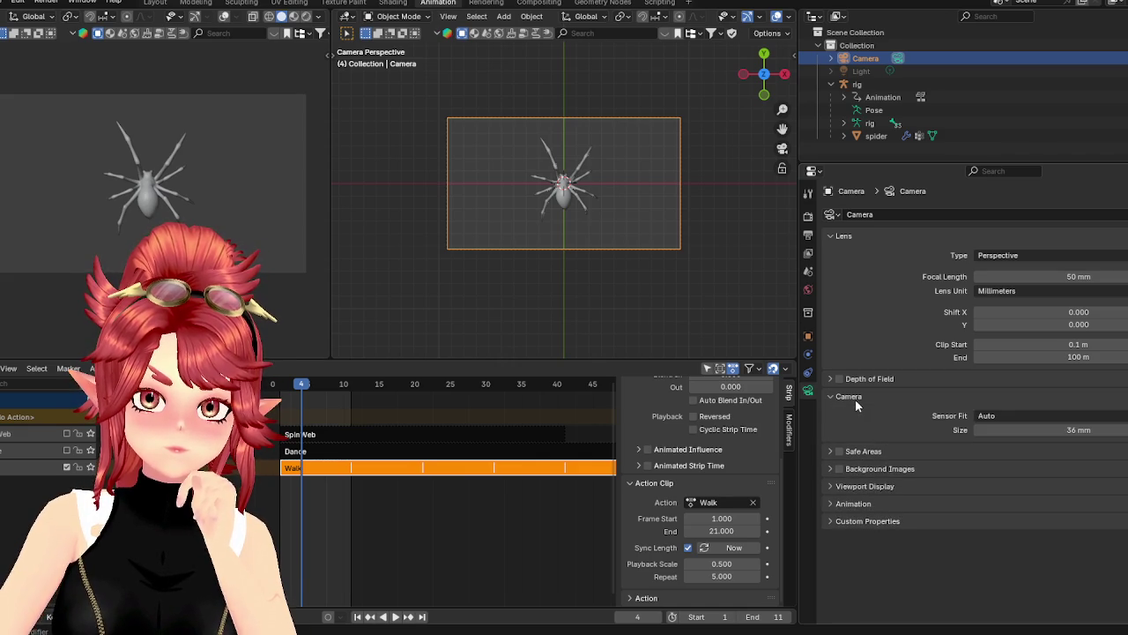
{"action": "left_click", "coordinate": [868, 379]}
{"action": "left_click", "coordinate": [868, 379]}
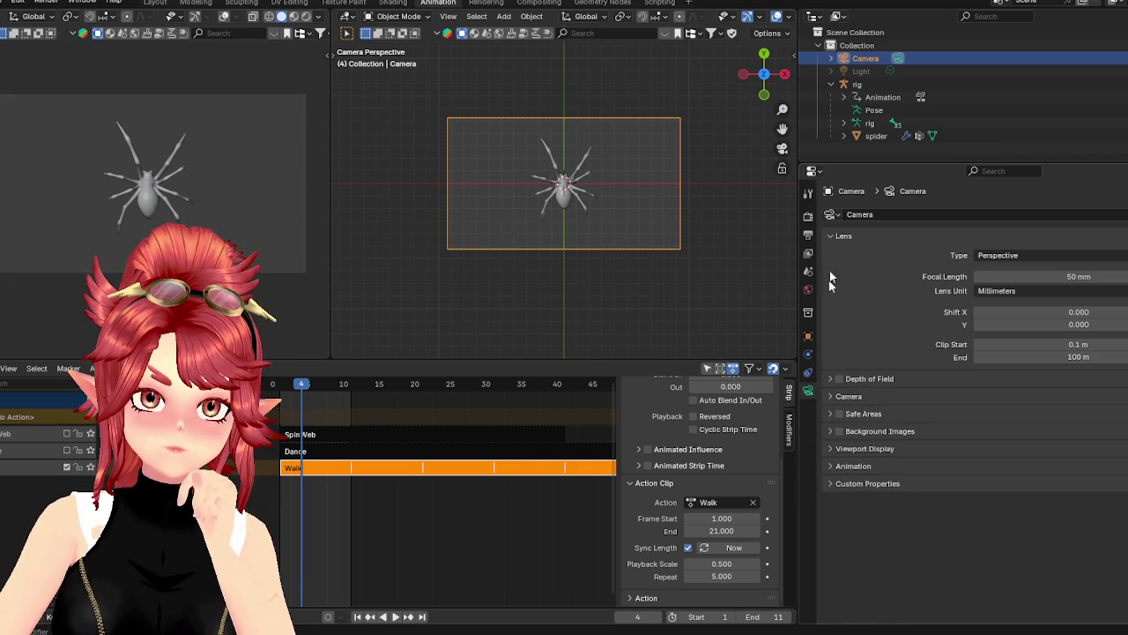
Review the Render and Output settings, including colour management and stereoscopy panels
{"action": "left_click", "coordinate": [807, 217]}
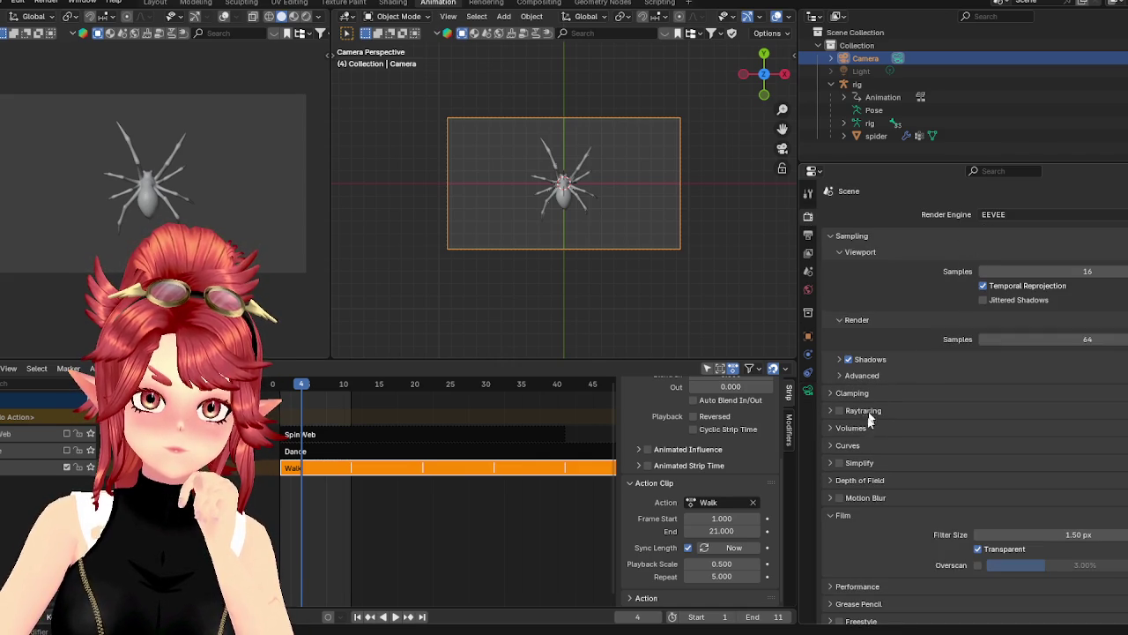
{"action": "scroll", "coordinate": [862, 466], "scroll_direction": "down", "scroll_amount": 1}
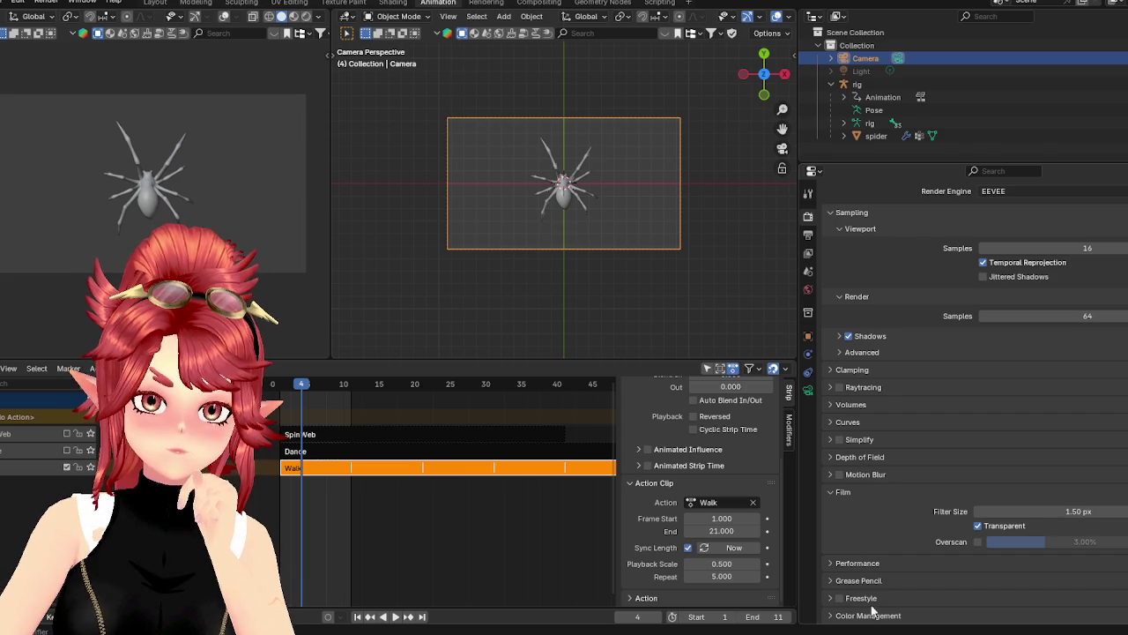
{"action": "left_click", "coordinate": [808, 235]}
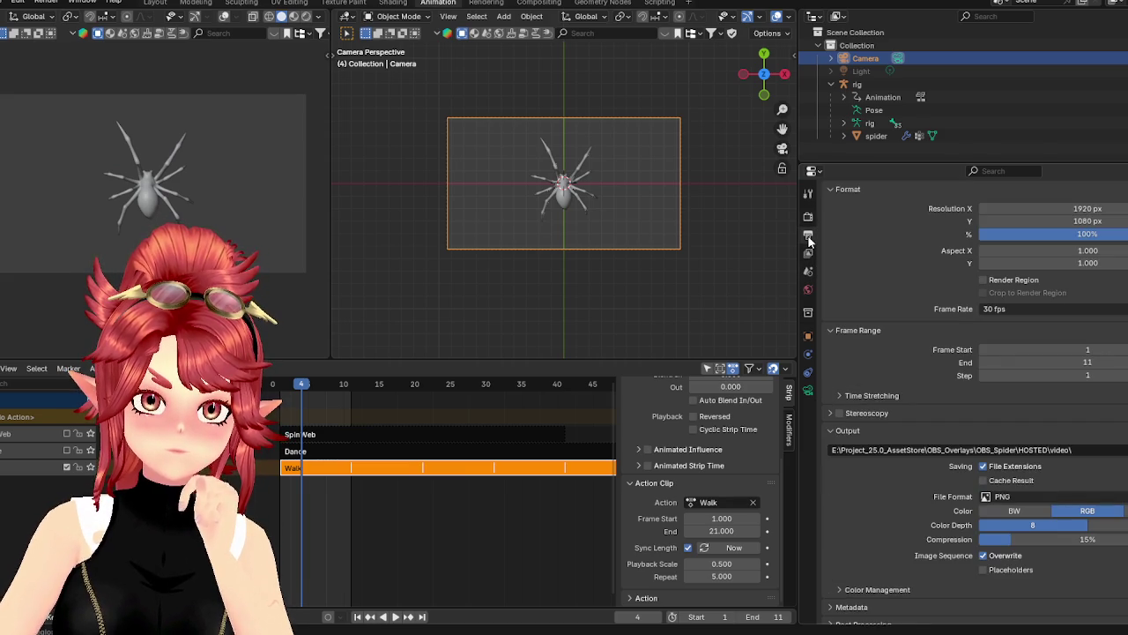
{"action": "scroll", "coordinate": [899, 437], "scroll_direction": "down", "scroll_amount": 1}
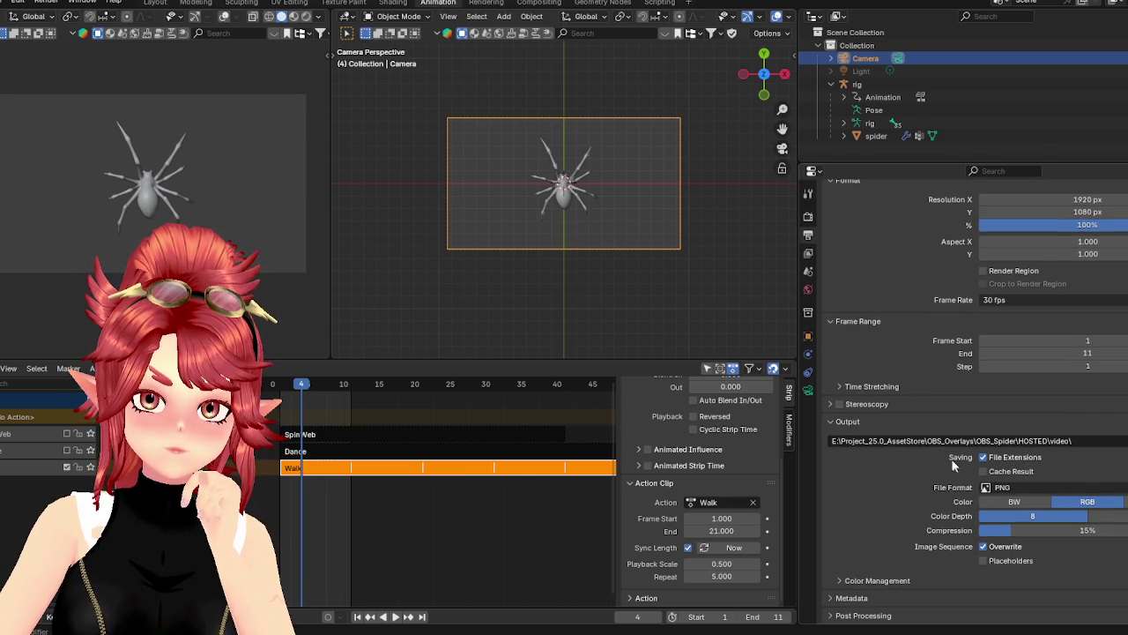
{"action": "left_click", "coordinate": [888, 581]}
{"action": "scroll", "coordinate": [908, 517], "scroll_direction": "down", "scroll_amount": 5}
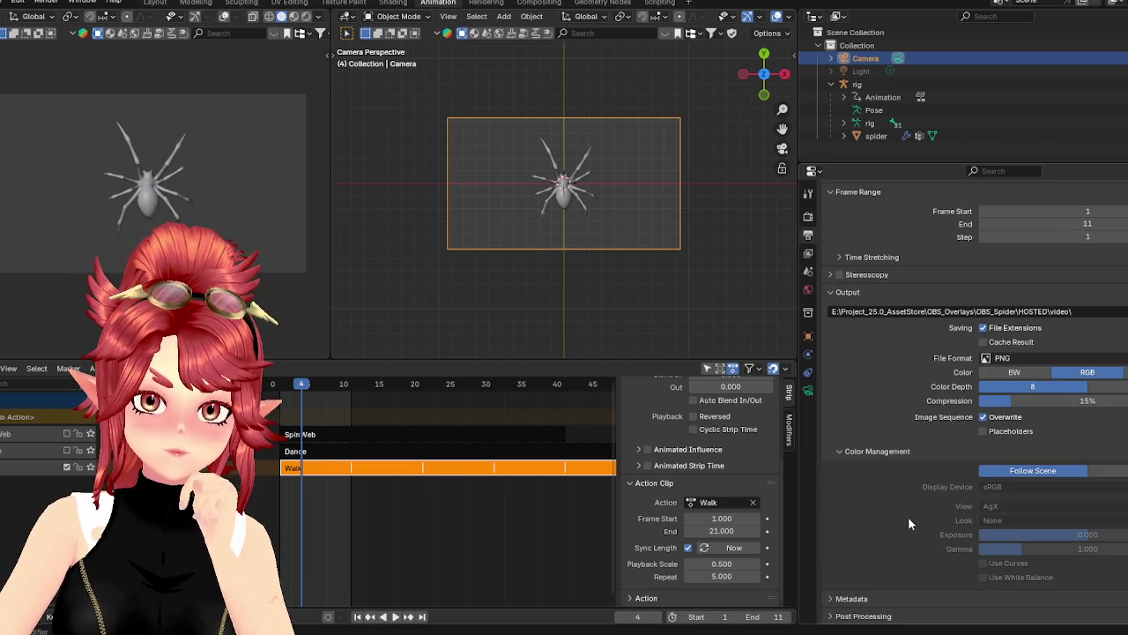
{"action": "left_click", "coordinate": [877, 450]}
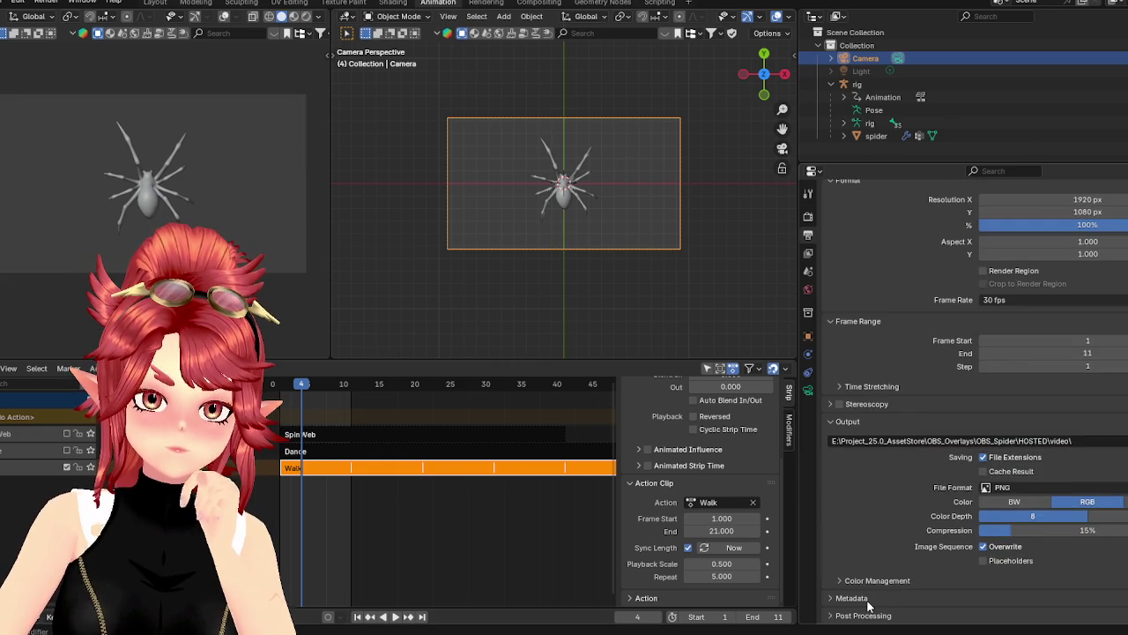
{"action": "scroll", "coordinate": [888, 575], "scroll_direction": "down", "scroll_amount": 3}
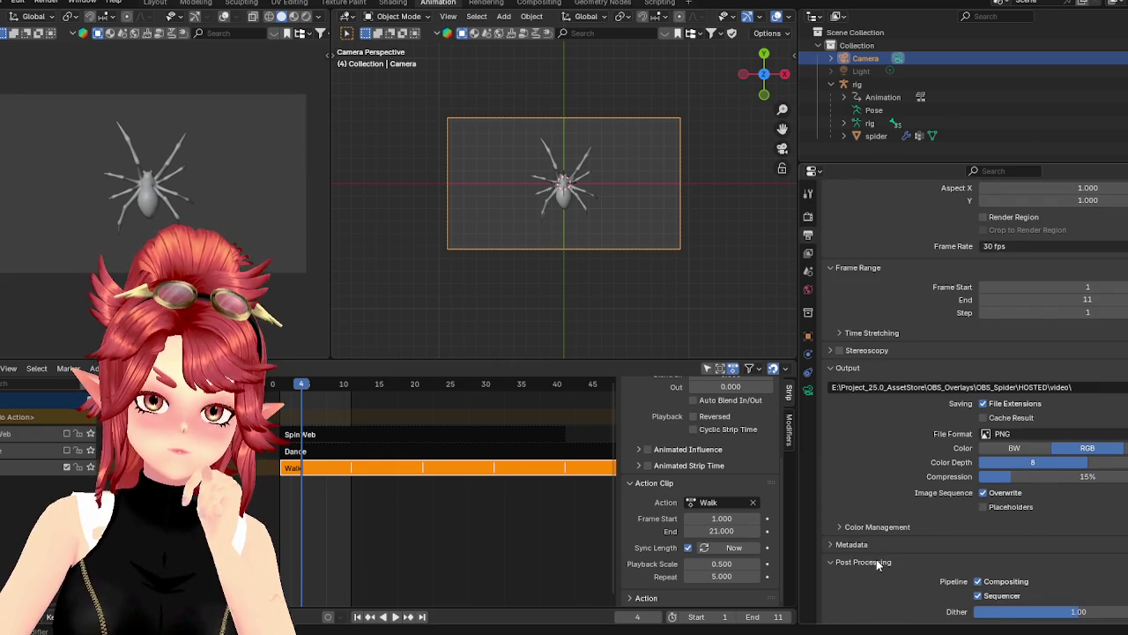
{"action": "scroll", "coordinate": [876, 559], "scroll_direction": "up", "scroll_amount": 3}
{"action": "left_click", "coordinate": [872, 404]}
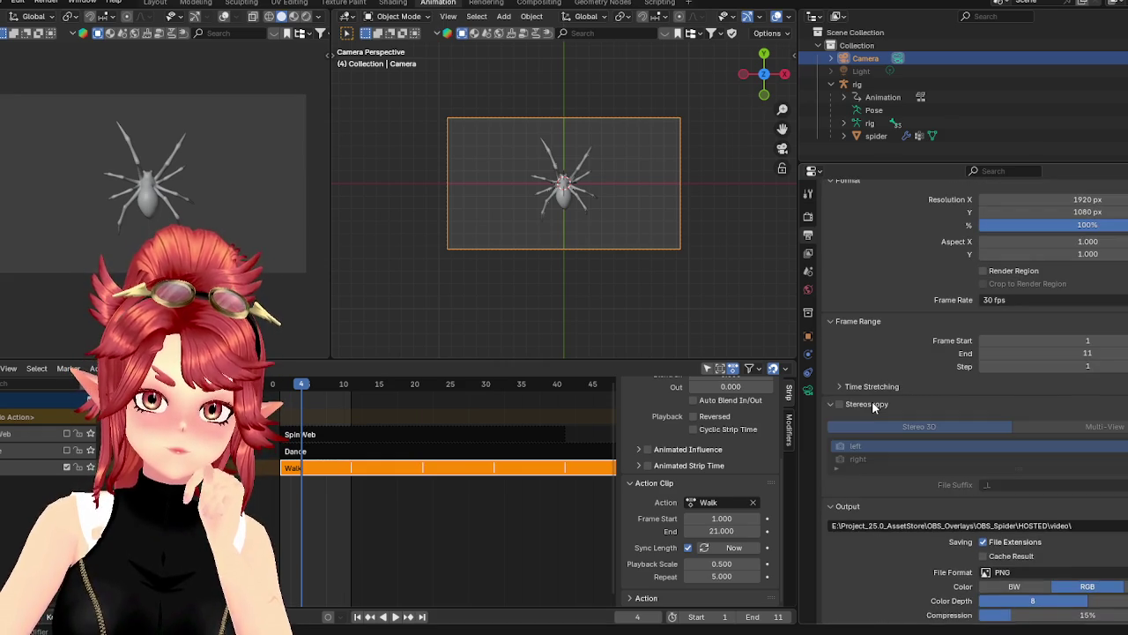
{"action": "left_click", "coordinate": [872, 404]}
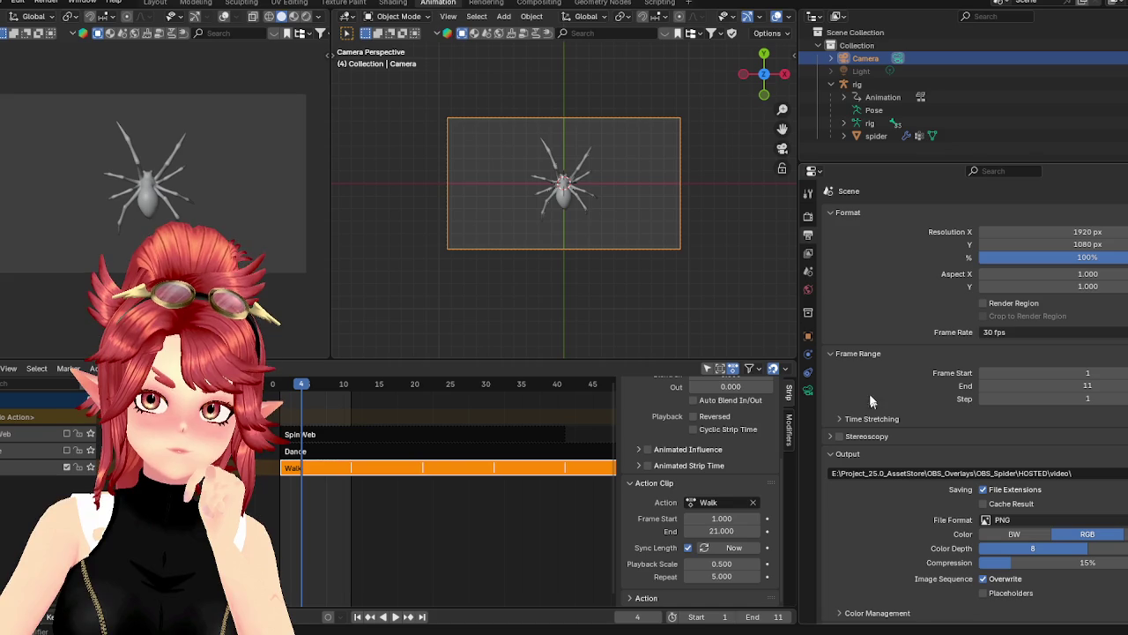
Browse the View Layer passes, then show the Scene properties with Camera as scene camera
{"action": "left_click", "coordinate": [808, 253]}
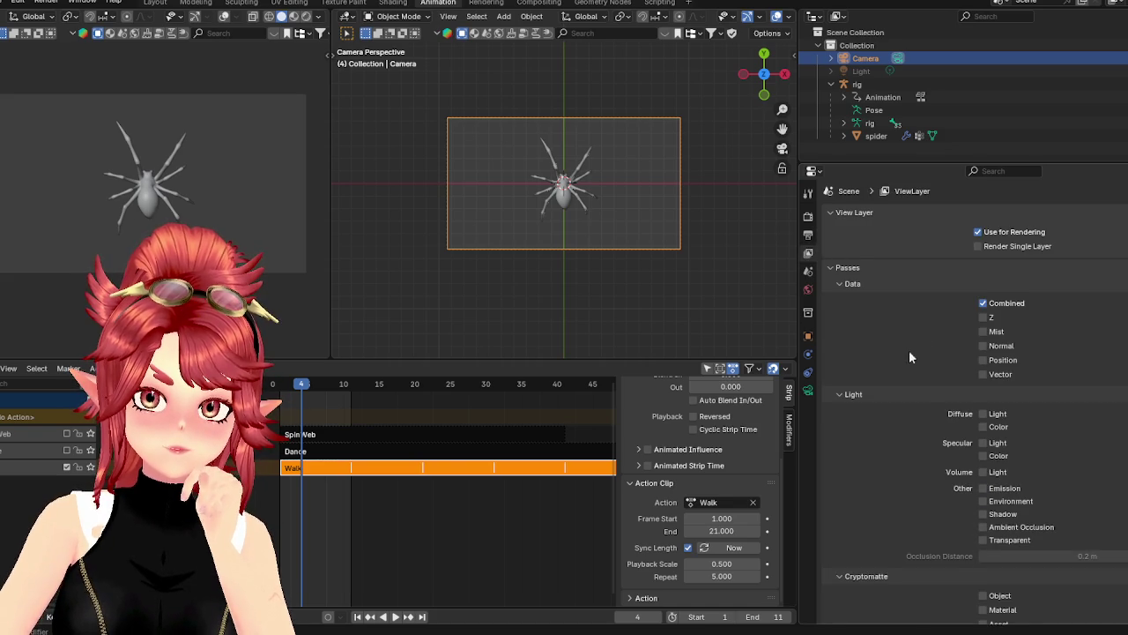
{"action": "scroll", "coordinate": [911, 352], "scroll_direction": "down", "scroll_amount": 2}
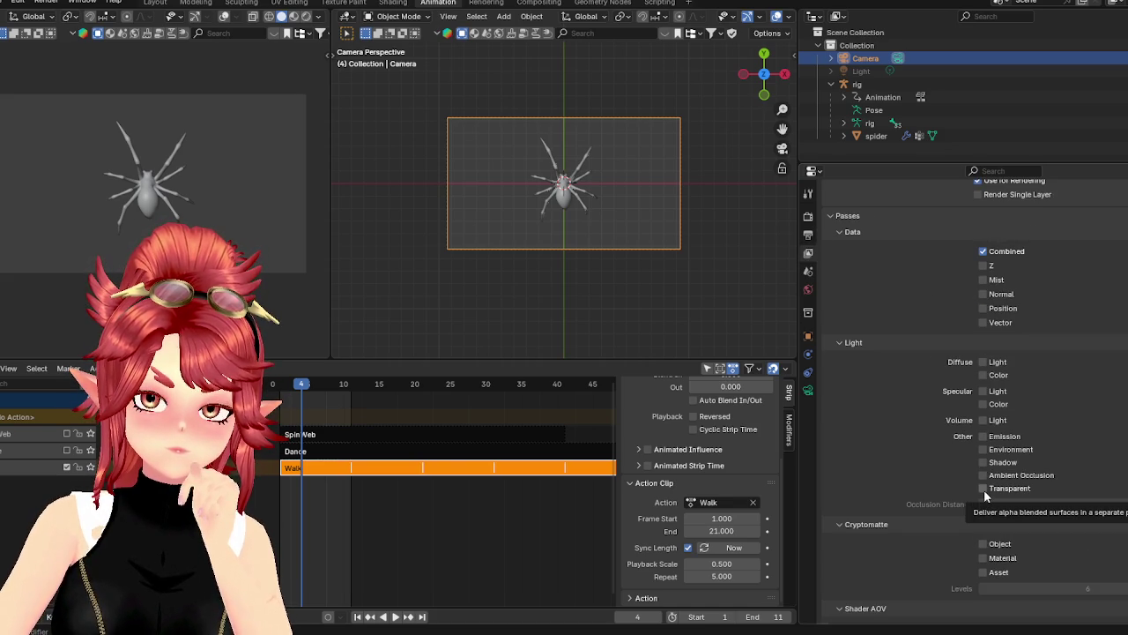
{"action": "scroll", "coordinate": [940, 497], "scroll_direction": "up", "scroll_amount": 2}
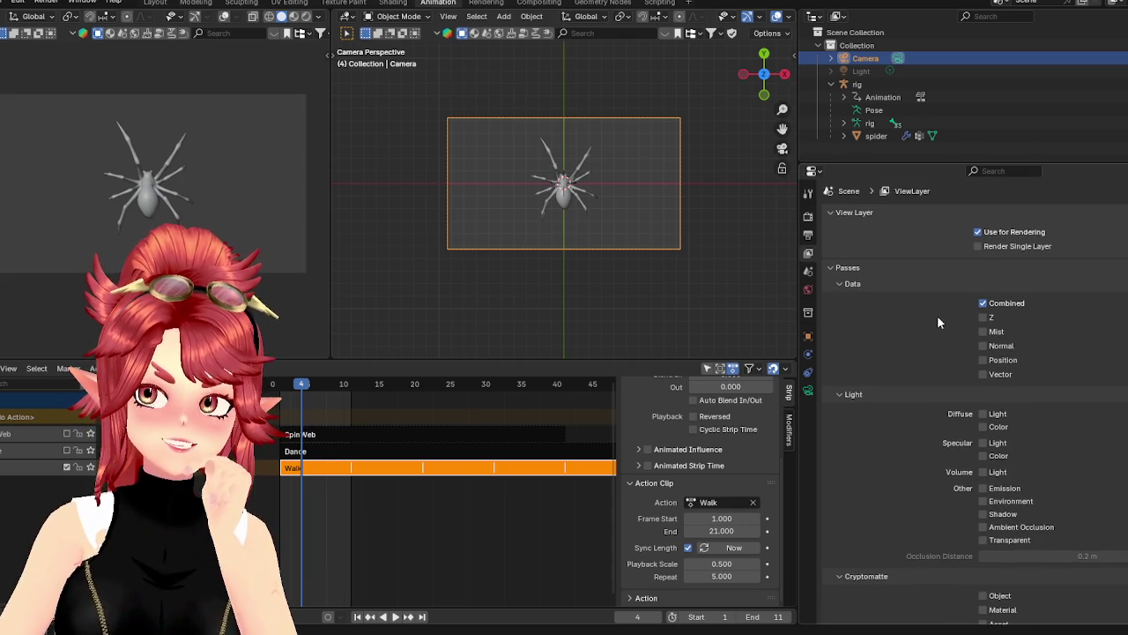
{"action": "scroll", "coordinate": [879, 283], "scroll_direction": "down", "scroll_amount": 4}
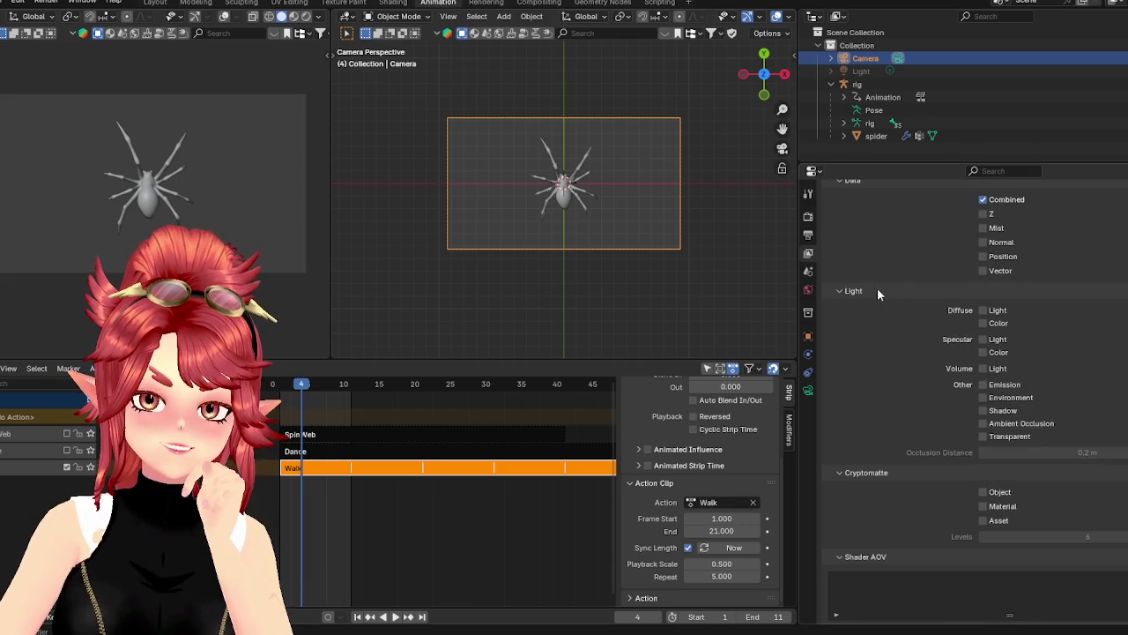
{"action": "scroll", "coordinate": [883, 338], "scroll_direction": "down", "scroll_amount": 1}
{"action": "left_click", "coordinate": [812, 274]}
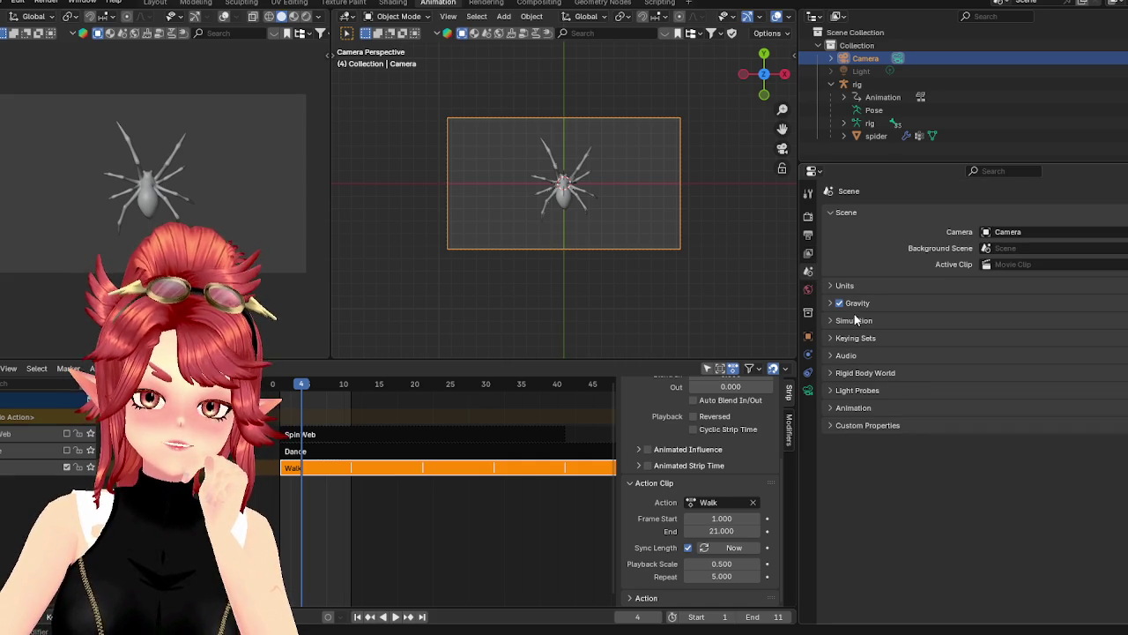
Check the World's Background settings, then bring up the VTS P.O.G. Main Settings window, moved right
{"action": "left_click", "coordinate": [807, 291]}
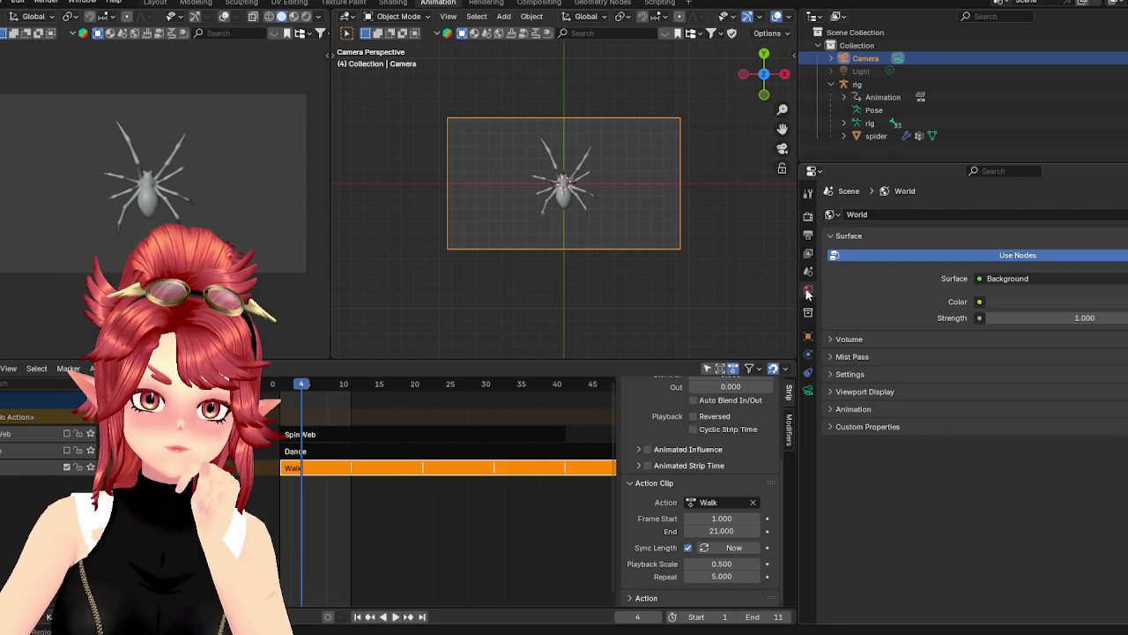
{"action": "left_click", "coordinate": [850, 374]}
{"action": "left_click", "coordinate": [852, 375]}
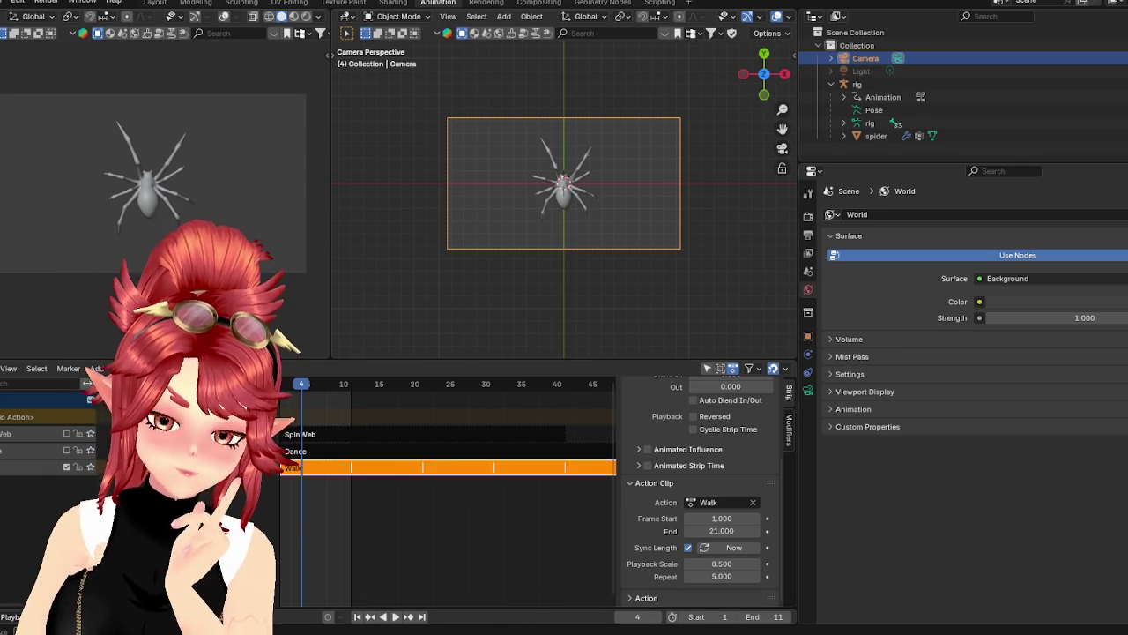
{"action": "left_click", "coordinate": [489, 582]}
{"action": "mouse_move", "coordinate": [351, 52]}
{"action": "left_mouse_down"}
{"action": "mouse_move", "coordinate": [805, 69]}
{"action": "mouse_move", "coordinate": [716, 69]}
{"action": "left_mouse_up"}
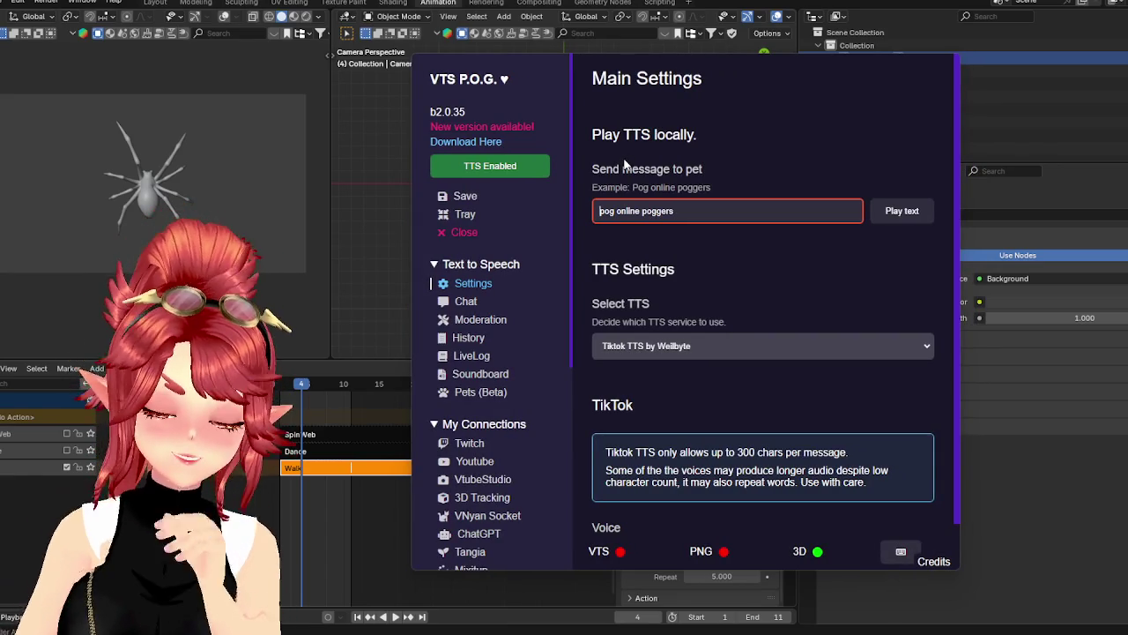
Scroll through the VTS P.O.G. settings sidebar, then close the window to reveal Blender
{"action": "scroll", "coordinate": [484, 304], "scroll_direction": "down", "scroll_amount": 3}
{"action": "scroll", "coordinate": [479, 346], "scroll_direction": "down", "scroll_amount": 3}
{"action": "scroll", "coordinate": [475, 353], "scroll_direction": "down", "scroll_amount": 2}
{"action": "scroll", "coordinate": [472, 370], "scroll_direction": "up", "scroll_amount": 5}
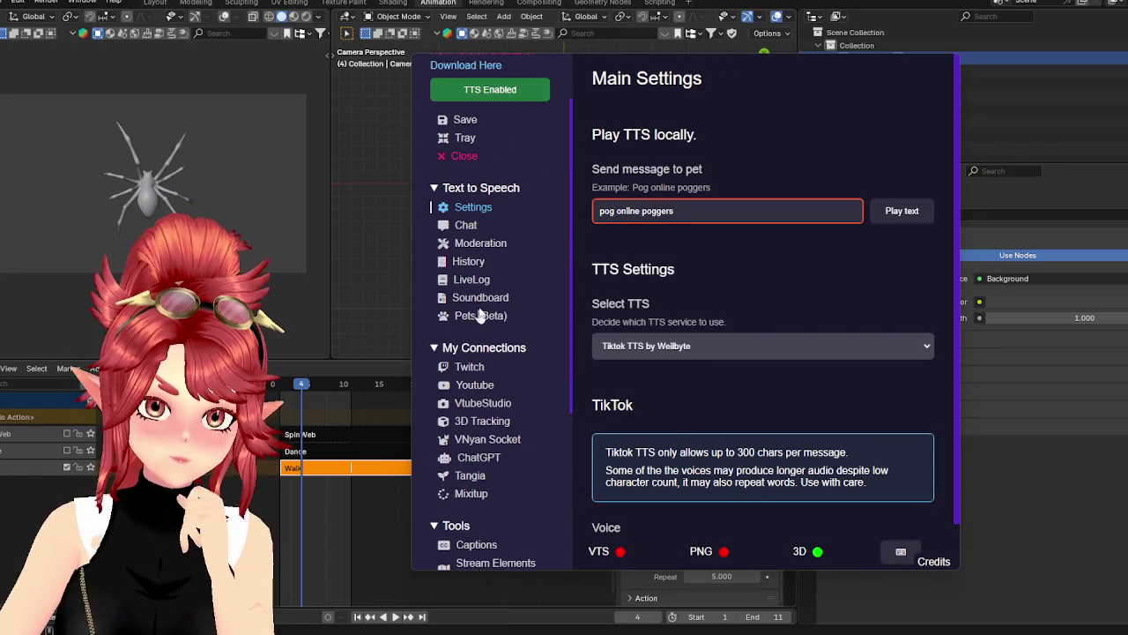
{"action": "scroll", "coordinate": [467, 221], "scroll_direction": "up", "scroll_amount": 2}
{"action": "scroll", "coordinate": [684, 326], "scroll_direction": "down", "scroll_amount": 1}
{"action": "scroll", "coordinate": [505, 310], "scroll_direction": "down", "scroll_amount": 1}
{"action": "scroll", "coordinate": [505, 310], "scroll_direction": "down", "scroll_amount": 2}
{"action": "scroll", "coordinate": [489, 378], "scroll_direction": "down", "scroll_amount": 1}
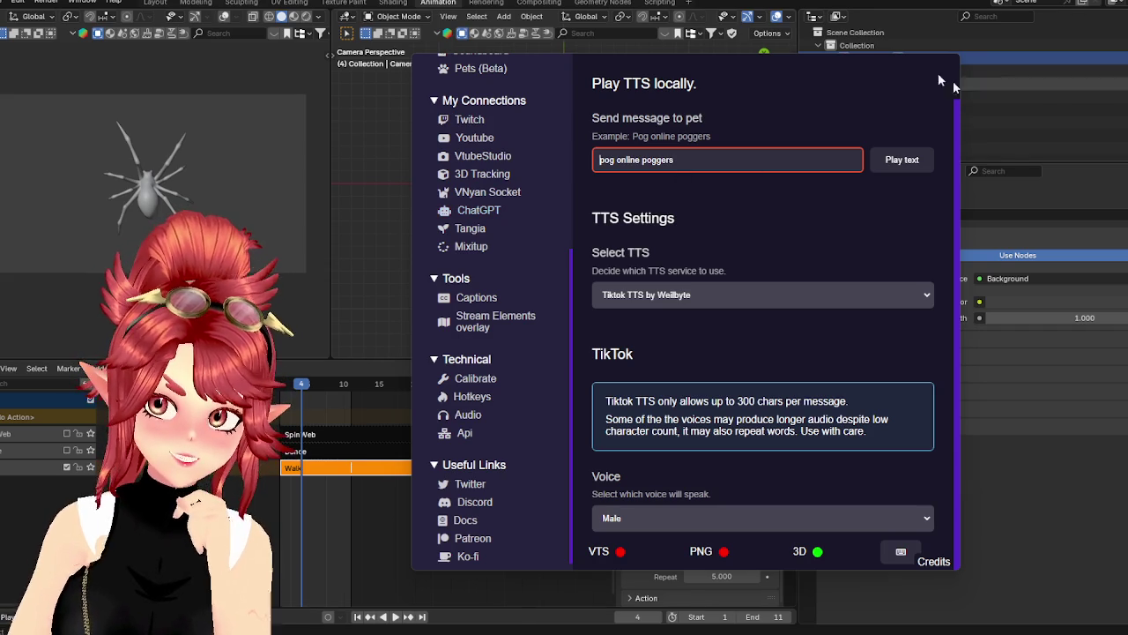
{"action": "left_click", "coordinate": [961, 212]}
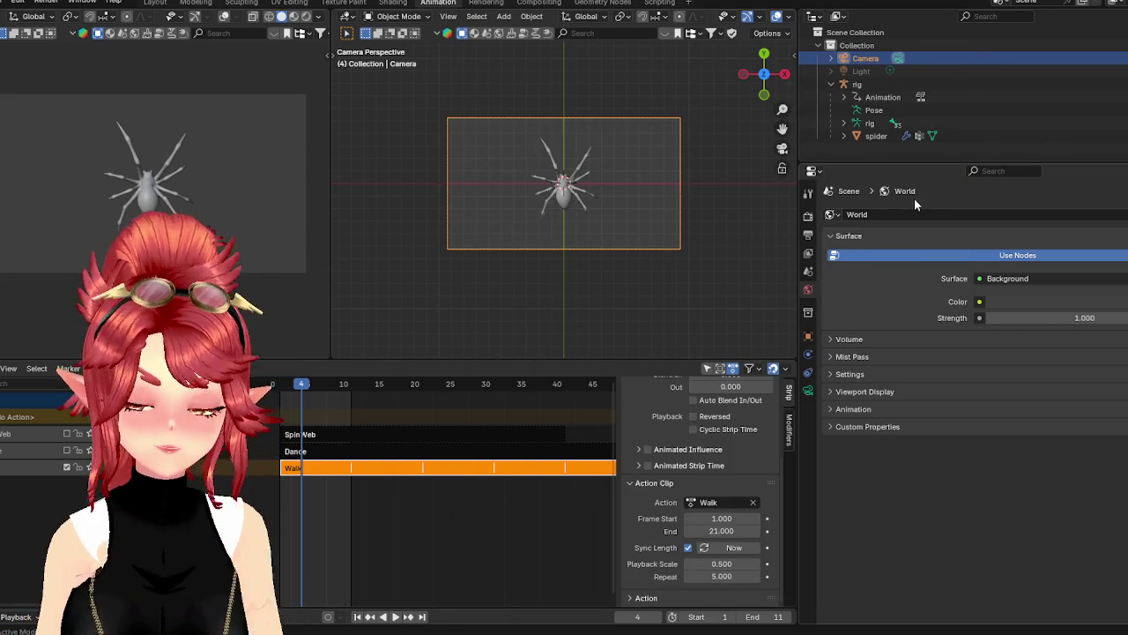
Inspect the camera's Object properties panels, from custom properties through delta transform
{"action": "left_click", "coordinate": [805, 354]}
{"action": "left_click", "coordinate": [807, 336]}
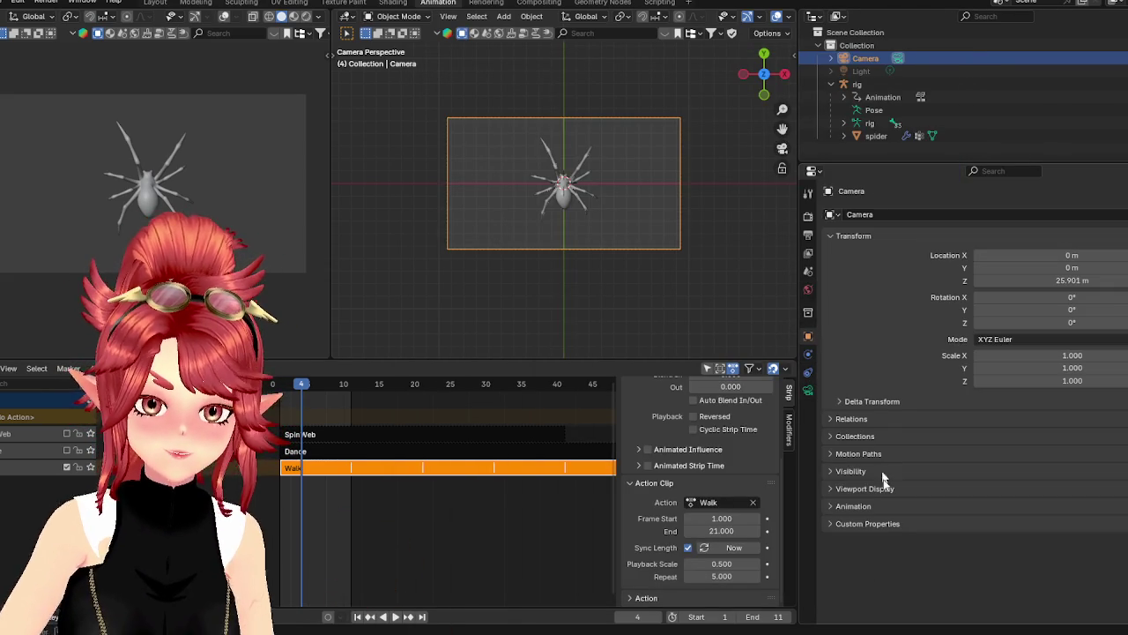
{"action": "left_click", "coordinate": [836, 525]}
{"action": "left_click", "coordinate": [835, 525]}
{"action": "left_click", "coordinate": [837, 504]}
{"action": "left_click", "coordinate": [837, 499]}
{"action": "left_click", "coordinate": [837, 492]}
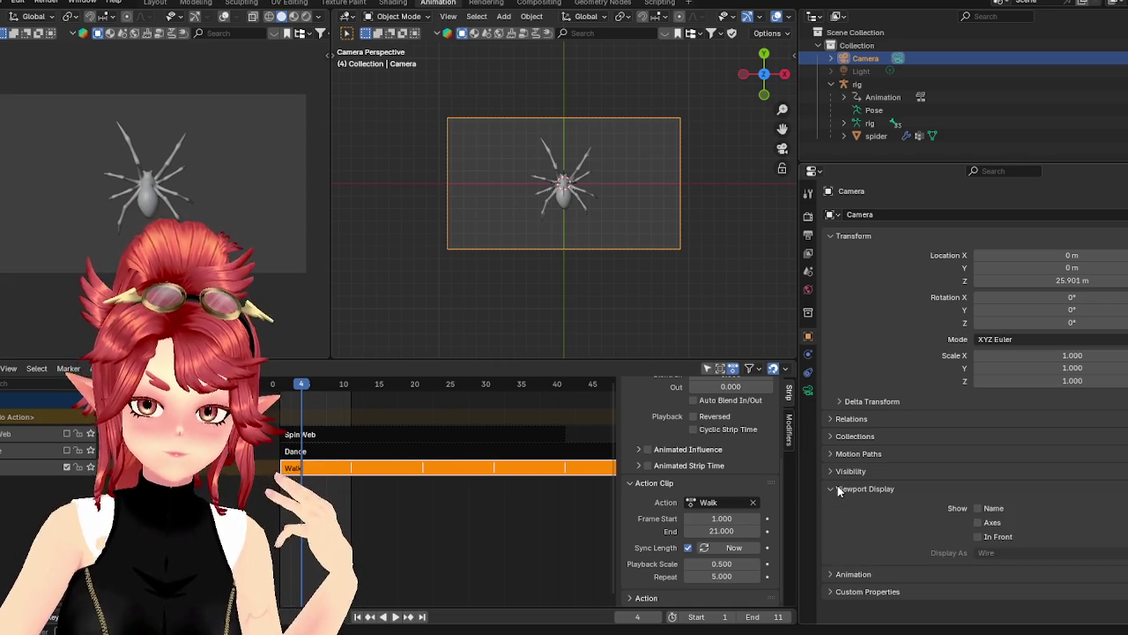
{"action": "left_click", "coordinate": [837, 488]}
{"action": "left_click", "coordinate": [845, 471]}
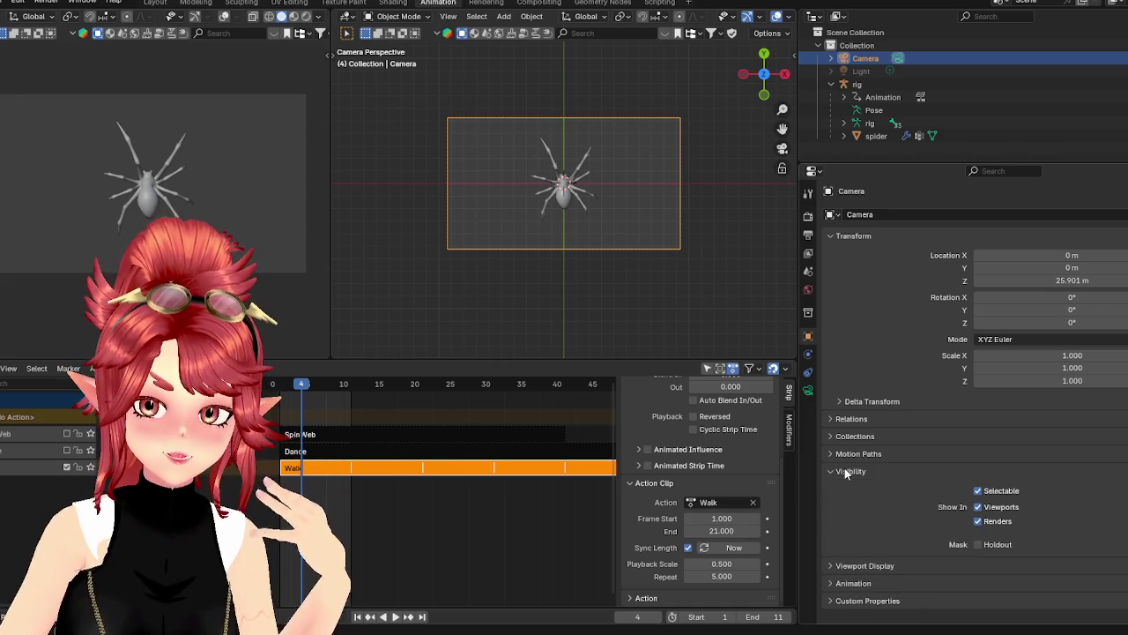
{"action": "left_click", "coordinate": [844, 468]}
{"action": "left_click", "coordinate": [843, 453]}
{"action": "left_click", "coordinate": [842, 453]}
{"action": "left_click", "coordinate": [843, 435]}
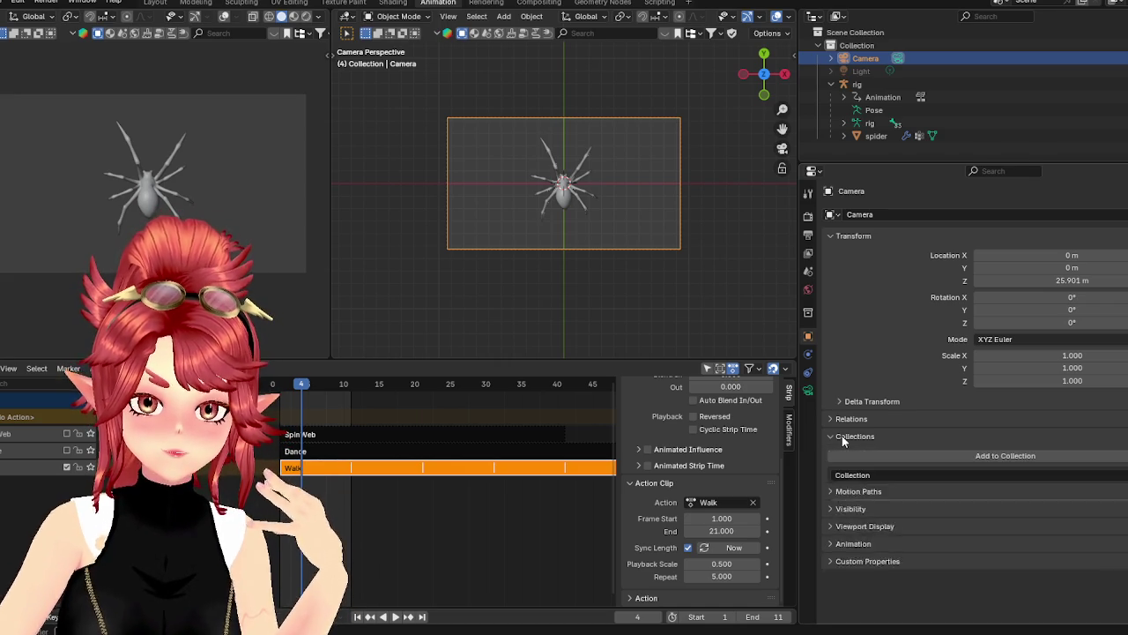
{"action": "left_click", "coordinate": [842, 434]}
{"action": "left_click", "coordinate": [841, 421]}
{"action": "left_click", "coordinate": [841, 420]}
{"action": "left_click", "coordinate": [843, 405]}
{"action": "left_click", "coordinate": [842, 407]}
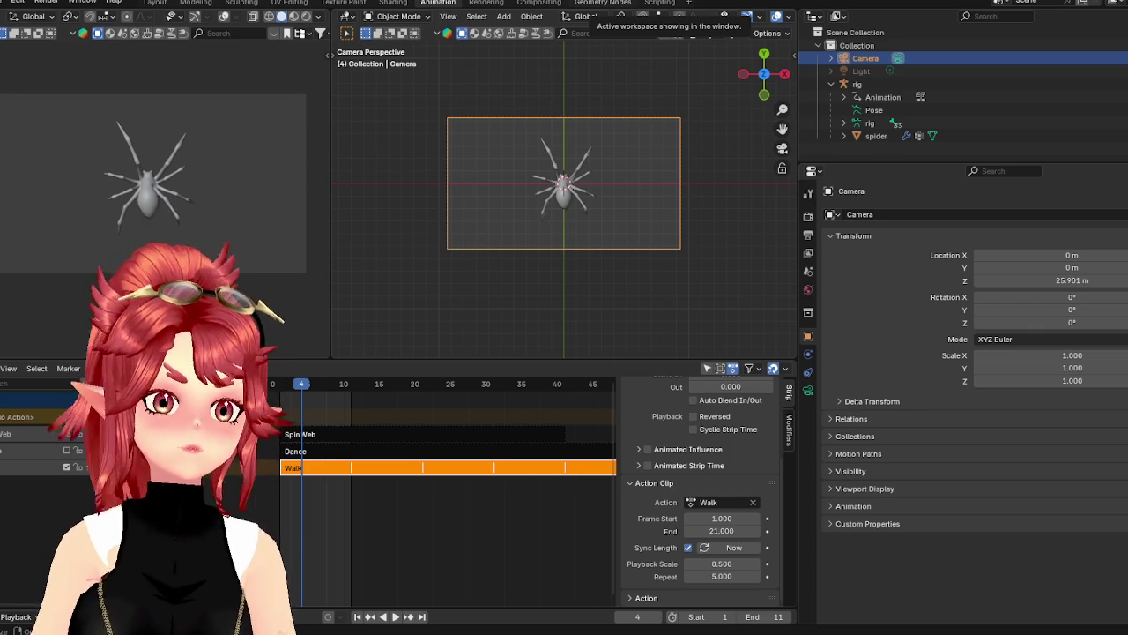
Consult a 'blender transparent background' search, then set PNG output to save an alpha channel
{"action": "key", "text": "alt+Tab"}
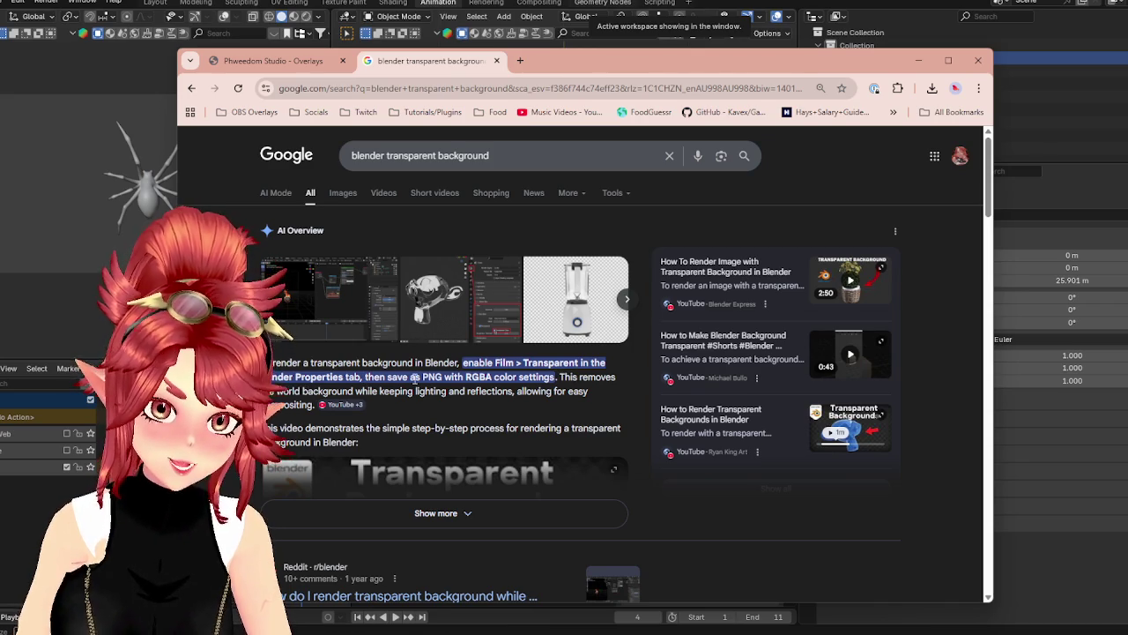
{"action": "left_click", "coordinate": [918, 60]}
{"action": "left_click", "coordinate": [808, 237]}
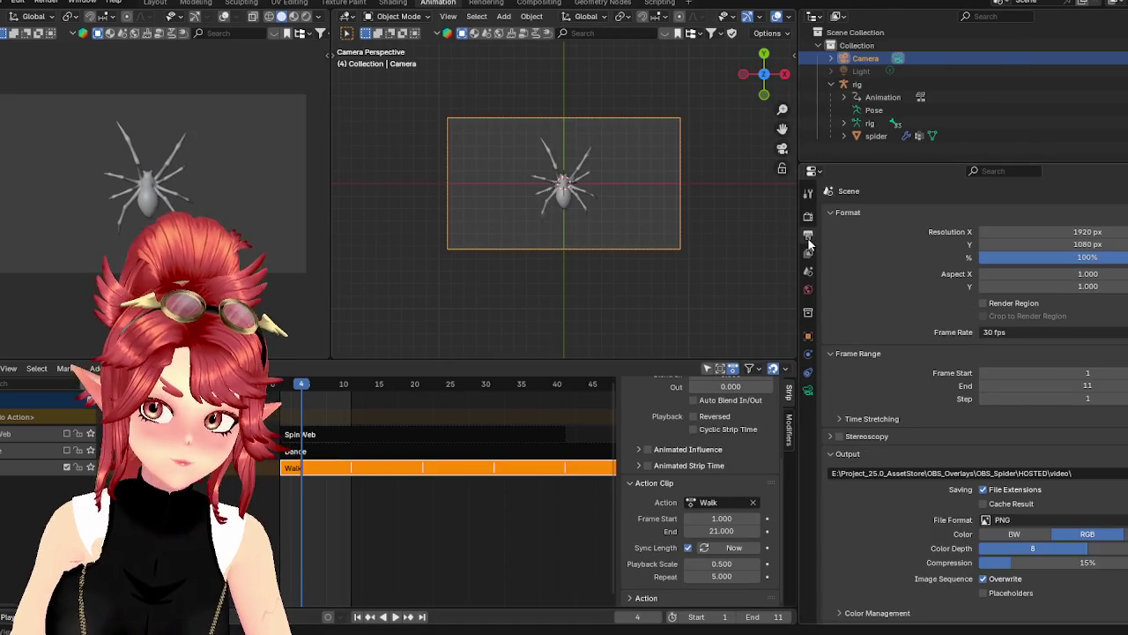
{"action": "left_click", "coordinate": [1126, 534]}
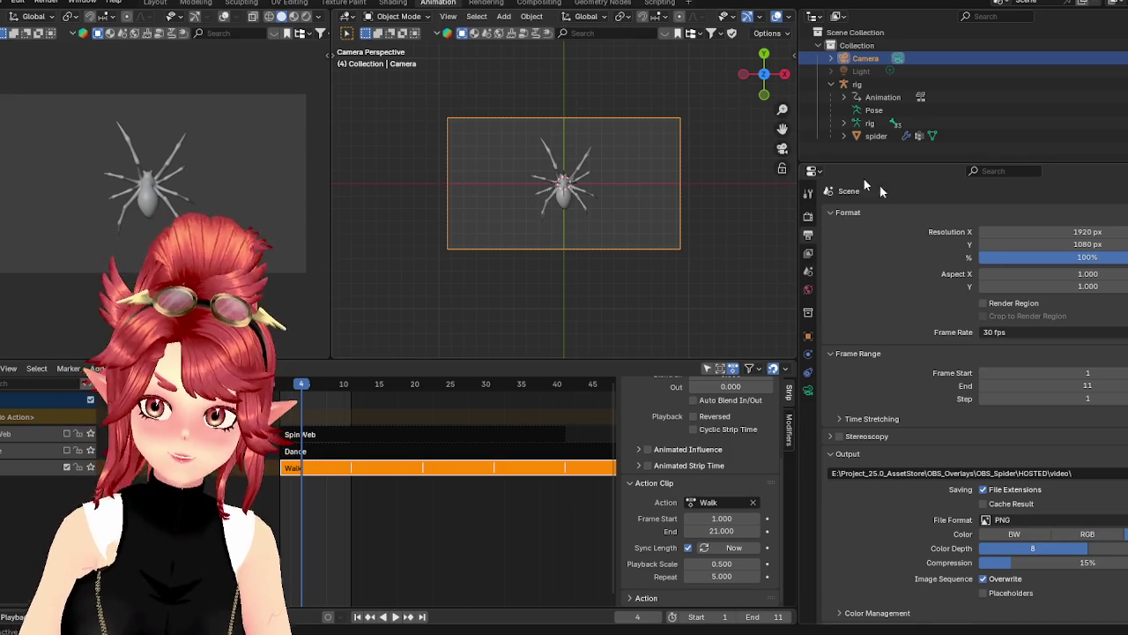
Render the current frame to confirm the spider's transparent background, then select the HOSTED folder in Explorer
{"action": "left_click", "coordinate": [652, 119]}
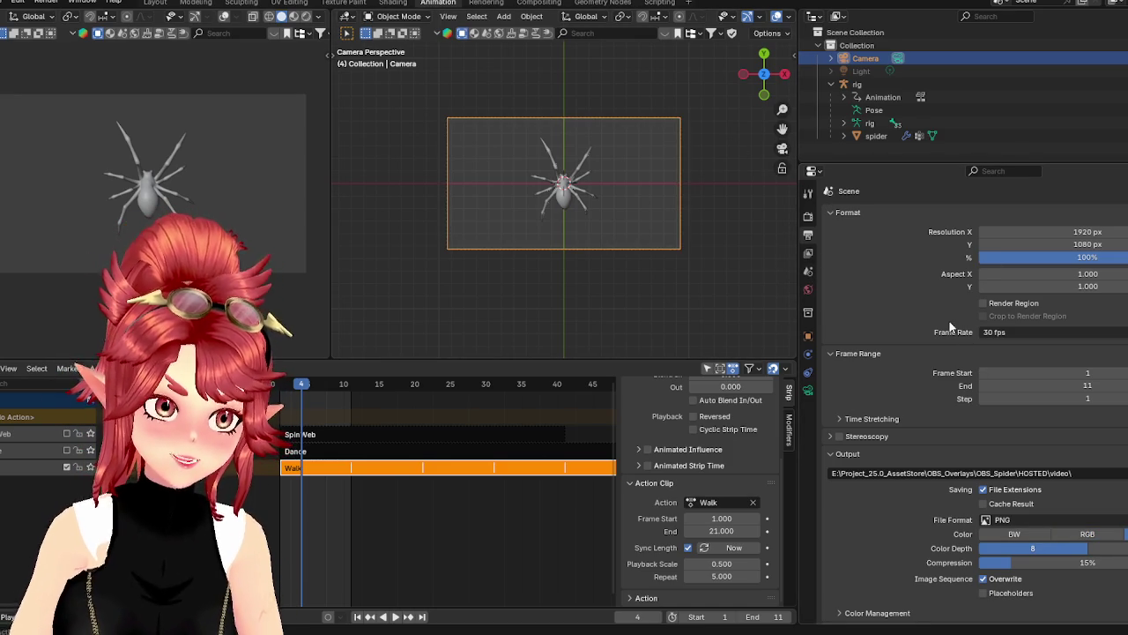
{"action": "left_click", "coordinate": [51, 9]}
{"action": "left_click", "coordinate": [66, 18]}
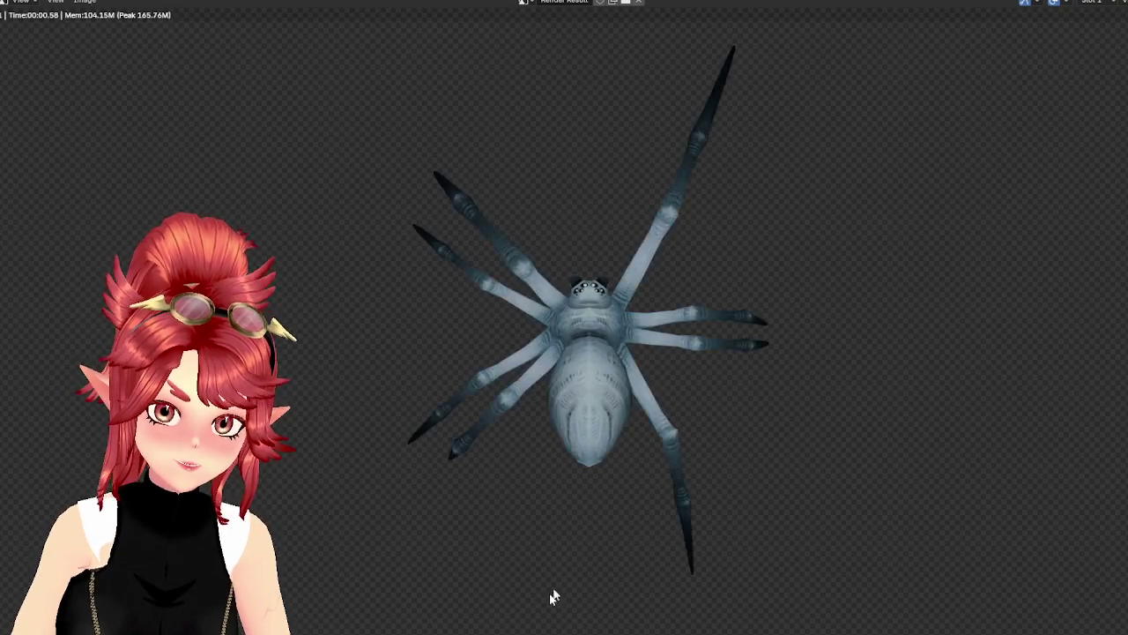
{"action": "key", "text": "alt+Tab"}
{"action": "left_click", "coordinate": [277, 170]}
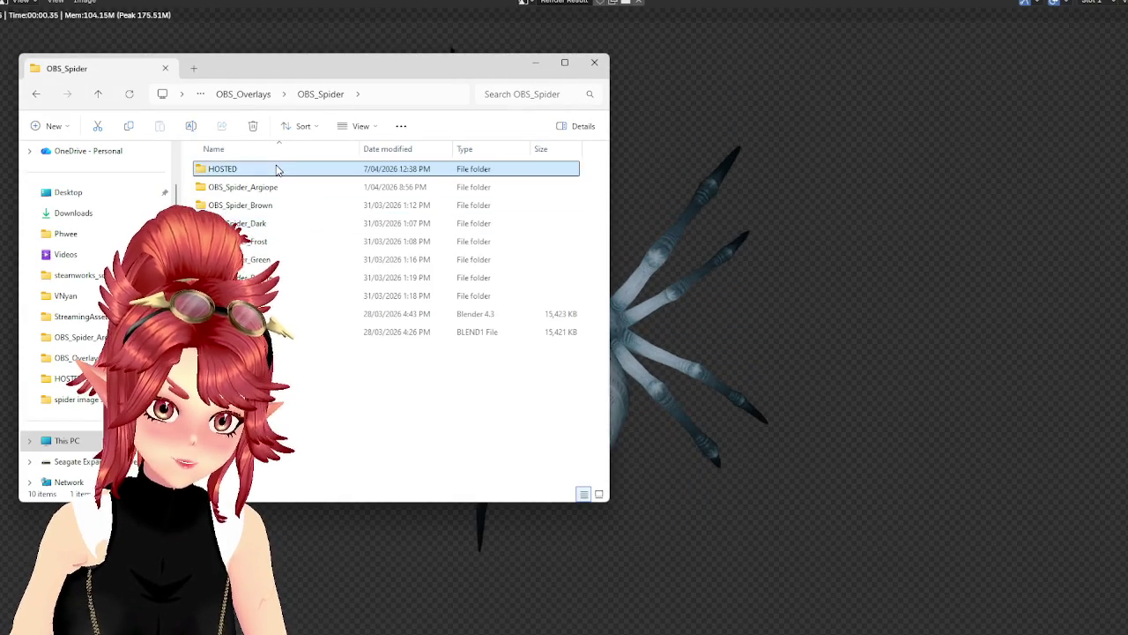
Confirm frames 0001–0011.png in HOSTED's video folder and delete the 'spider image seq' folder
{"action": "double_click", "coordinate": [277, 170]}
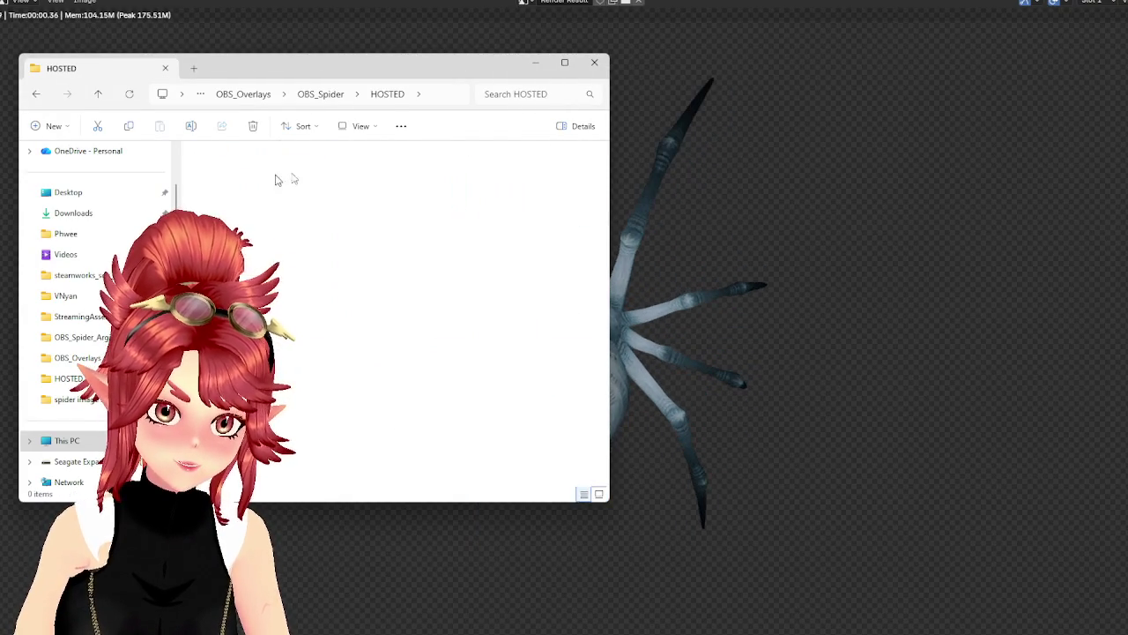
{"action": "double_click", "coordinate": [245, 183]}
{"action": "left_click", "coordinate": [315, 94]}
{"action": "double_click", "coordinate": [294, 177]}
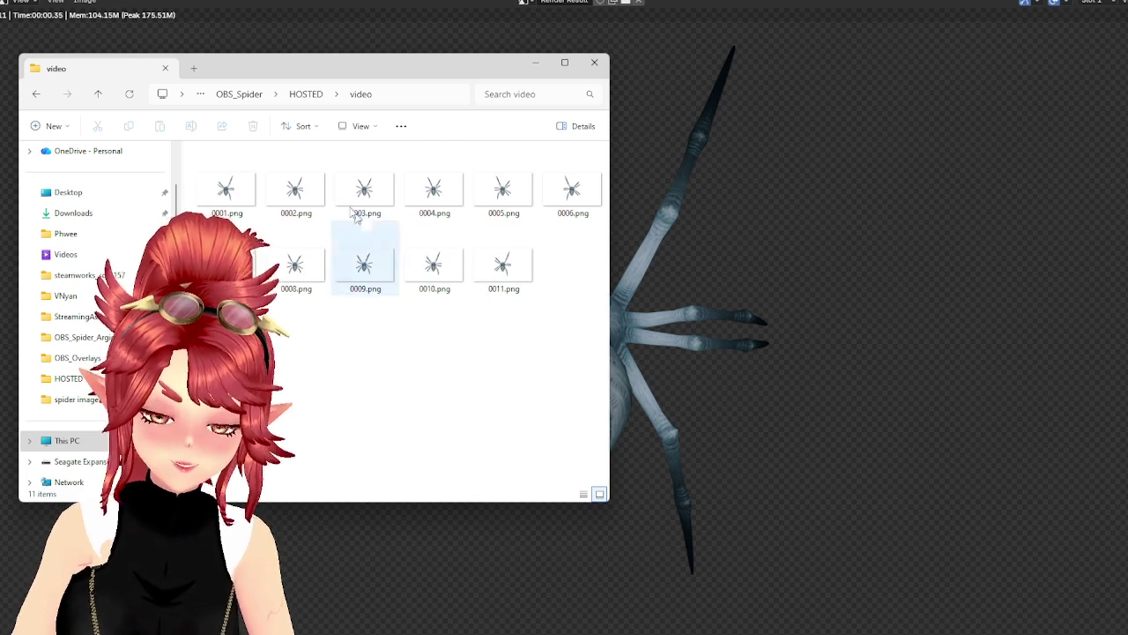
{"action": "left_click", "coordinate": [306, 94]}
{"action": "left_click", "coordinate": [245, 218]}
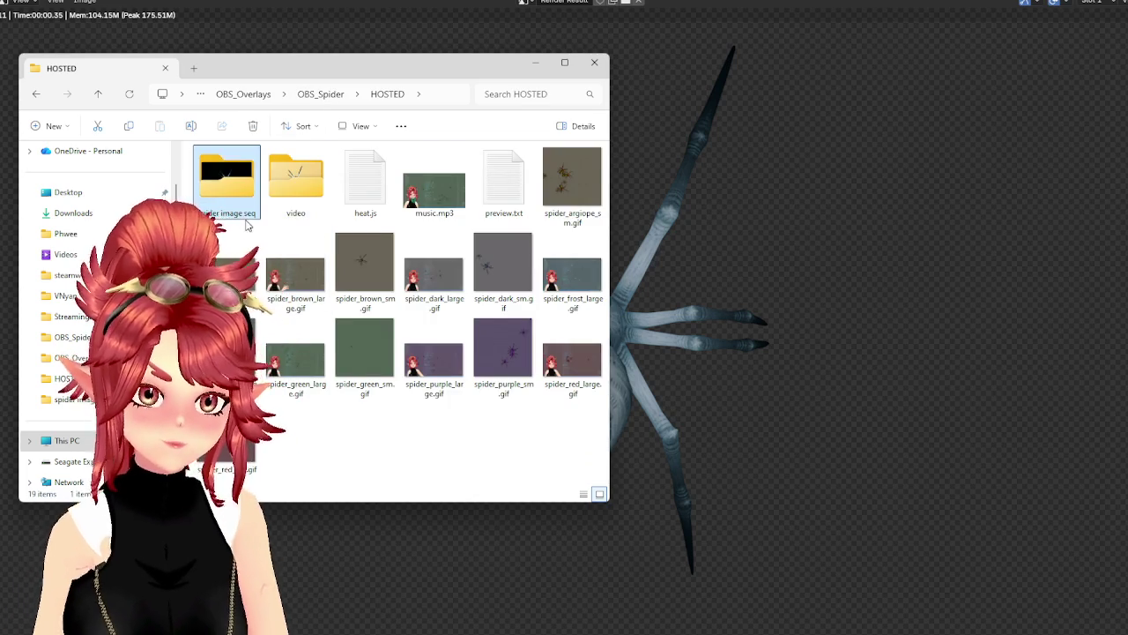
{"action": "key", "text": "Delete"}
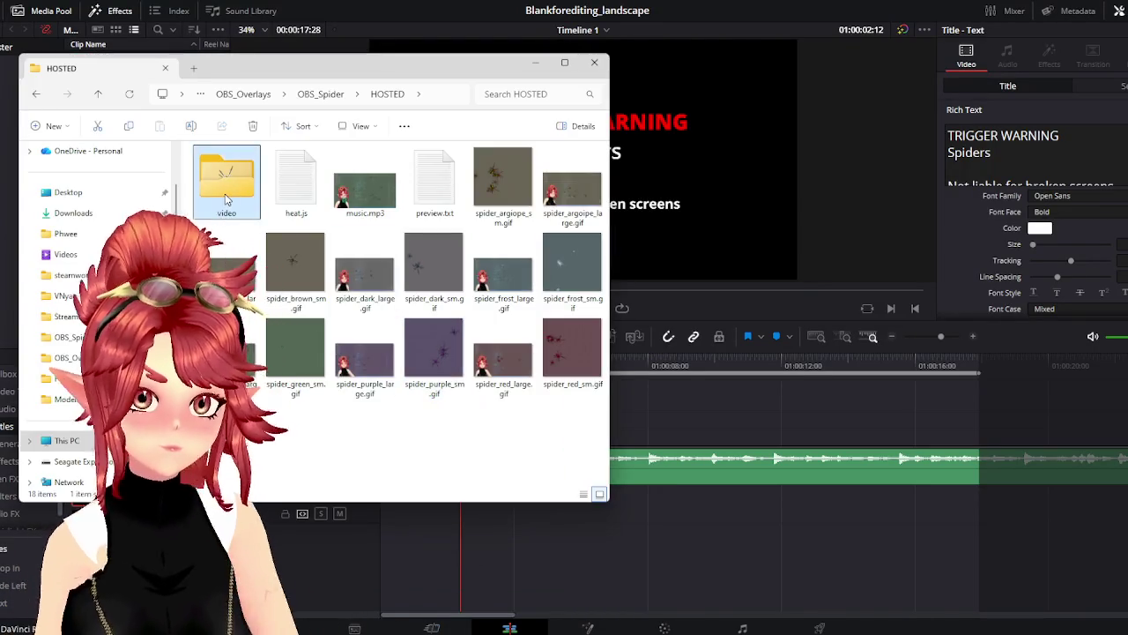
Import the 11 spider PNG frames into the Media Pool as one image sequence
{"action": "double_click", "coordinate": [226, 180]}
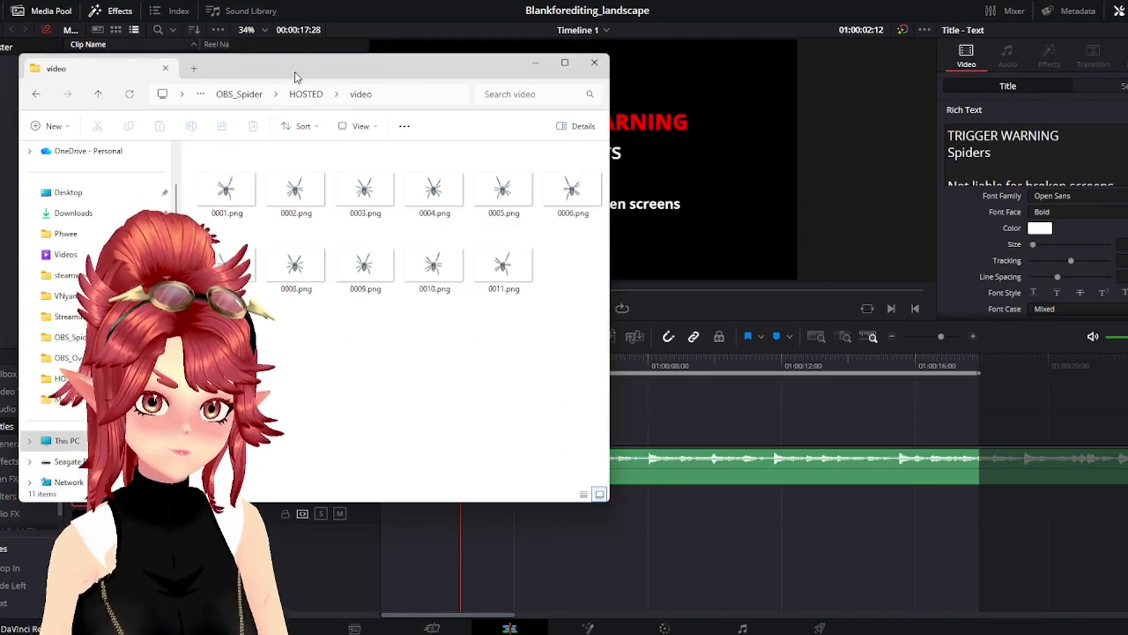
{"action": "left_click_drag", "start_coordinate": [295, 77], "coordinate": [658, 100]}
{"action": "left_click", "coordinate": [590, 207]}
{"action": "left_click", "coordinate": [867, 280], "text": "shift"}
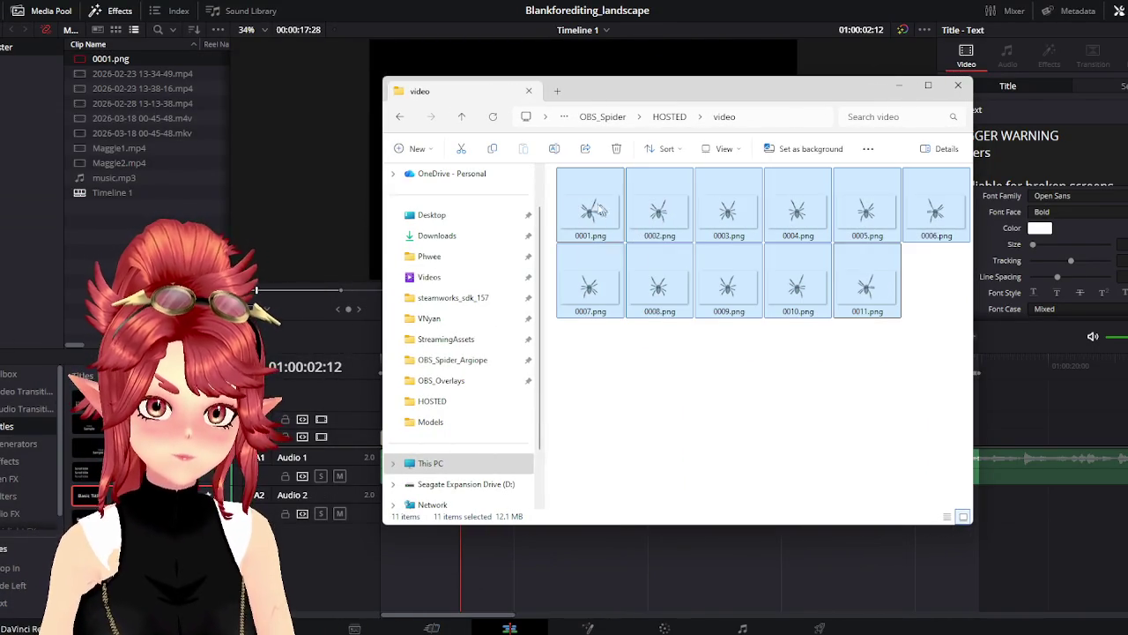
{"action": "left_click_drag", "start_coordinate": [608, 212], "coordinate": [310, 153]}
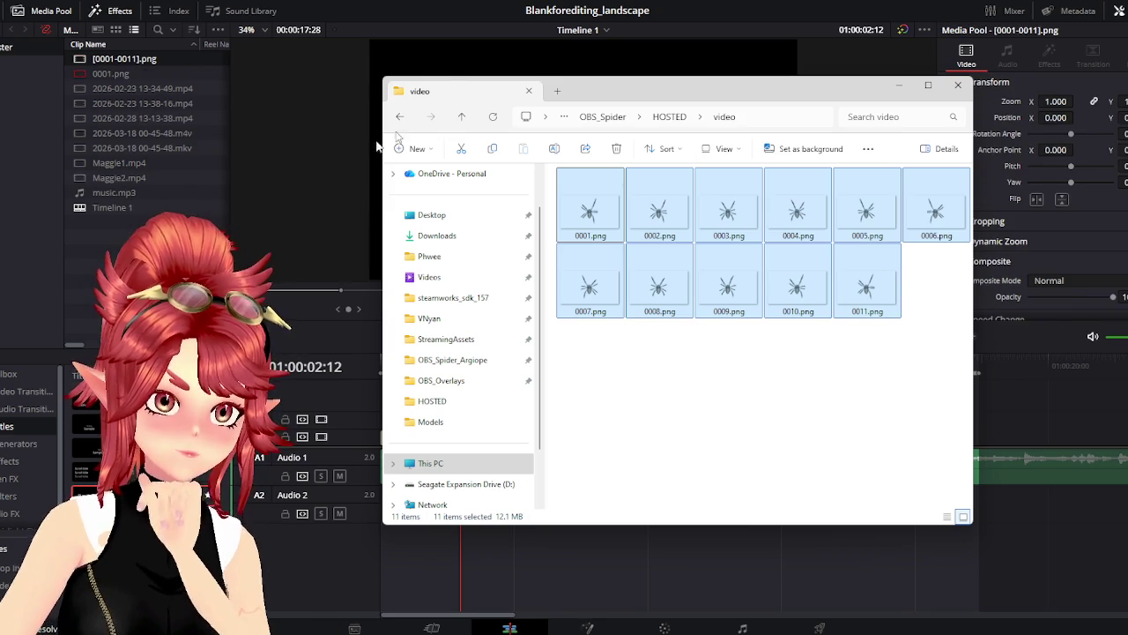
Place the spider sequence above the TRIGGER WARNING title, preview playback, and trim the clip
{"action": "left_click", "coordinate": [444, 437]}
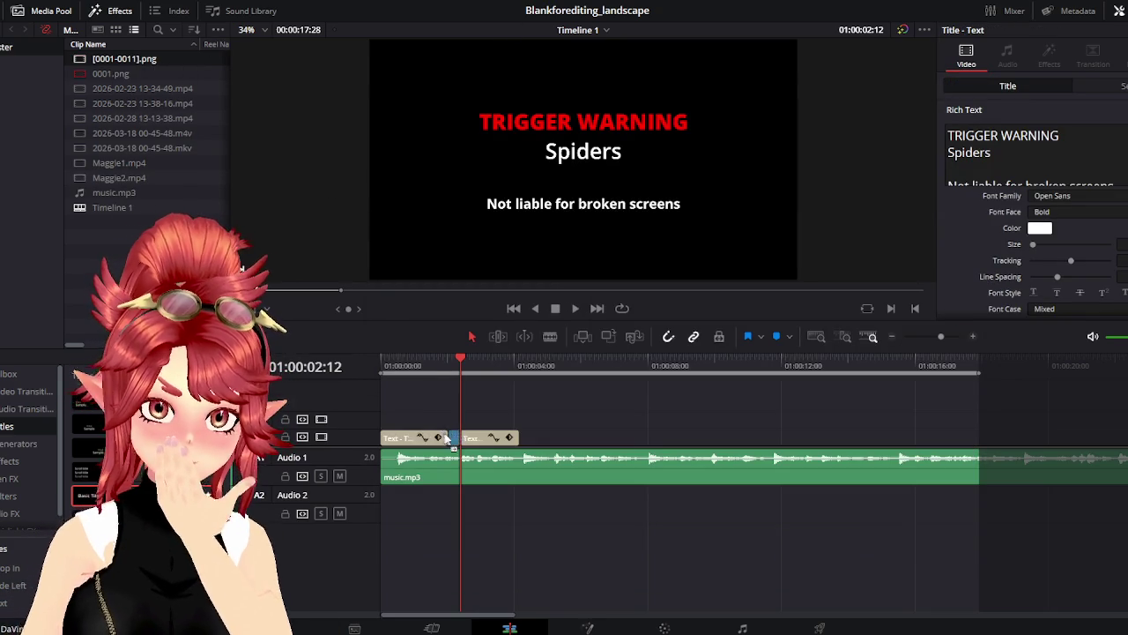
{"action": "left_click_drag", "start_coordinate": [445, 438], "coordinate": [465, 419]}
{"action": "left_click", "coordinate": [575, 308]}
{"action": "left_click", "coordinate": [555, 308]}
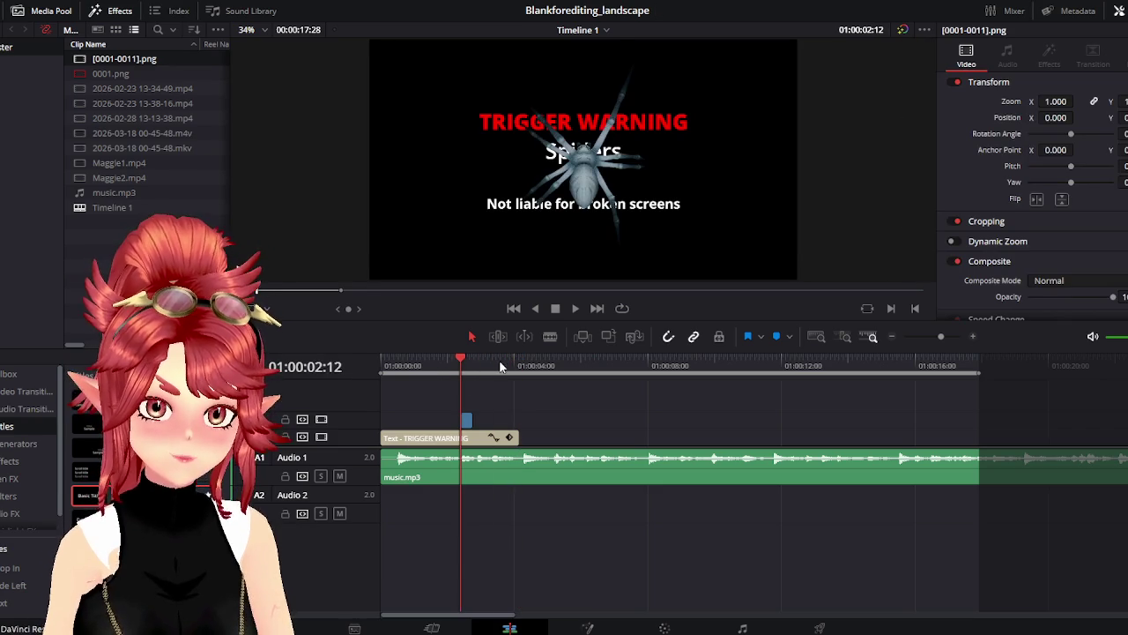
{"action": "left_click", "coordinate": [466, 419]}
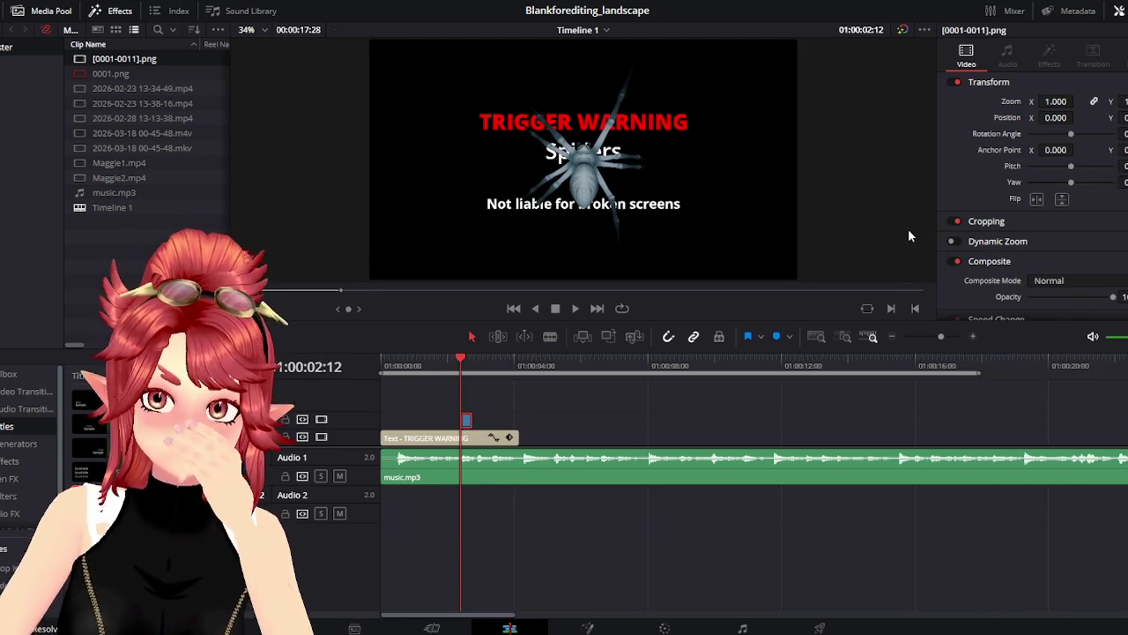
{"action": "right_click", "coordinate": [466, 423]}
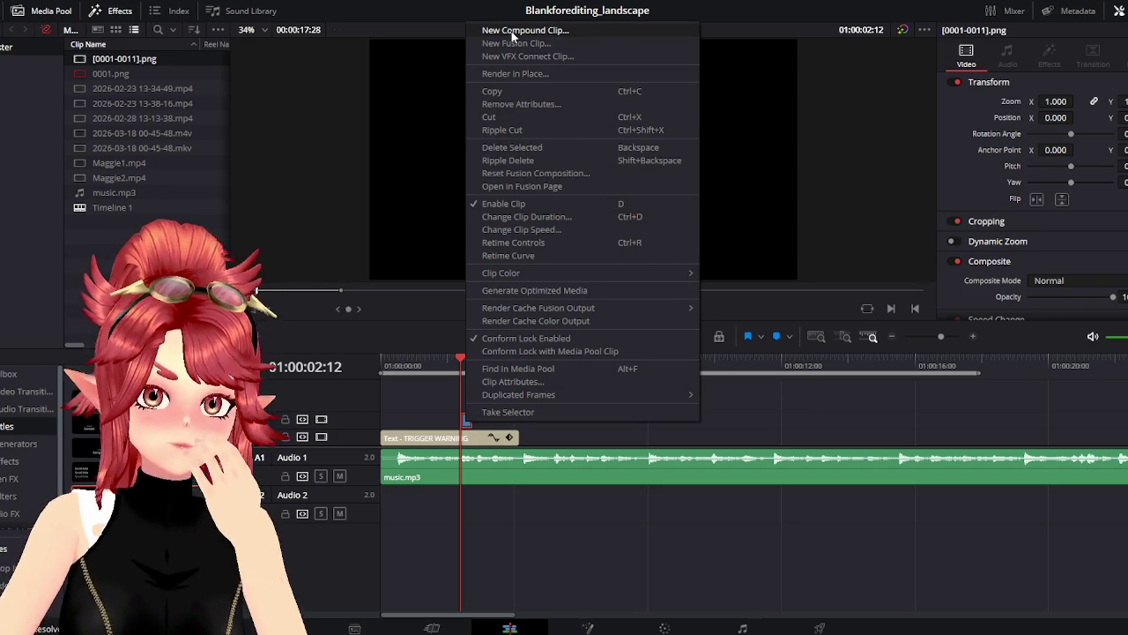
{"action": "left_click", "coordinate": [470, 429]}
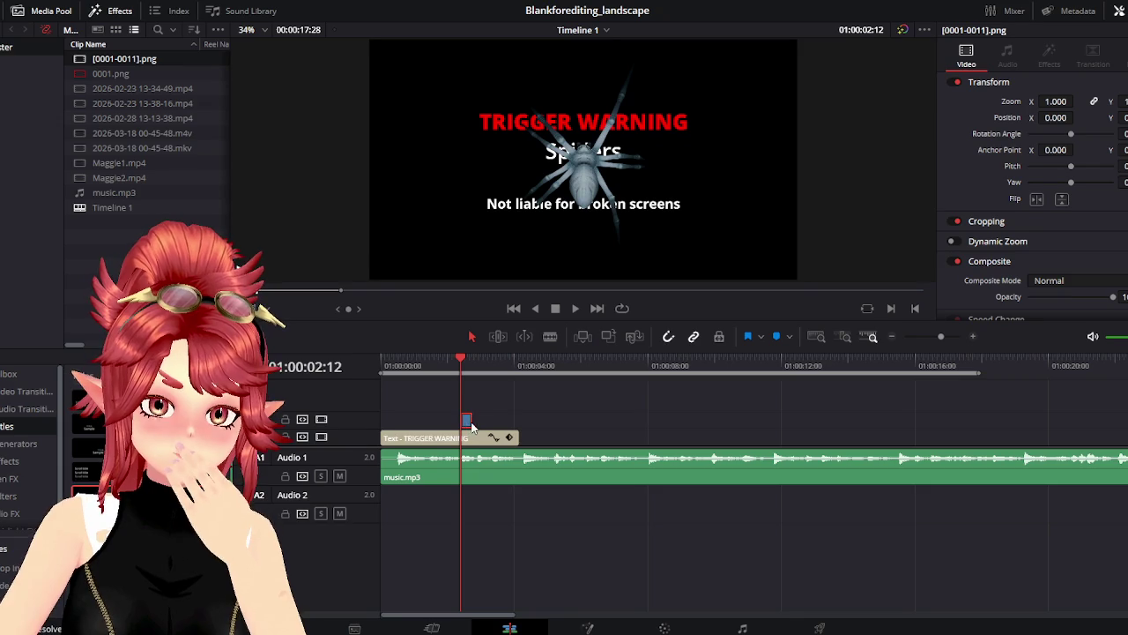
{"action": "left_click_drag", "start_coordinate": [473, 425], "coordinate": [473, 423]}
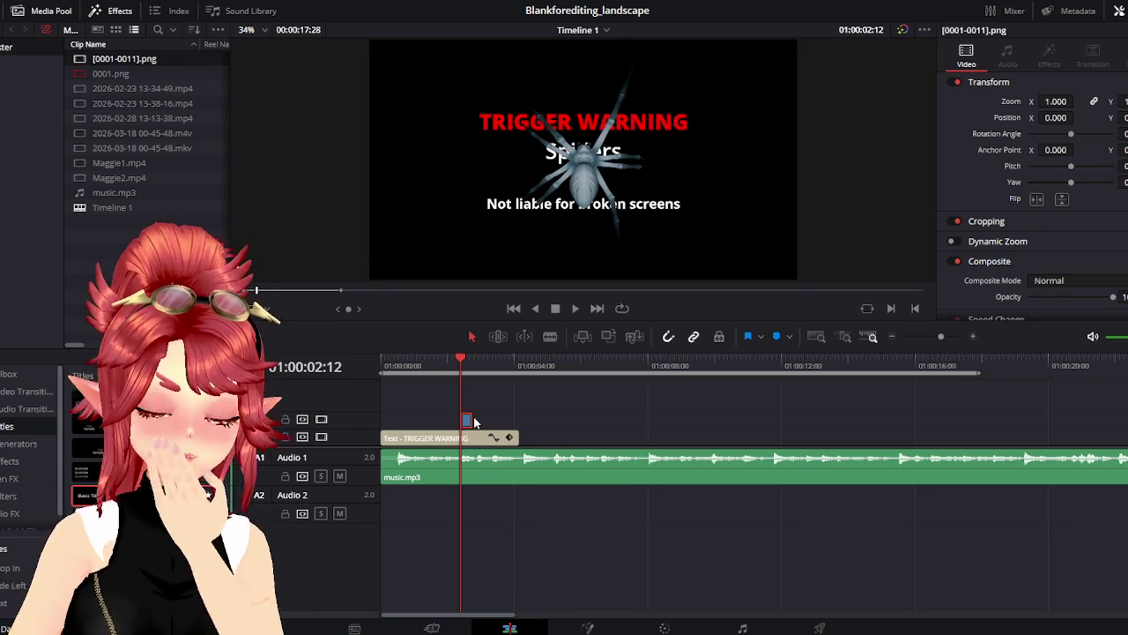
{"action": "mouse_move", "coordinate": [844, 628]}
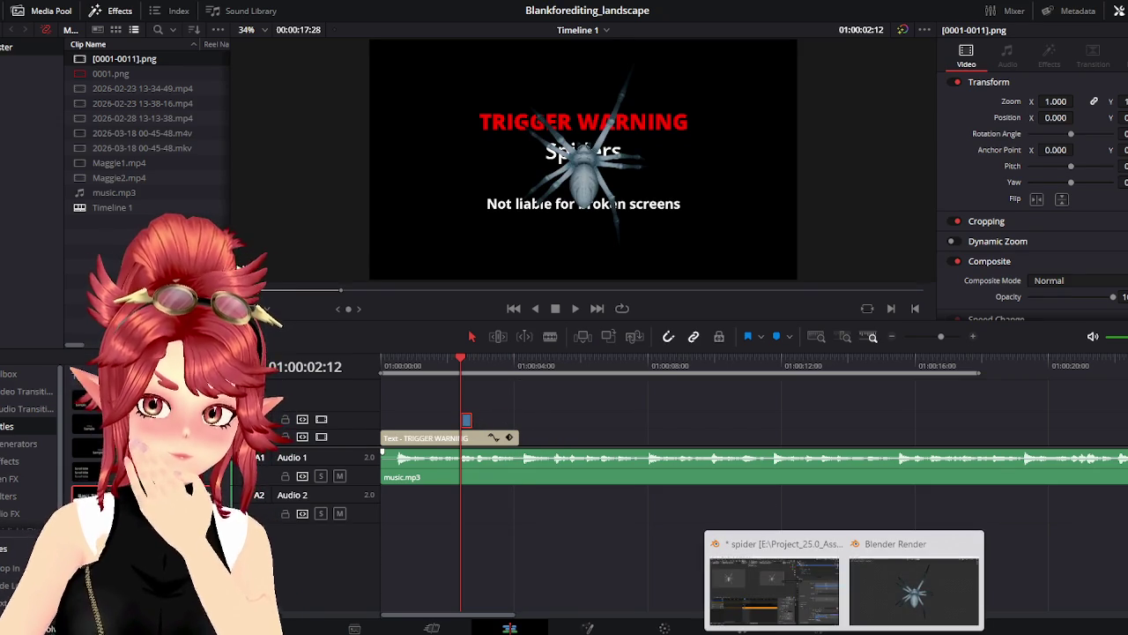
{"action": "left_click", "coordinate": [903, 595]}
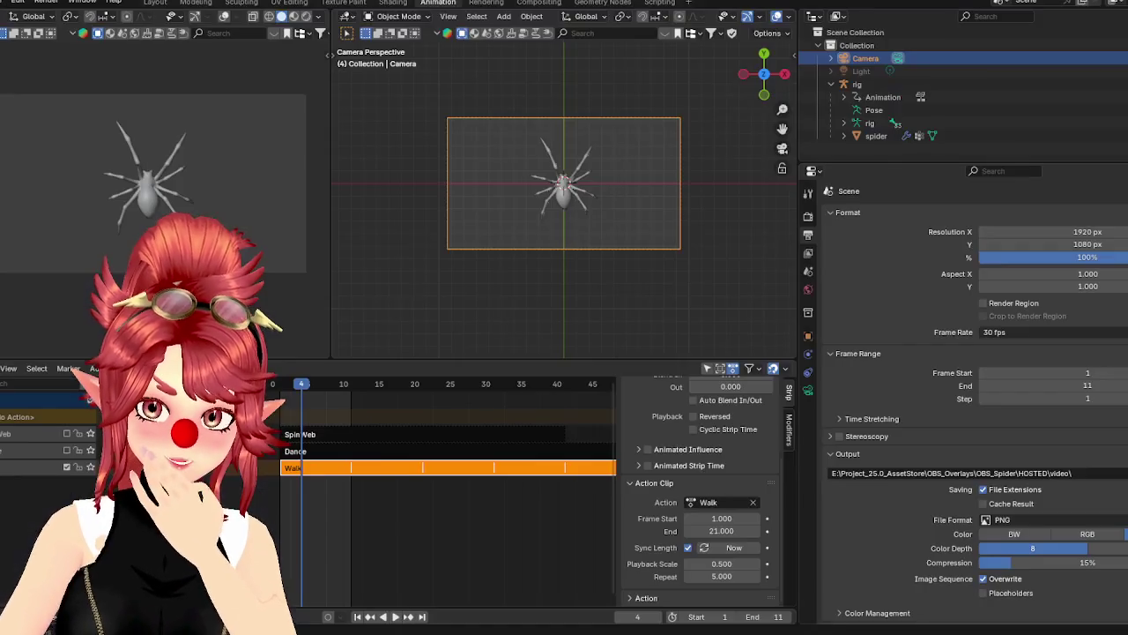
Set the Walk strip to repeat 20 times
{"action": "scroll", "coordinate": [423, 477], "scroll_direction": "down", "scroll_amount": 2}
{"action": "scroll", "coordinate": [421, 479], "scroll_direction": "down", "scroll_amount": 2}
{"action": "scroll", "coordinate": [432, 479], "scroll_direction": "down", "scroll_amount": 3}
{"action": "scroll", "coordinate": [594, 390], "scroll_direction": "down", "scroll_amount": 1}
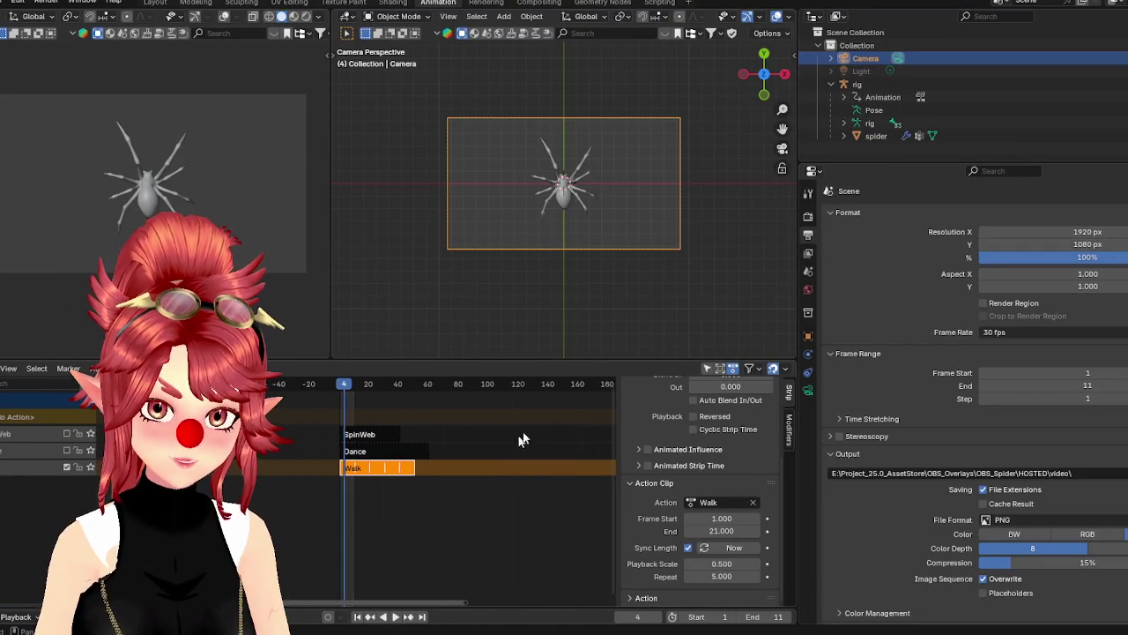
{"action": "left_click", "coordinate": [564, 384]}
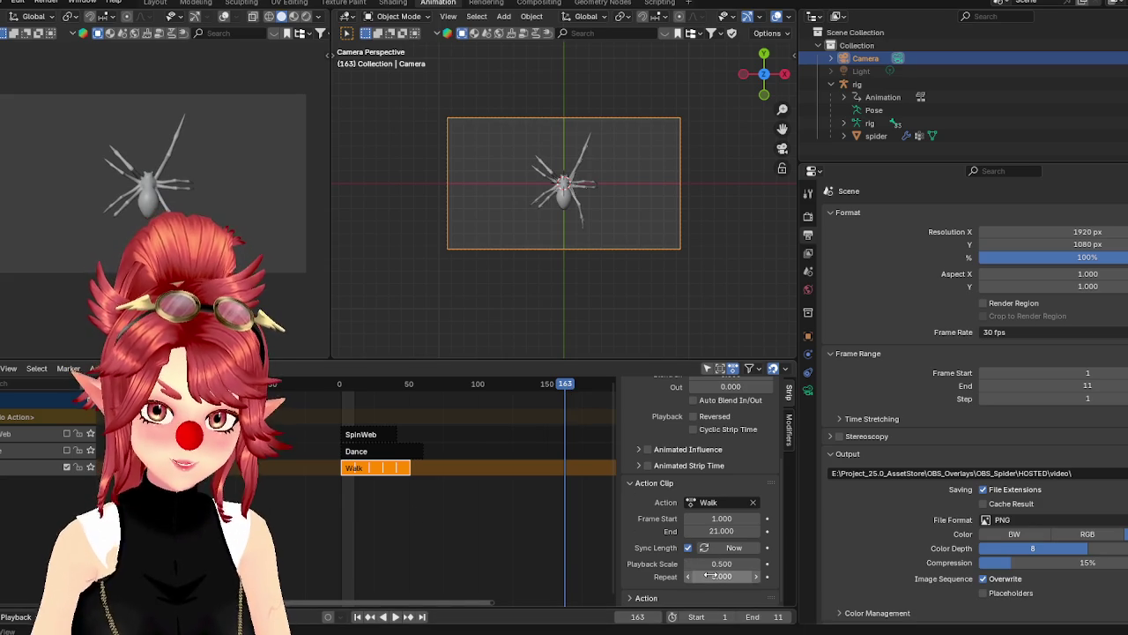
{"action": "type", "text": "20"}
{"action": "key", "text": "Return"}
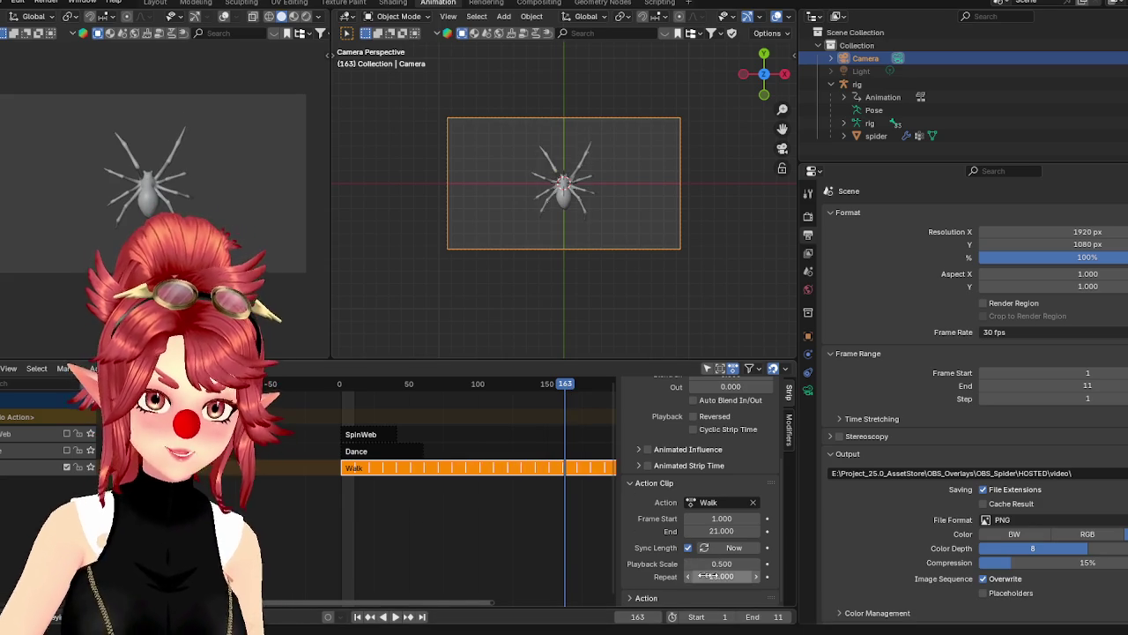
Set the scene's end frame to 200 and save spider.blend
{"action": "scroll", "coordinate": [433, 509], "scroll_direction": "right", "scroll_amount": 3}
{"action": "left_click_drag", "start_coordinate": [472, 396], "coordinate": [512, 390]}
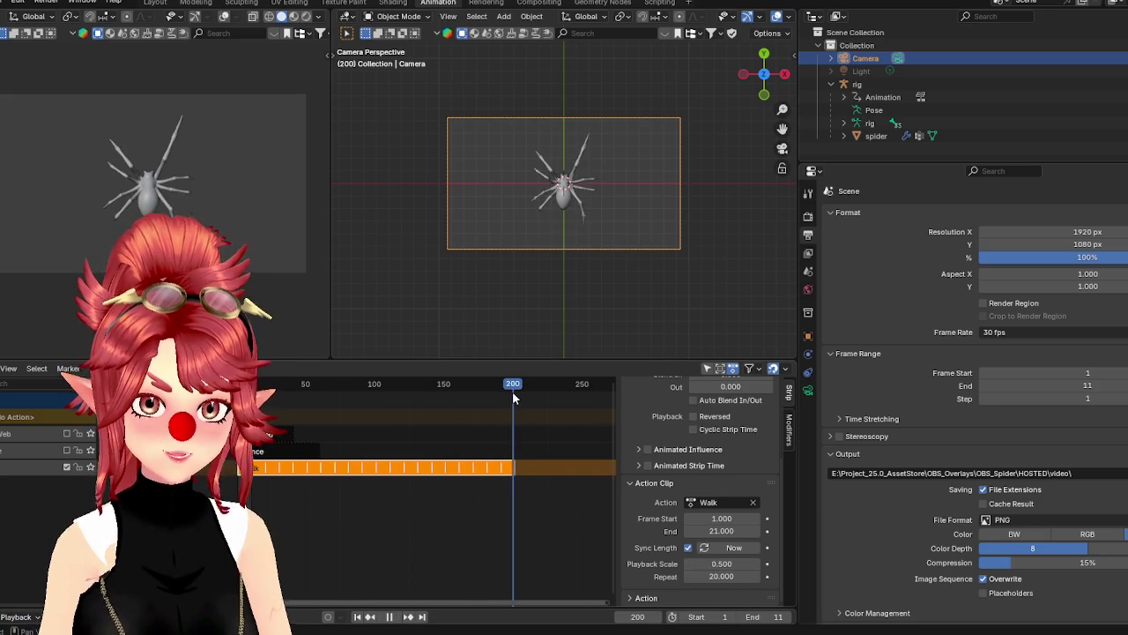
{"action": "type", "text": "200"}
{"action": "key", "text": "Return"}
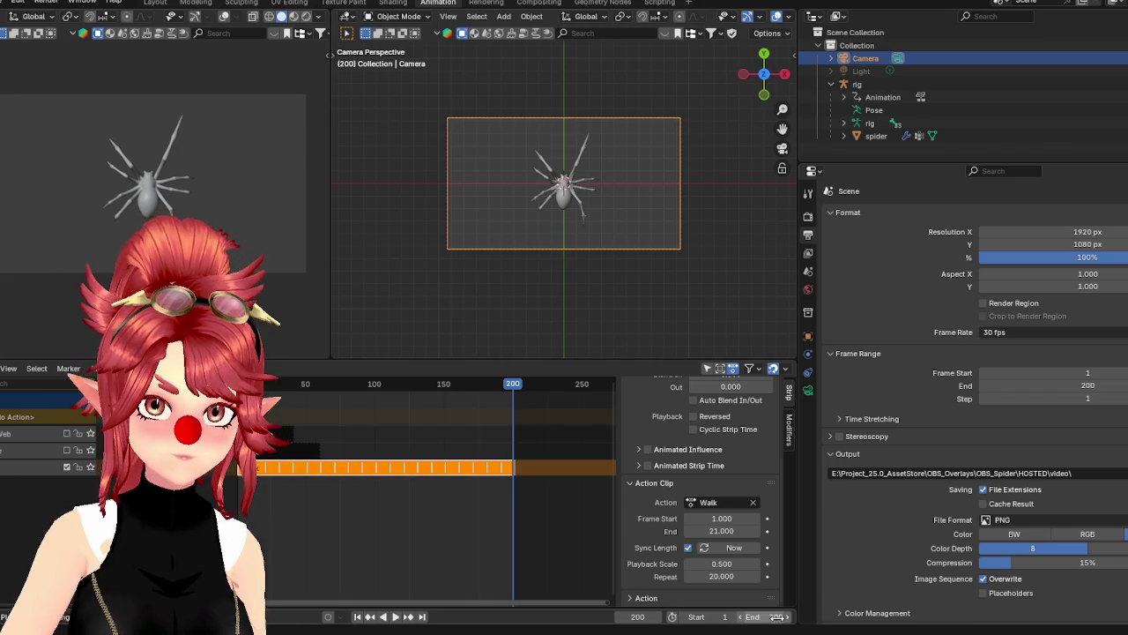
{"action": "left_click", "coordinate": [18, 3]}
{"action": "left_click", "coordinate": [36, 85]}
{"action": "left_click", "coordinate": [46, 3]}
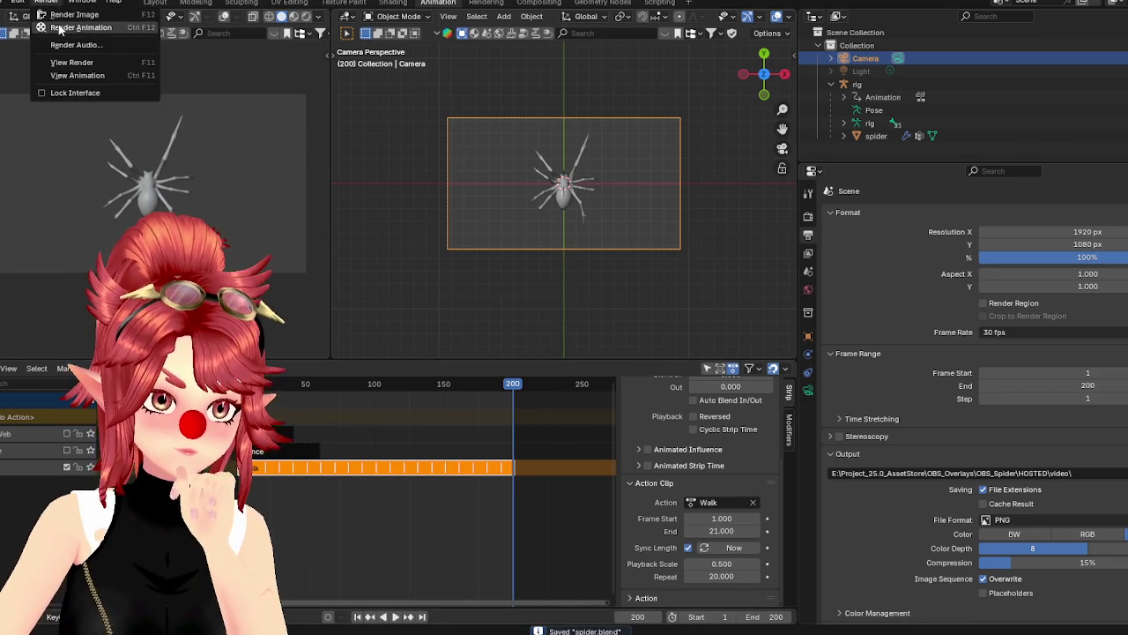
Render the full spider walk animation to PNG frames, then return to DaVinci Resolve
{"action": "left_click", "coordinate": [59, 30]}
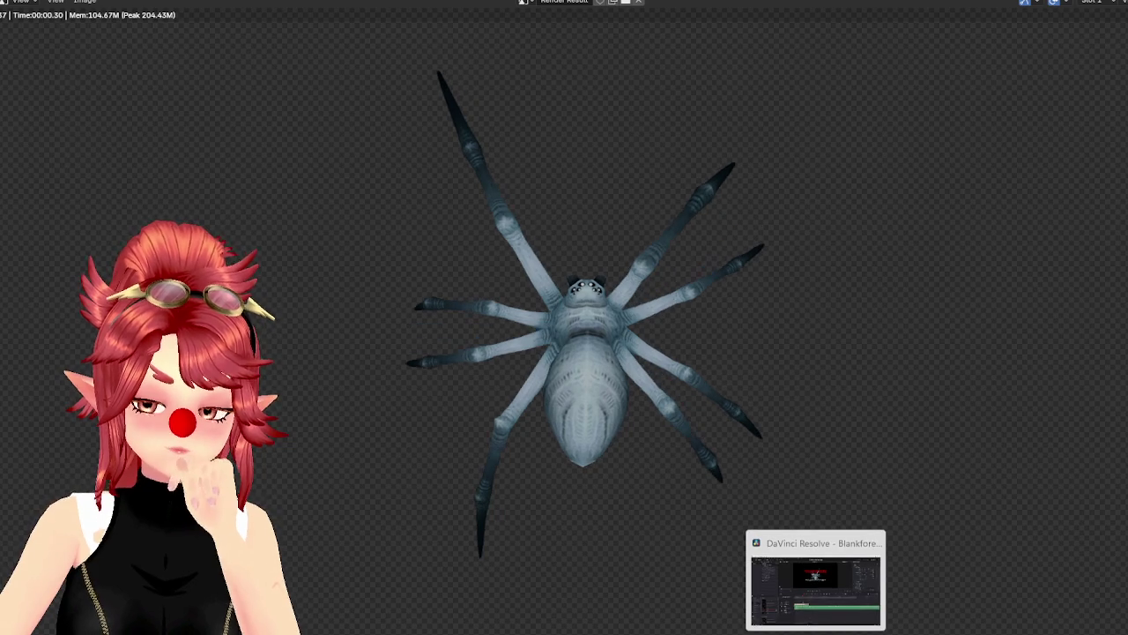
{"action": "left_click", "coordinate": [816, 586]}
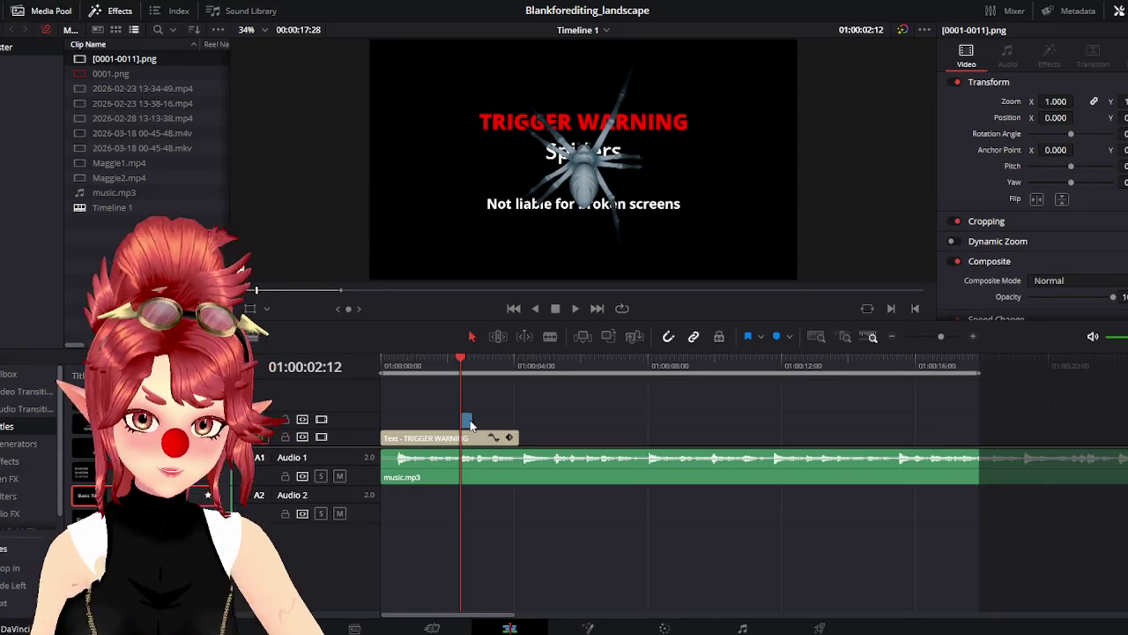
Delete the old spider overlay clip, play back the remaining title card, and select it
{"action": "key", "text": "Delete"}
{"action": "left_click", "coordinate": [402, 361]}
{"action": "left_click_drag", "start_coordinate": [402, 362], "coordinate": [363, 366]}
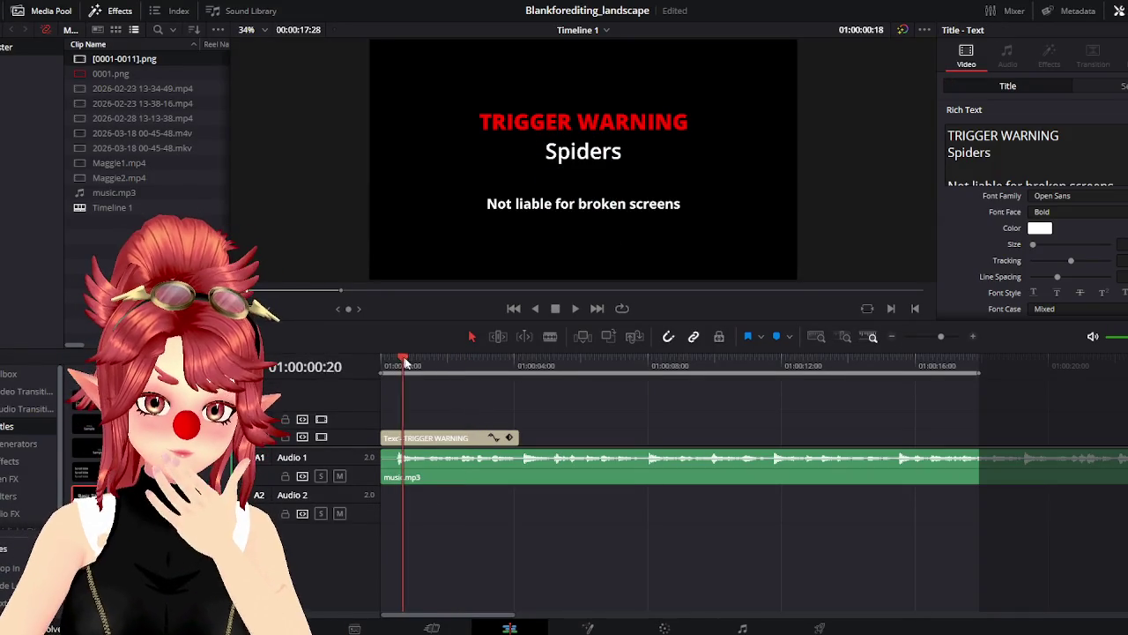
{"action": "left_click", "coordinate": [574, 308]}
{"action": "left_click", "coordinate": [414, 441]}
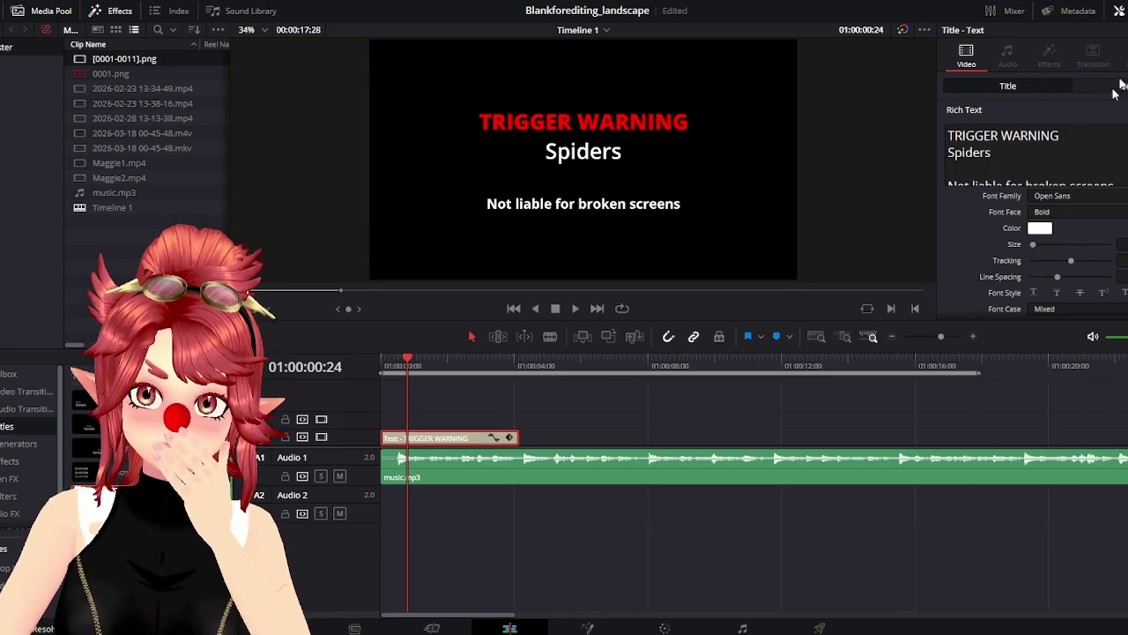
Browse the TRIGGER WARNING title's Inspector Title settings while scrubbing its opening
{"action": "scroll", "coordinate": [981, 239], "scroll_direction": "down", "scroll_amount": 5}
{"action": "scroll", "coordinate": [1013, 257], "scroll_direction": "down", "scroll_amount": 3}
{"action": "scroll", "coordinate": [1013, 260], "scroll_direction": "down", "scroll_amount": 2}
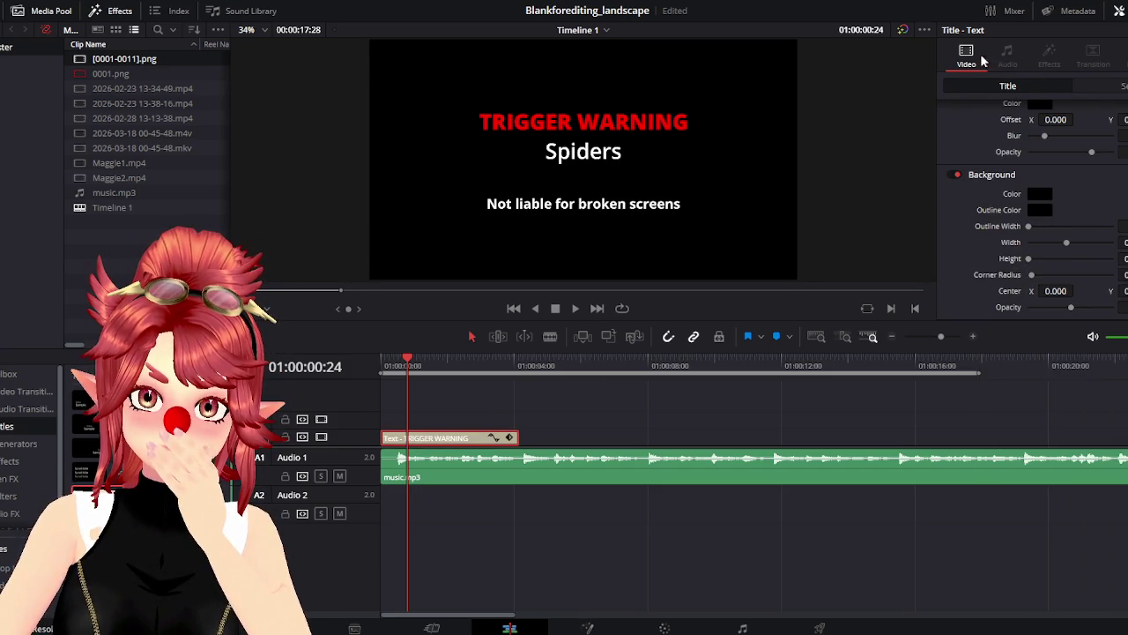
{"action": "mouse_move", "coordinate": [408, 361]}
{"action": "left_mouse_down"}
{"action": "mouse_move", "coordinate": [391, 363]}
{"action": "mouse_move", "coordinate": [412, 365]}
{"action": "mouse_move", "coordinate": [394, 374]}
{"action": "mouse_move", "coordinate": [436, 388]}
{"action": "left_mouse_up"}
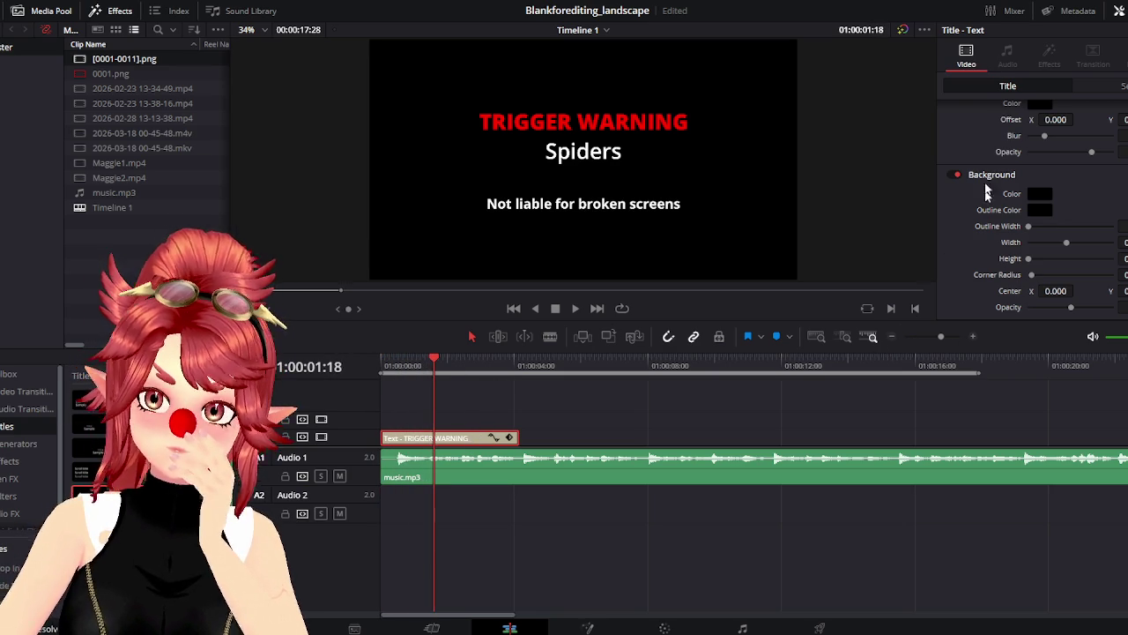
{"action": "scroll", "coordinate": [1084, 196], "scroll_direction": "up", "scroll_amount": 3}
{"action": "scroll", "coordinate": [1073, 193], "scroll_direction": "up", "scroll_amount": 2}
{"action": "scroll", "coordinate": [1067, 198], "scroll_direction": "up", "scroll_amount": 3}
{"action": "scroll", "coordinate": [1048, 208], "scroll_direction": "up", "scroll_amount": 3}
Browse the title clip's Settings tab and return the playhead to the timeline start
{"action": "scroll", "coordinate": [1010, 174], "scroll_direction": "down", "scroll_amount": 3}
{"action": "scroll", "coordinate": [1010, 168], "scroll_direction": "down", "scroll_amount": 2}
{"action": "scroll", "coordinate": [1010, 159], "scroll_direction": "down", "scroll_amount": 2}
{"action": "scroll", "coordinate": [1012, 150], "scroll_direction": "down", "scroll_amount": 2}
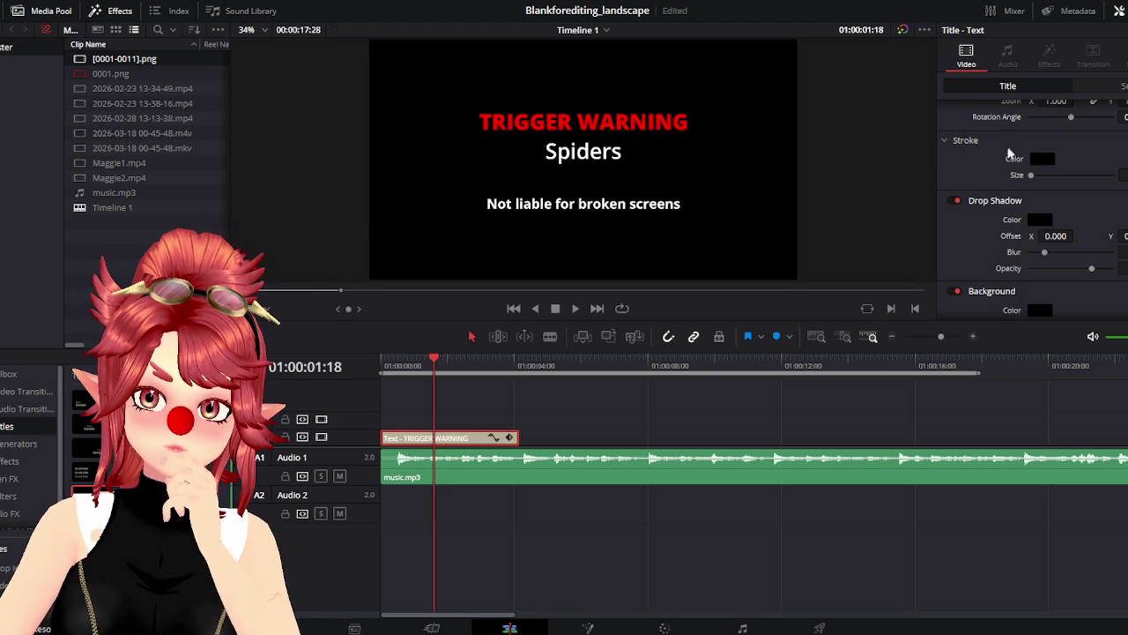
{"action": "scroll", "coordinate": [969, 163], "scroll_direction": "down", "scroll_amount": 2}
{"action": "scroll", "coordinate": [983, 198], "scroll_direction": "down", "scroll_amount": 1}
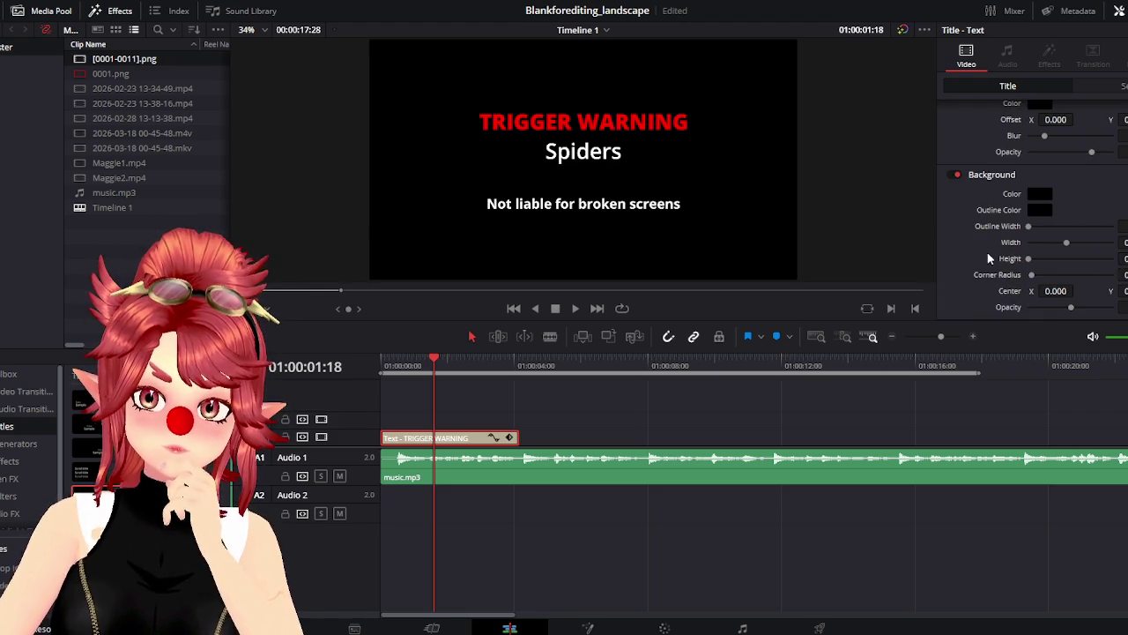
{"action": "scroll", "coordinate": [1013, 265], "scroll_direction": "up", "scroll_amount": 2}
{"action": "scroll", "coordinate": [1014, 236], "scroll_direction": "up", "scroll_amount": 2}
{"action": "scroll", "coordinate": [996, 203], "scroll_direction": "up", "scroll_amount": 2}
{"action": "scroll", "coordinate": [1058, 132], "scroll_direction": "up", "scroll_amount": 3}
{"action": "left_click", "coordinate": [1114, 86]}
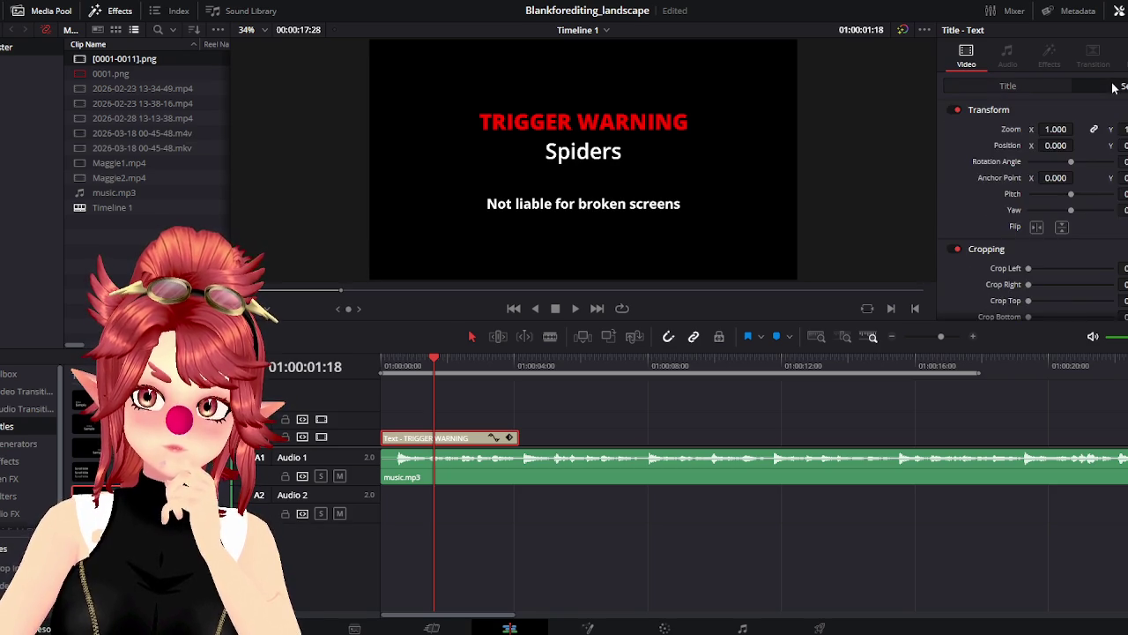
{"action": "scroll", "coordinate": [991, 196], "scroll_direction": "down", "scroll_amount": 5}
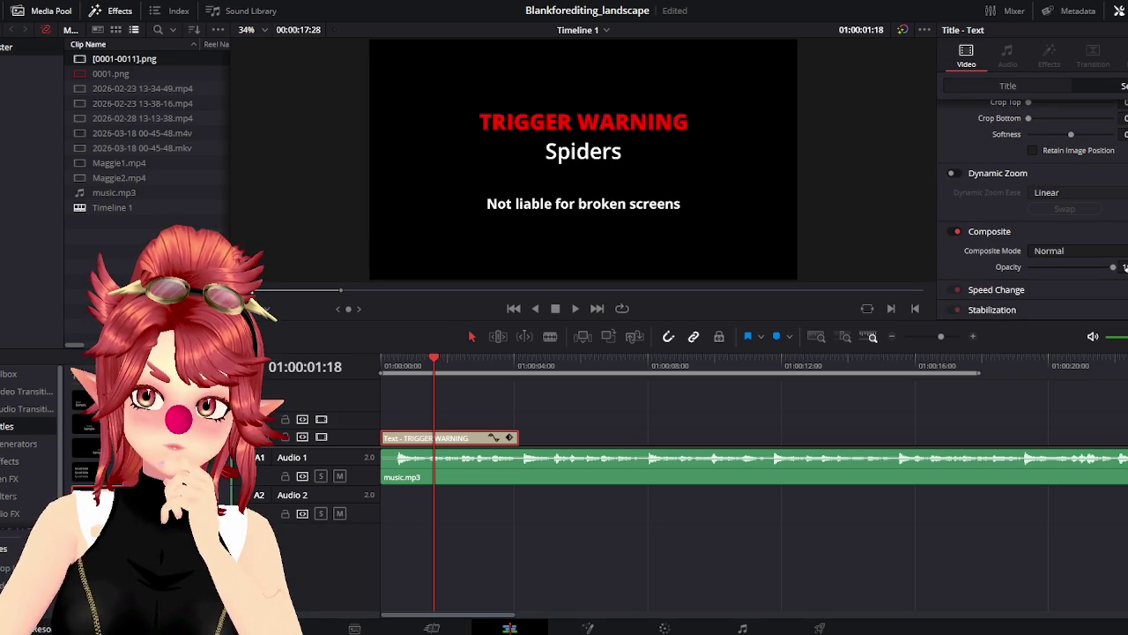
{"action": "left_click_drag", "start_coordinate": [436, 370], "coordinate": [326, 353]}
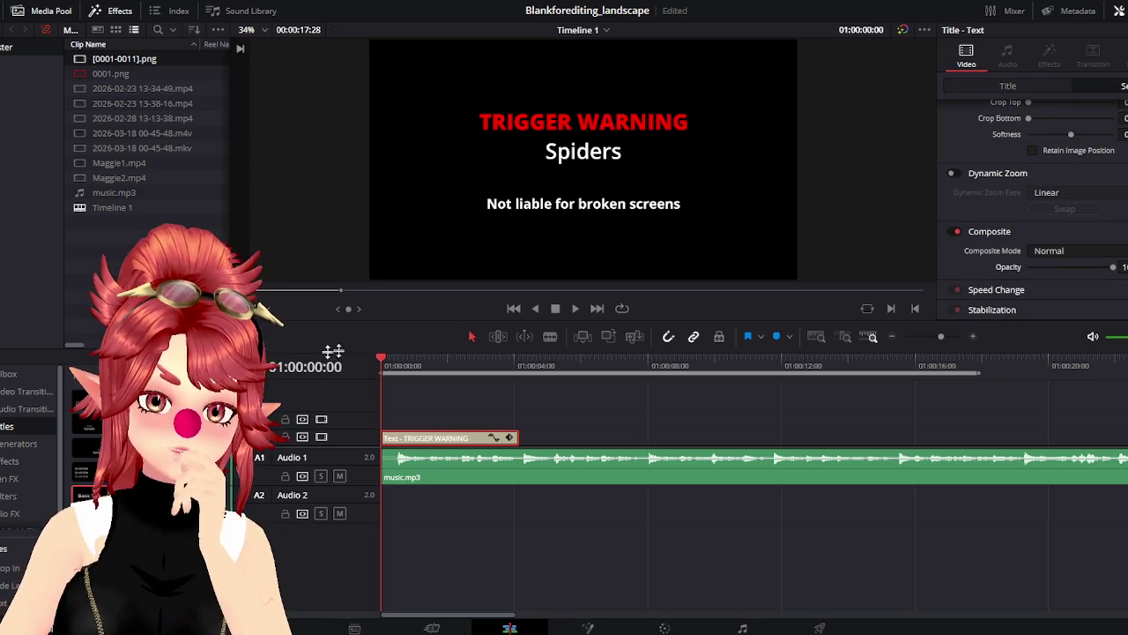
Keyframe the title's Composite Opacity at 0 at the timeline start and preview it
{"action": "left_click_drag", "start_coordinate": [1110, 268], "coordinate": [915, 270]}
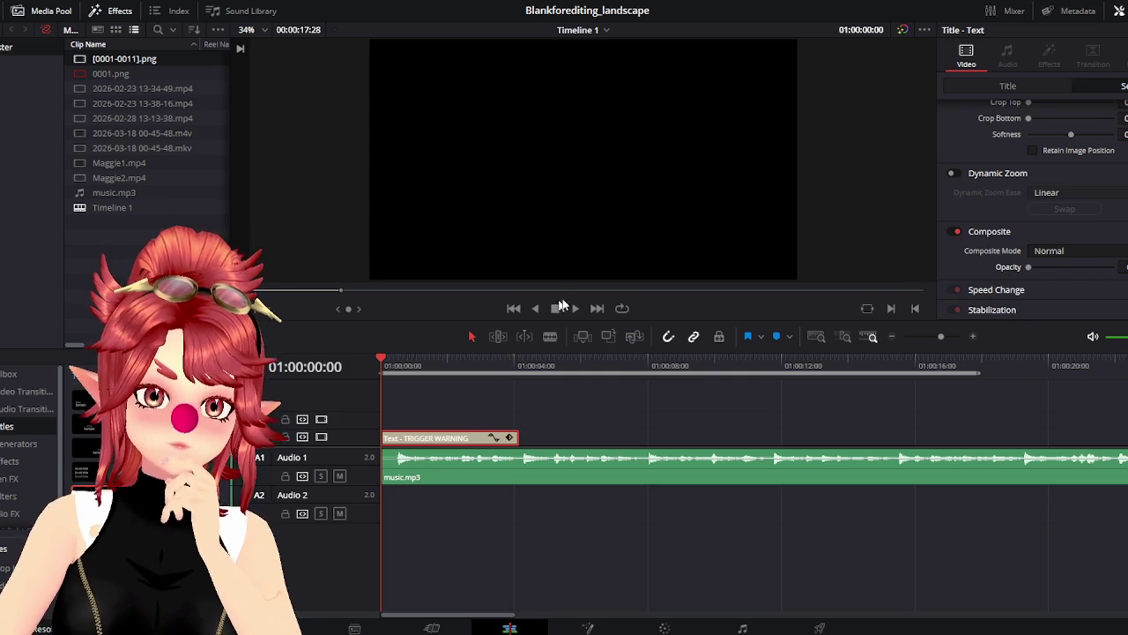
{"action": "left_click", "coordinate": [575, 308]}
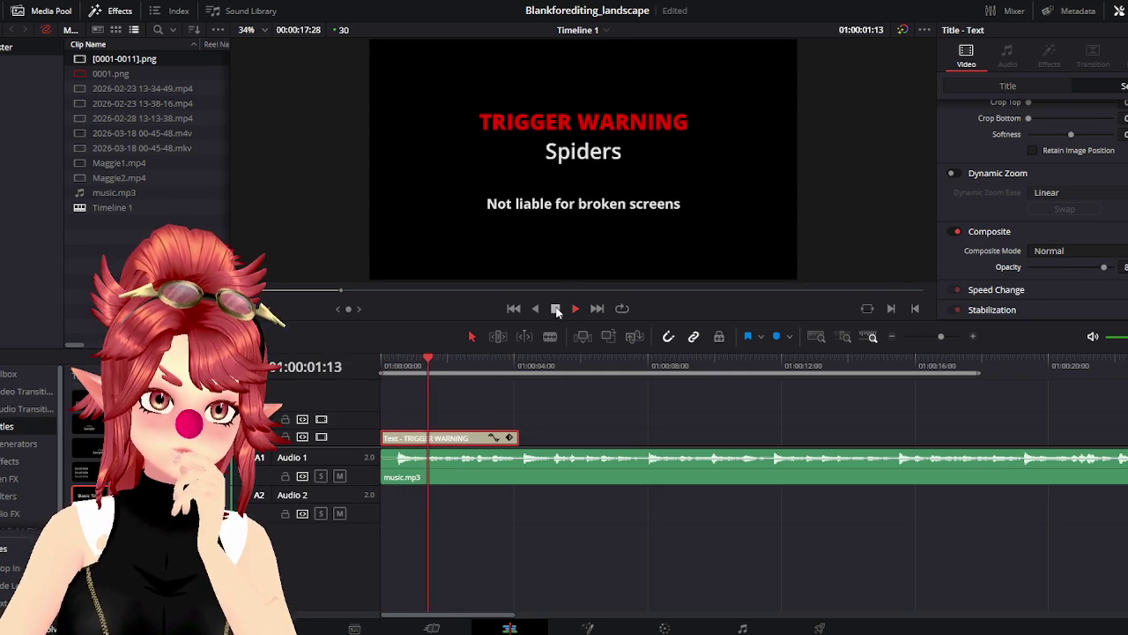
{"action": "left_click", "coordinate": [389, 371]}
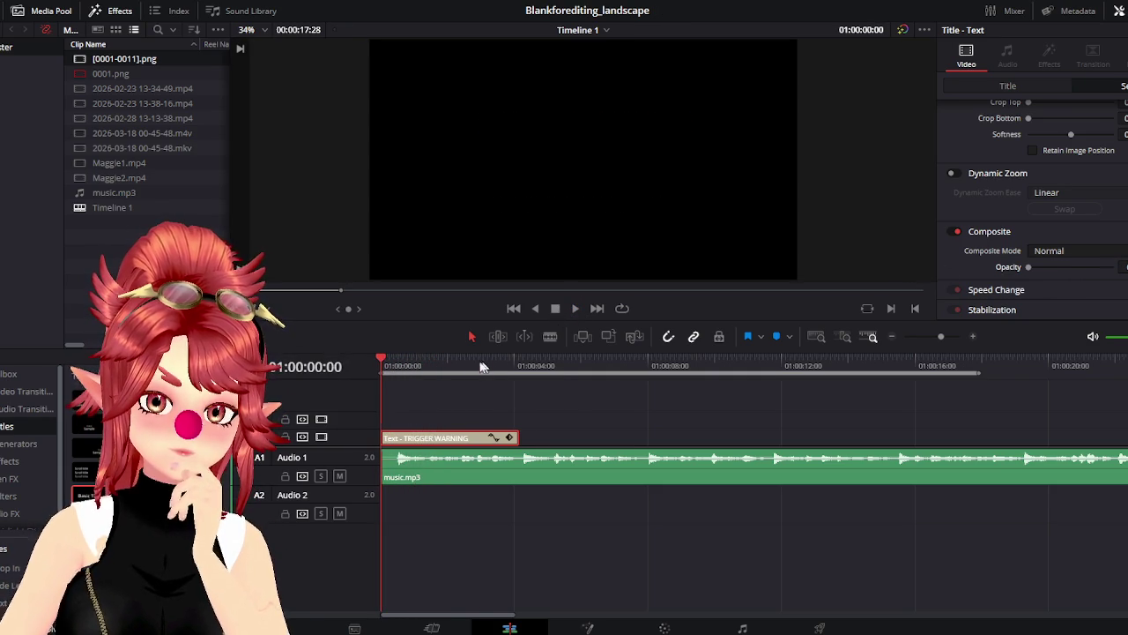
{"action": "left_click_drag", "start_coordinate": [487, 366], "coordinate": [441, 366]}
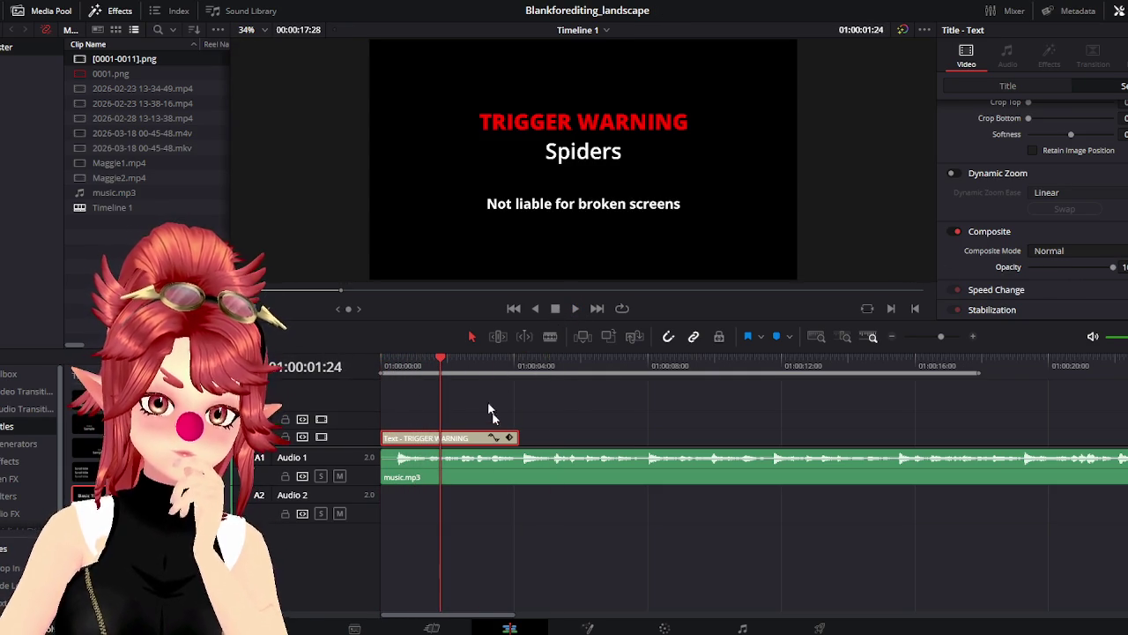
Show the title's opacity keyframes on the timeline and push the end keyframe later
{"action": "left_click", "coordinate": [421, 432]}
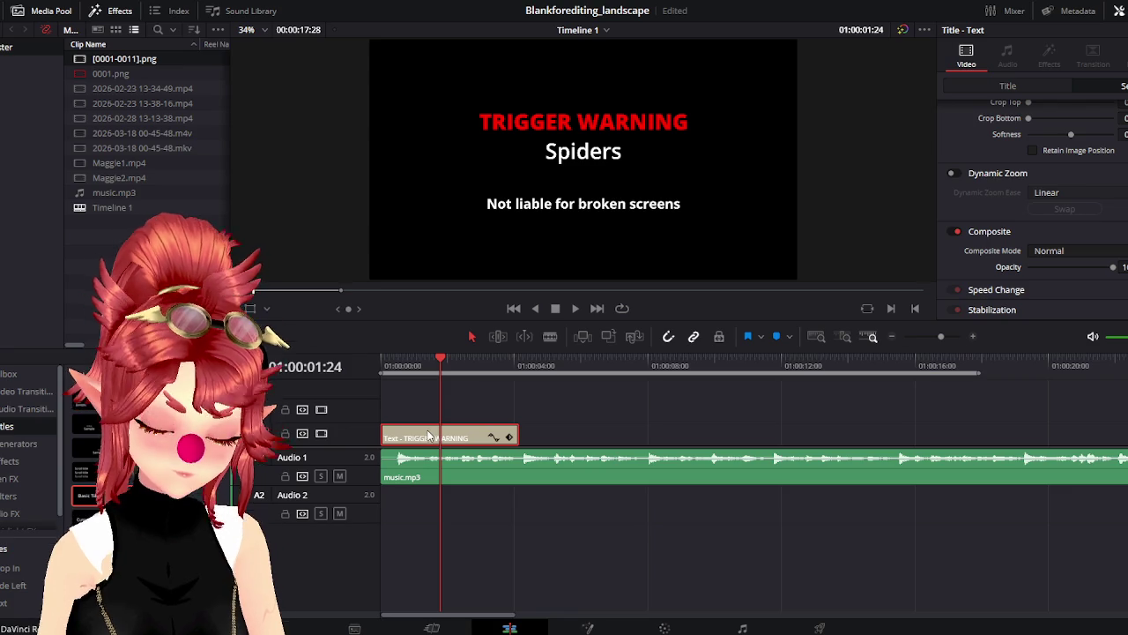
{"action": "scroll", "coordinate": [429, 436], "scroll_direction": "up", "scroll_amount": 2}
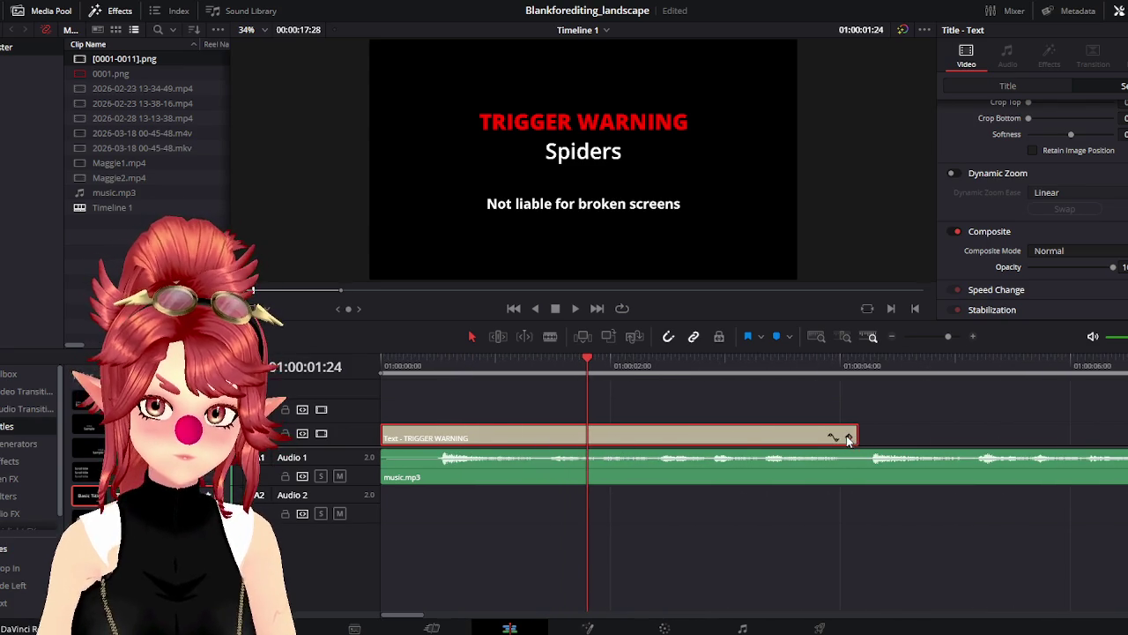
{"action": "left_click", "coordinate": [848, 438]}
{"action": "left_click_drag", "start_coordinate": [384, 442], "coordinate": [441, 449]}
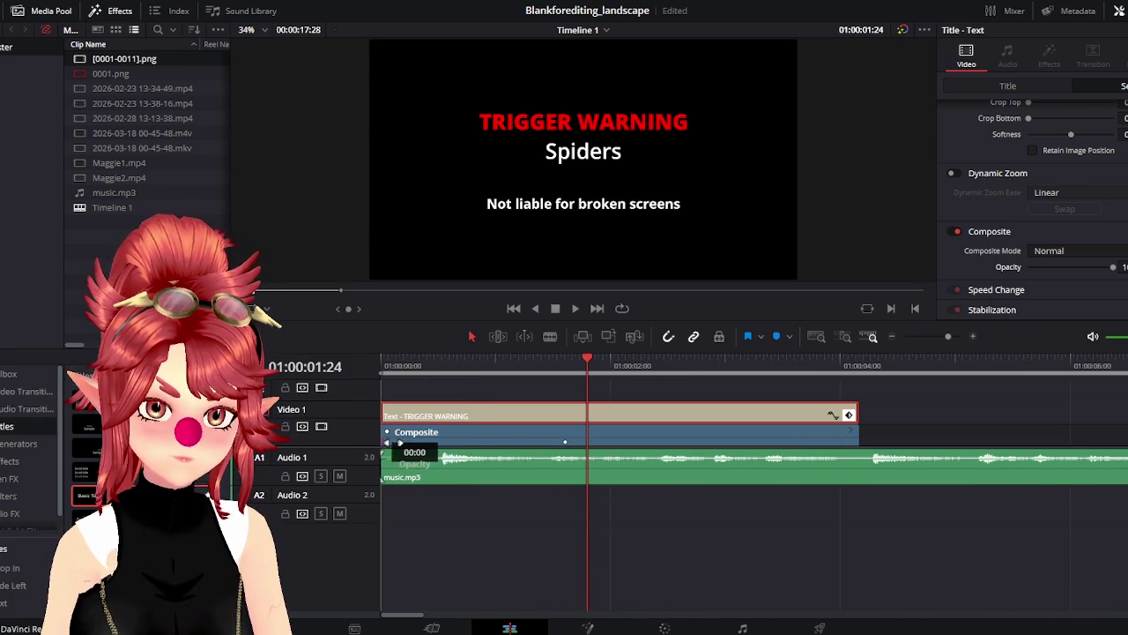
{"action": "left_click", "coordinate": [396, 367]}
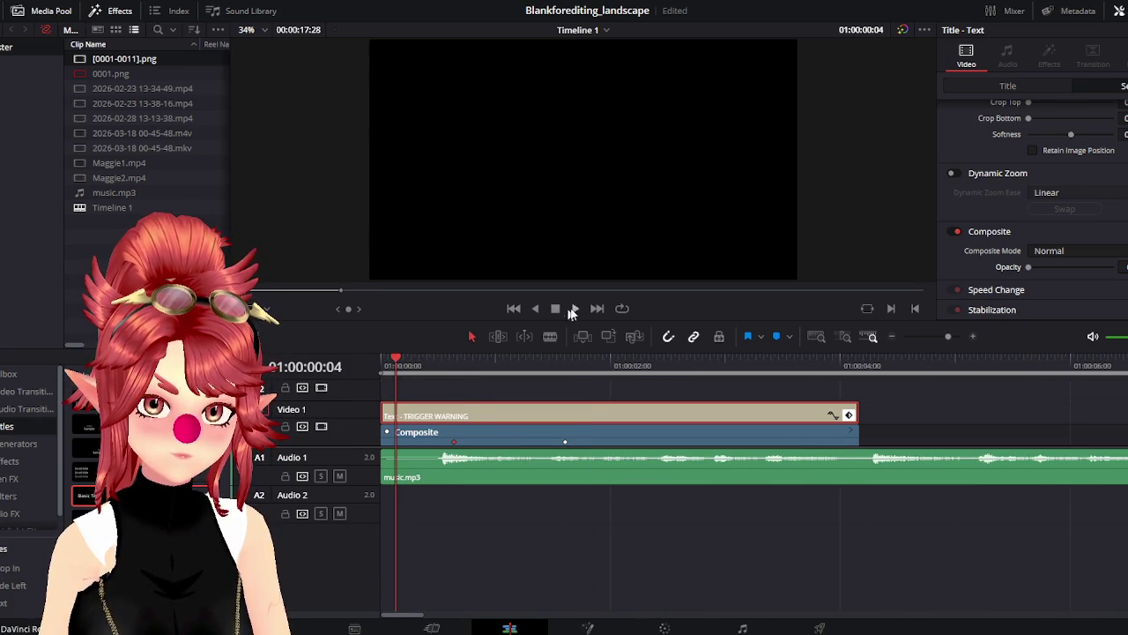
{"action": "left_click", "coordinate": [578, 308]}
{"action": "key", "text": "space"}
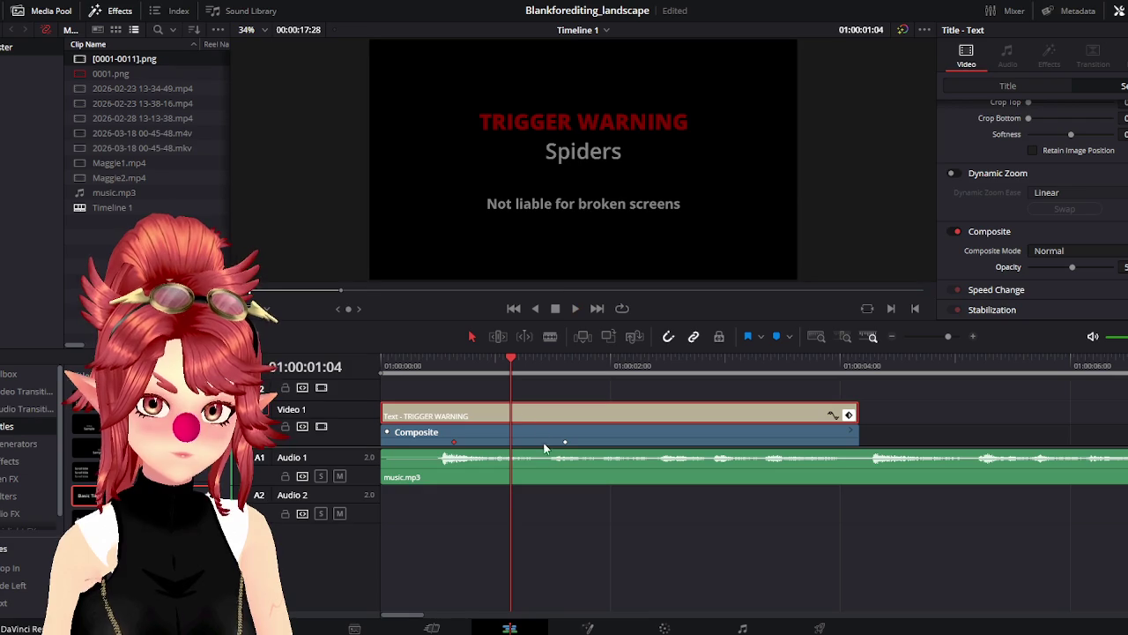
Move the opacity keyframe earlier to shorten the fade, then replay the title card
{"action": "left_click_drag", "start_coordinate": [561, 442], "coordinate": [479, 441]}
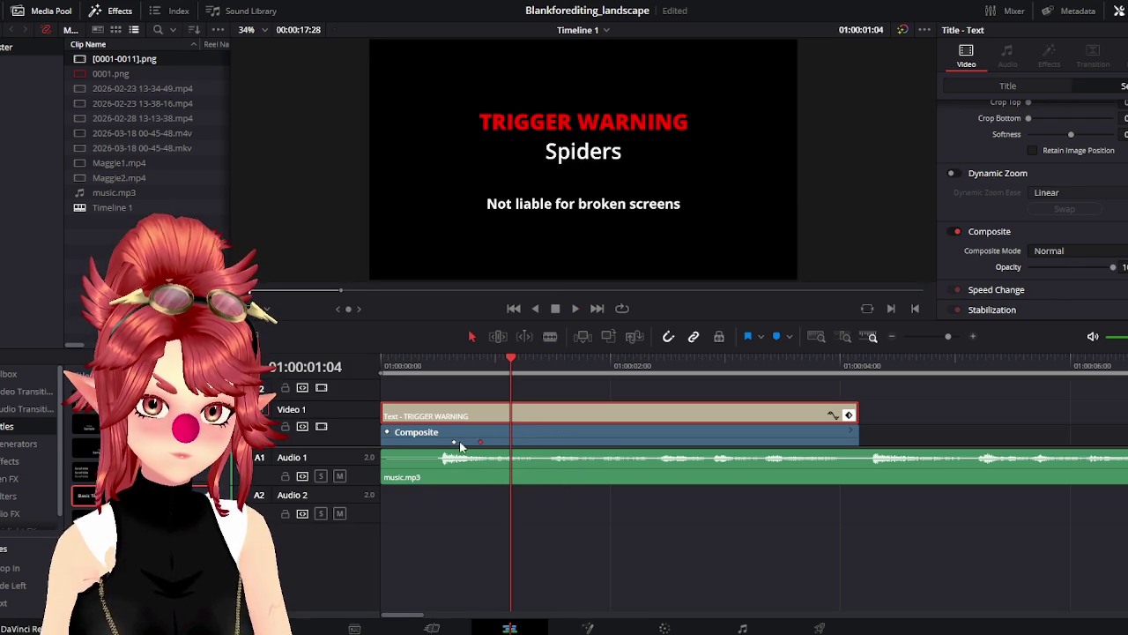
{"action": "left_click_drag", "start_coordinate": [397, 363], "coordinate": [346, 361]}
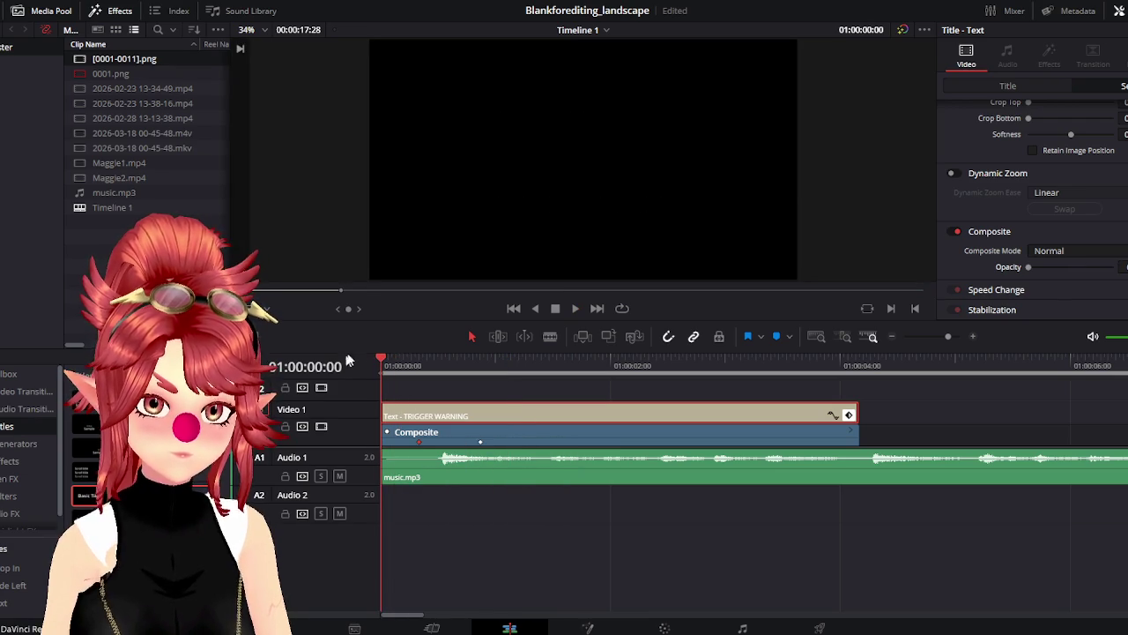
{"action": "left_click", "coordinate": [574, 310]}
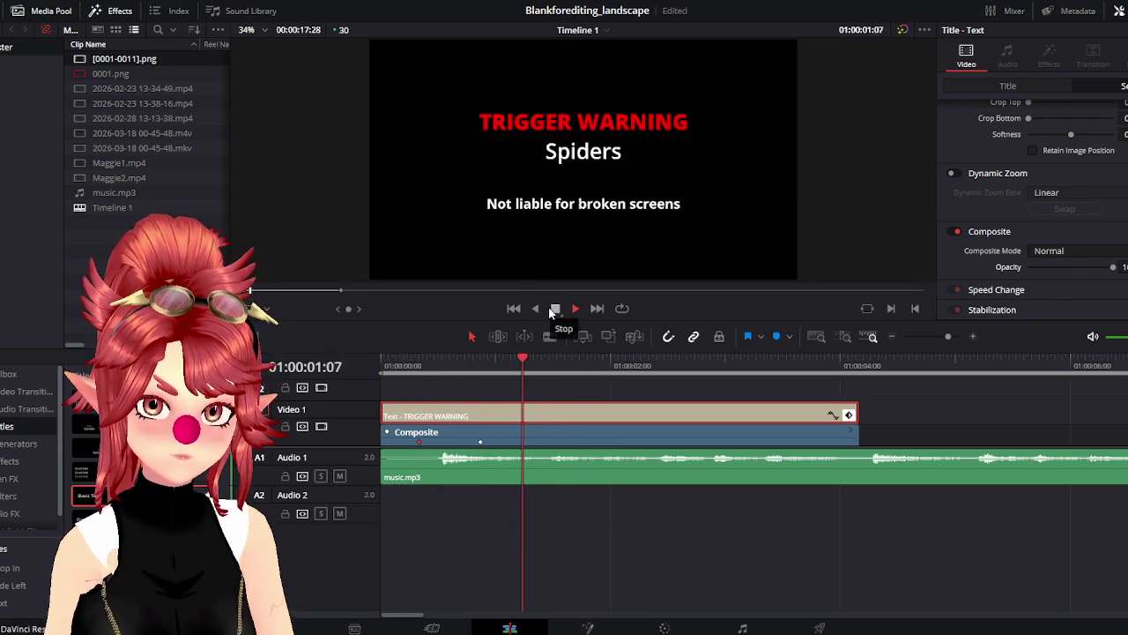
{"action": "left_click", "coordinate": [554, 310]}
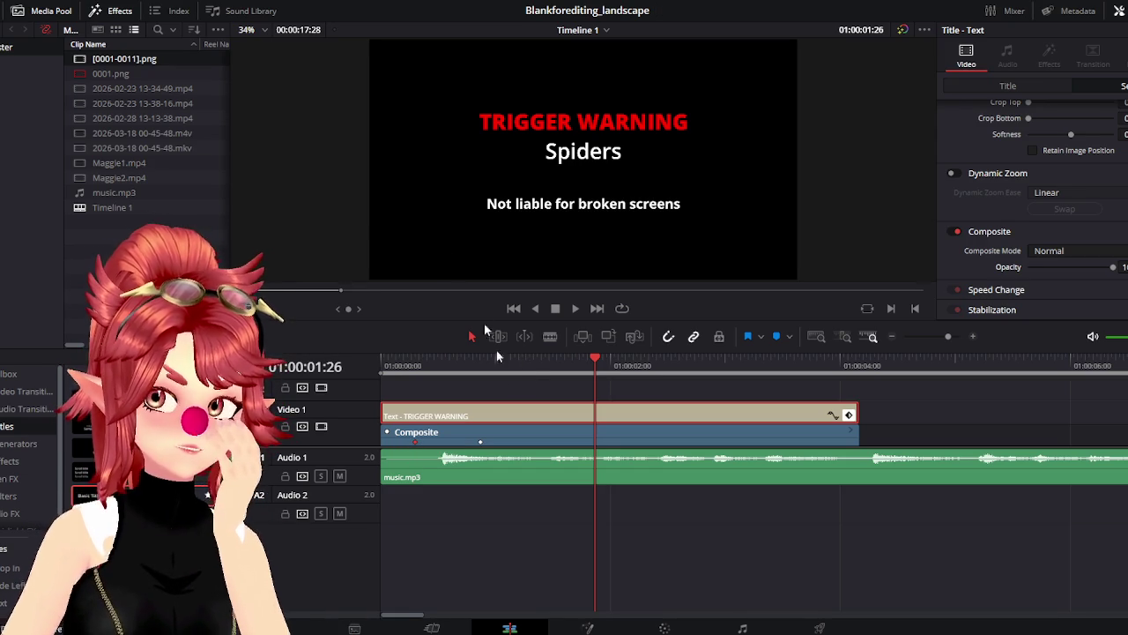
{"action": "left_click", "coordinate": [400, 365]}
{"action": "left_click", "coordinate": [574, 312]}
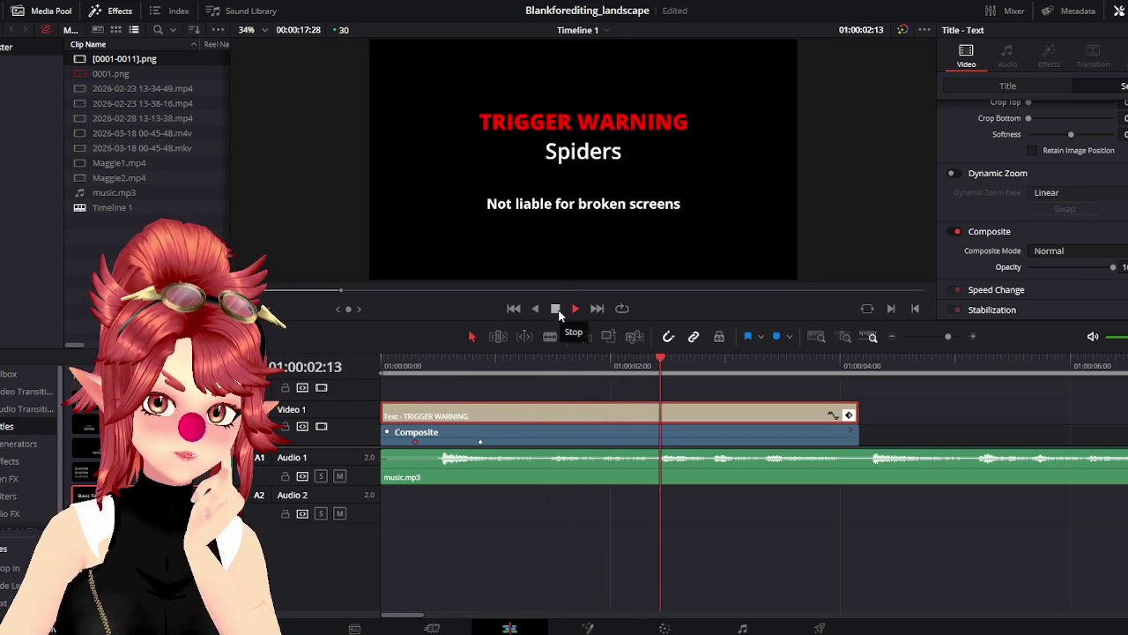
{"action": "left_click", "coordinate": [555, 309]}
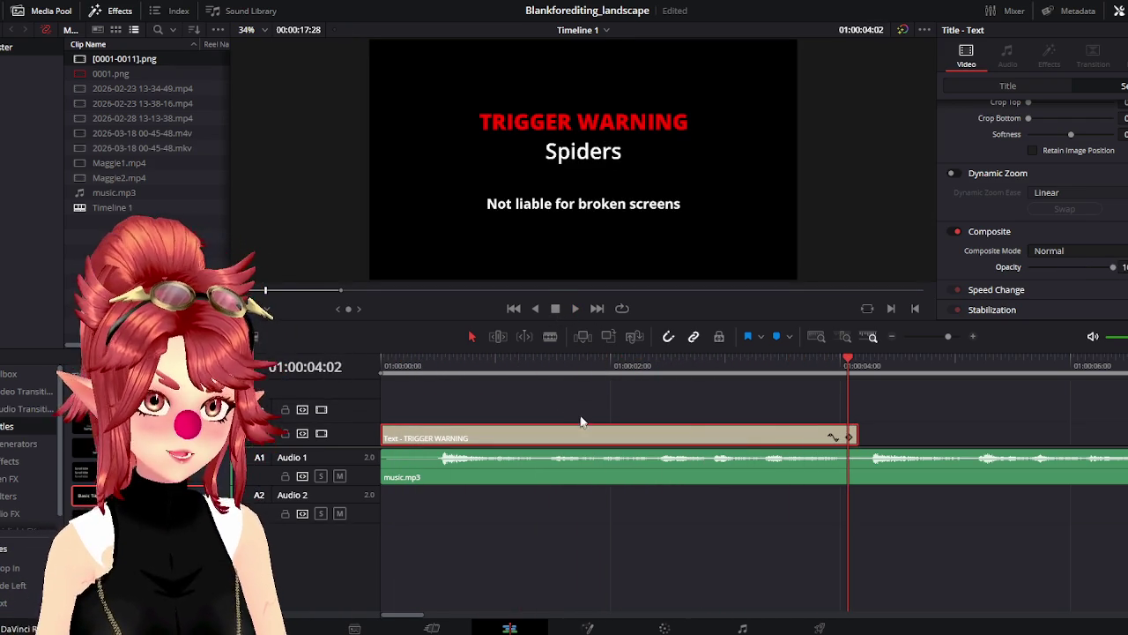
{"action": "scroll", "coordinate": [580, 423], "scroll_direction": "down", "scroll_amount": 2}
{"action": "scroll", "coordinate": [453, 397], "scroll_direction": "right", "scroll_amount": 1}
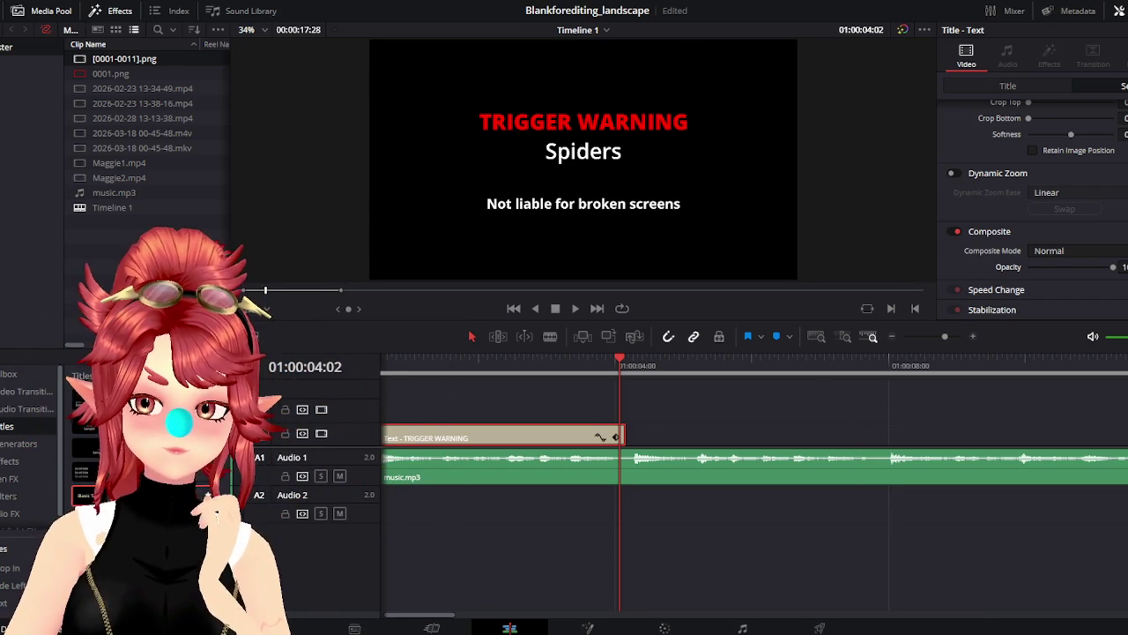
{"action": "mouse_move", "coordinate": [844, 628]}
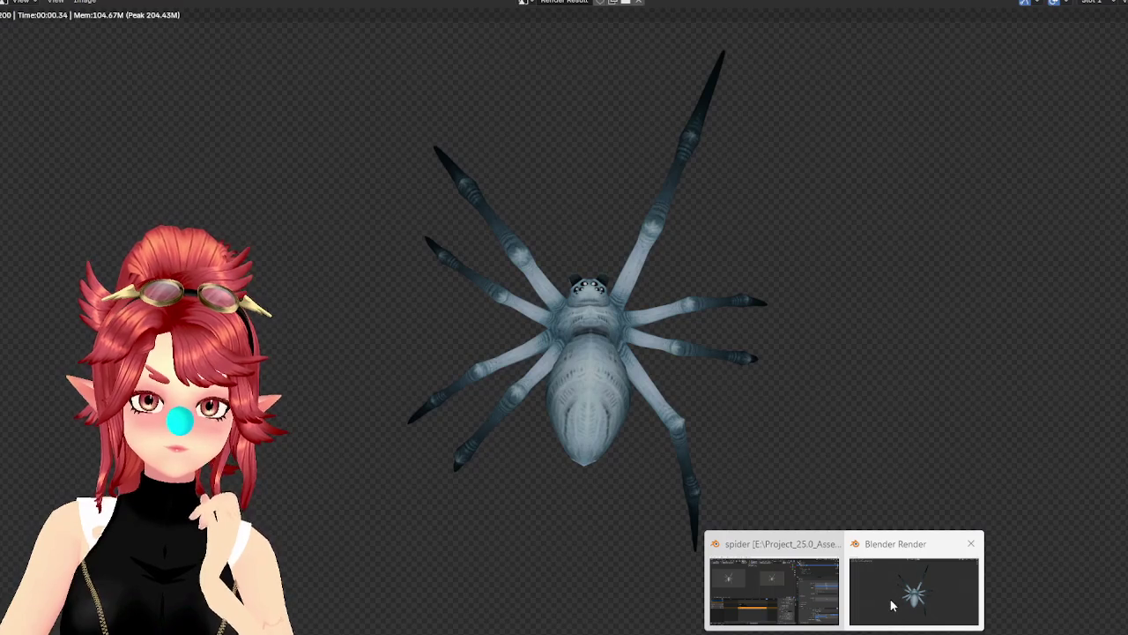
Bring Blender's render window with the finished spider frame to the front
{"action": "left_click", "coordinate": [891, 602]}
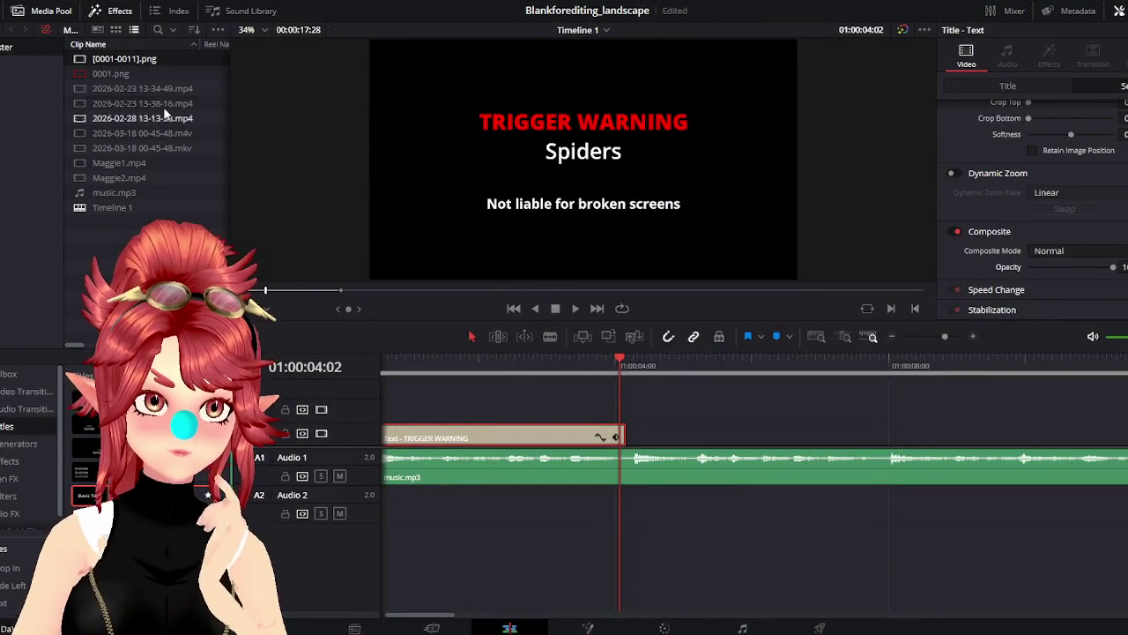
Delete the old [0001-0011].png clip from the media pool and open the spider frames folder
{"action": "left_click", "coordinate": [144, 59]}
{"action": "key", "text": "Delete"}
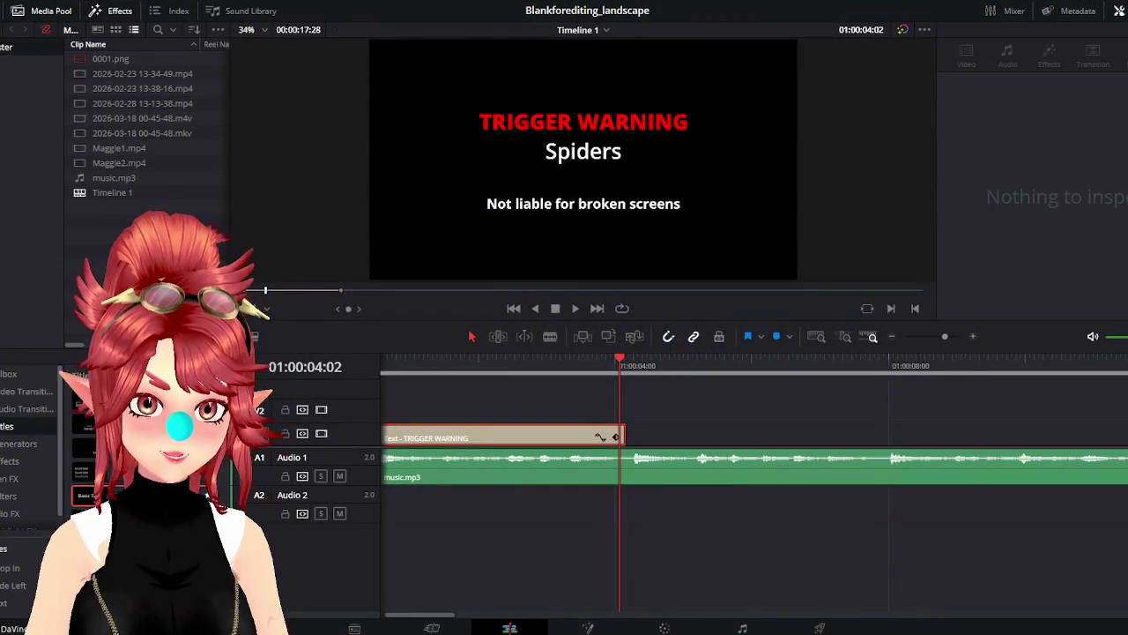
{"action": "left_click", "coordinate": [420, 564]}
{"action": "scroll", "coordinate": [832, 440], "scroll_direction": "down", "scroll_amount": 10}
{"action": "left_click", "coordinate": [832, 467]}
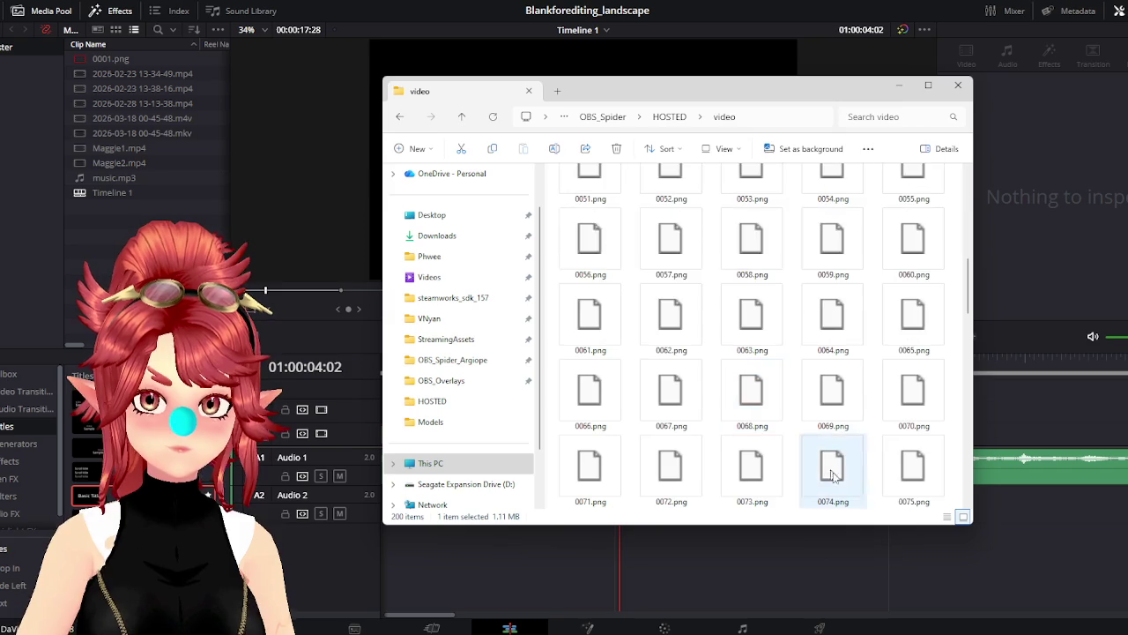
Import all 200 spider PNG frames into the media pool and place them above the title
{"action": "scroll", "coordinate": [832, 441], "scroll_direction": "down", "scroll_amount": 1}
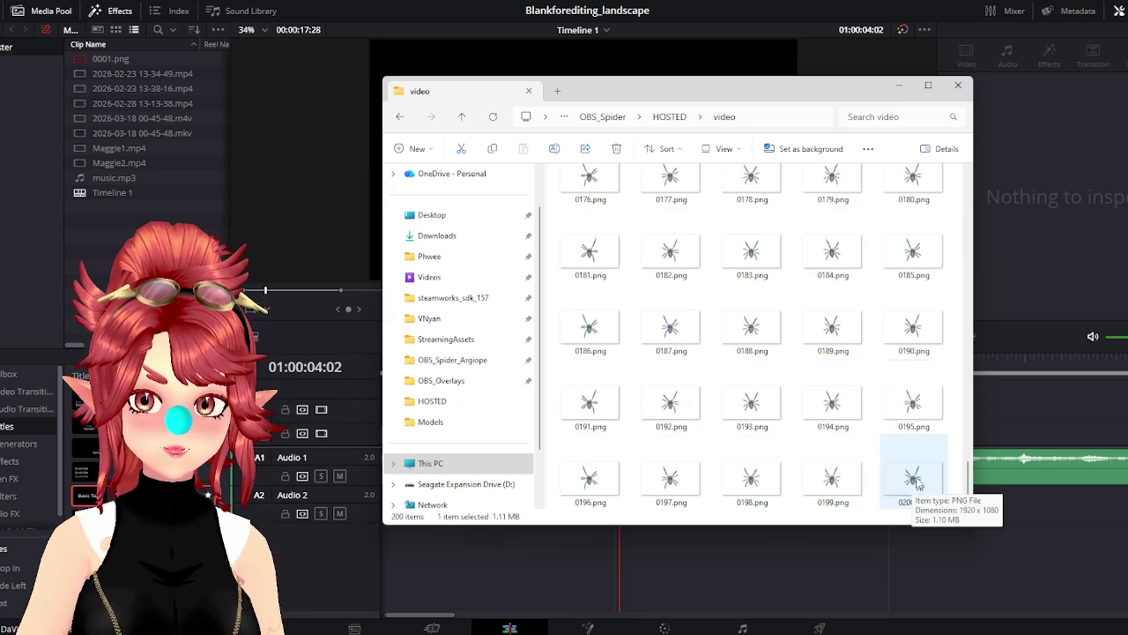
{"action": "key", "text": "ctrl+a"}
{"action": "left_click_drag", "start_coordinate": [832, 467], "coordinate": [121, 210]}
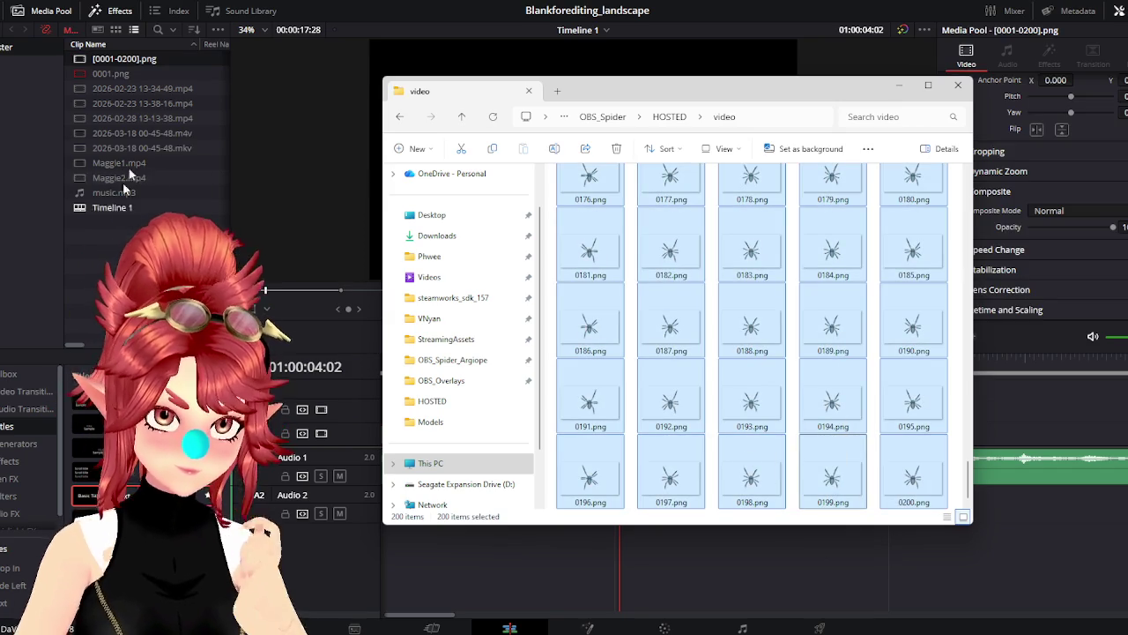
{"action": "left_click", "coordinate": [137, 62]}
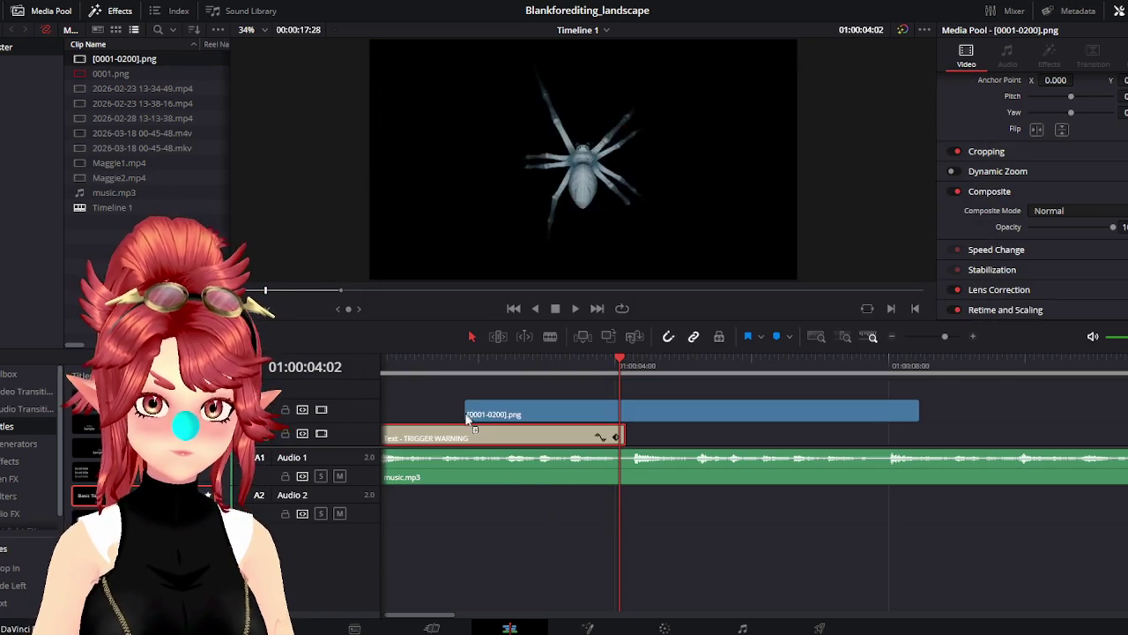
{"action": "left_click_drag", "start_coordinate": [137, 61], "coordinate": [441, 414]}
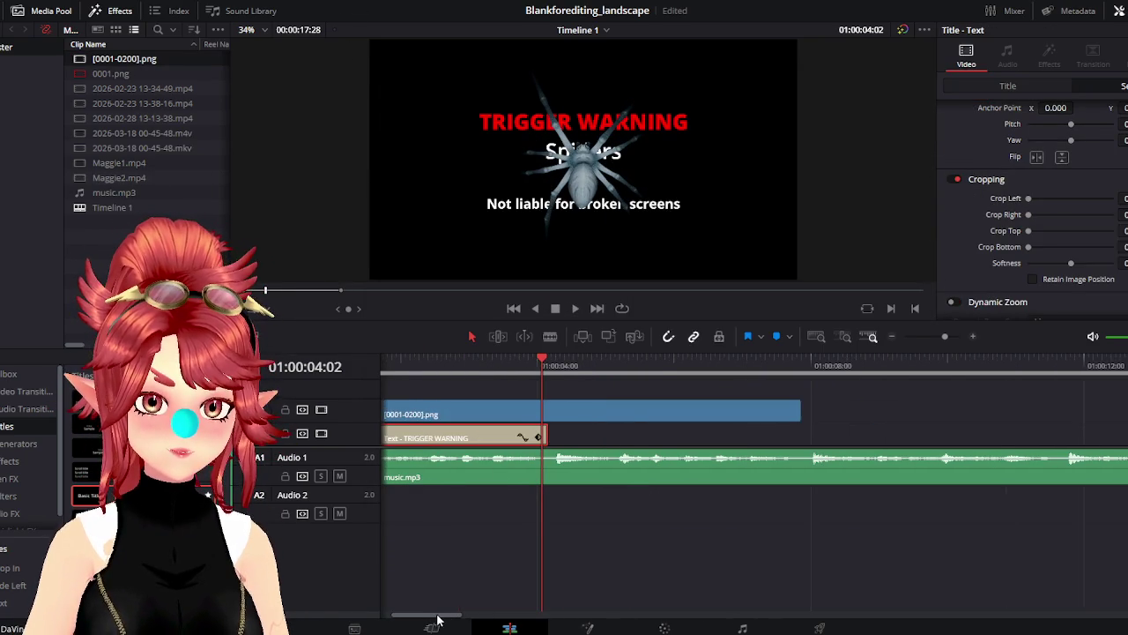
Preview the spider over the title and slide its clip later to about 01:00:02
{"action": "scroll", "coordinate": [553, 518], "scroll_direction": "left", "scroll_amount": 3}
{"action": "left_click", "coordinate": [397, 365]}
{"action": "key", "text": "space"}
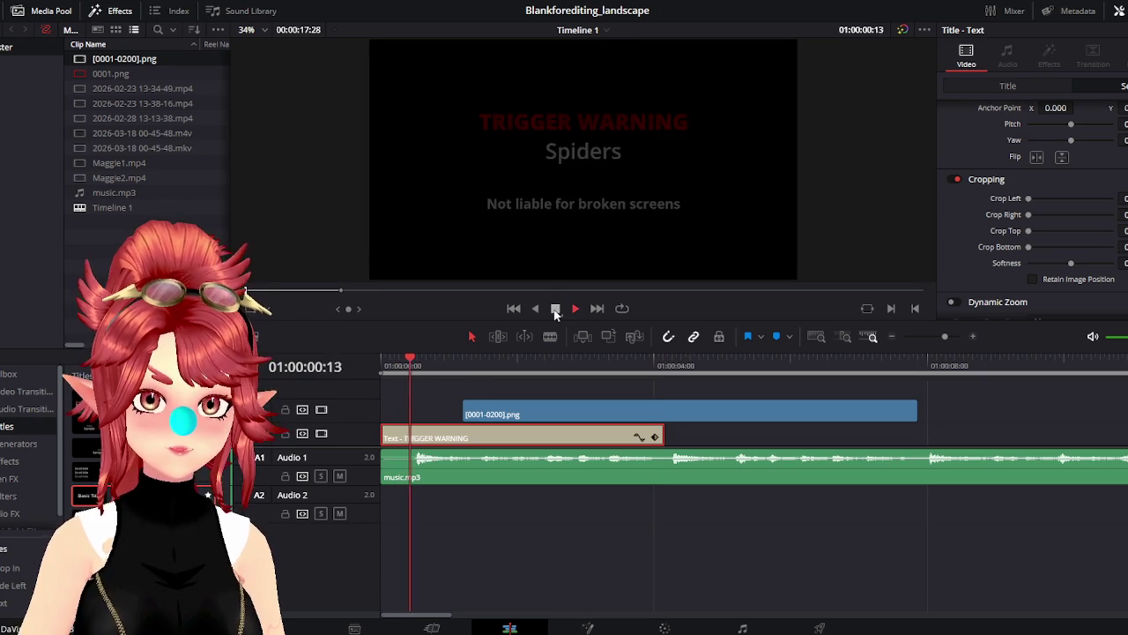
{"action": "left_click", "coordinate": [555, 309]}
{"action": "left_click_drag", "start_coordinate": [476, 414], "coordinate": [564, 423]}
{"action": "left_click", "coordinate": [575, 308]}
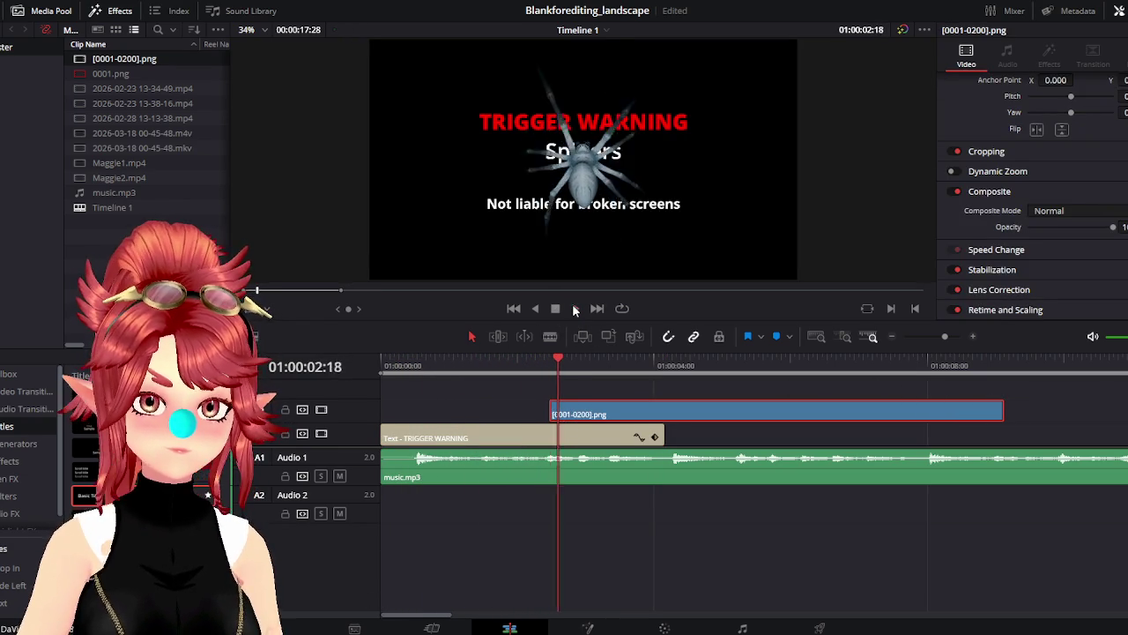
{"action": "left_click", "coordinate": [560, 308]}
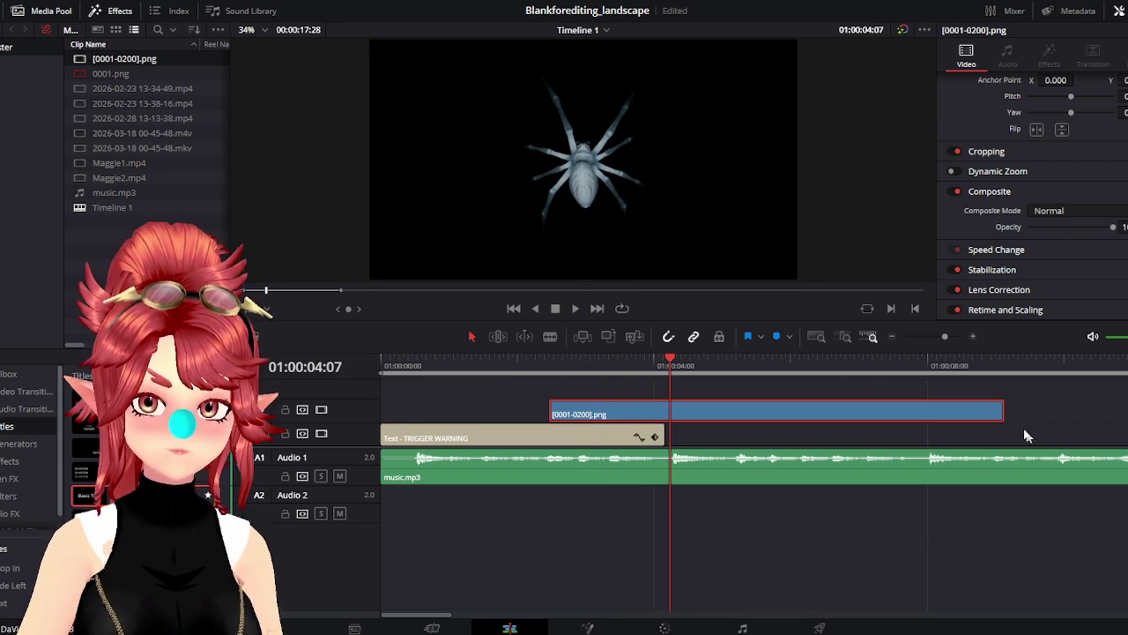
Trim the spider clip's tail to end with the title and replay the section
{"action": "left_click_drag", "start_coordinate": [1004, 412], "coordinate": [668, 411]}
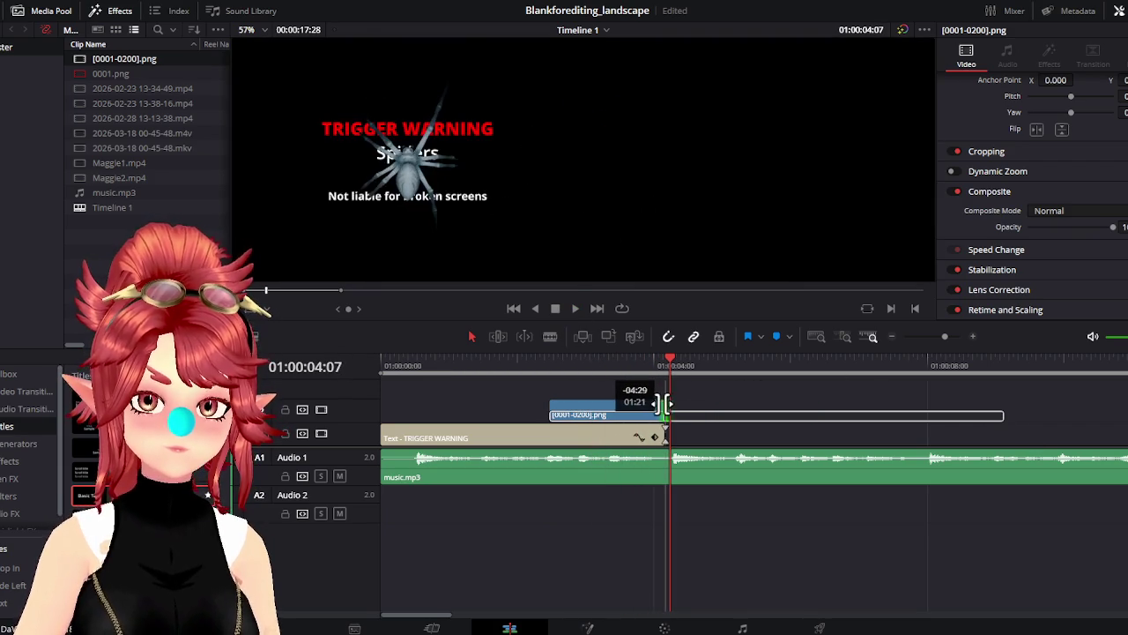
{"action": "left_click", "coordinate": [484, 363]}
{"action": "left_click", "coordinate": [575, 308]}
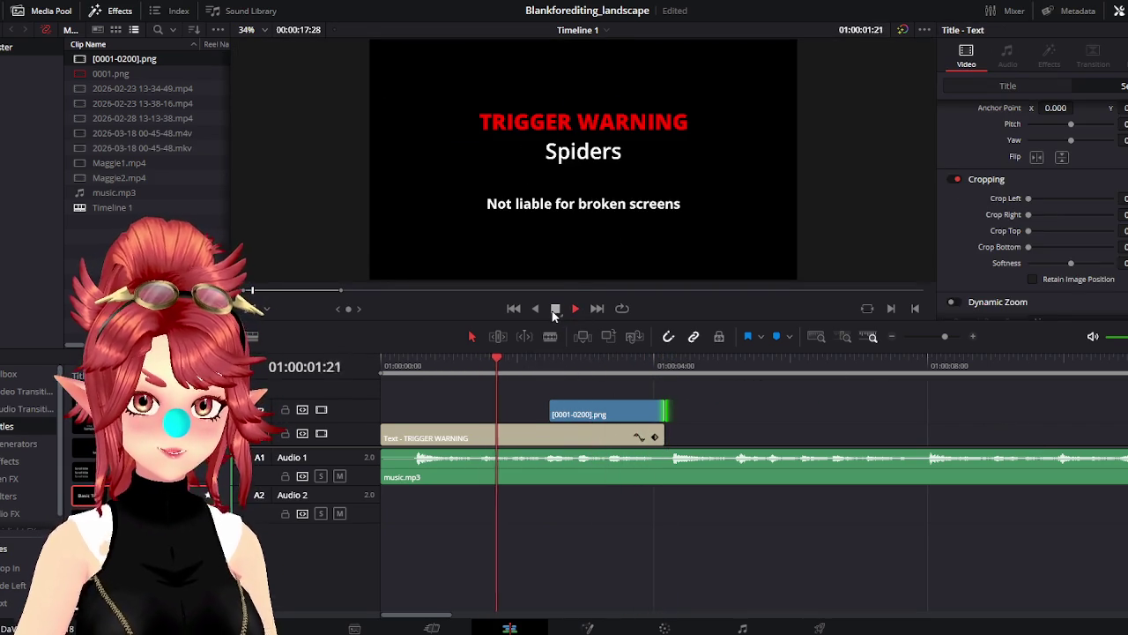
{"action": "left_click", "coordinate": [606, 412]}
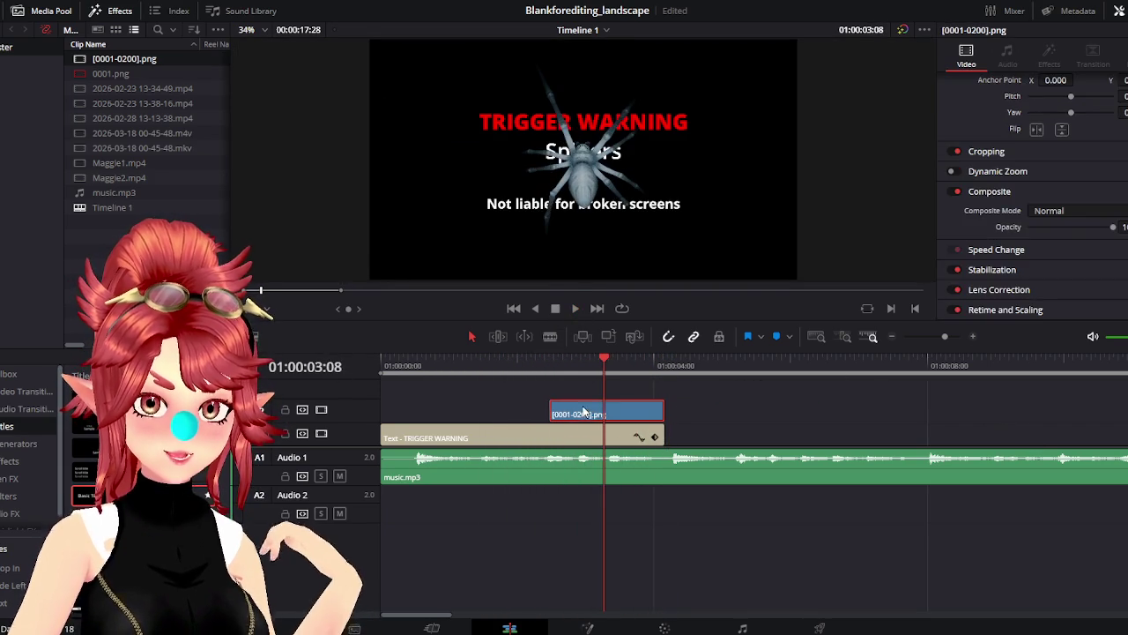
{"action": "scroll", "coordinate": [1057, 137], "scroll_direction": "up", "scroll_amount": 2}
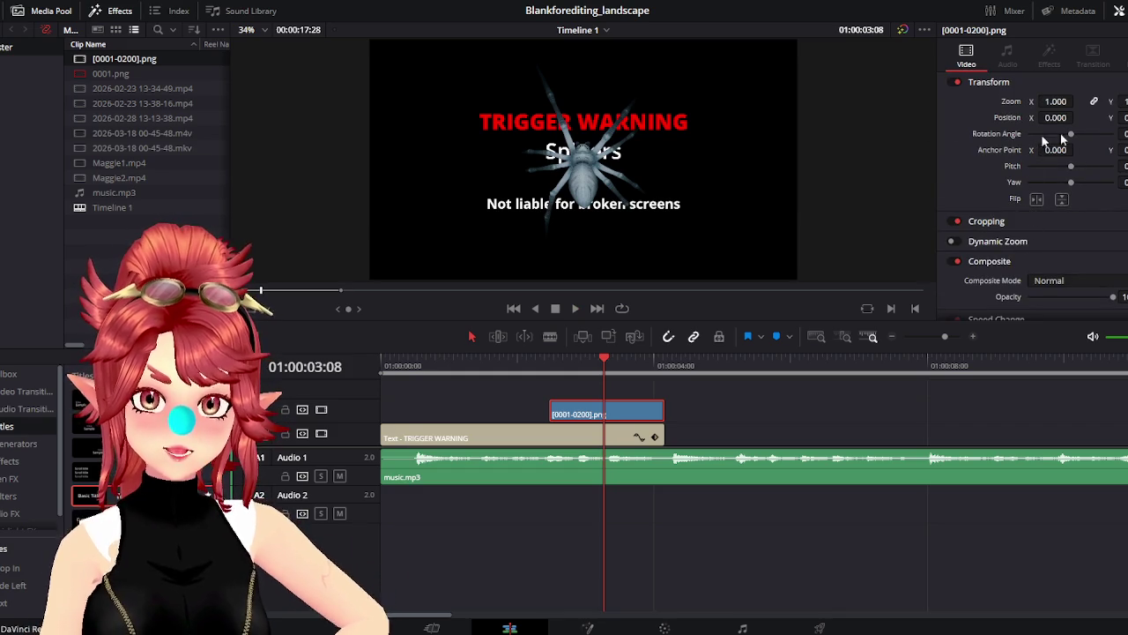
Tilt the spider to a negative rotation and keyframe Position from X -669 to X 976
{"action": "left_click_drag", "start_coordinate": [1071, 133], "coordinate": [1027, 117]}
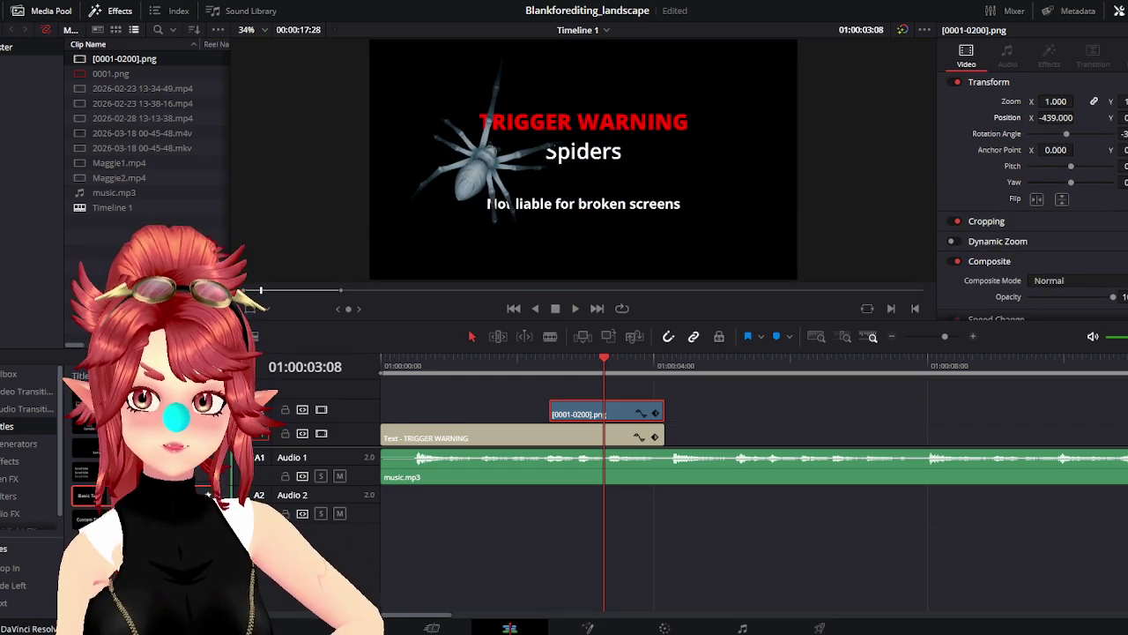
{"action": "mouse_move", "coordinate": [540, 123]}
{"action": "left_mouse_down"}
{"action": "mouse_move", "coordinate": [498, 204]}
{"action": "mouse_move", "coordinate": [368, 205]}
{"action": "left_mouse_up"}
{"action": "key", "text": "Down"}
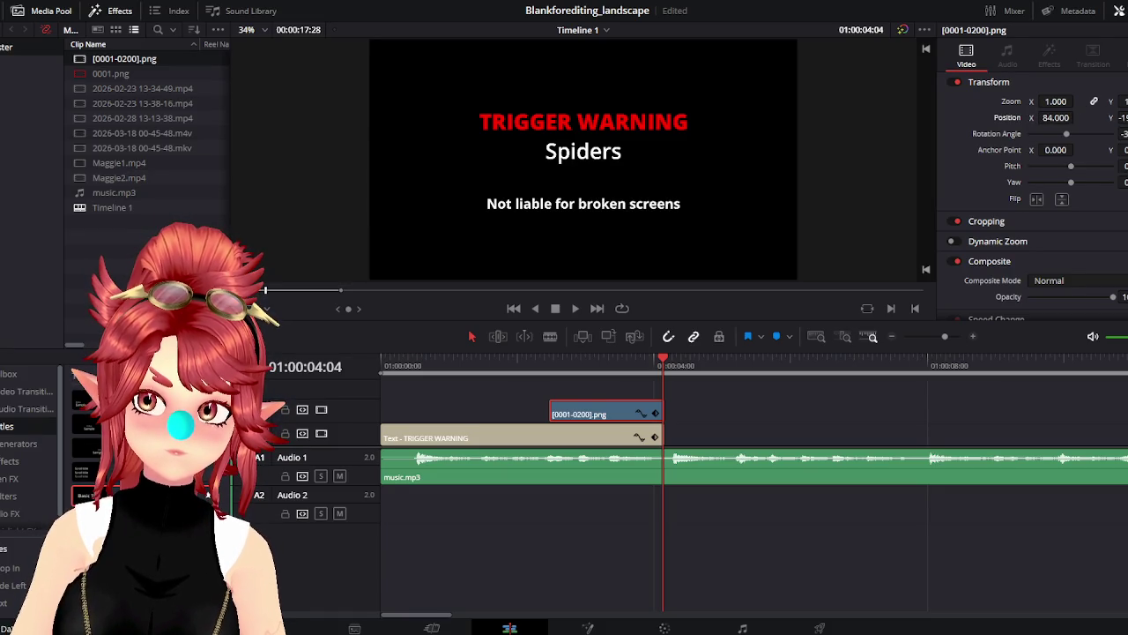
{"action": "left_click_drag", "start_coordinate": [1121, 117], "coordinate": [1101, 124]}
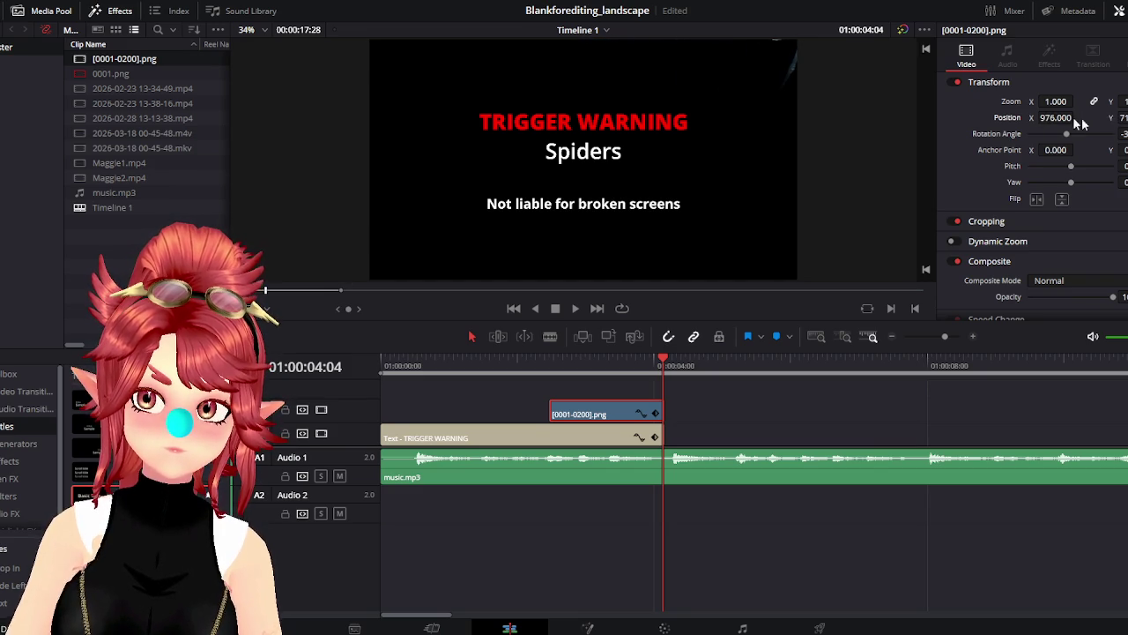
{"action": "left_click", "coordinate": [549, 365]}
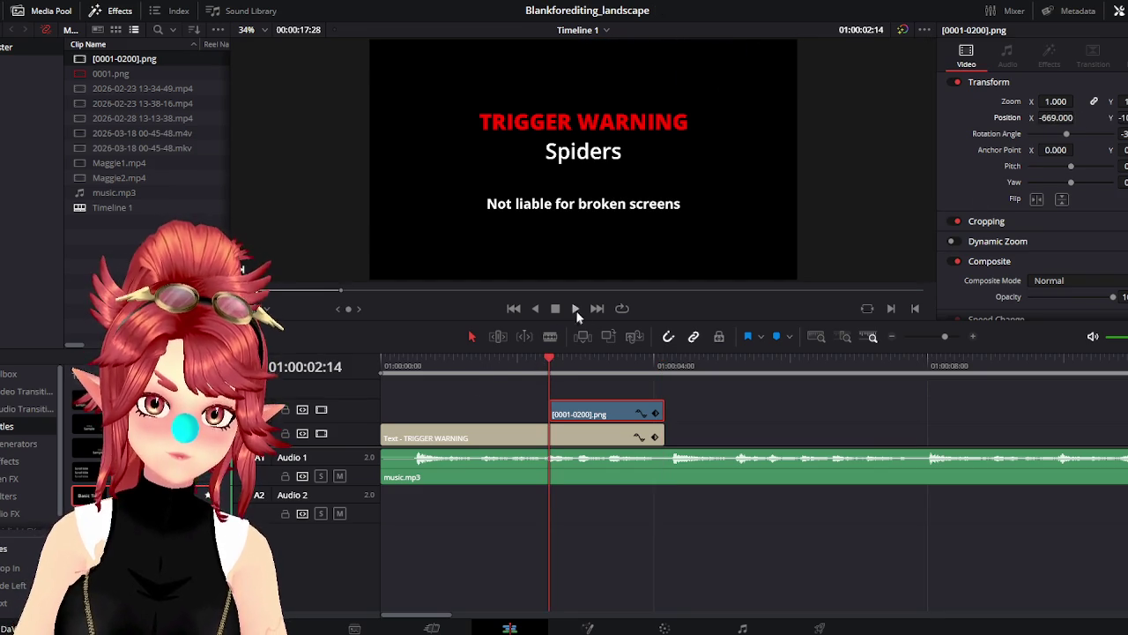
{"action": "left_click", "coordinate": [573, 308]}
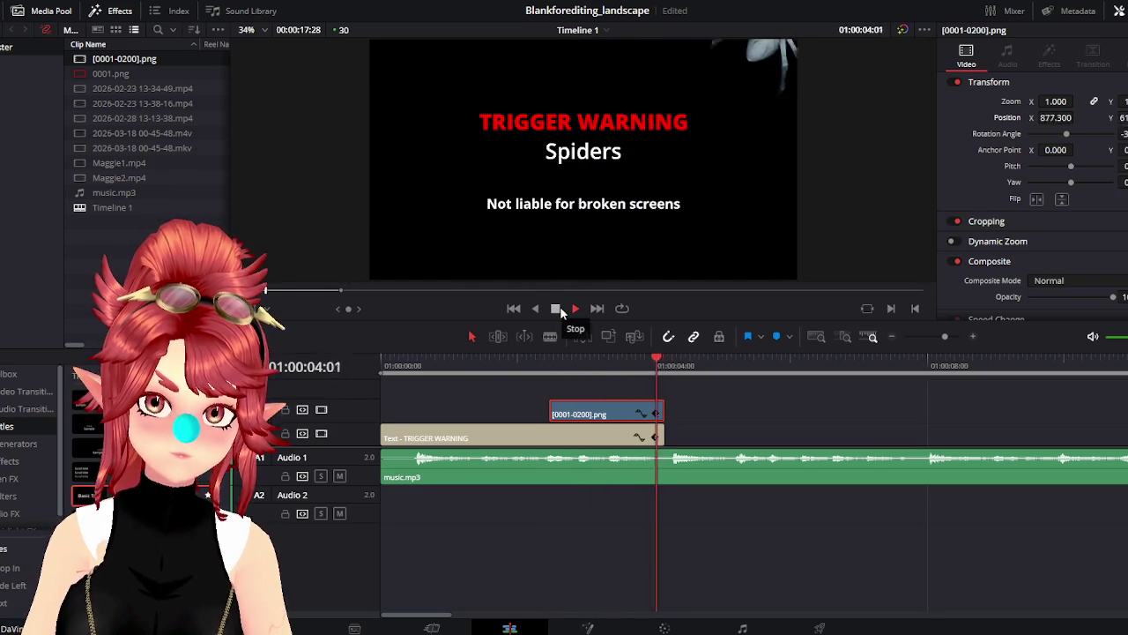
{"action": "left_click", "coordinate": [559, 307]}
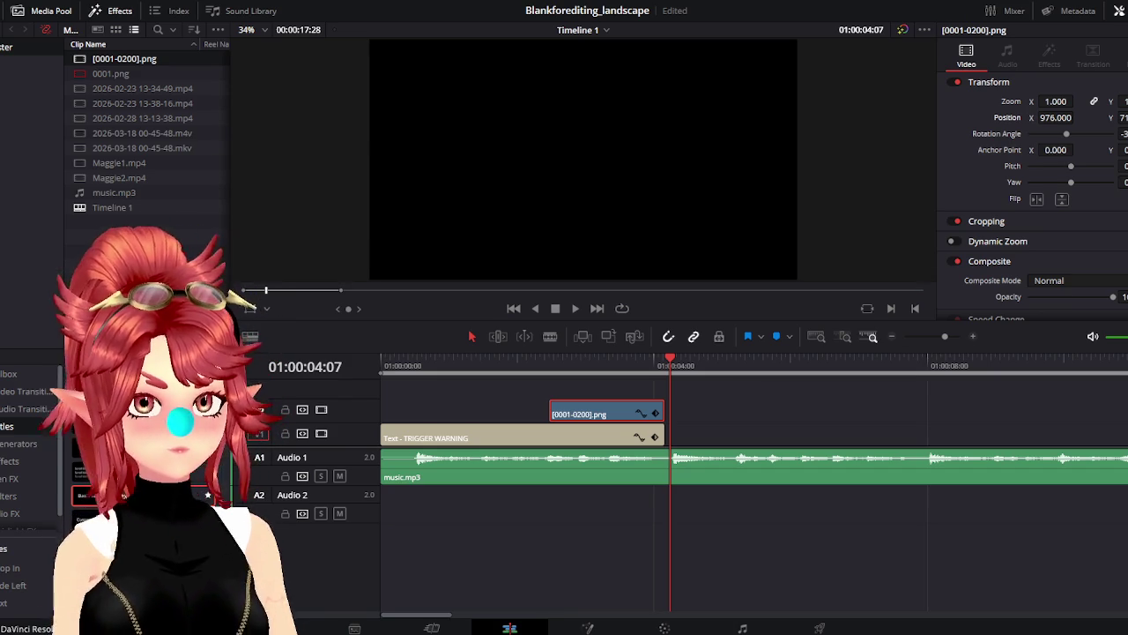
{"action": "key", "text": "Home"}
{"action": "left_click", "coordinate": [572, 308]}
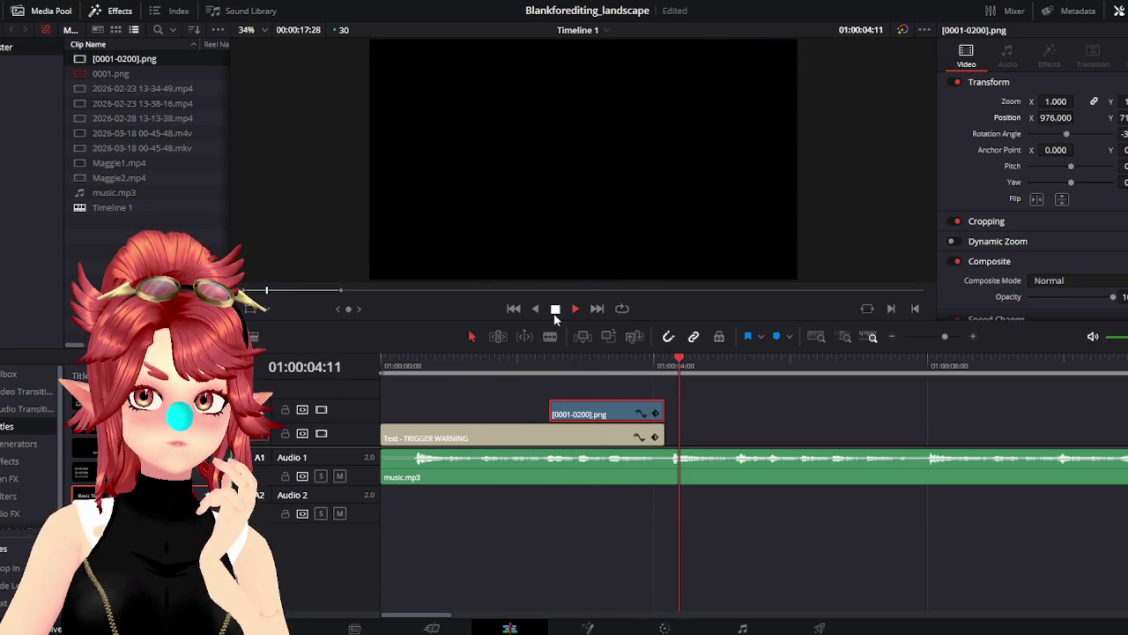
Replay the title and nudge the spider clip slightly earlier on V2
{"action": "left_click", "coordinate": [552, 308]}
{"action": "left_click", "coordinate": [413, 365]}
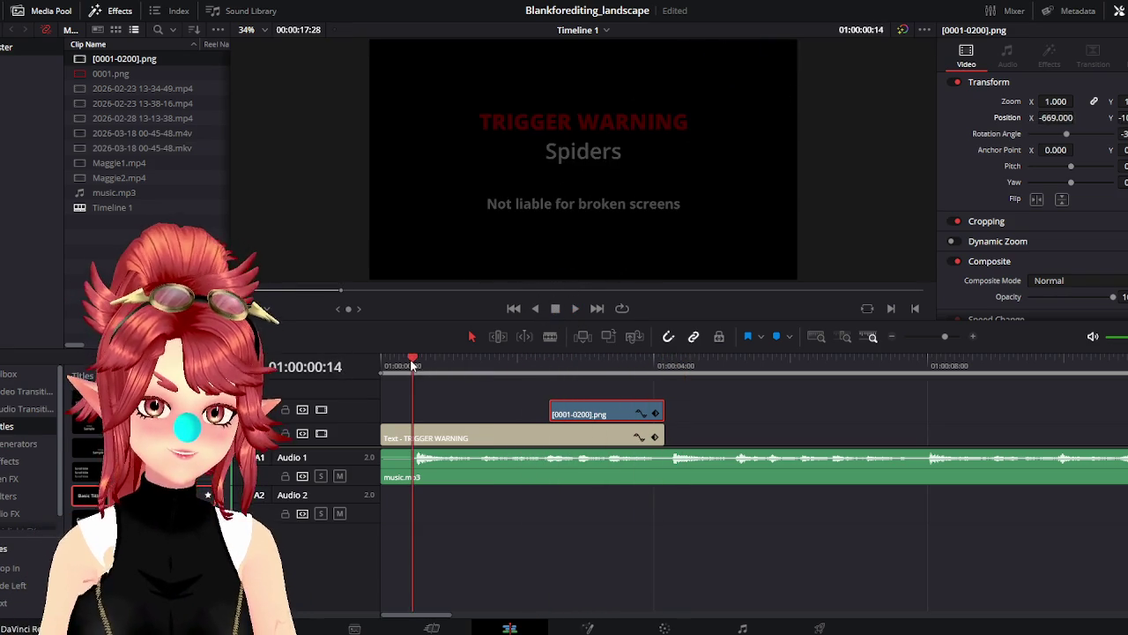
{"action": "left_click_drag", "start_coordinate": [412, 364], "coordinate": [360, 353]}
{"action": "left_click", "coordinate": [575, 309]}
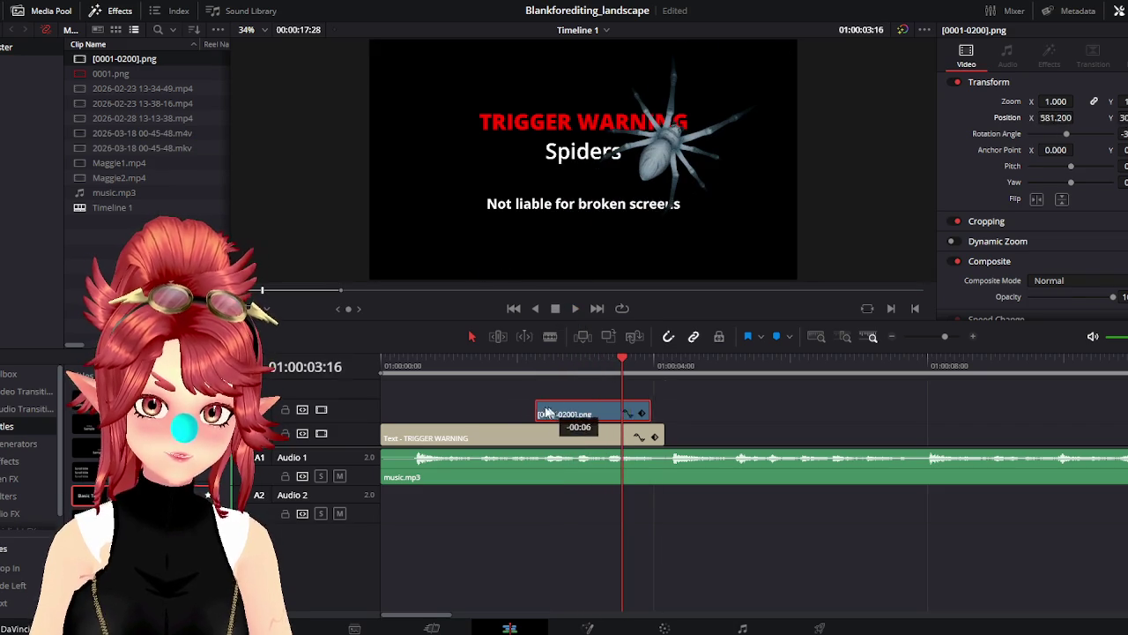
{"action": "left_click_drag", "start_coordinate": [549, 413], "coordinate": [535, 413]}
{"action": "left_click", "coordinate": [418, 370]}
{"action": "left_click", "coordinate": [575, 308]}
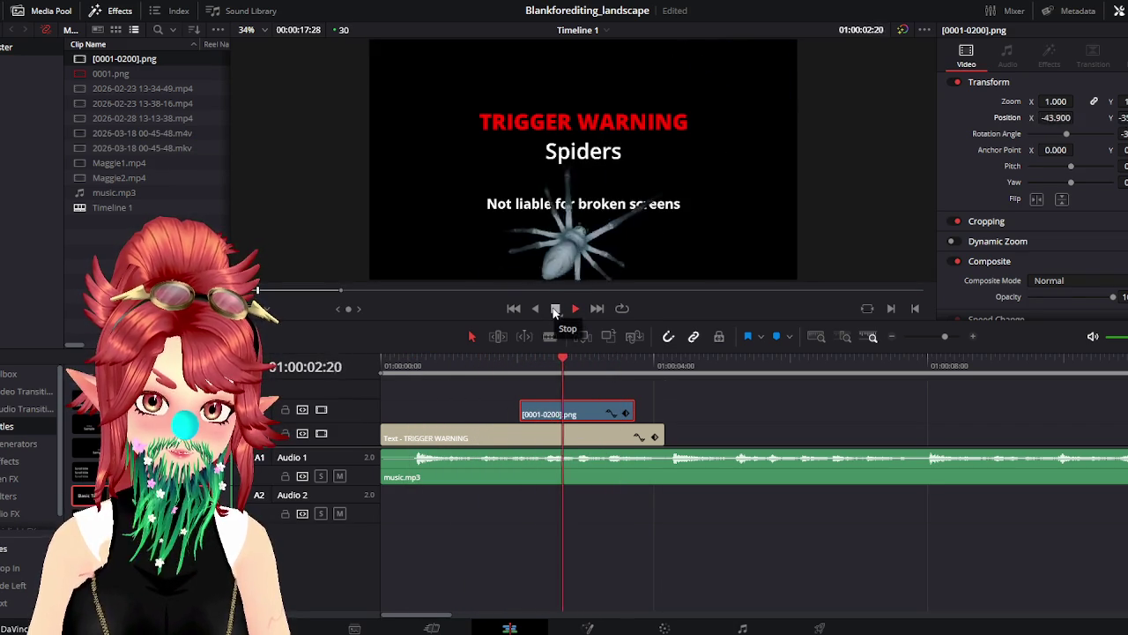
{"action": "left_click", "coordinate": [555, 308]}
Shift the spider clip earlier again, lengthen its end by 3 frames, and show its keyframe lane
{"action": "left_click_drag", "start_coordinate": [547, 411], "coordinate": [525, 411]}
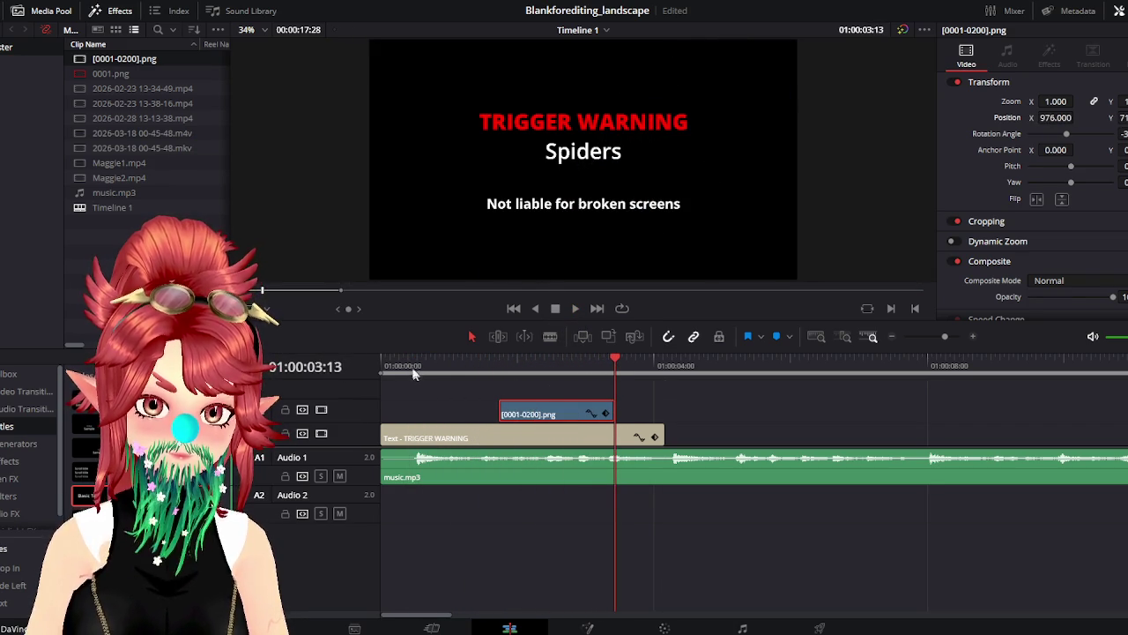
{"action": "left_click_drag", "start_coordinate": [407, 364], "coordinate": [348, 361]}
{"action": "key", "text": "space"}
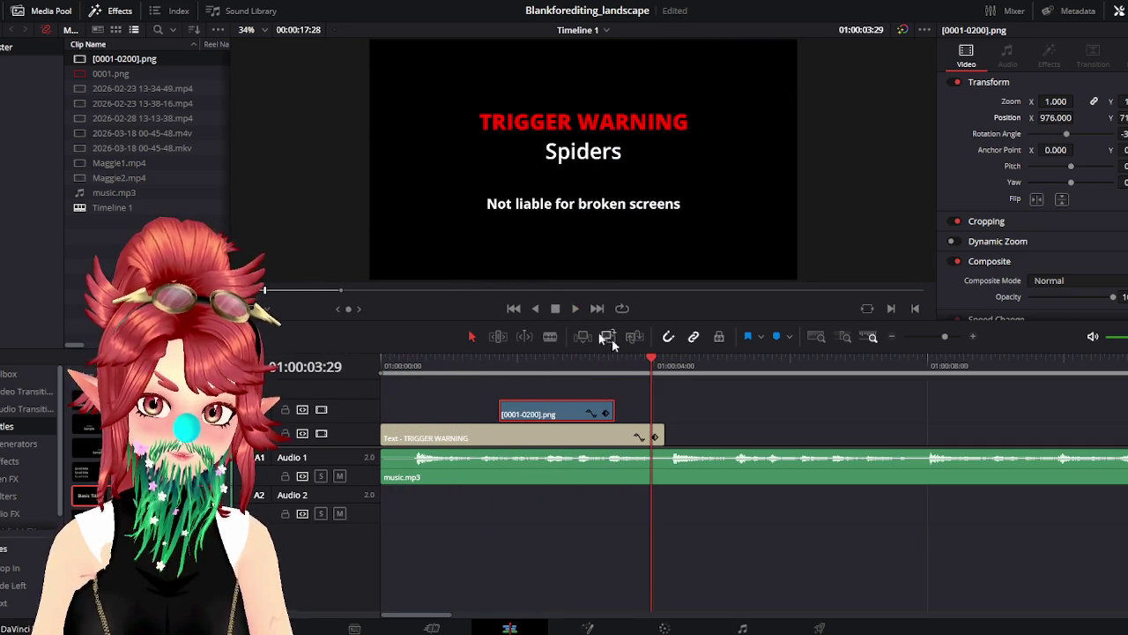
{"action": "mouse_move", "coordinate": [645, 374]}
{"action": "left_mouse_down"}
{"action": "mouse_move", "coordinate": [586, 370]}
{"action": "mouse_move", "coordinate": [614, 370]}
{"action": "mouse_move", "coordinate": [603, 368]}
{"action": "left_mouse_up"}
{"action": "left_click_drag", "start_coordinate": [614, 413], "coordinate": [640, 406]}
{"action": "left_click", "coordinate": [627, 396]}
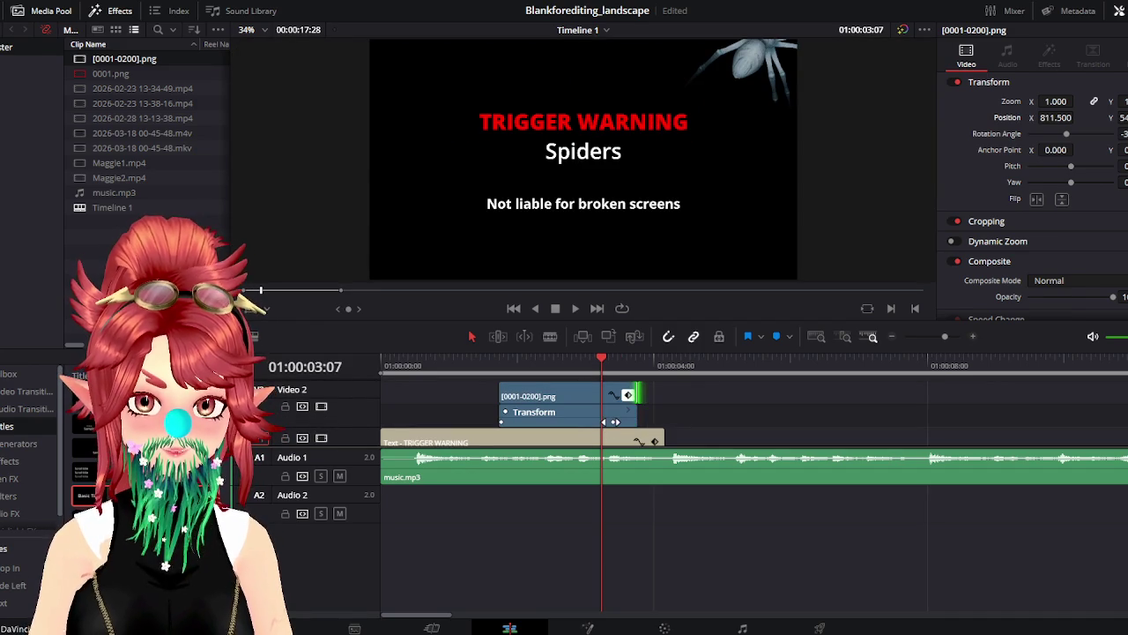
Shift the spider's final position keyframe a little later and replay the title card
{"action": "key", "text": "Right"}
{"action": "key", "text": "Right"}
{"action": "key", "text": "Right"}
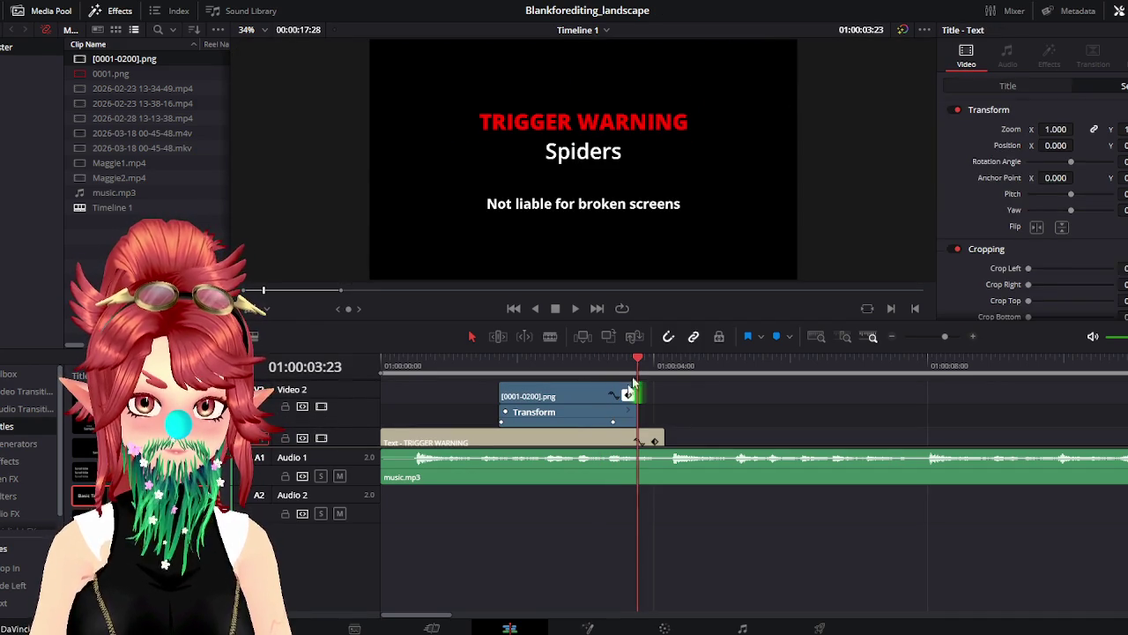
{"action": "left_click_drag", "start_coordinate": [613, 421], "coordinate": [627, 424]}
{"action": "left_click", "coordinate": [481, 363]}
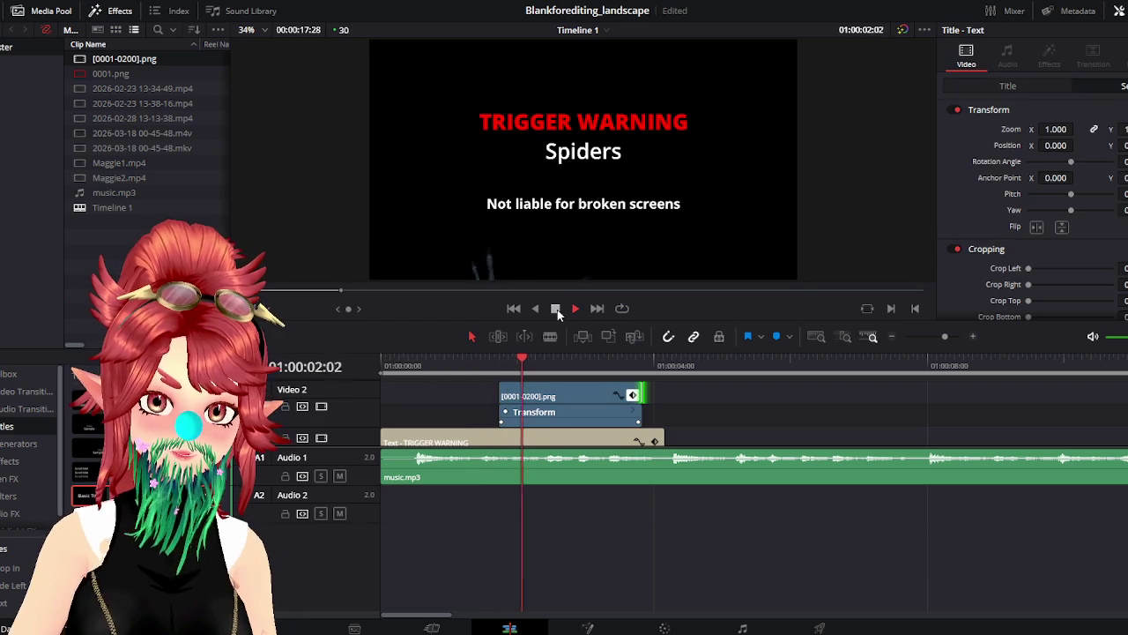
{"action": "left_click", "coordinate": [556, 308]}
{"action": "left_click", "coordinate": [499, 363]}
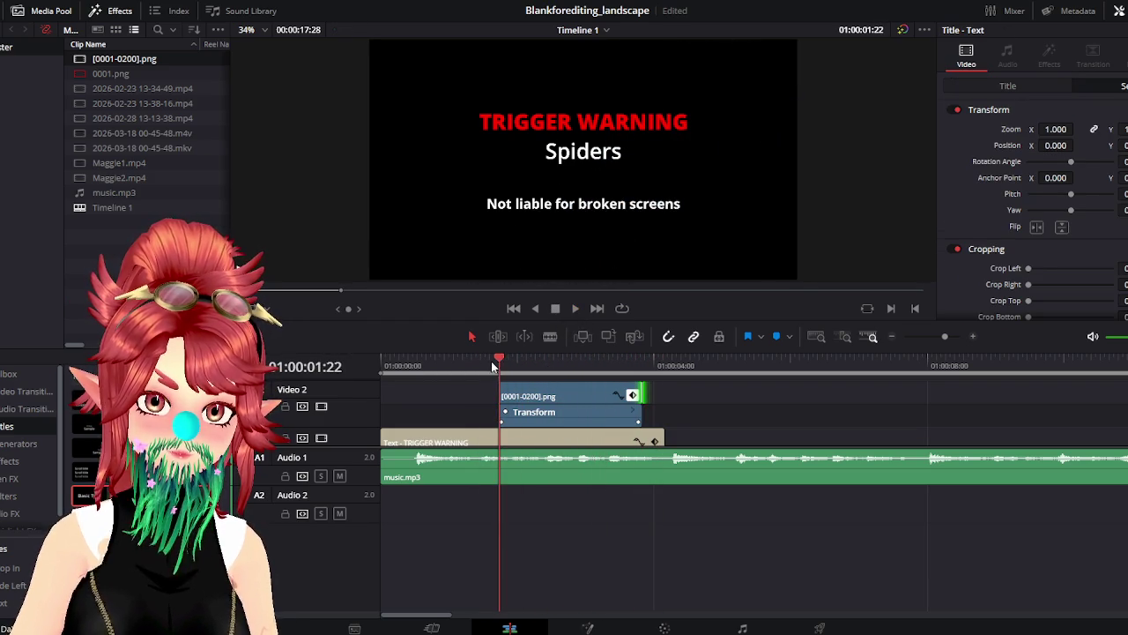
{"action": "left_click", "coordinate": [575, 309]}
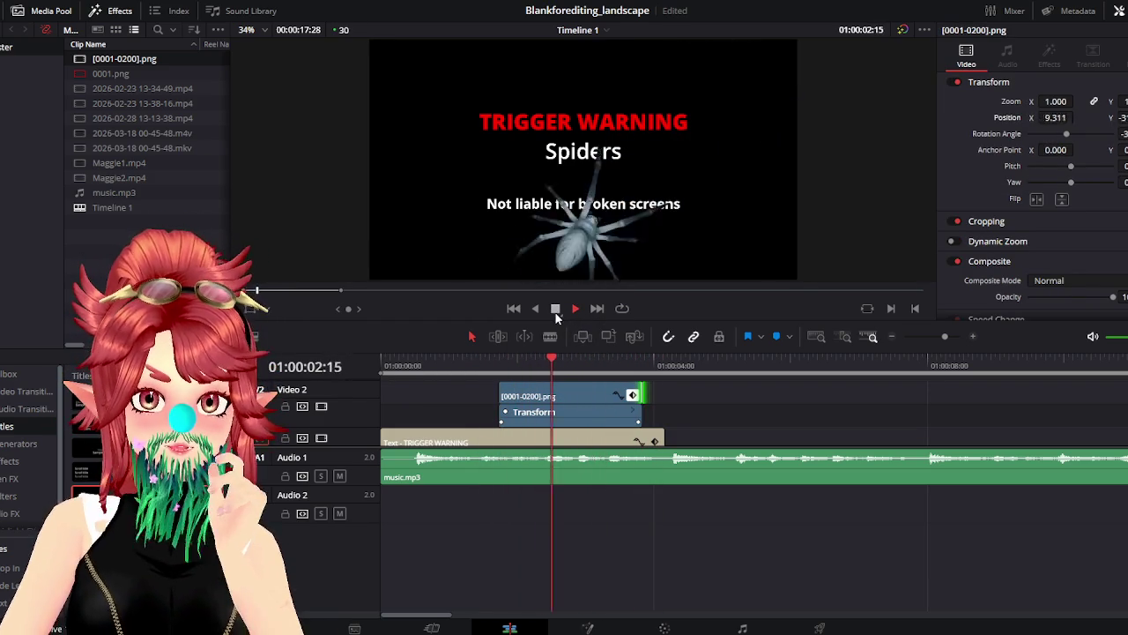
{"action": "left_click", "coordinate": [555, 310]}
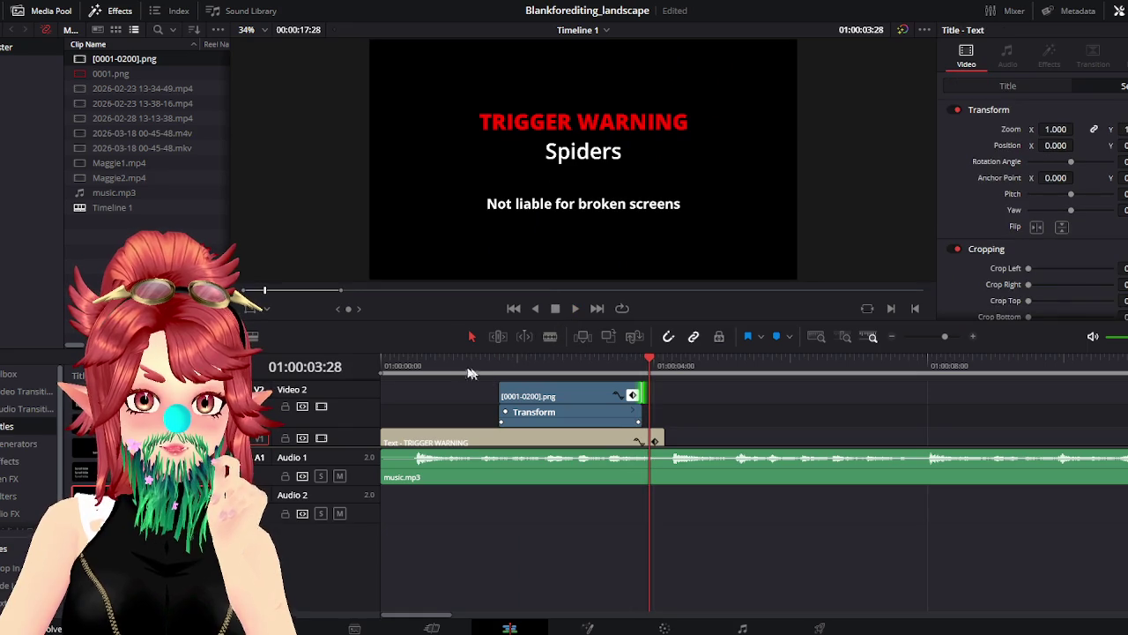
{"action": "left_click", "coordinate": [396, 365]}
{"action": "left_click", "coordinate": [382, 361]}
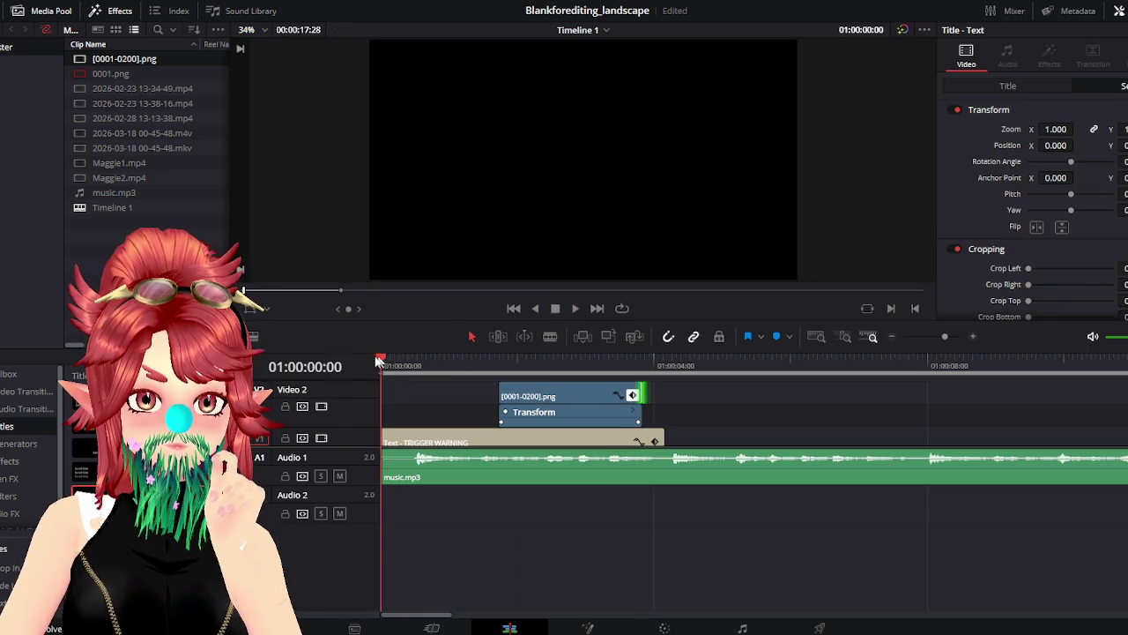
{"action": "key", "text": "space"}
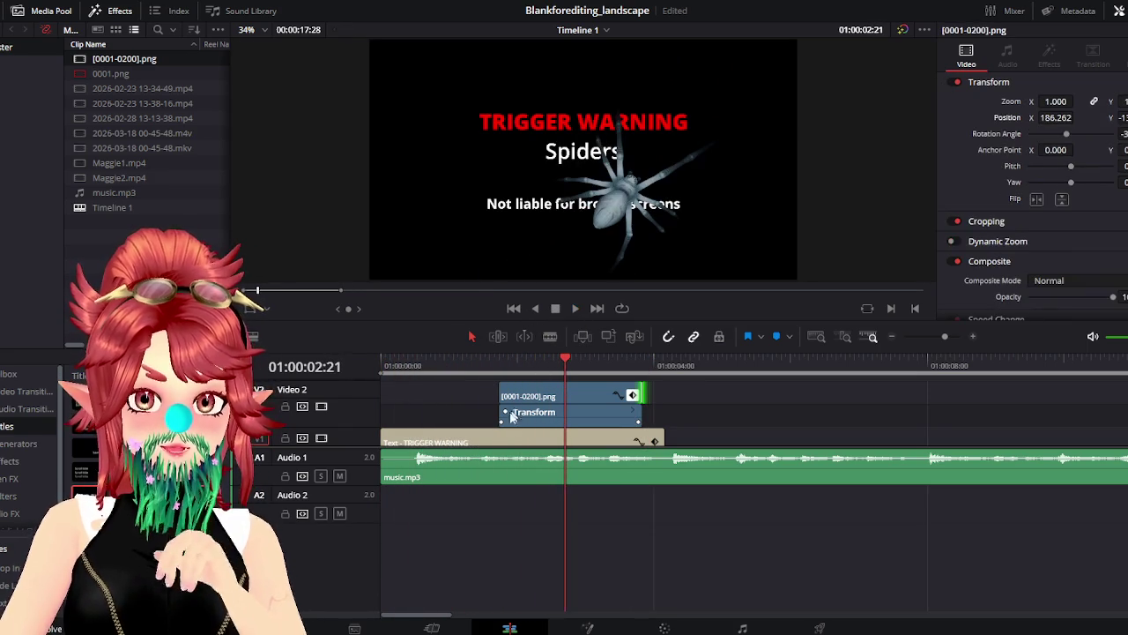
Slide the spider's movement keyframe along the clip and trim the clip's start later
{"action": "left_click_drag", "start_coordinate": [499, 423], "coordinate": [528, 422]}
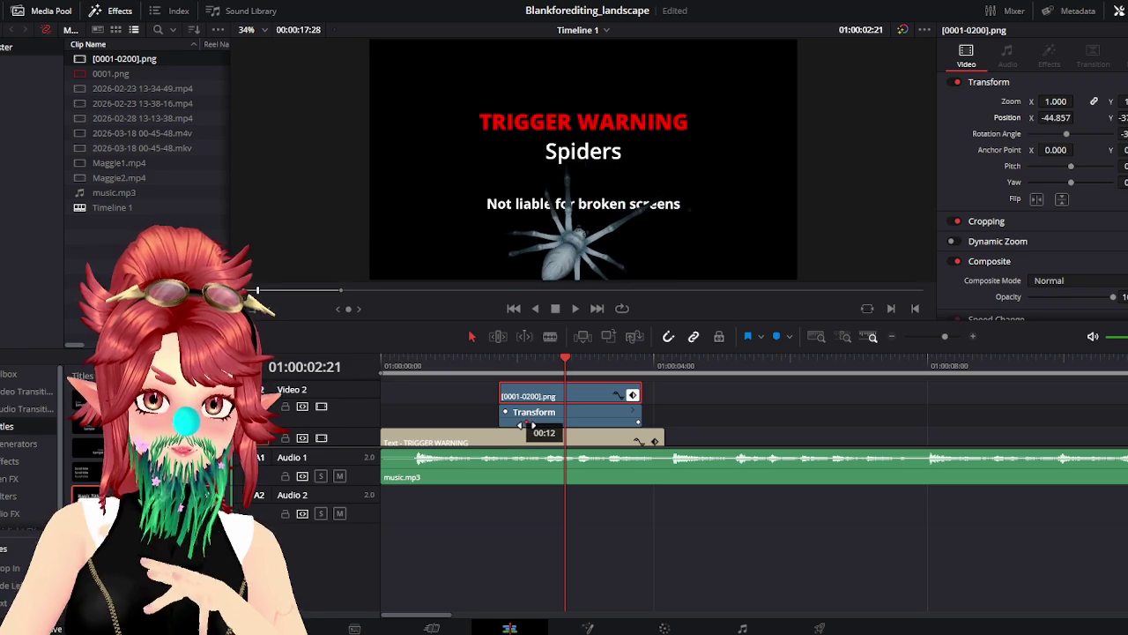
{"action": "left_click", "coordinate": [478, 365]}
{"action": "key", "text": "space"}
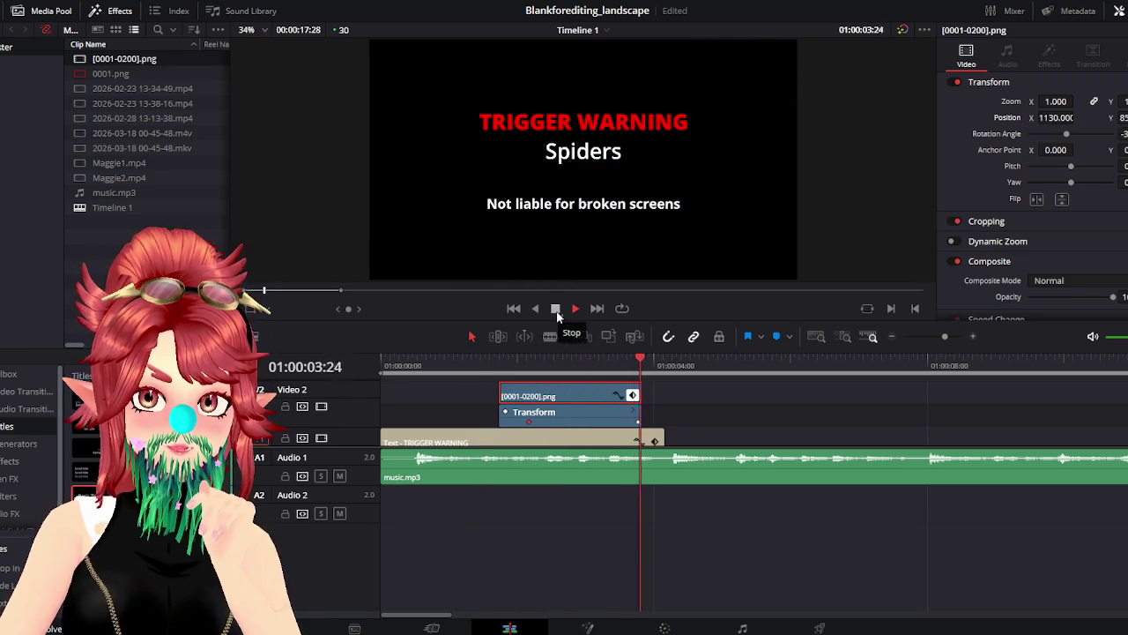
{"action": "left_click", "coordinate": [556, 309]}
{"action": "left_click_drag", "start_coordinate": [495, 388], "coordinate": [509, 392]}
{"action": "left_click_drag", "start_coordinate": [395, 360], "coordinate": [381, 361]}
{"action": "left_click", "coordinate": [573, 310]}
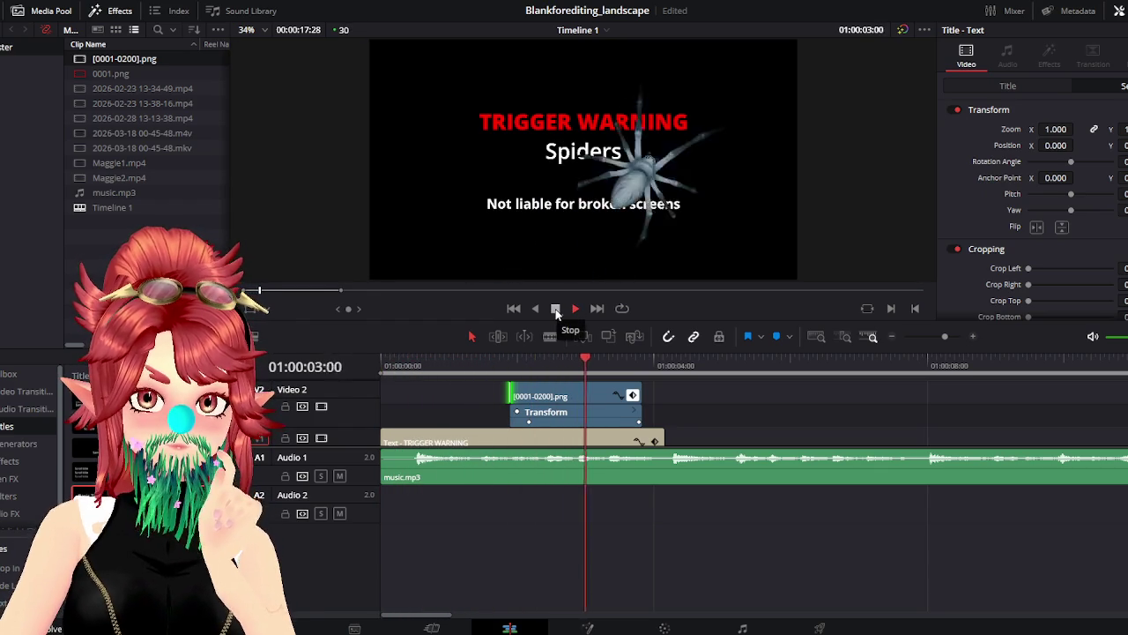
{"action": "left_click", "coordinate": [556, 314]}
Replay the spider's entrance repeatedly from around 01:00:01:15 to check its timing
{"action": "left_click", "coordinate": [483, 365]}
{"action": "left_click", "coordinate": [571, 311]}
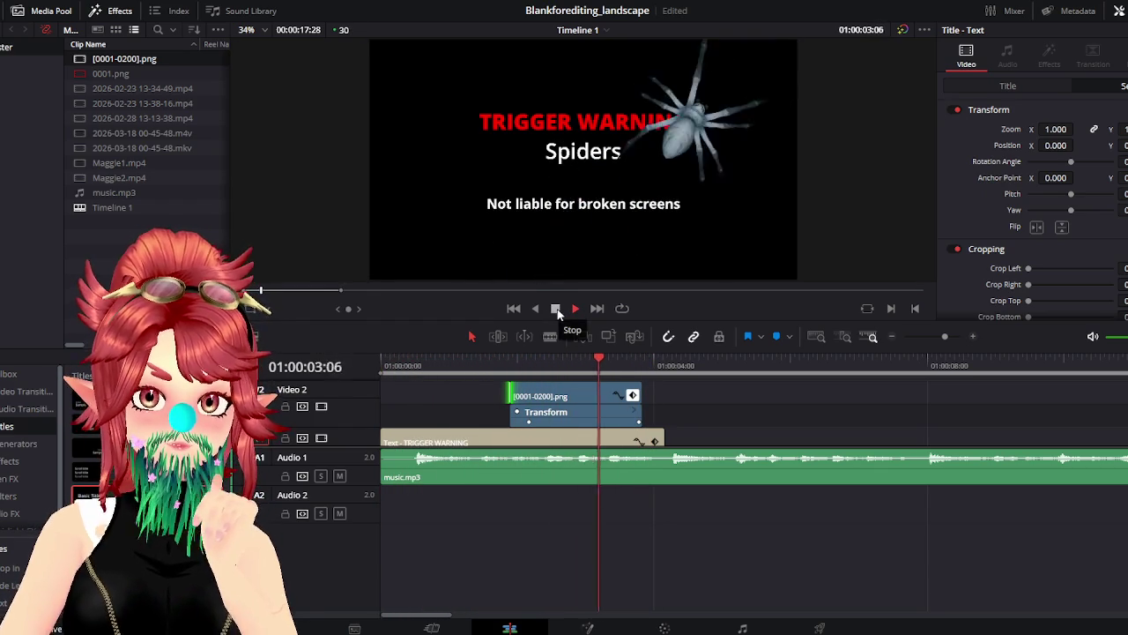
{"action": "left_click", "coordinate": [558, 314]}
{"action": "left_click", "coordinate": [434, 364]}
{"action": "left_click", "coordinate": [572, 310]}
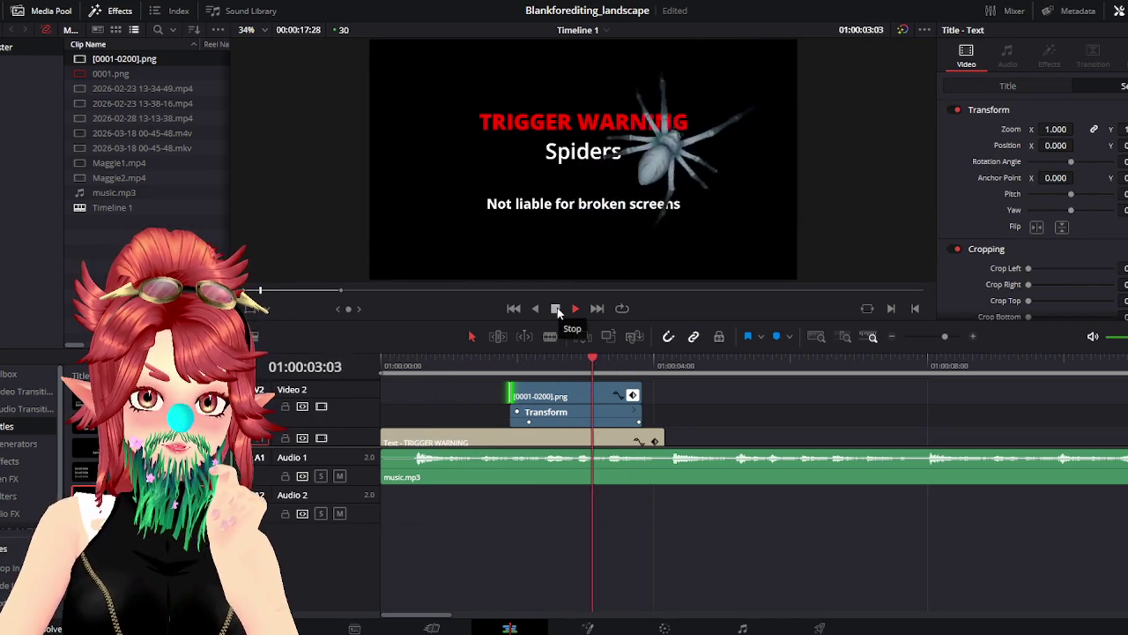
{"action": "left_click", "coordinate": [558, 313]}
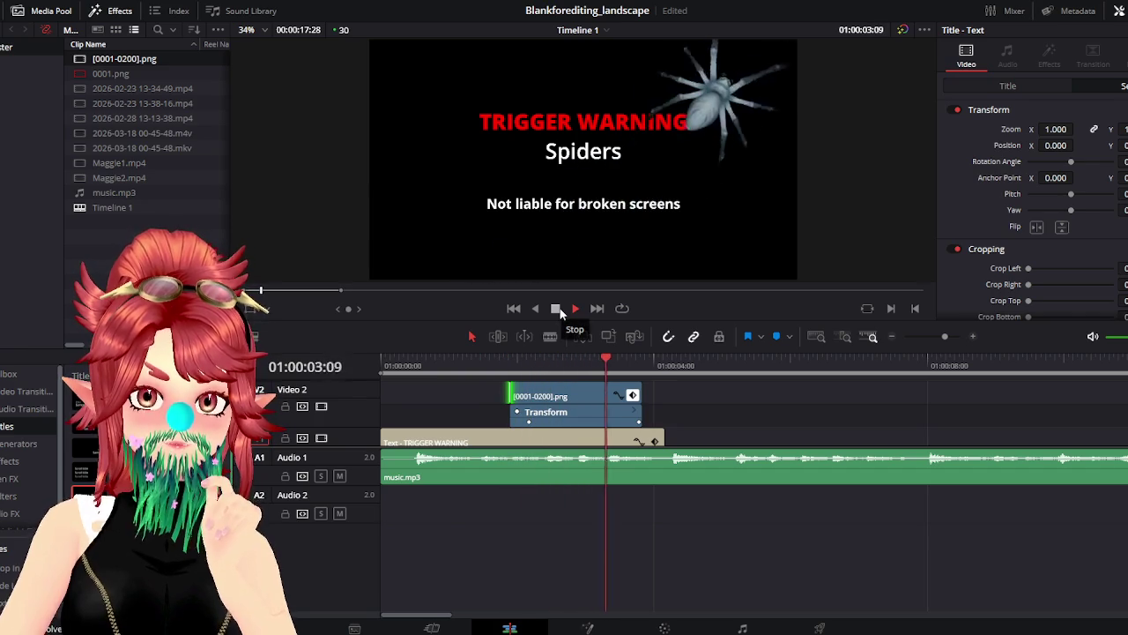
{"action": "left_click", "coordinate": [557, 309]}
{"action": "left_click", "coordinate": [483, 366]}
{"action": "left_click", "coordinate": [575, 309]}
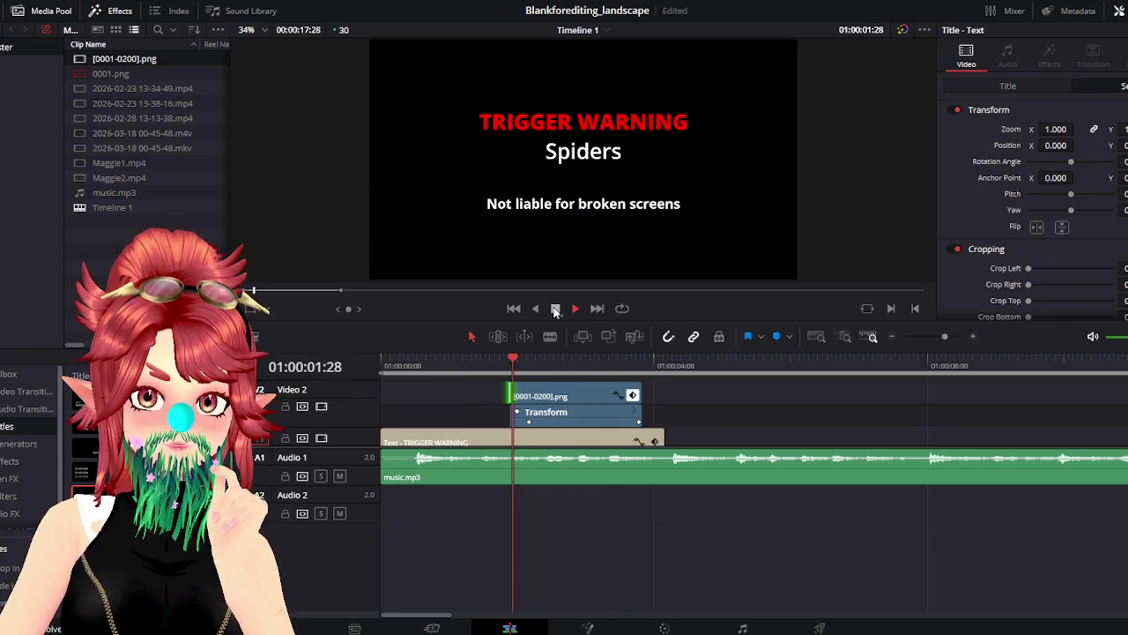
{"action": "left_click", "coordinate": [555, 309]}
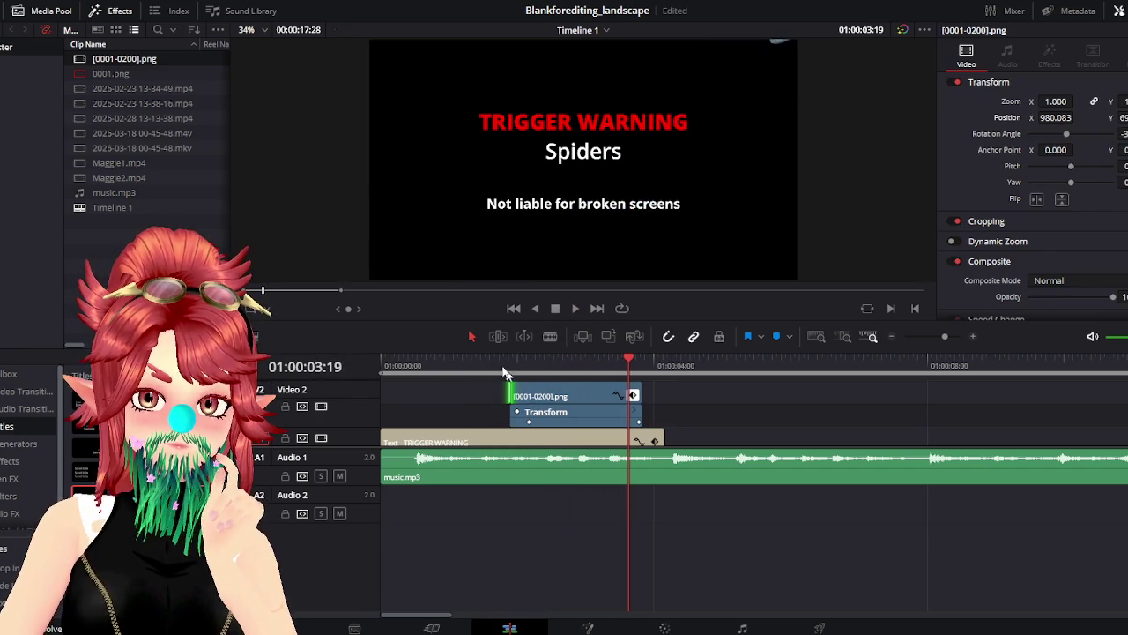
{"action": "left_click", "coordinate": [494, 365]}
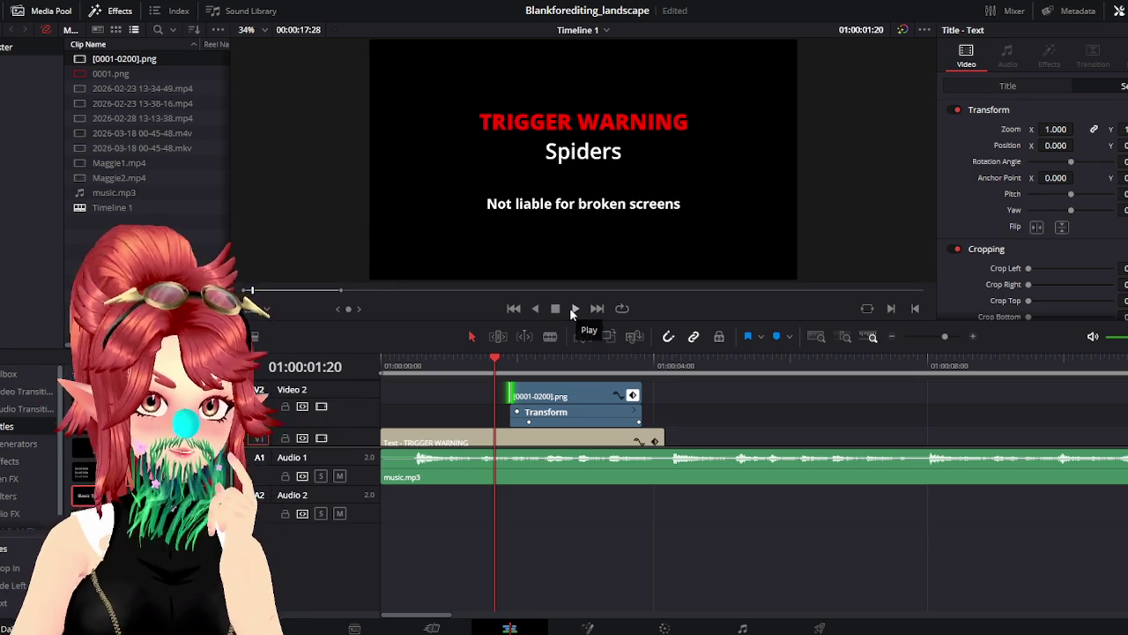
{"action": "scroll", "coordinate": [705, 529], "scroll_direction": "right", "scroll_amount": 3}
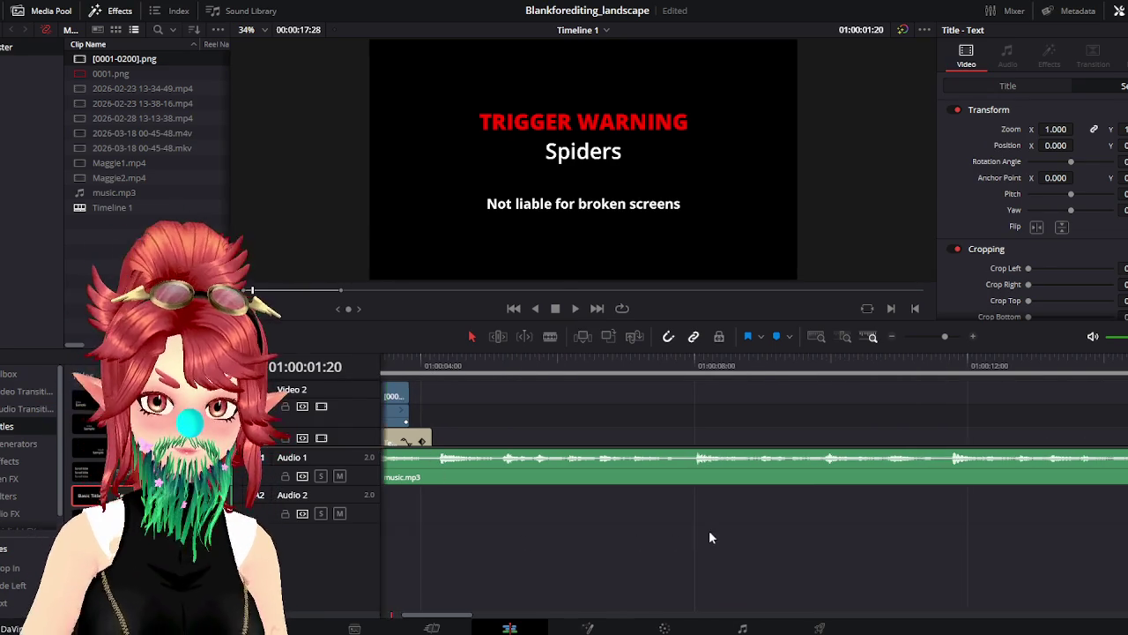
{"action": "key", "text": "shift+z"}
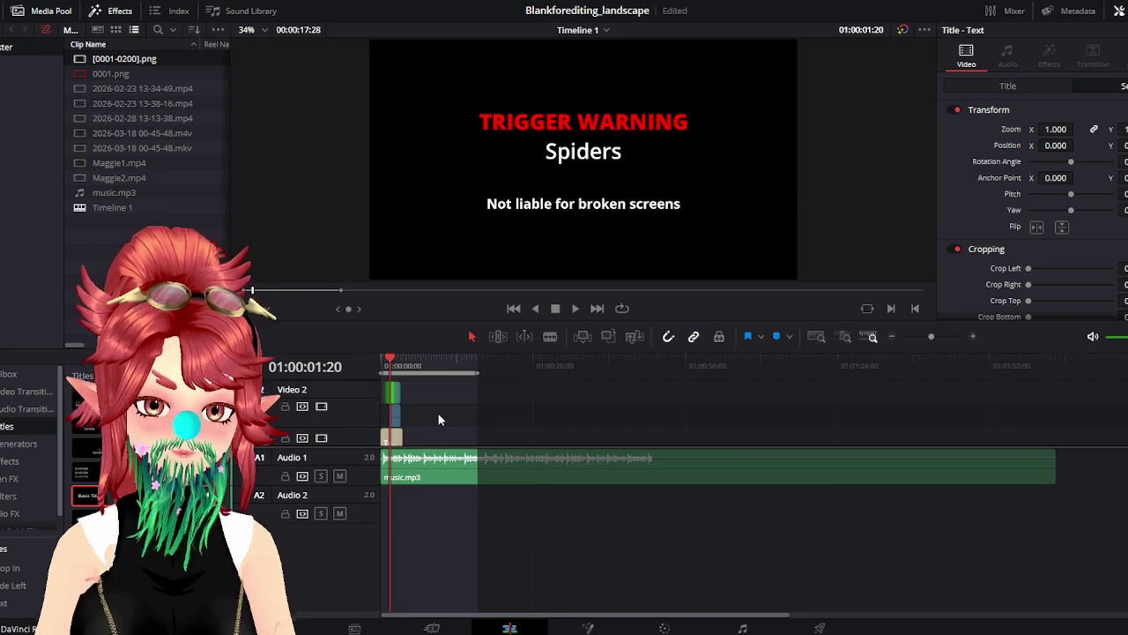
{"action": "scroll", "coordinate": [437, 420], "scroll_direction": "up", "scroll_amount": 5}
{"action": "left_click", "coordinate": [437, 364]}
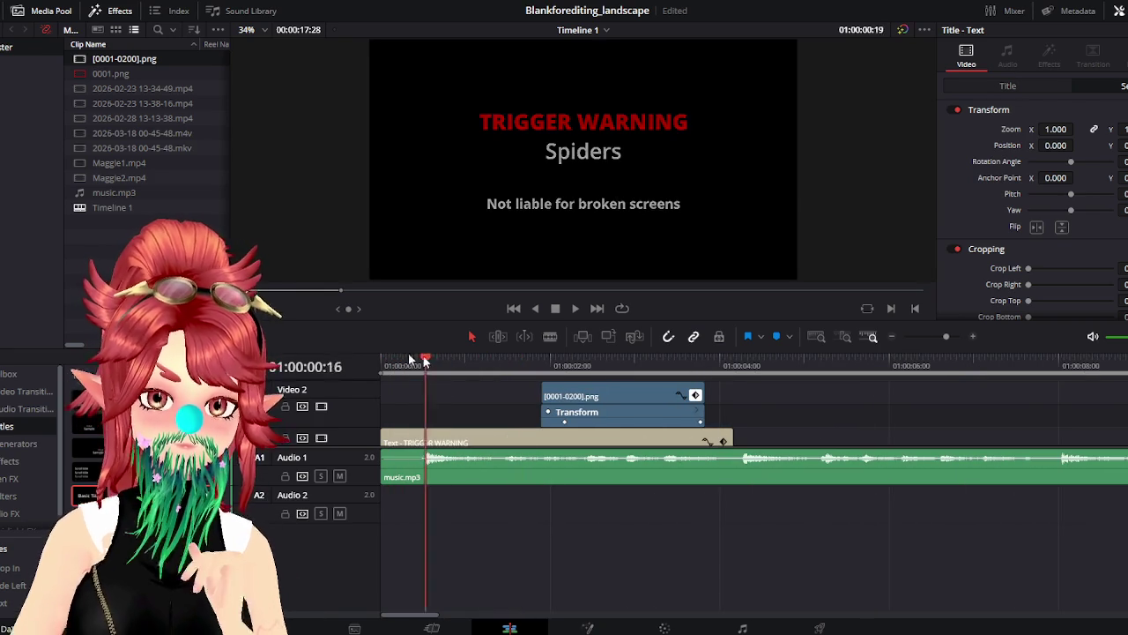
{"action": "key", "text": "Home"}
{"action": "left_click", "coordinate": [578, 308]}
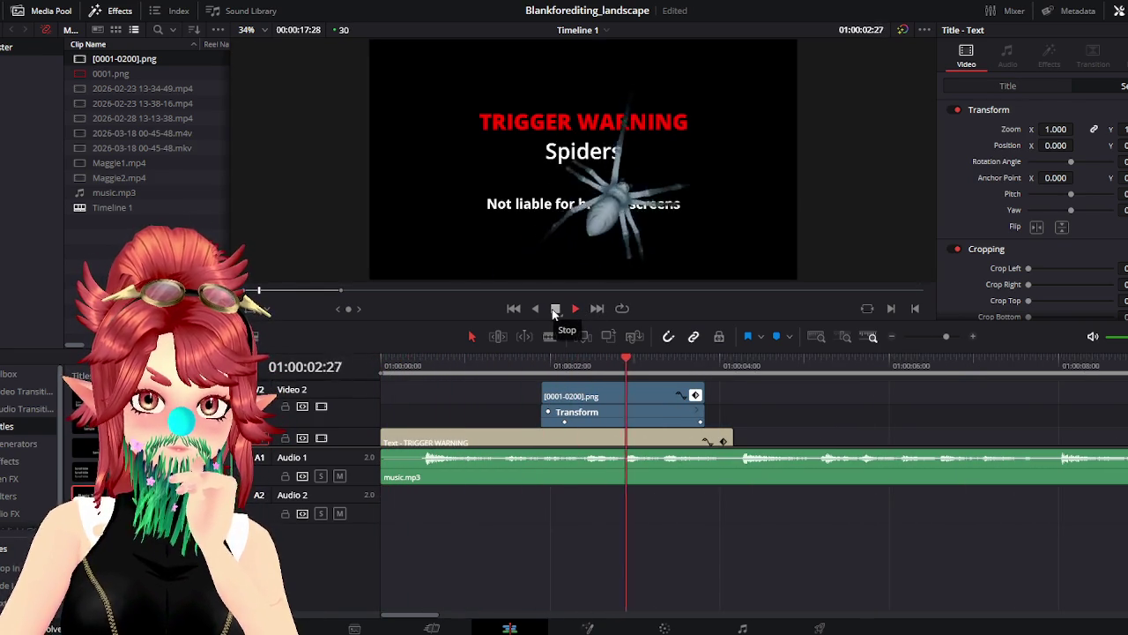
{"action": "left_click", "coordinate": [595, 366]}
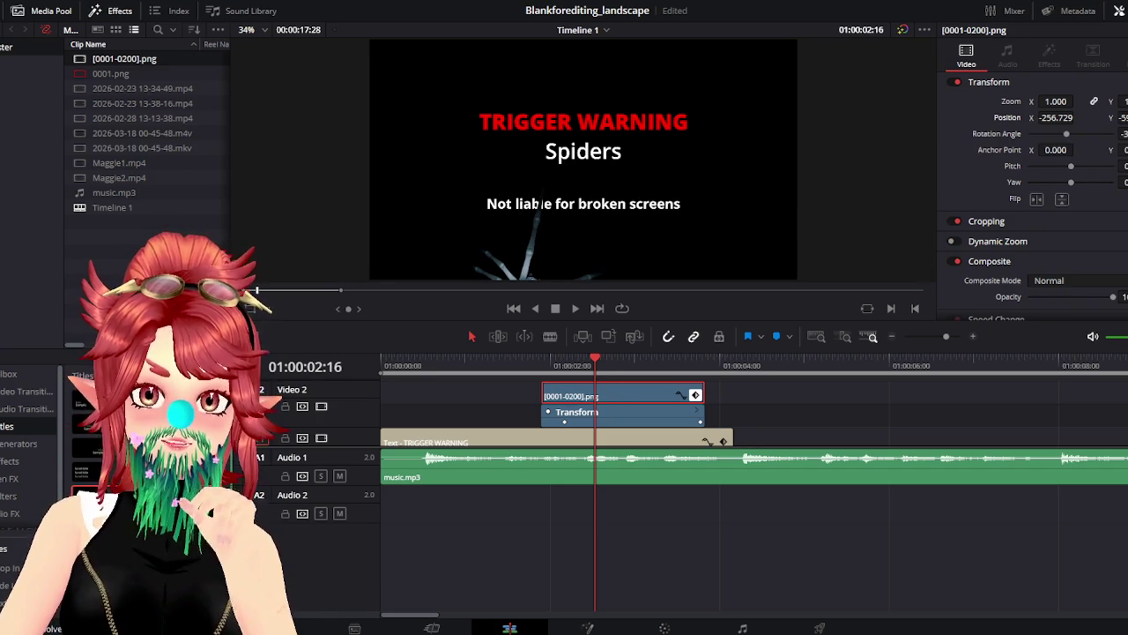
Preview the spider's movement and try a larger Rotation Angle, then undo it
{"action": "left_click", "coordinate": [498, 363]}
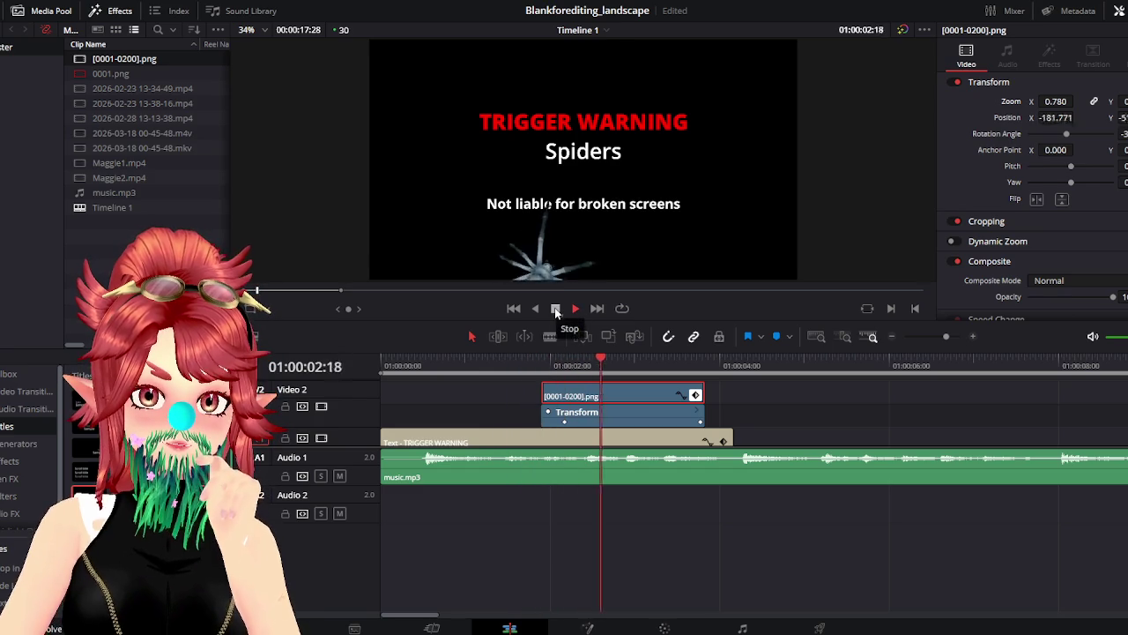
{"action": "left_click", "coordinate": [555, 309]}
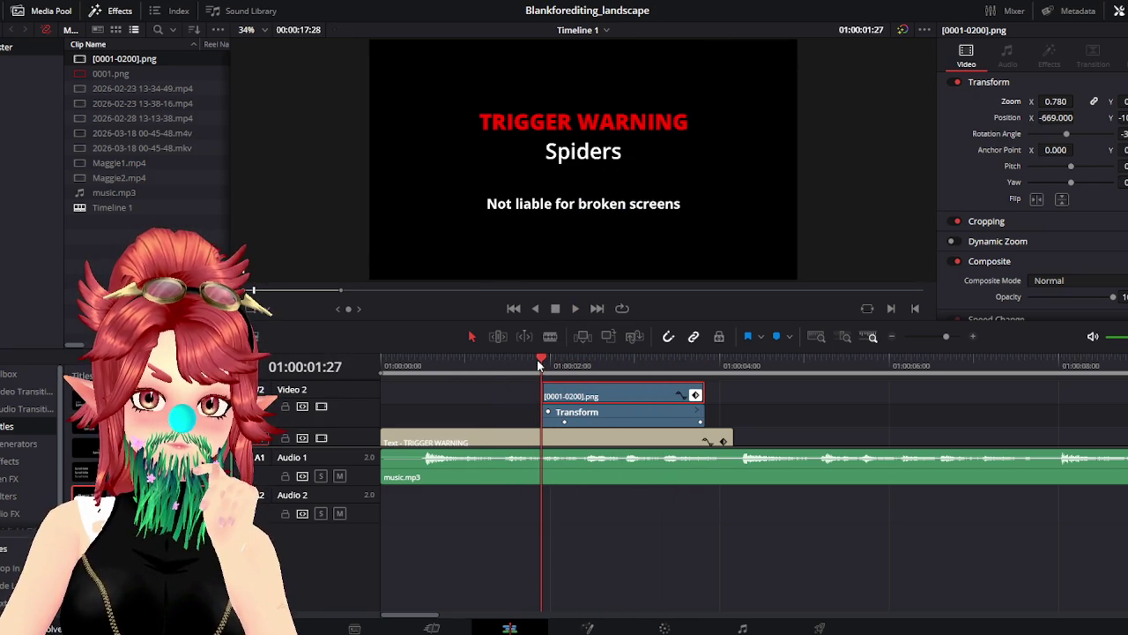
{"action": "mouse_move", "coordinate": [595, 365]}
{"action": "left_mouse_down"}
{"action": "mouse_move", "coordinate": [627, 376]}
{"action": "mouse_move", "coordinate": [595, 379]}
{"action": "mouse_move", "coordinate": [653, 381]}
{"action": "mouse_move", "coordinate": [597, 380]}
{"action": "mouse_move", "coordinate": [608, 384]}
{"action": "mouse_move", "coordinate": [659, 389]}
{"action": "mouse_move", "coordinate": [564, 389]}
{"action": "mouse_move", "coordinate": [617, 387]}
{"action": "left_mouse_up"}
{"action": "left_click_drag", "start_coordinate": [1072, 138], "coordinate": [1061, 136]}
{"action": "key", "text": "ctrl+z"}
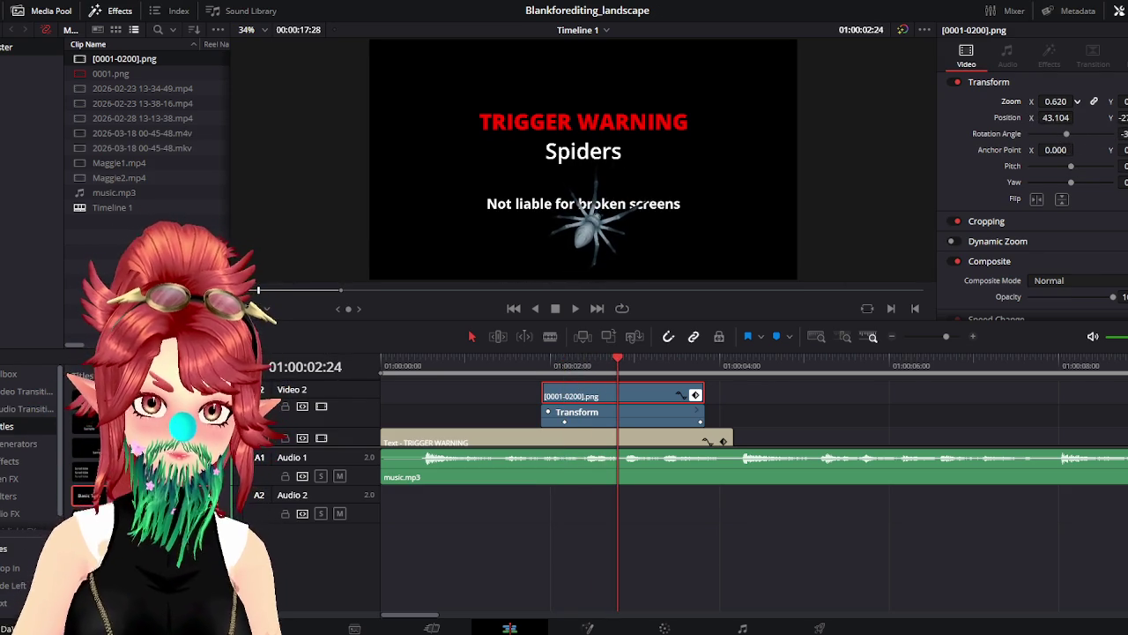
{"action": "mouse_move", "coordinate": [528, 365]}
{"action": "left_mouse_down"}
{"action": "mouse_move", "coordinate": [618, 365]}
{"action": "mouse_move", "coordinate": [642, 370]}
{"action": "mouse_move", "coordinate": [639, 379]}
{"action": "left_mouse_up"}
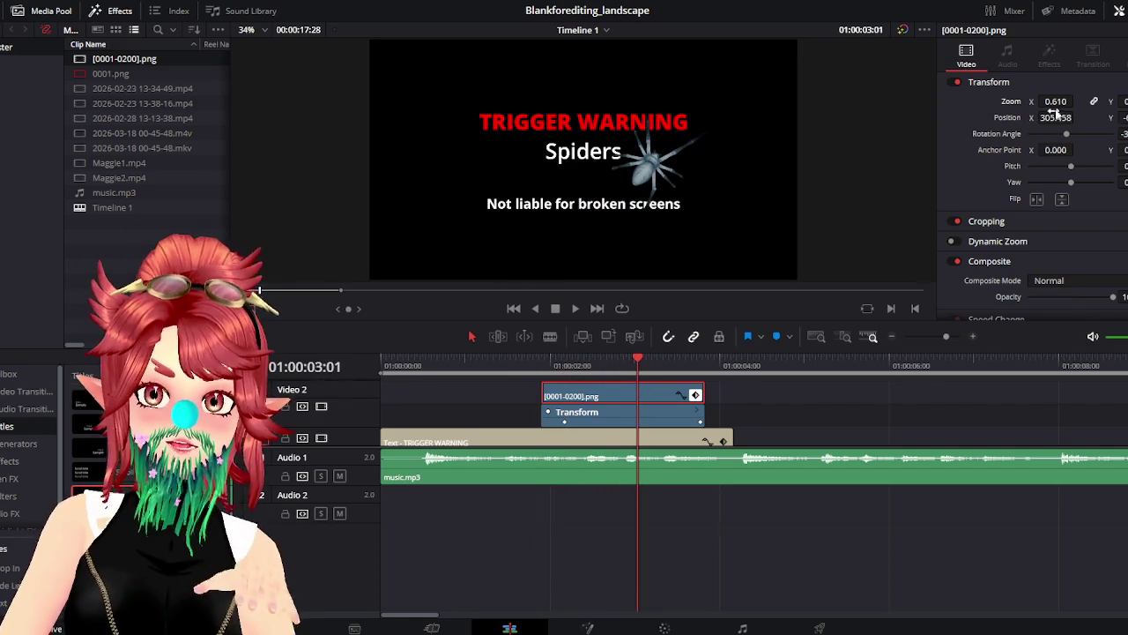
Raise the spider's Zoom to 1.780 and scrub through its enlarged entrance
{"action": "left_click_drag", "start_coordinate": [1056, 101], "coordinate": [1077, 101]}
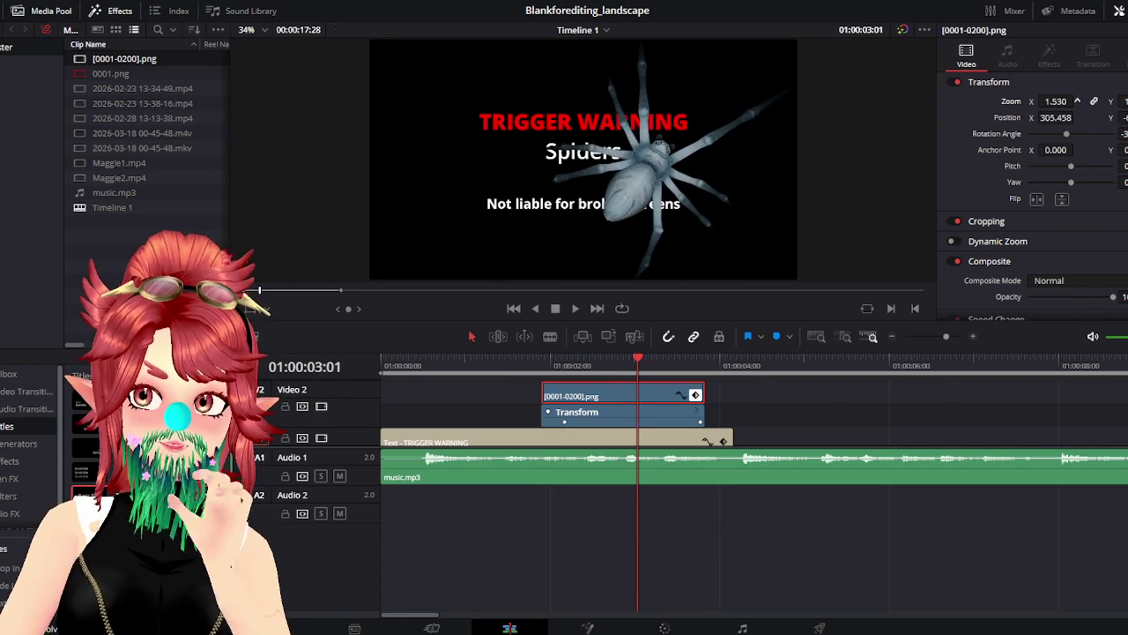
{"action": "left_click", "coordinate": [508, 364]}
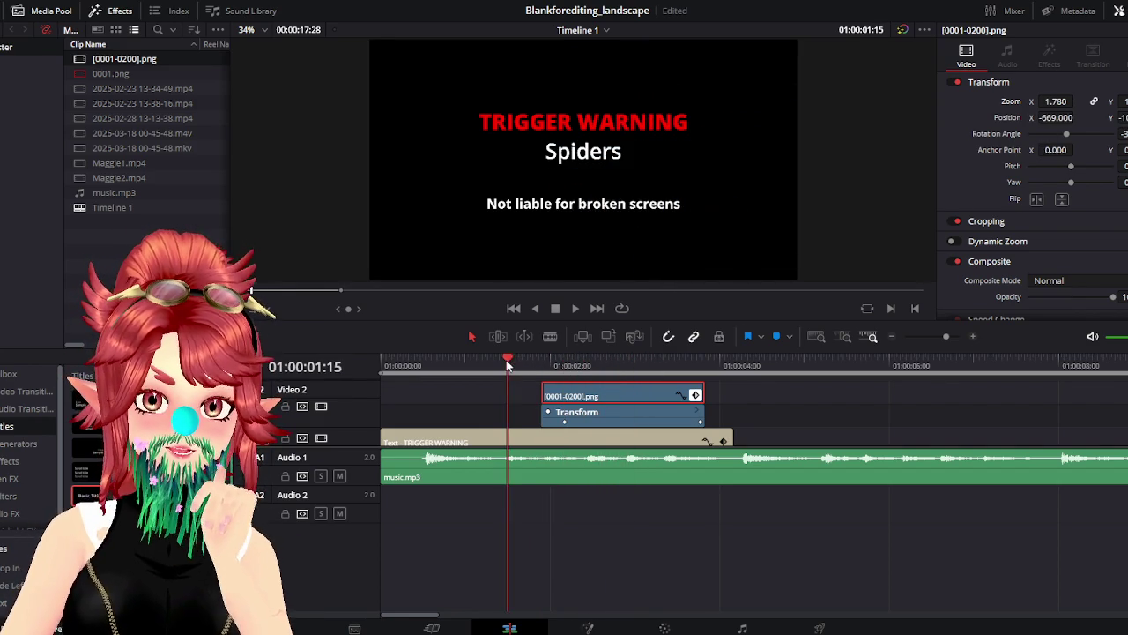
{"action": "mouse_move", "coordinate": [541, 367]}
{"action": "left_mouse_down"}
{"action": "mouse_move", "coordinate": [731, 375]}
{"action": "mouse_move", "coordinate": [564, 379]}
{"action": "left_mouse_up"}
{"action": "key", "text": "Home"}
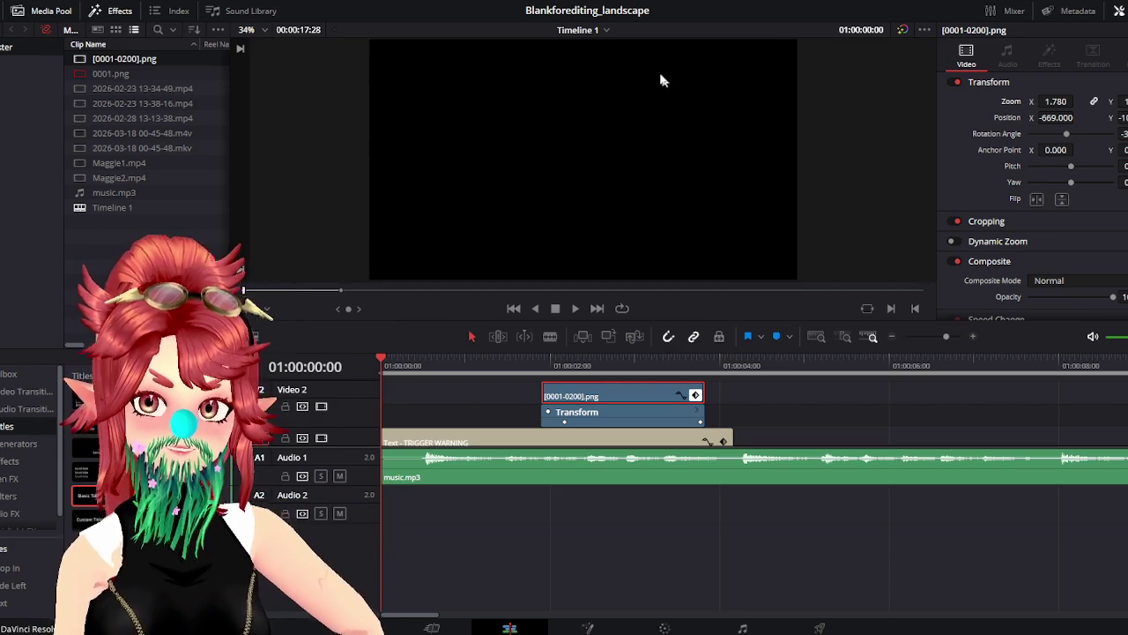
{"action": "left_click", "coordinate": [575, 310]}
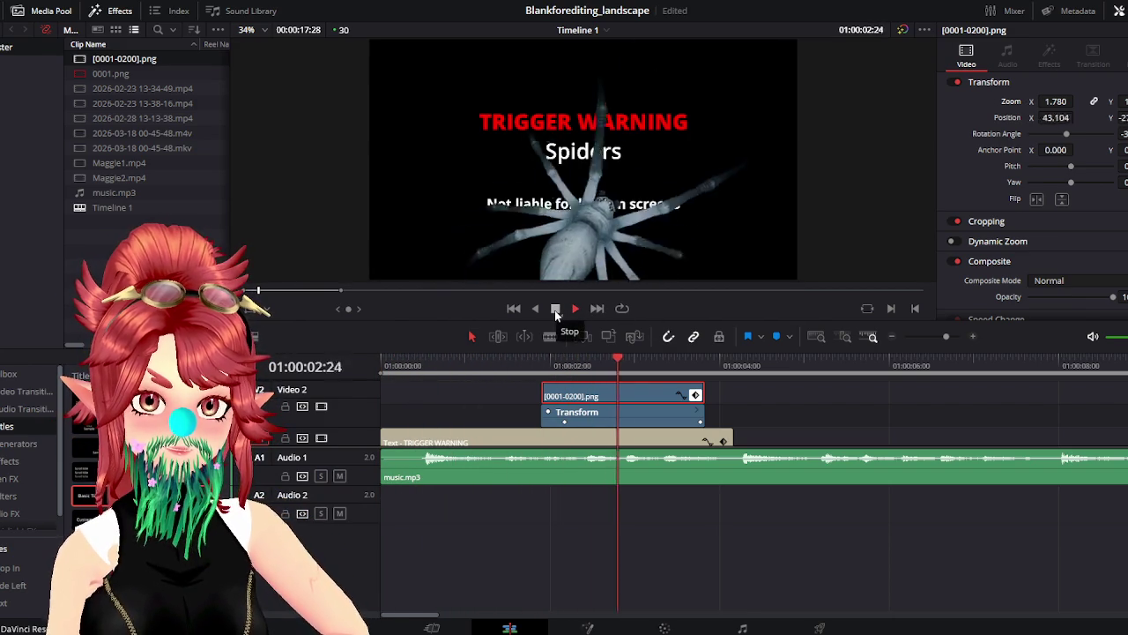
{"action": "left_click", "coordinate": [510, 362]}
{"action": "mouse_move", "coordinate": [523, 364]}
{"action": "left_mouse_down"}
{"action": "mouse_move", "coordinate": [559, 370]}
{"action": "mouse_move", "coordinate": [541, 368]}
{"action": "mouse_move", "coordinate": [565, 385]}
{"action": "mouse_move", "coordinate": [554, 397]}
{"action": "left_mouse_up"}
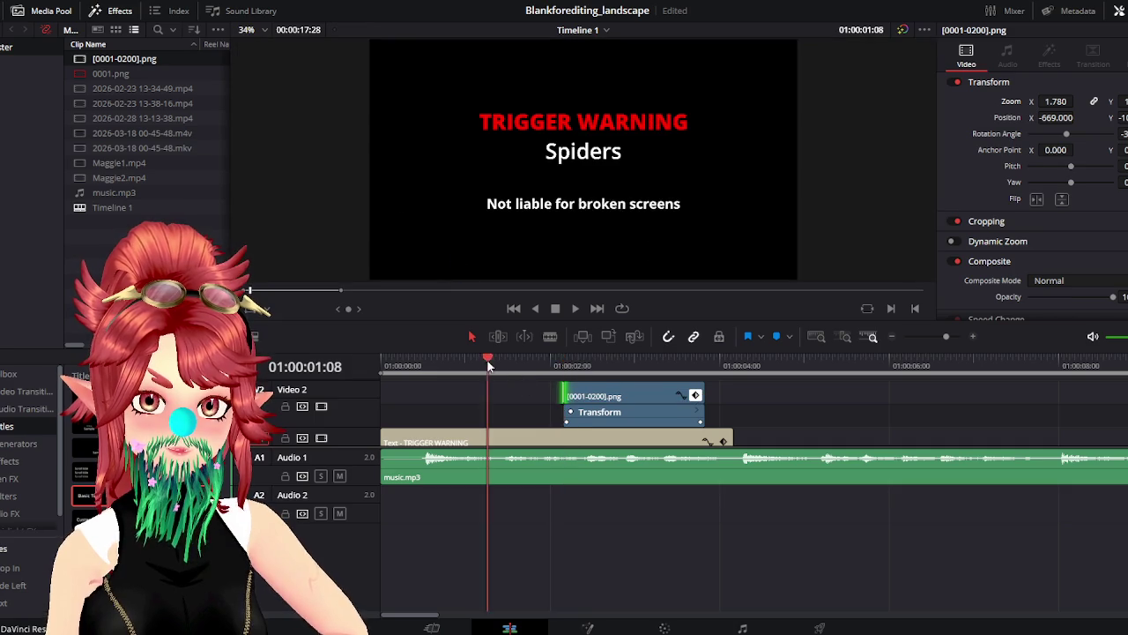
Play back the opening repeatedly to review the spider animating in
{"action": "left_click", "coordinate": [556, 310]}
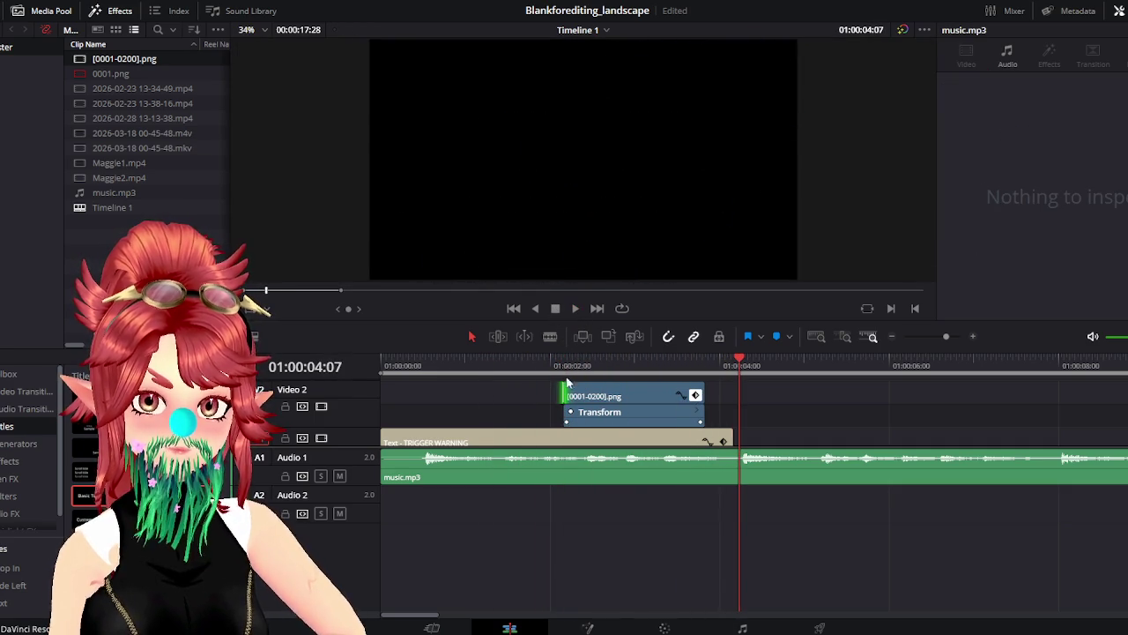
{"action": "left_click", "coordinate": [487, 365]}
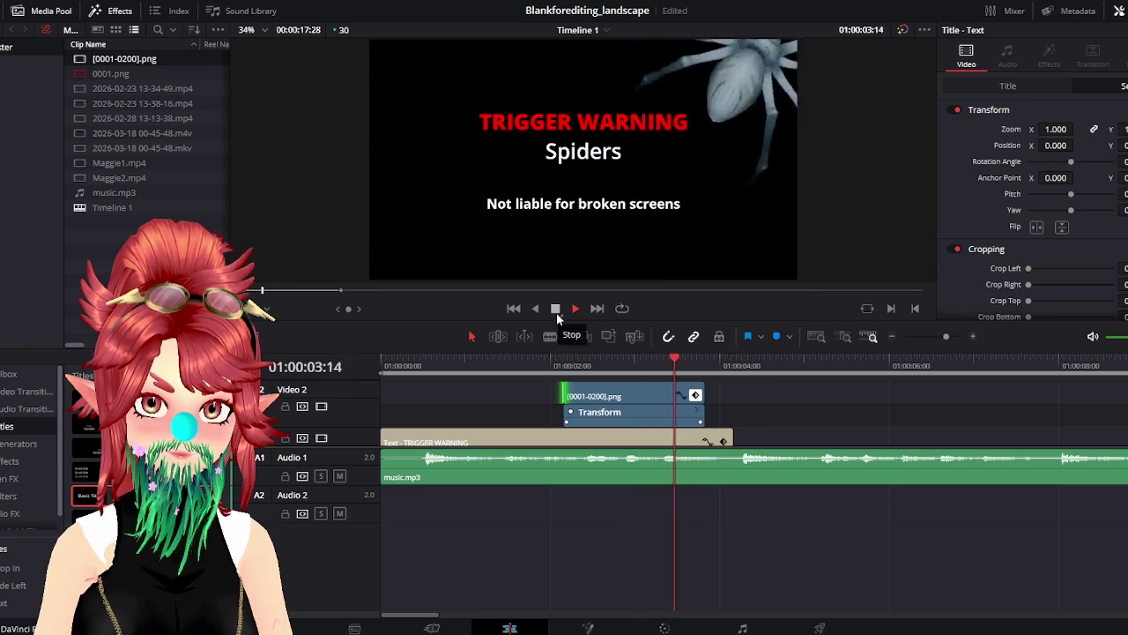
{"action": "left_click", "coordinate": [556, 312]}
{"action": "scroll", "coordinate": [750, 430], "scroll_direction": "down", "scroll_amount": 1}
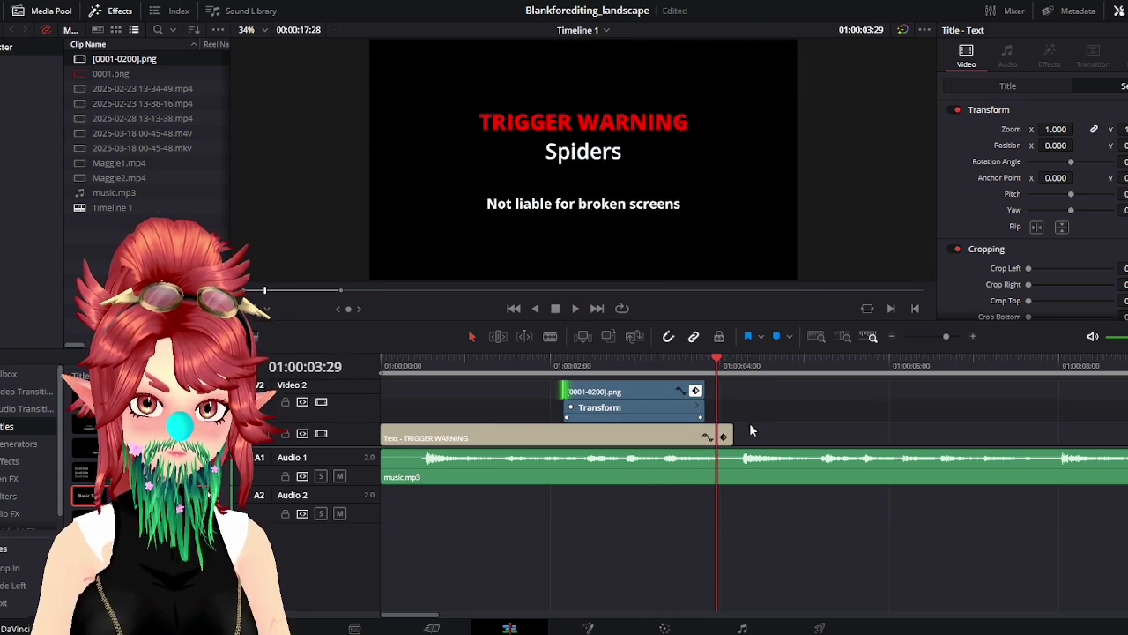
{"action": "left_click", "coordinate": [555, 316]}
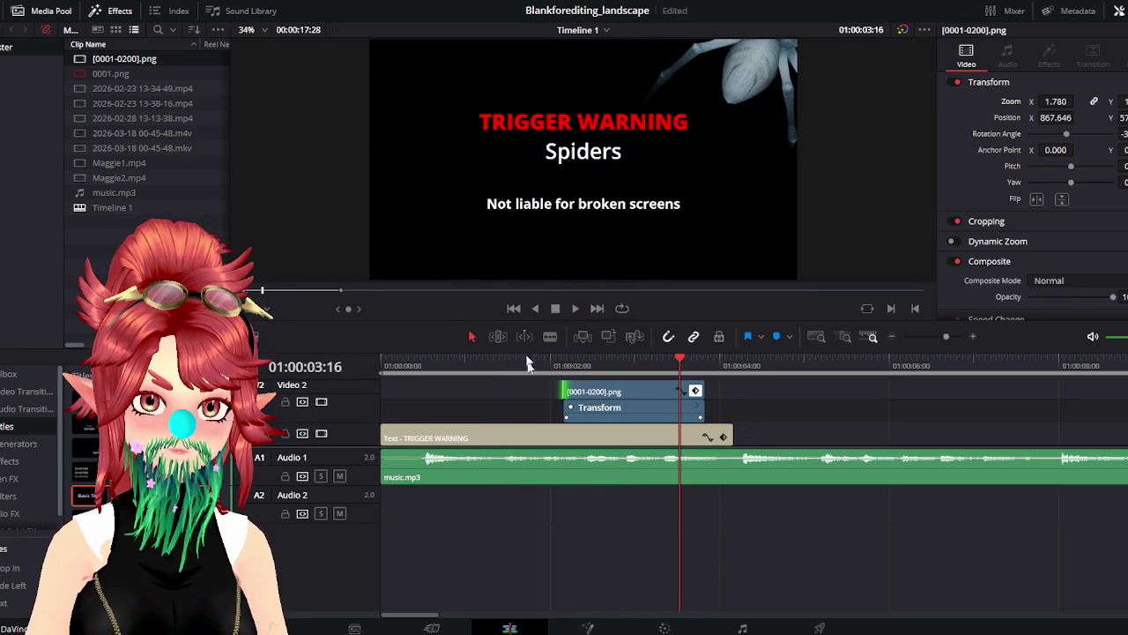
{"action": "left_click", "coordinate": [524, 361]}
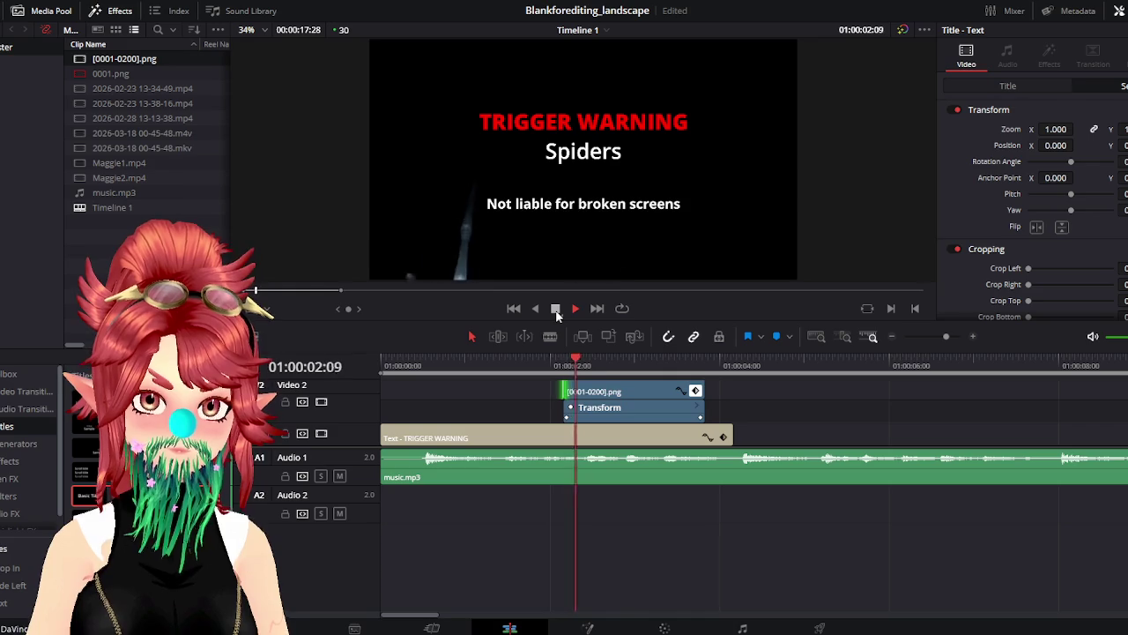
{"action": "left_click", "coordinate": [555, 308]}
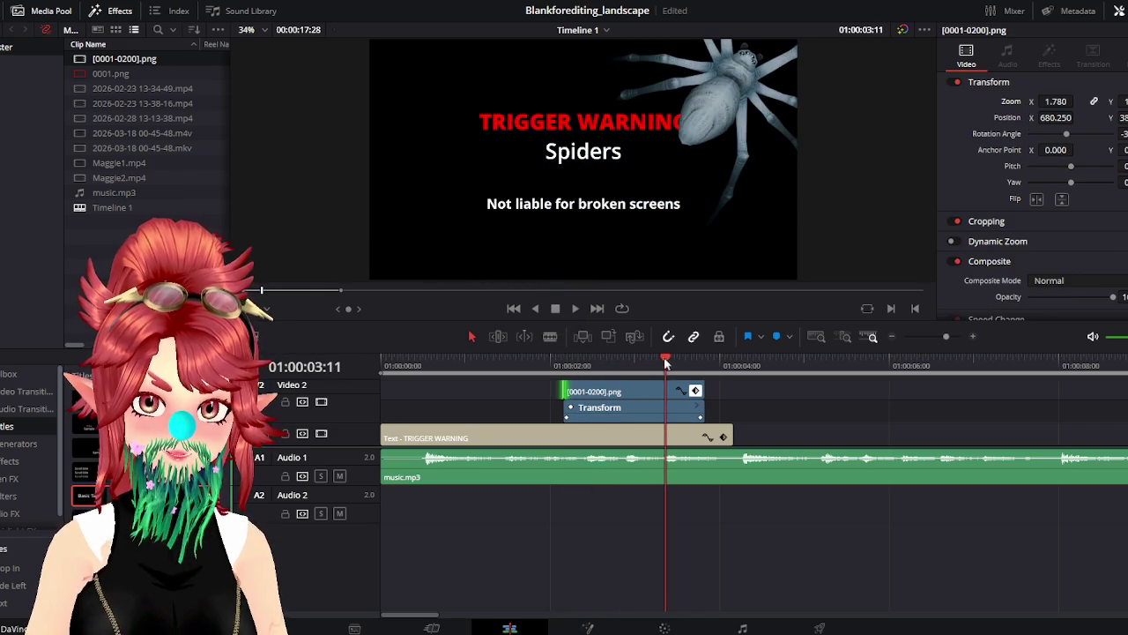
{"action": "left_click_drag", "start_coordinate": [665, 363], "coordinate": [648, 363]}
Past the spider's exit, set the TRIGGER WARNING title's Opacity to 0 to keyframe a fade
{"action": "left_click", "coordinate": [657, 439]}
{"action": "scroll", "coordinate": [999, 261], "scroll_direction": "down", "scroll_amount": 3}
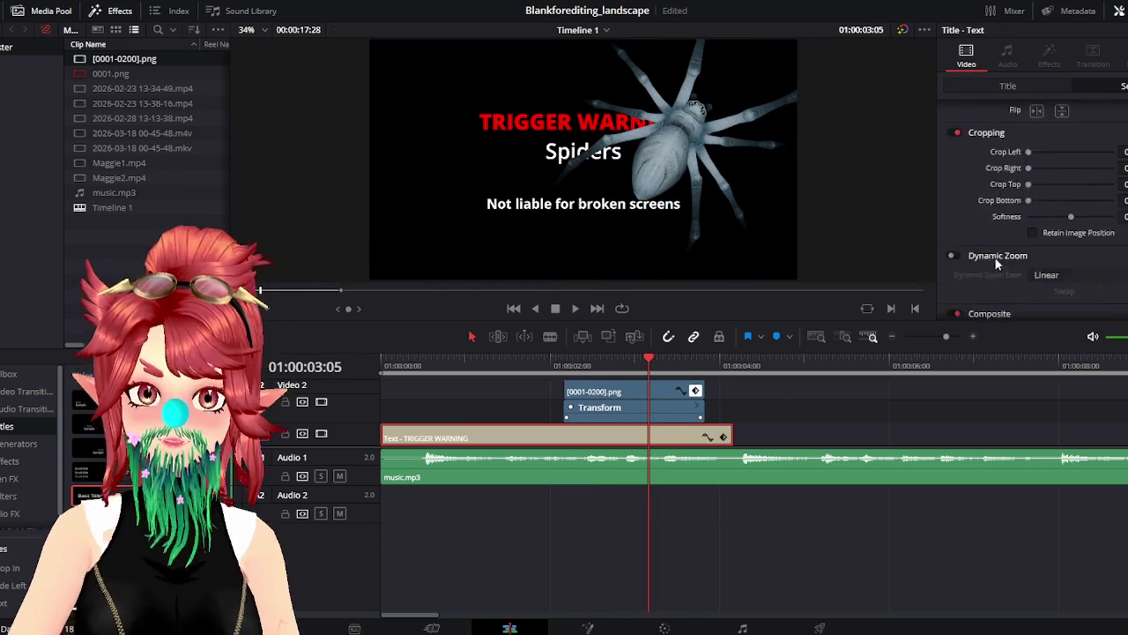
{"action": "scroll", "coordinate": [998, 261], "scroll_direction": "down", "scroll_amount": 2}
{"action": "scroll", "coordinate": [1086, 281], "scroll_direction": "down", "scroll_amount": 1}
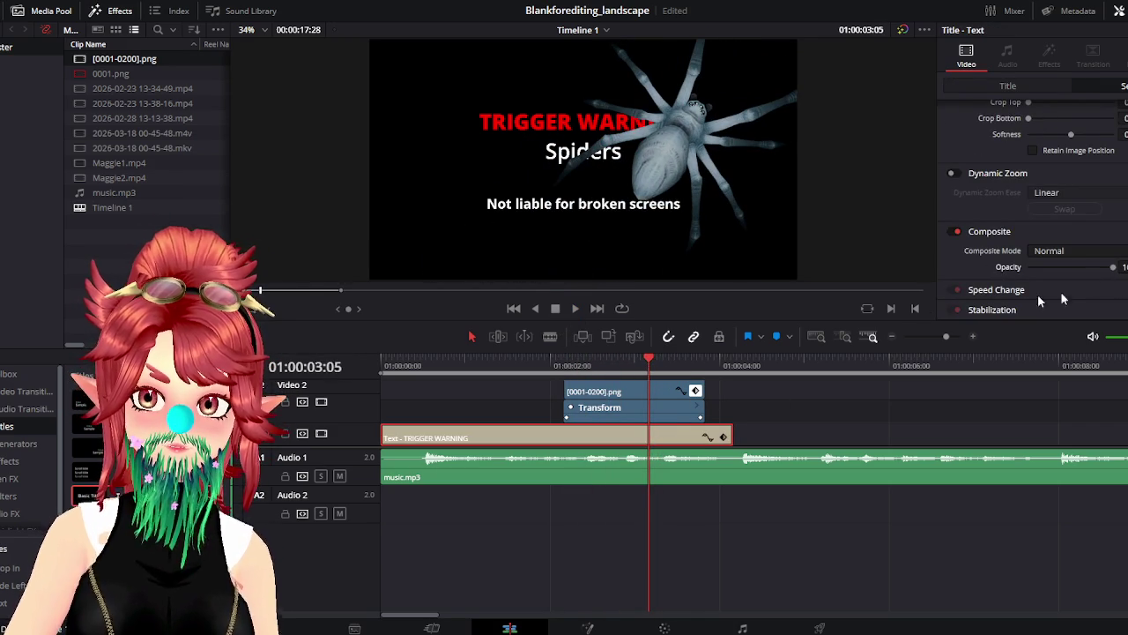
{"action": "left_click_drag", "start_coordinate": [650, 364], "coordinate": [690, 372]}
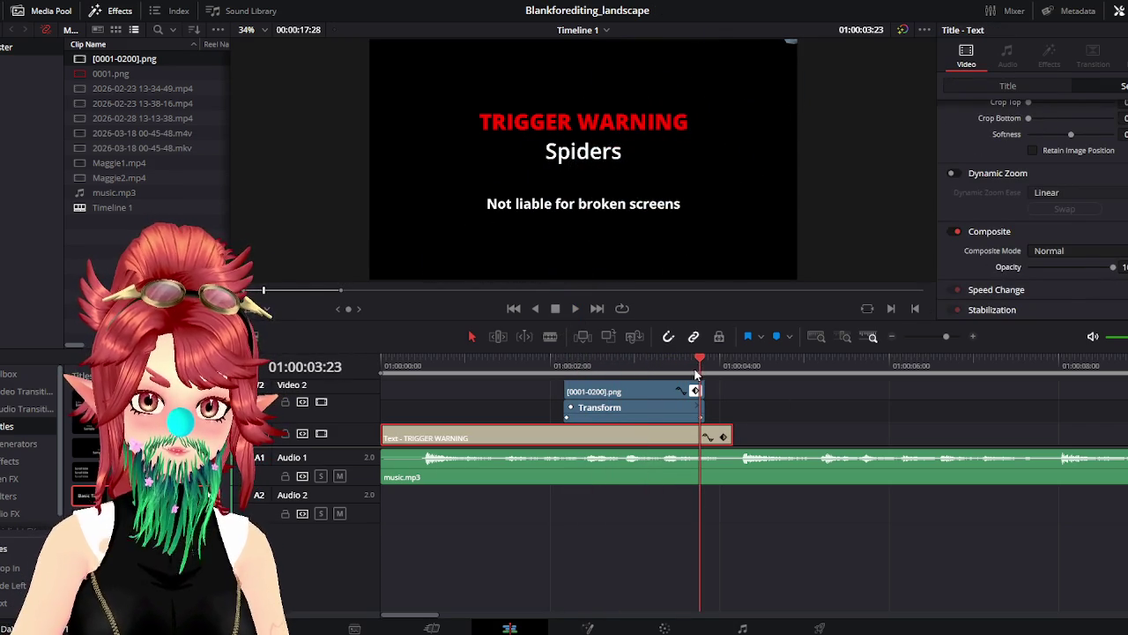
{"action": "left_click_drag", "start_coordinate": [1110, 270], "coordinate": [532, 434]}
Play the trigger-warning title through its end to preview the fade-out
{"action": "left_click", "coordinate": [449, 365]}
{"action": "left_click", "coordinate": [575, 308]}
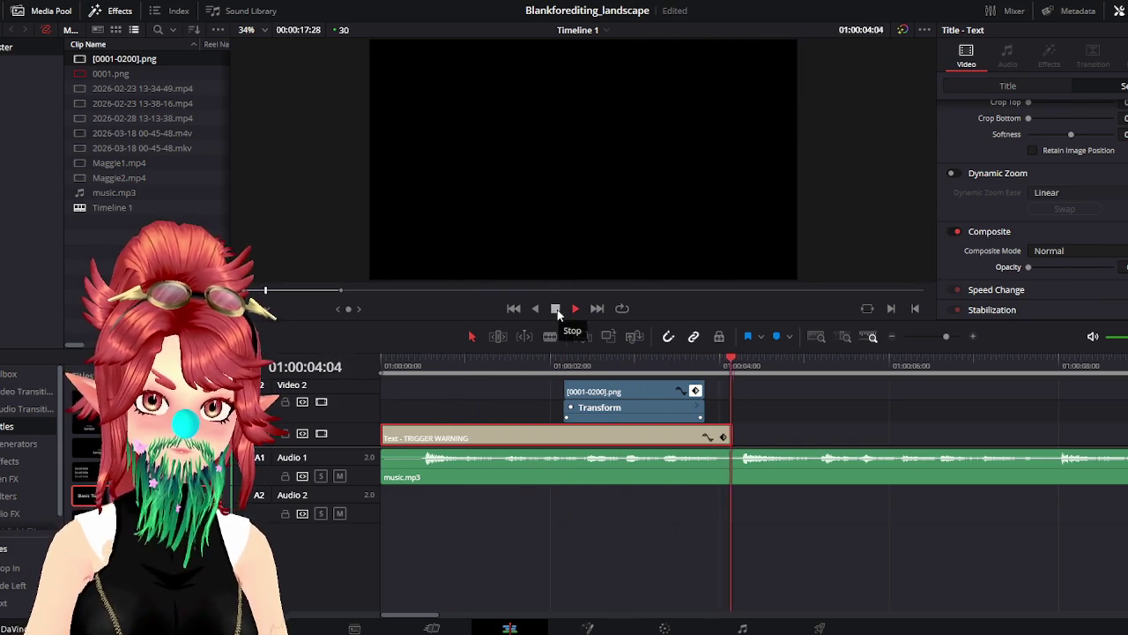
{"action": "left_click", "coordinate": [555, 308]}
{"action": "scroll", "coordinate": [627, 425], "scroll_direction": "right", "scroll_amount": 2}
{"action": "scroll", "coordinate": [612, 441], "scroll_direction": "right", "scroll_amount": 2}
{"action": "scroll", "coordinate": [611, 435], "scroll_direction": "left", "scroll_amount": 2}
{"action": "scroll", "coordinate": [528, 433], "scroll_direction": "down", "scroll_amount": 2}
{"action": "scroll", "coordinate": [640, 453], "scroll_direction": "down", "scroll_amount": 1}
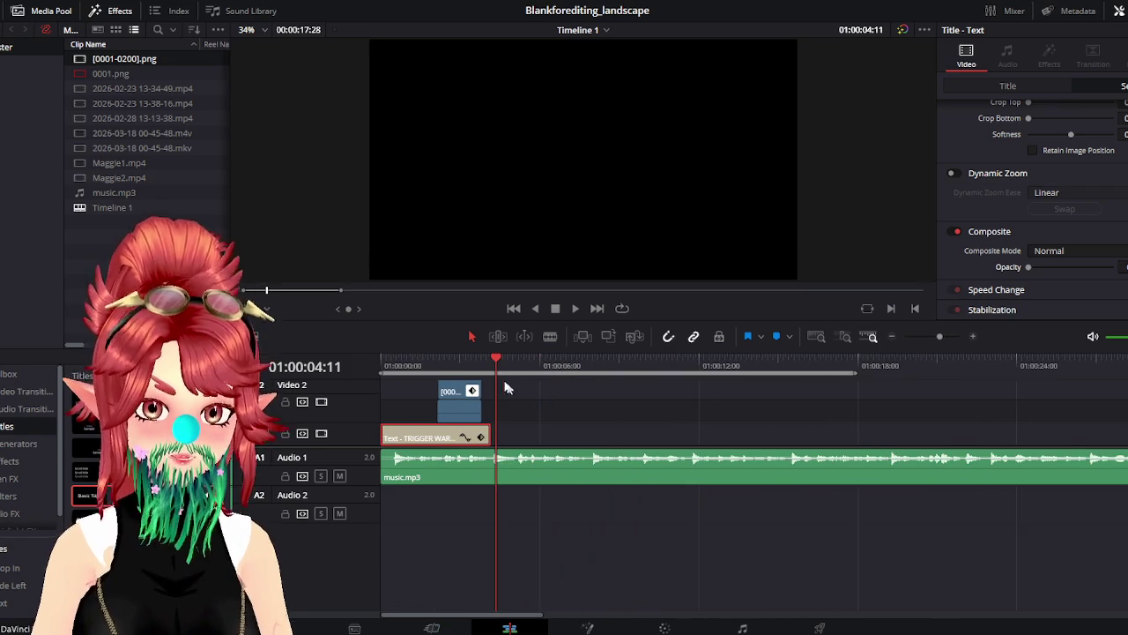
{"action": "left_click", "coordinate": [414, 364]}
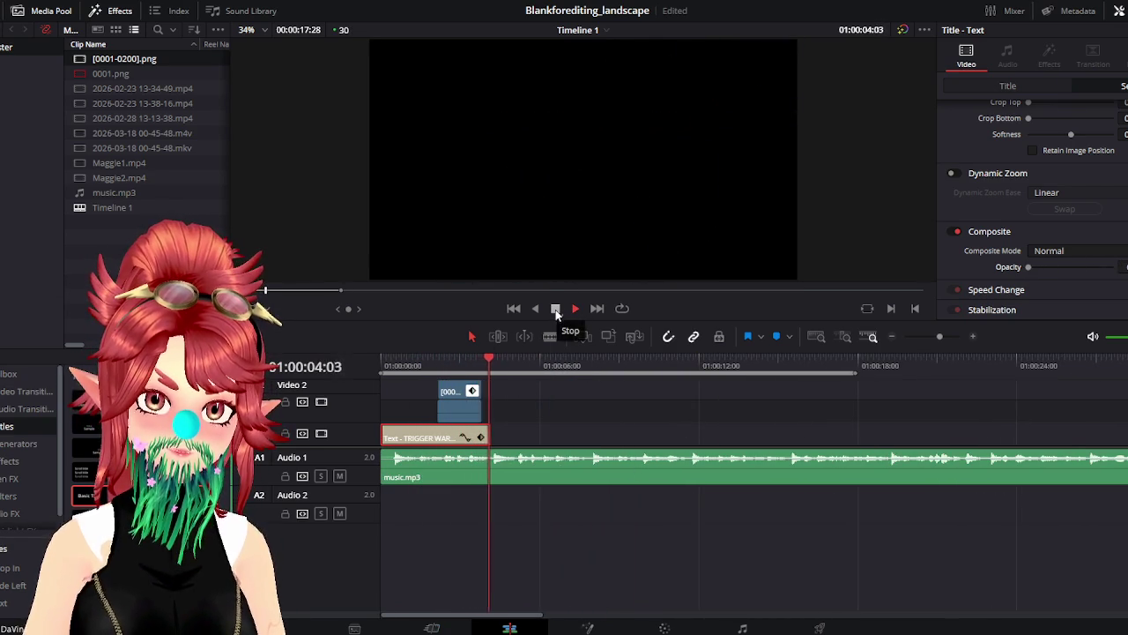
{"action": "left_click", "coordinate": [556, 308]}
{"action": "key", "text": "alt+Tab"}
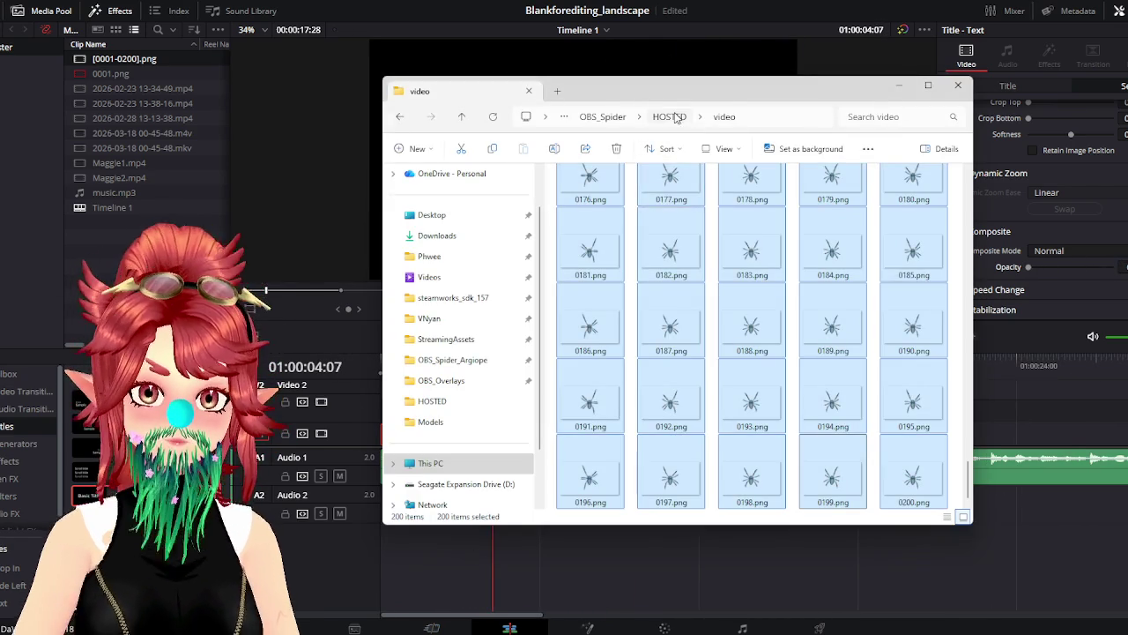
{"action": "left_click", "coordinate": [668, 117]}
{"action": "left_click", "coordinate": [430, 277]}
{"action": "left_click_drag", "start_coordinate": [684, 97], "coordinate": [457, 91]}
{"action": "scroll", "coordinate": [527, 396], "scroll_direction": "down", "scroll_amount": 5}
{"action": "scroll", "coordinate": [526, 396], "scroll_direction": "down", "scroll_amount": 5}
{"action": "scroll", "coordinate": [526, 441], "scroll_direction": "up", "scroll_amount": 10}
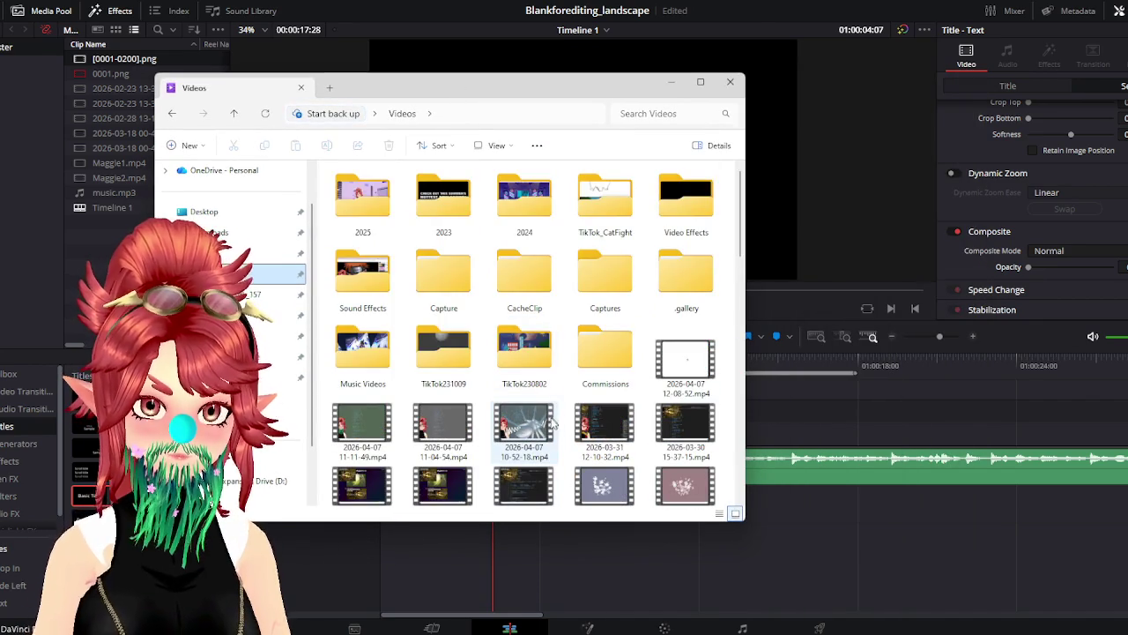
{"action": "mouse_move", "coordinate": [531, 429]}
{"action": "left_mouse_down"}
{"action": "mouse_move", "coordinate": [781, 426]}
{"action": "mouse_move", "coordinate": [576, 395]}
{"action": "left_mouse_up"}
Select the new recording clip, check its options, then undo its placement
{"action": "left_click", "coordinate": [826, 395]}
{"action": "right_click", "coordinate": [575, 395]}
{"action": "key", "text": "Escape"}
{"action": "key", "text": "ctrl+z"}
{"action": "key", "text": "ctrl+z"}
{"action": "key", "text": "ctrl+z"}
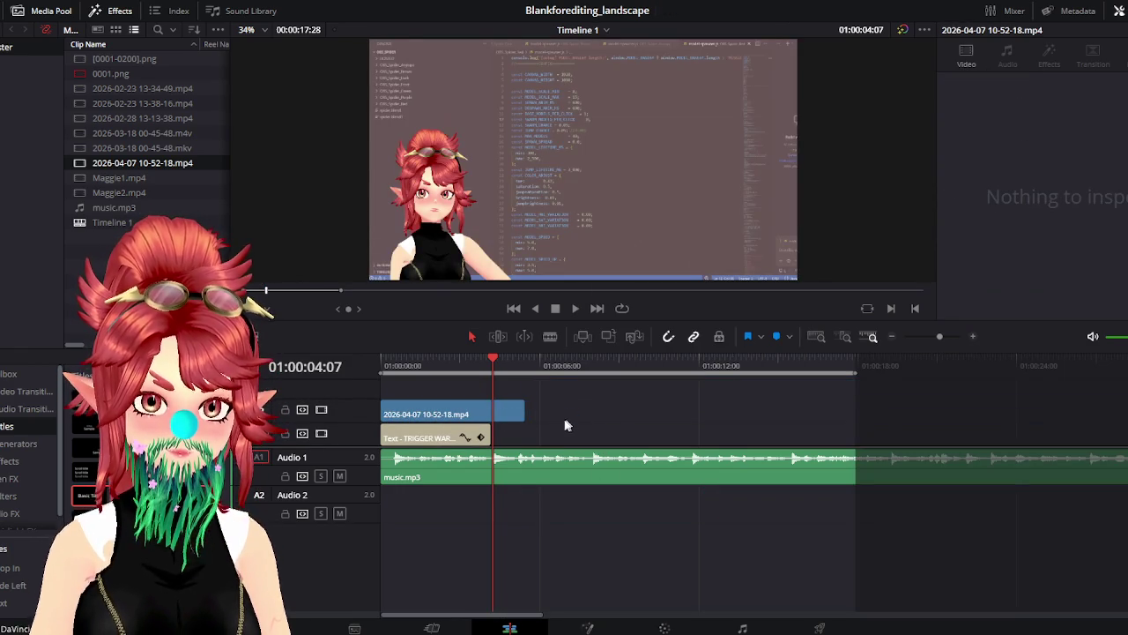
Restore the recording and butt it on V1 against the end of the title
{"action": "key", "text": "ctrl+shift+z"}
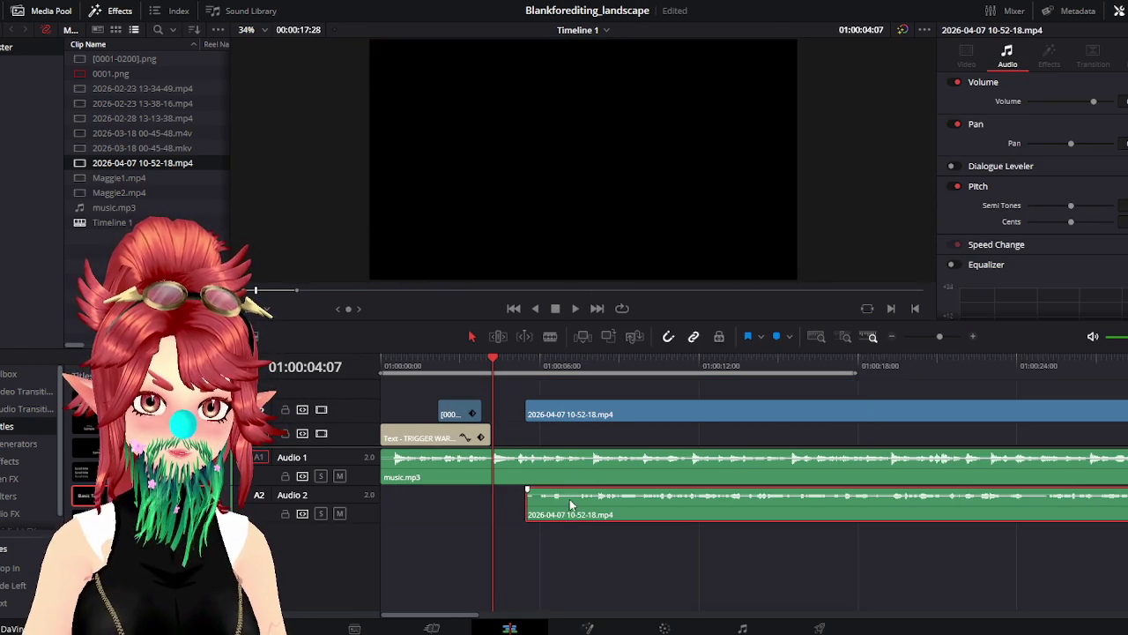
{"action": "left_click_drag", "start_coordinate": [560, 497], "coordinate": [531, 437]}
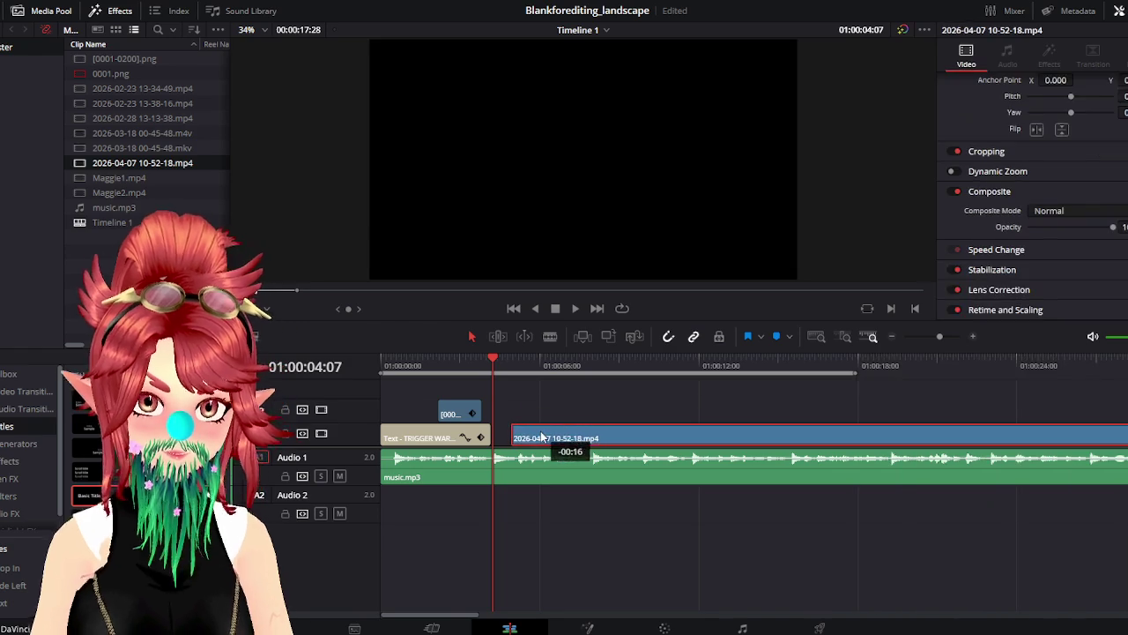
{"action": "left_click_drag", "start_coordinate": [538, 369], "coordinate": [493, 368]}
{"action": "scroll", "coordinate": [729, 469], "scroll_direction": "up", "scroll_amount": 3}
{"action": "left_click_drag", "start_coordinate": [806, 434], "coordinate": [798, 435]}
Trim the head of the recording clip and close the gap after the title
{"action": "left_click", "coordinate": [731, 369]}
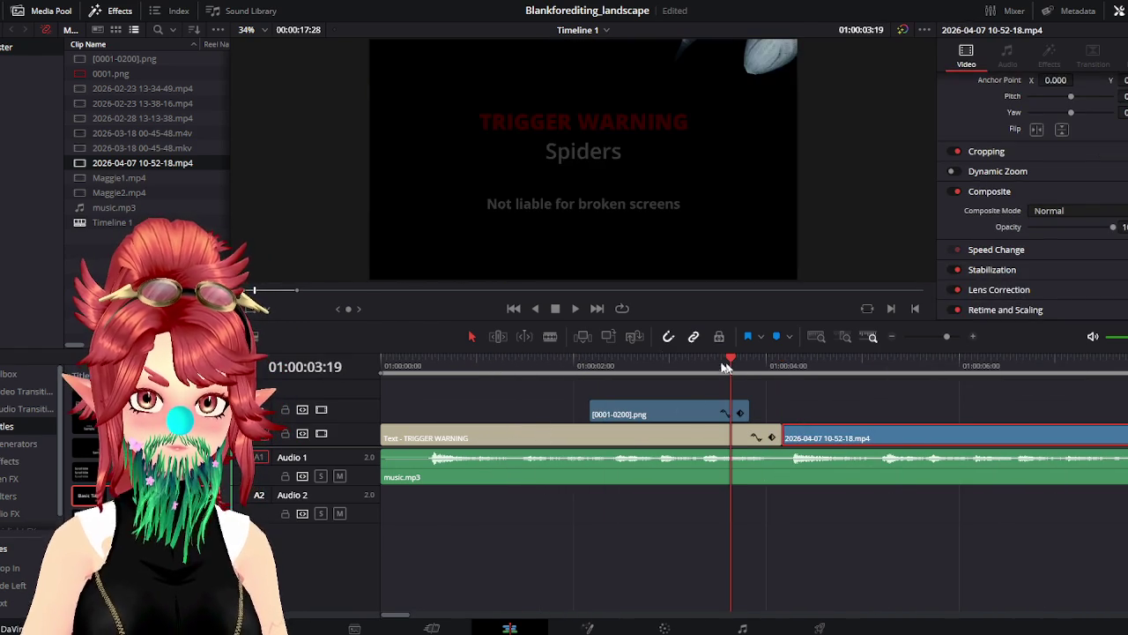
{"action": "left_click", "coordinate": [572, 310]}
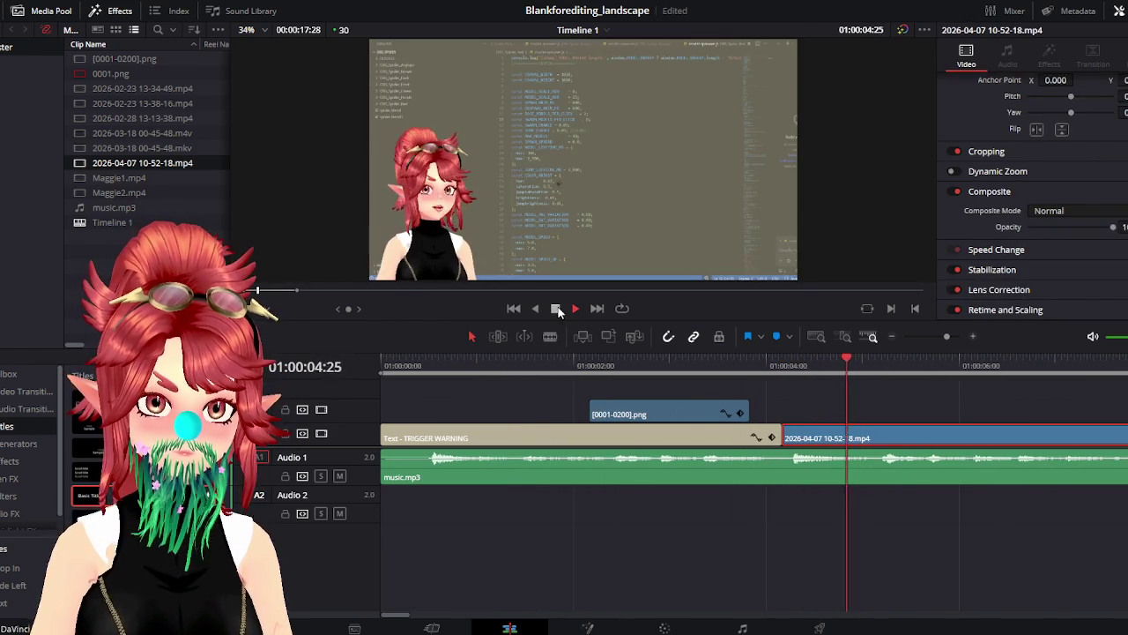
{"action": "left_click", "coordinate": [557, 311]}
{"action": "scroll", "coordinate": [600, 483], "scroll_direction": "right", "scroll_amount": 5}
{"action": "left_click_drag", "start_coordinate": [445, 438], "coordinate": [668, 438]}
{"action": "left_click_drag", "start_coordinate": [691, 441], "coordinate": [465, 442]}
Play from the title into the recording to review the cut
{"action": "left_click", "coordinate": [419, 365]}
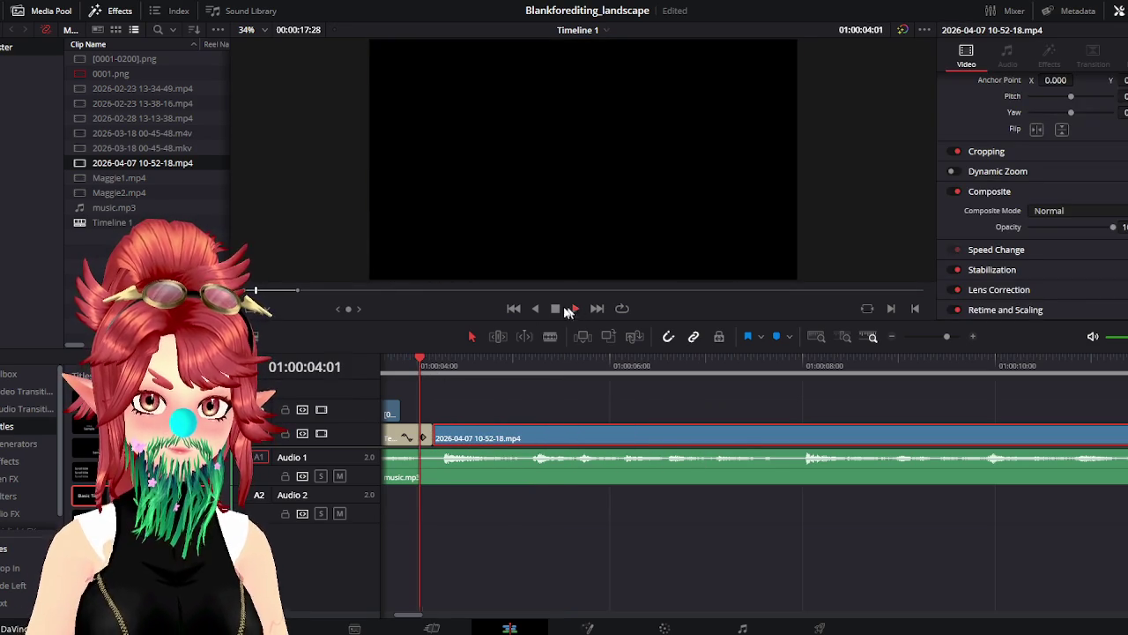
{"action": "left_click", "coordinate": [576, 309]}
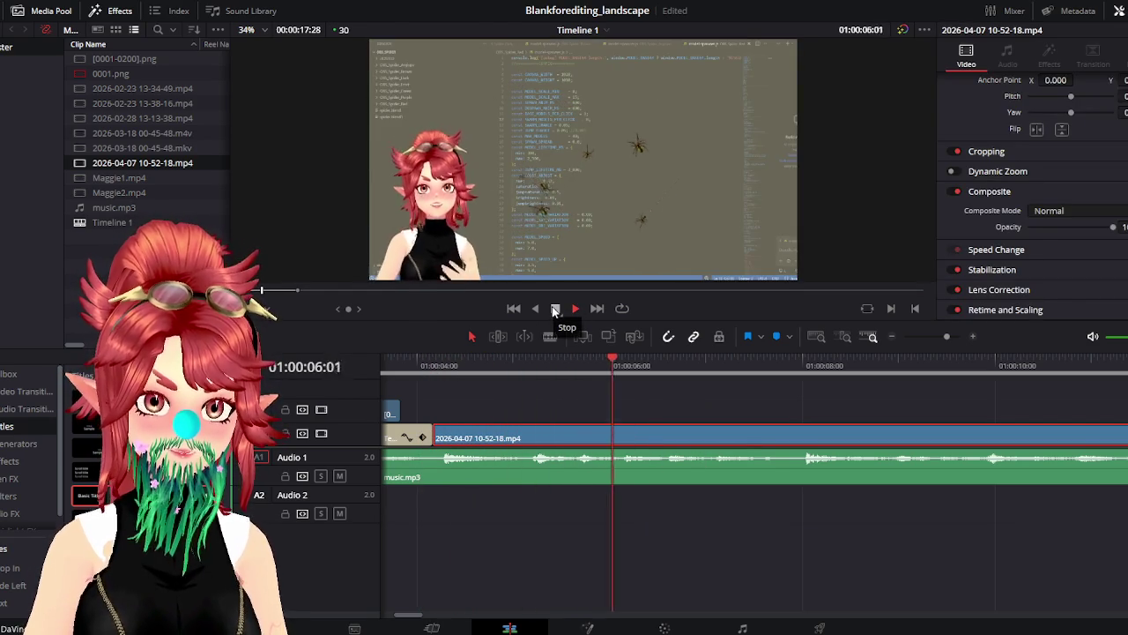
{"action": "scroll", "coordinate": [637, 446], "scroll_direction": "right", "scroll_amount": 1}
{"action": "scroll", "coordinate": [609, 471], "scroll_direction": "right", "scroll_amount": 2}
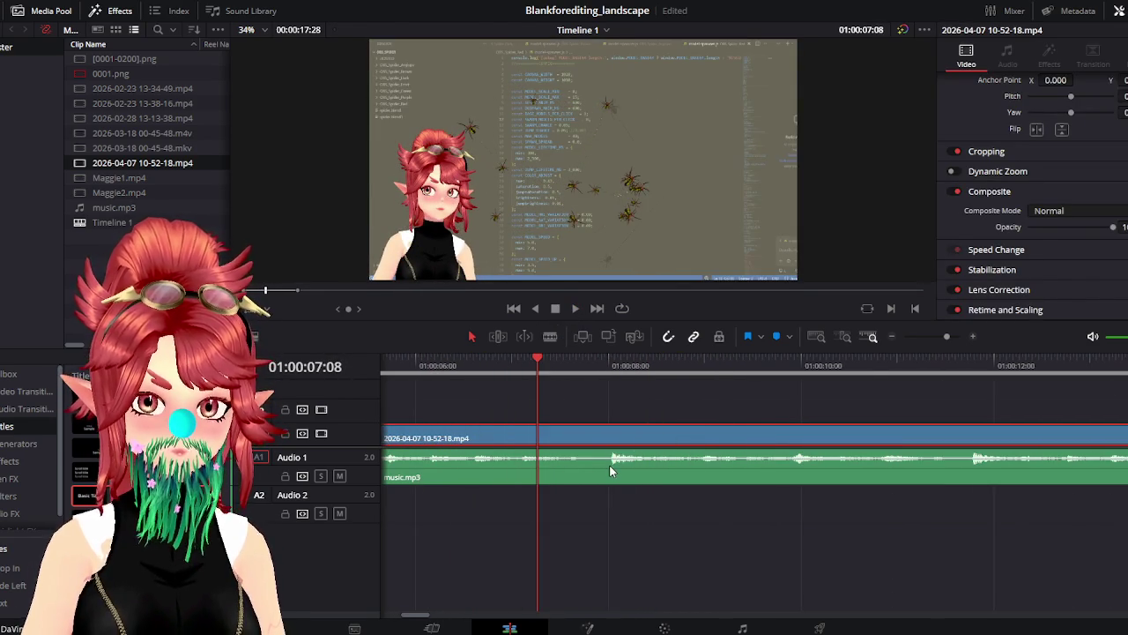
{"action": "scroll", "coordinate": [609, 465], "scroll_direction": "down", "scroll_amount": 3}
{"action": "scroll", "coordinate": [462, 408], "scroll_direction": "down", "scroll_amount": 2}
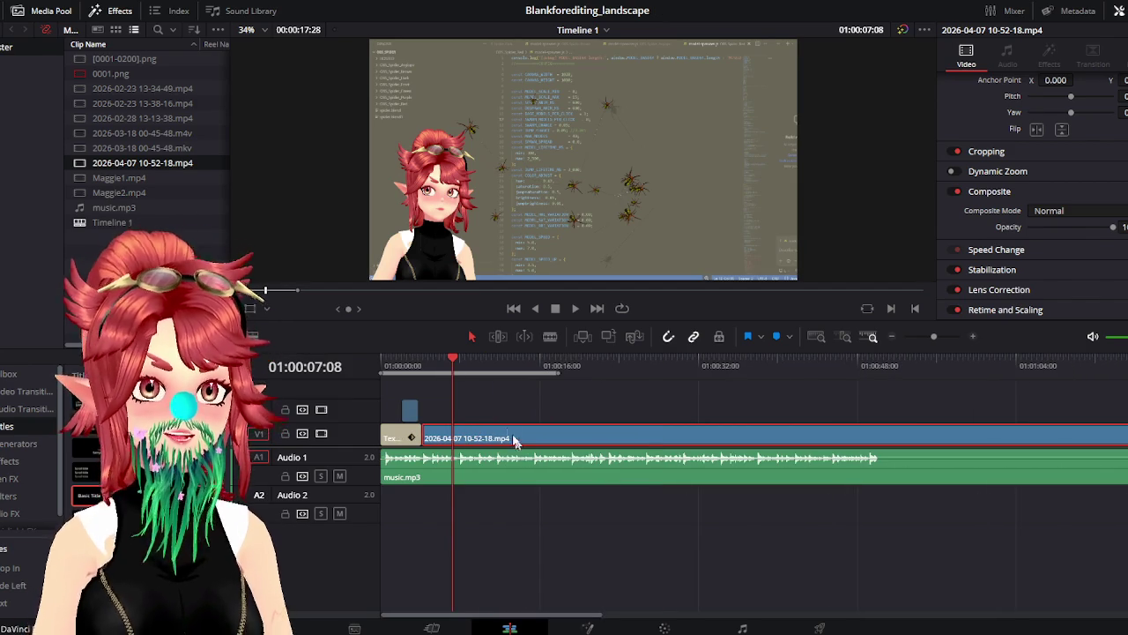
{"action": "scroll", "coordinate": [435, 414], "scroll_direction": "up", "scroll_amount": 4}
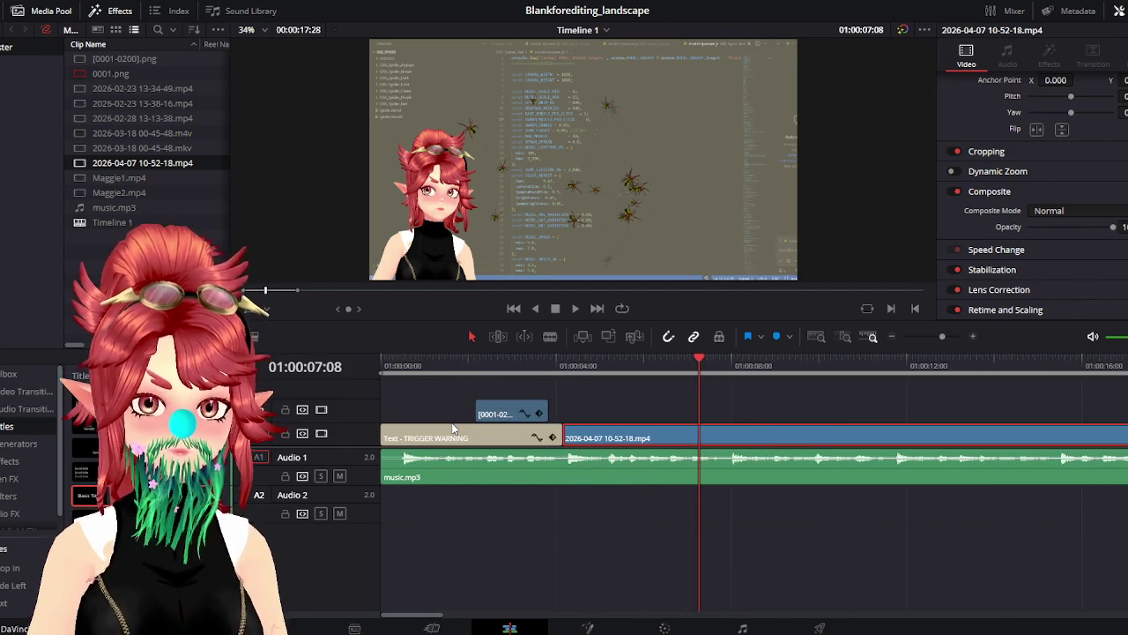
{"action": "left_click", "coordinate": [521, 354]}
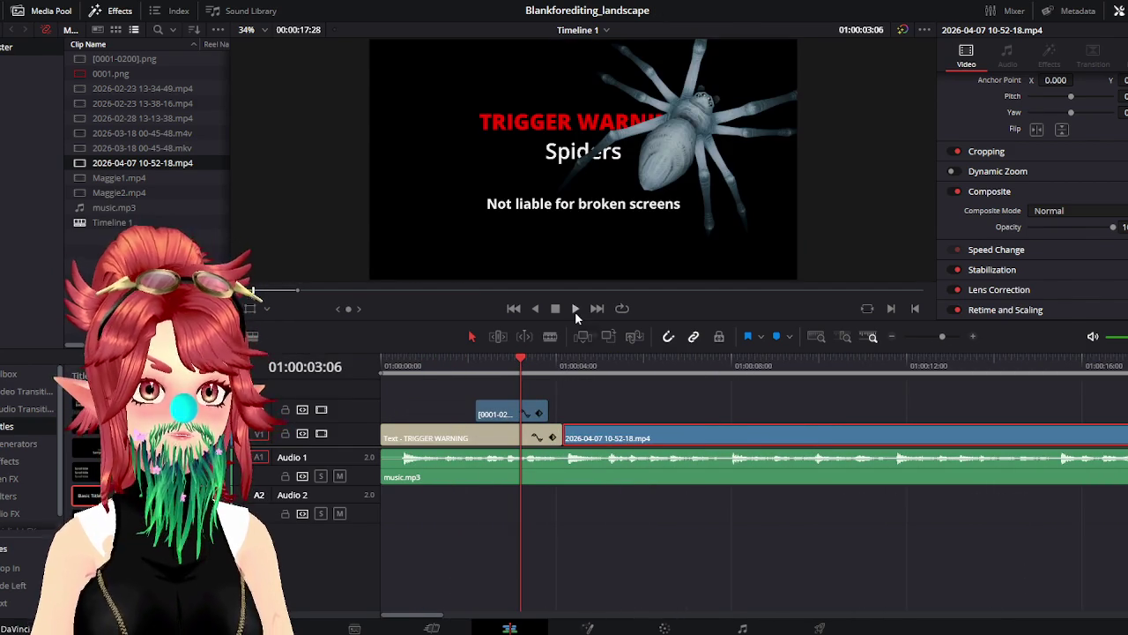
{"action": "left_click", "coordinate": [574, 308]}
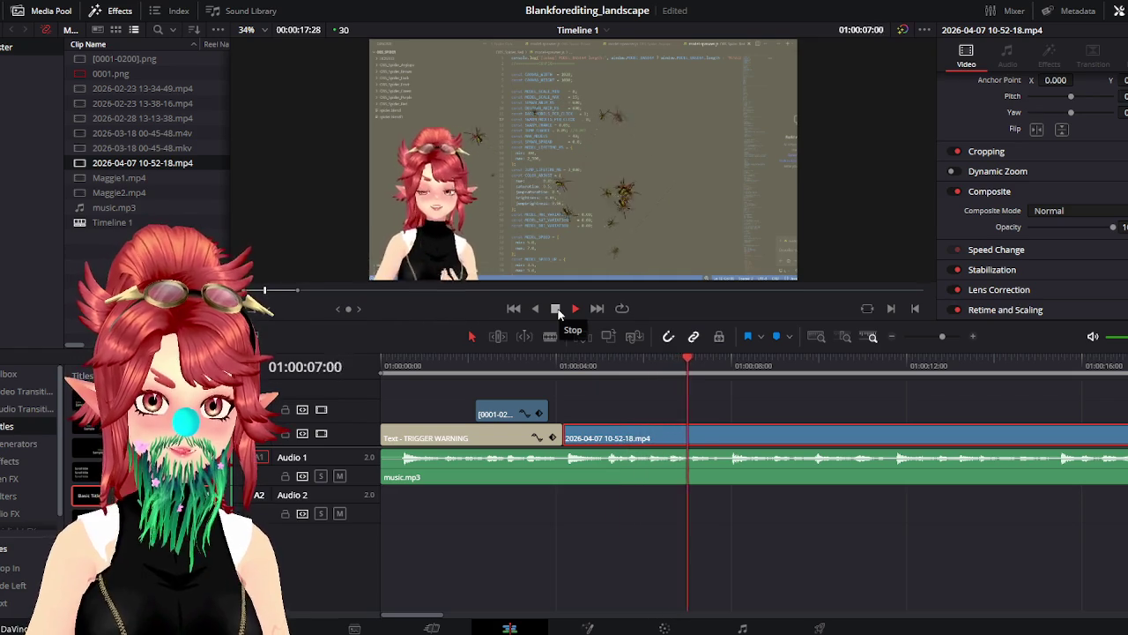
{"action": "left_click", "coordinate": [555, 309]}
Scrub and replay around the cut, then add a Basic Title above the recording's start
{"action": "left_click", "coordinate": [568, 365]}
{"action": "mouse_move", "coordinate": [568, 366]}
{"action": "left_mouse_down"}
{"action": "mouse_move", "coordinate": [632, 366]}
{"action": "mouse_move", "coordinate": [564, 366]}
{"action": "mouse_move", "coordinate": [749, 395]}
{"action": "mouse_move", "coordinate": [540, 385]}
{"action": "left_mouse_up"}
{"action": "left_click", "coordinate": [574, 308]}
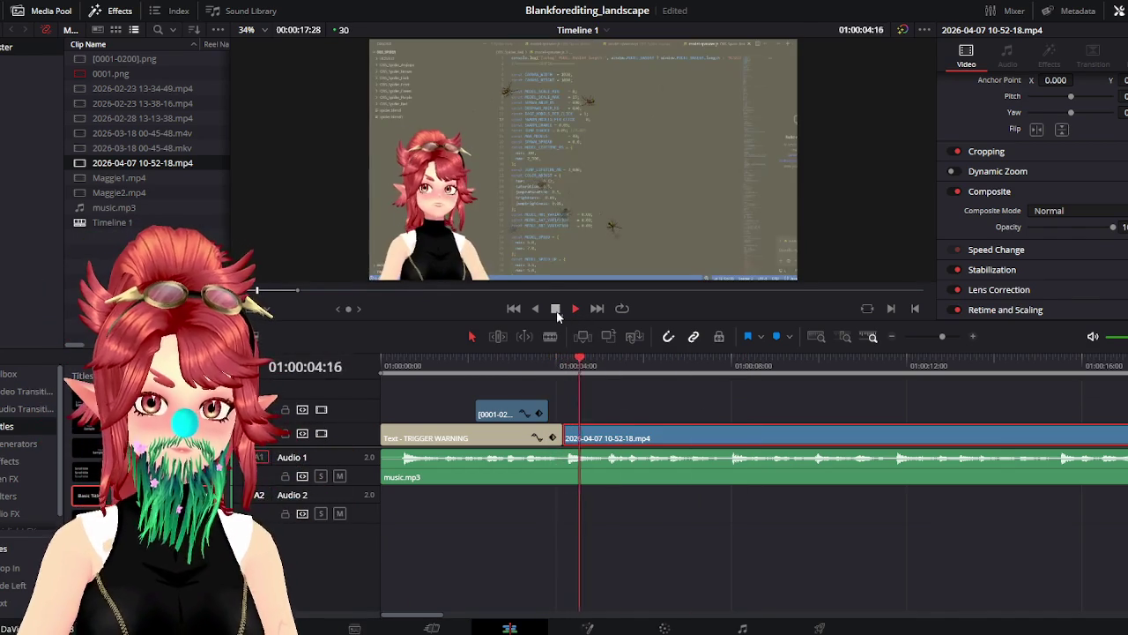
{"action": "left_click", "coordinate": [441, 374]}
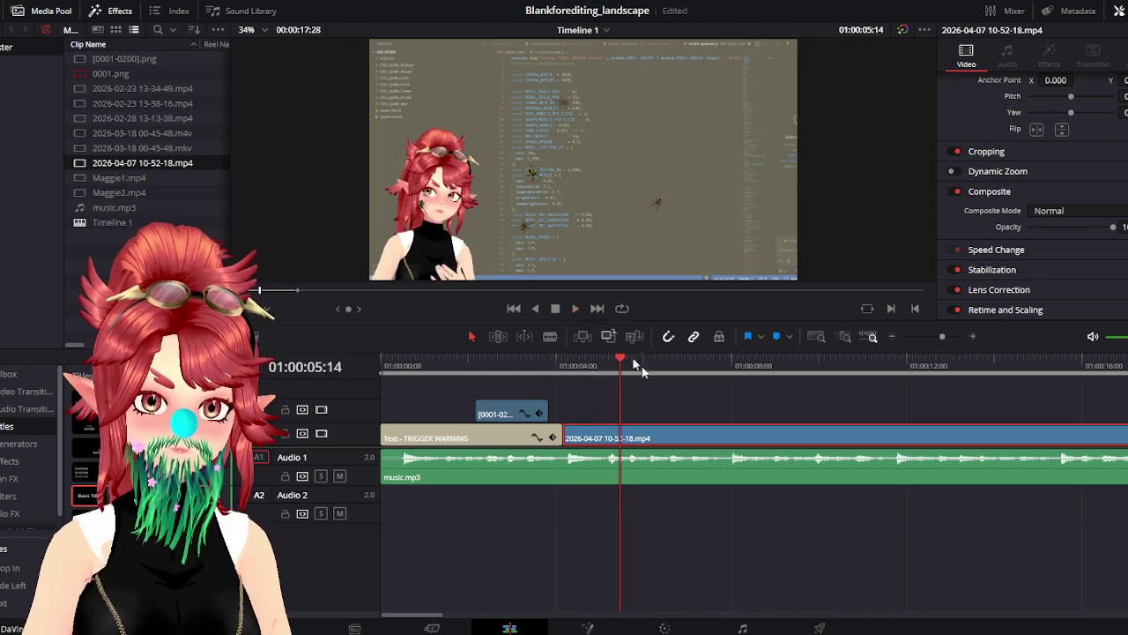
{"action": "left_click", "coordinate": [562, 370]}
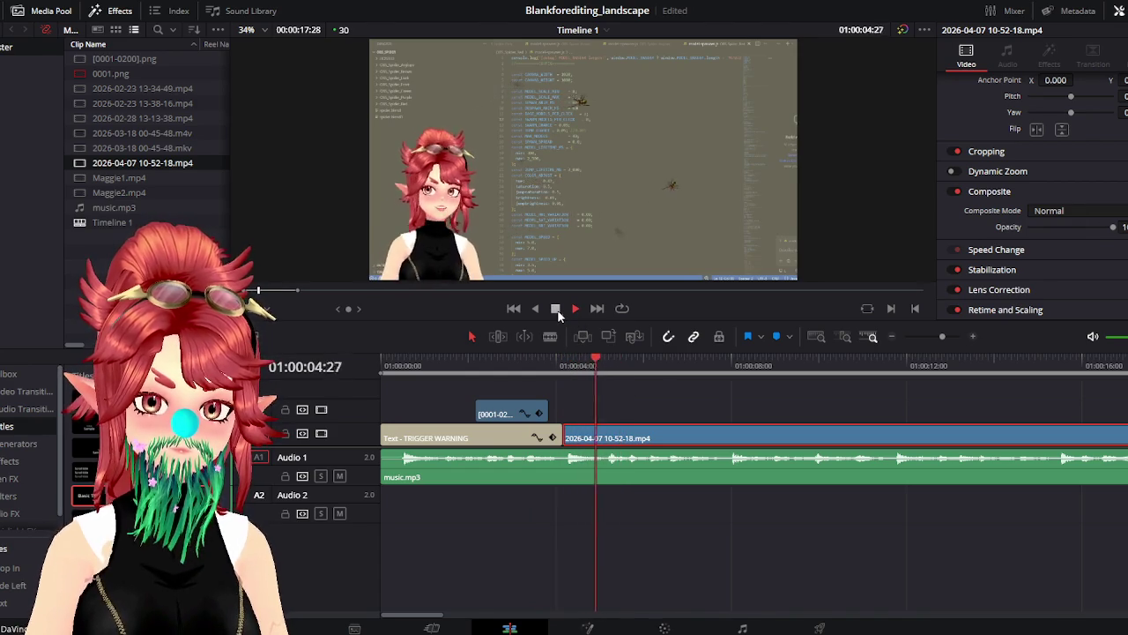
{"action": "left_click", "coordinate": [545, 377]}
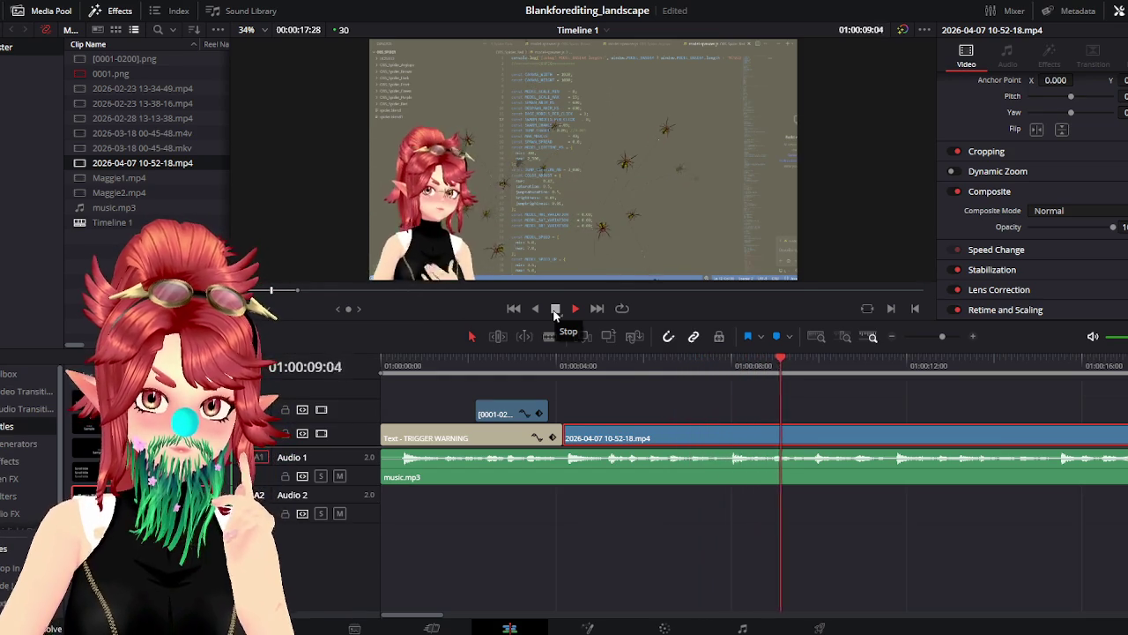
{"action": "left_click", "coordinate": [575, 308]}
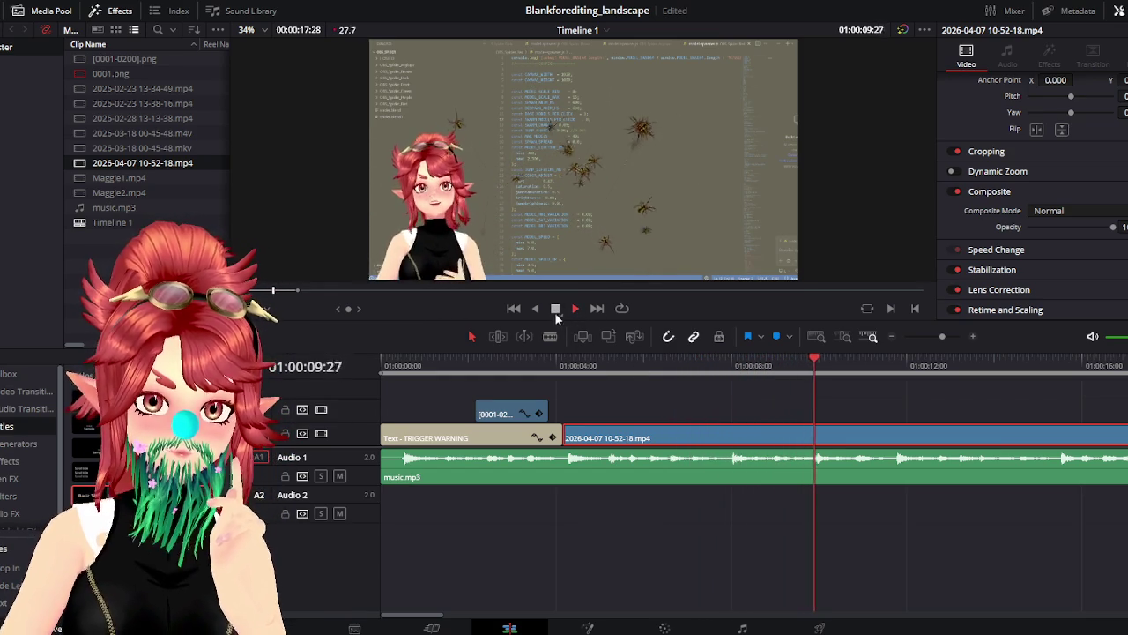
{"action": "left_click", "coordinate": [554, 310]}
{"action": "left_click", "coordinate": [531, 373]}
{"action": "left_click", "coordinate": [574, 308]}
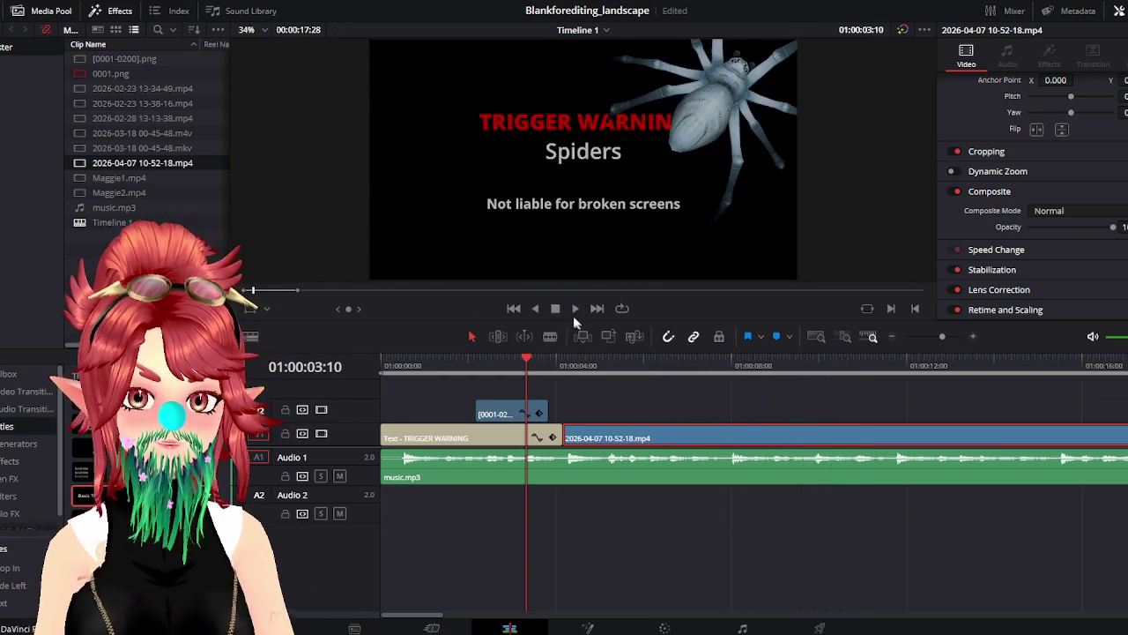
{"action": "left_click", "coordinate": [564, 364]}
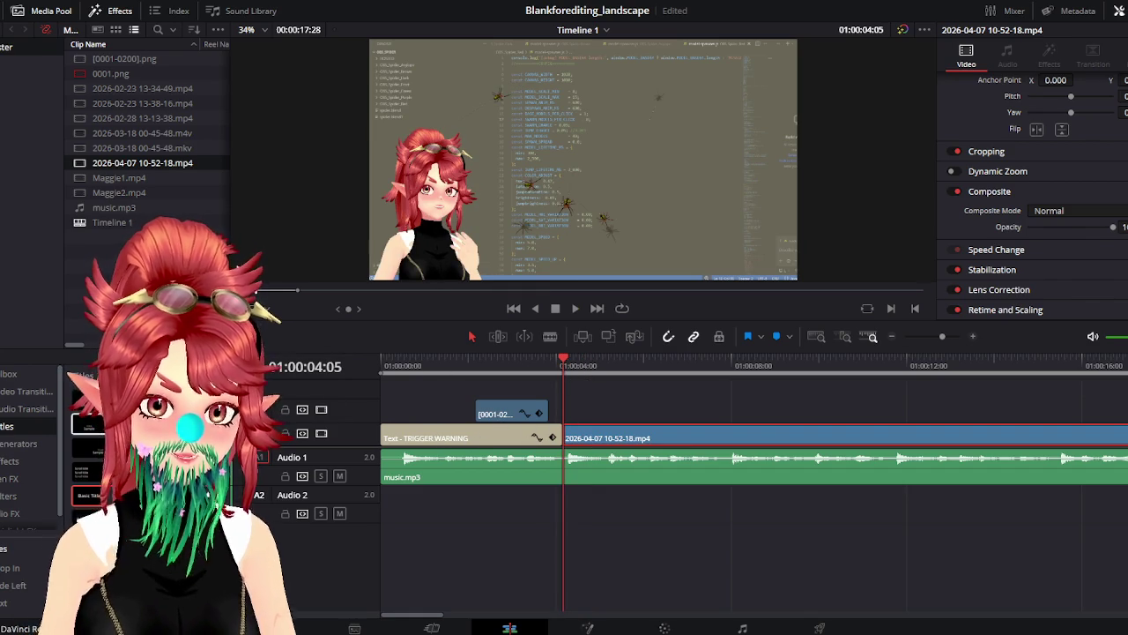
{"action": "left_click_drag", "start_coordinate": [88, 495], "coordinate": [569, 416]}
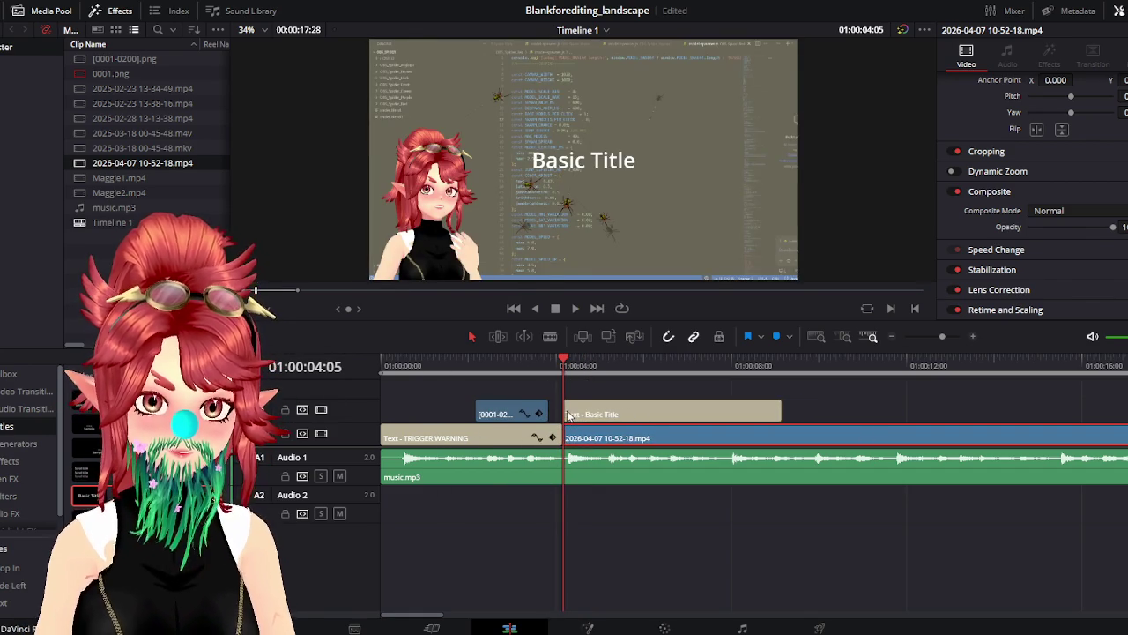
Change the Basic Title's text to 'Viewer clicks spawn spiders' in the Inspector
{"action": "left_click", "coordinate": [445, 373]}
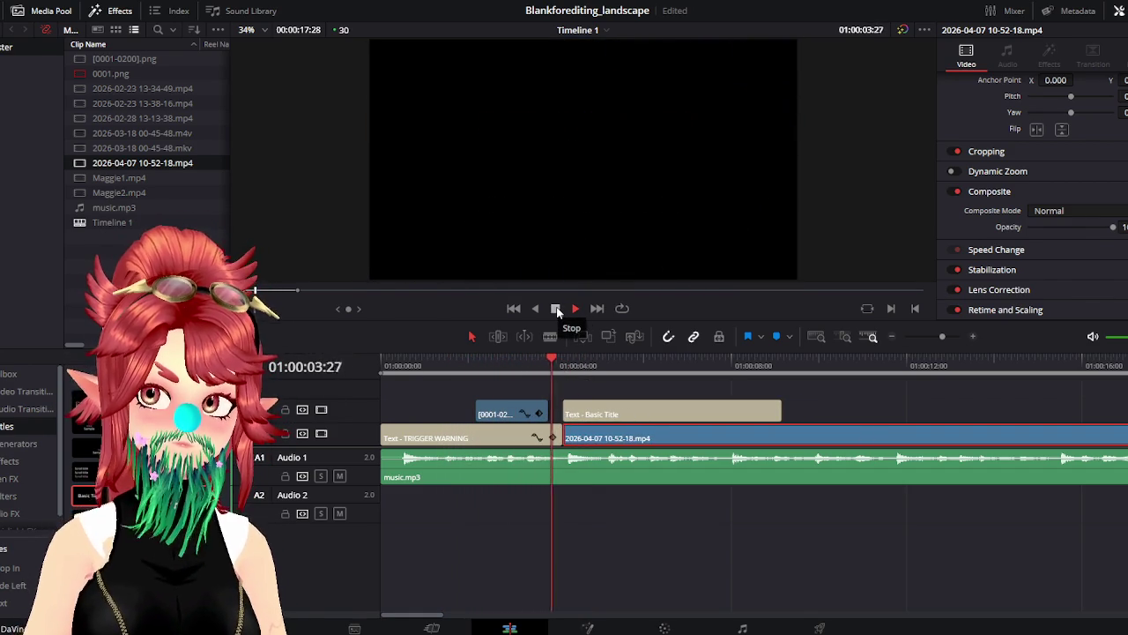
{"action": "left_click", "coordinate": [556, 309]}
{"action": "left_click", "coordinate": [690, 422]}
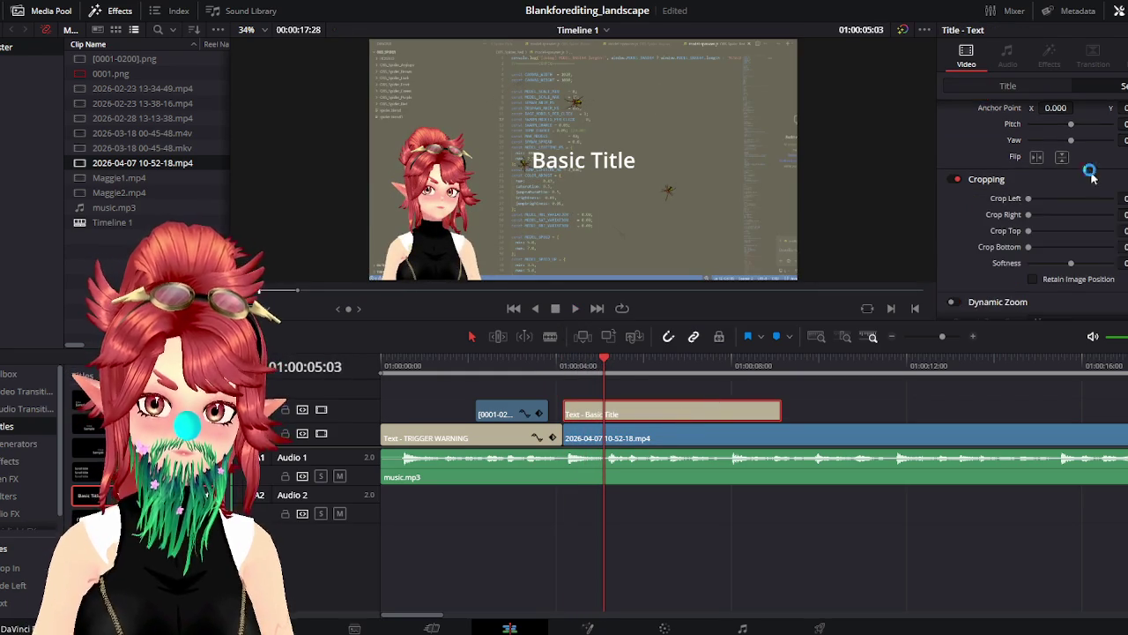
{"action": "scroll", "coordinate": [1007, 194], "scroll_direction": "up", "scroll_amount": 2}
{"action": "left_click", "coordinate": [1037, 88]}
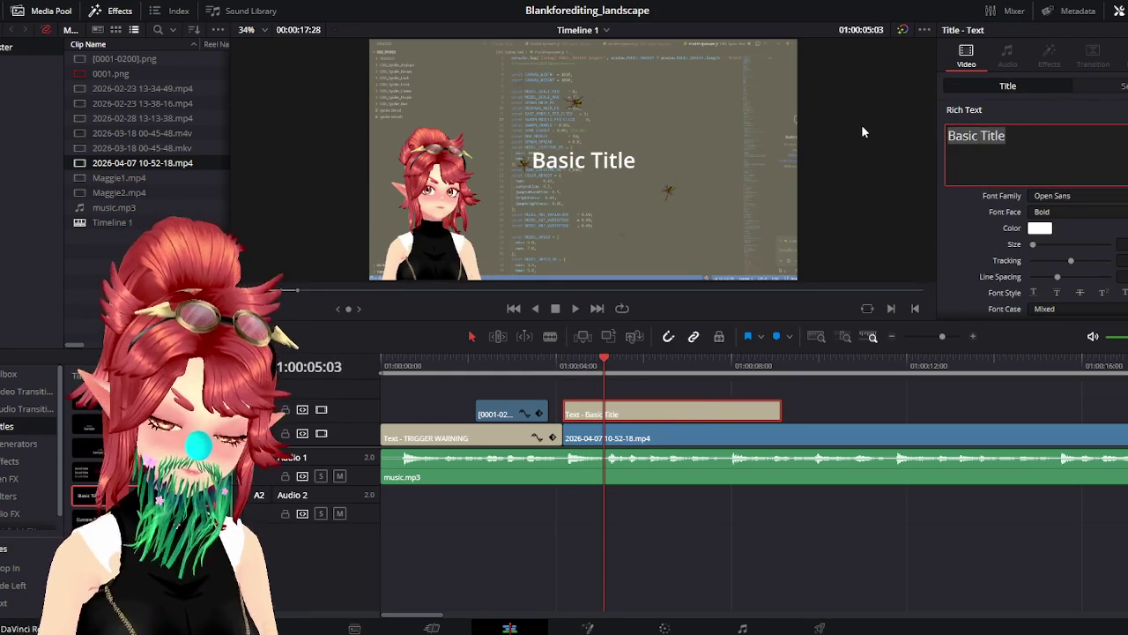
{"action": "type", "text": "Viewer clicks "}
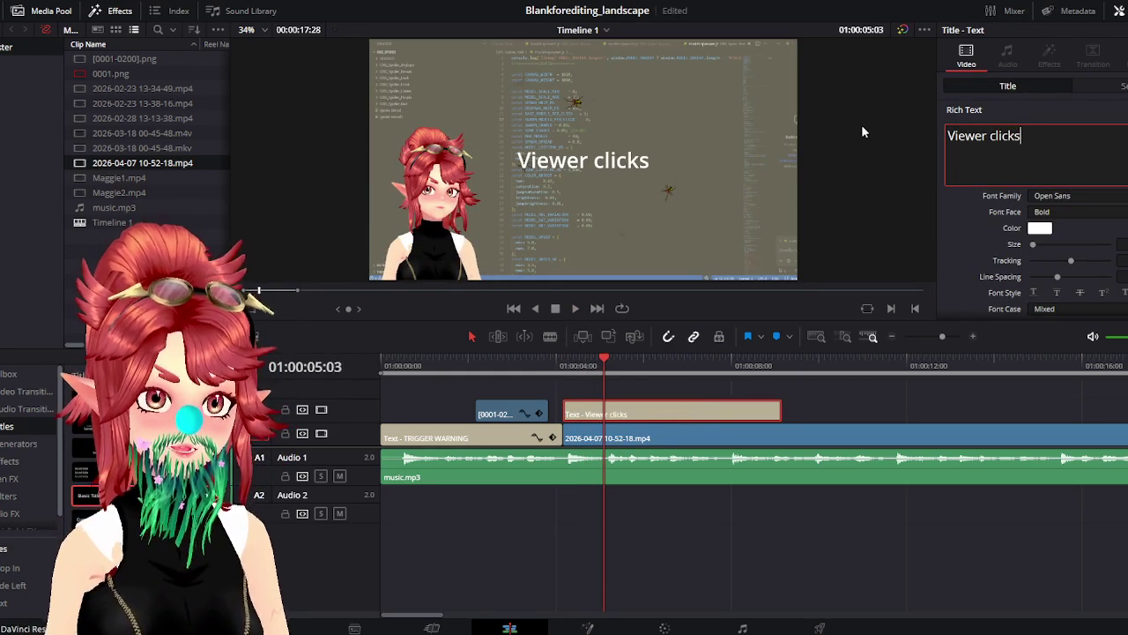
{"action": "type", "text": "spawn spiders"}
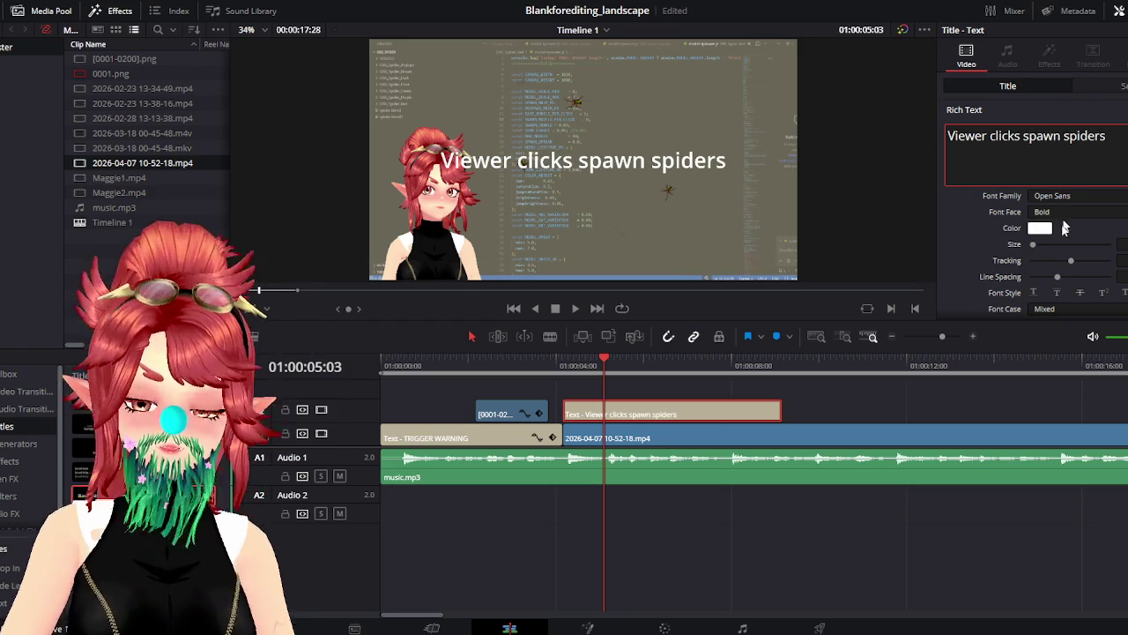
{"action": "left_click", "coordinate": [1052, 196]}
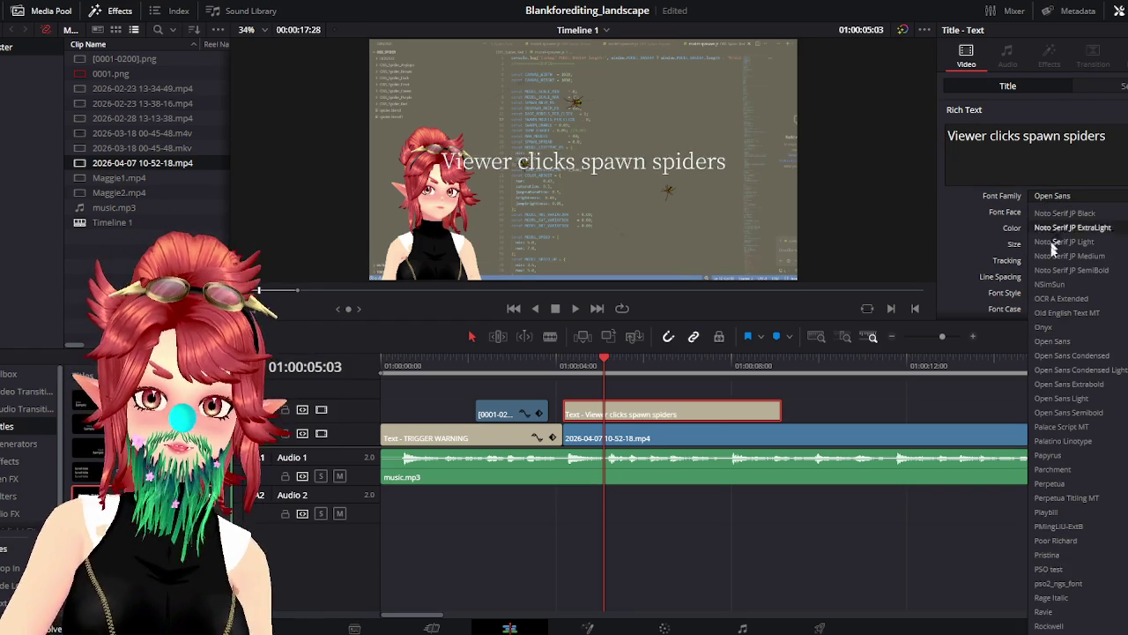
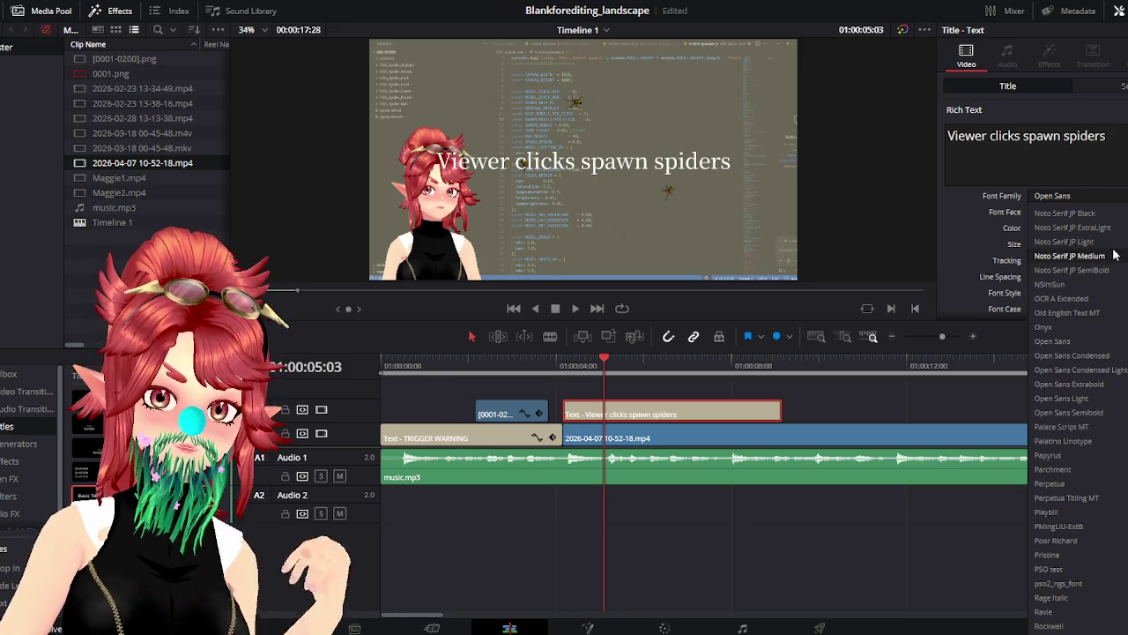
Close the font list, keeping Open Sans Bold, and park on the 'Viewer clicks spawn spiders' caption
{"action": "scroll", "coordinate": [1101, 229], "scroll_direction": "up", "scroll_amount": 2}
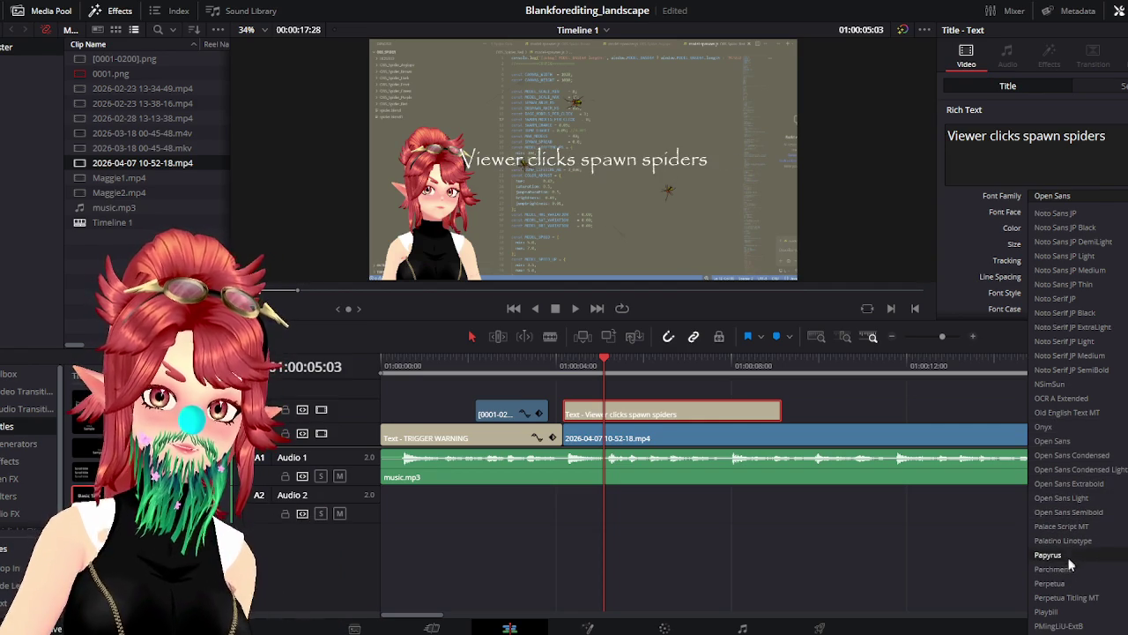
{"action": "left_click", "coordinate": [410, 365]}
{"action": "left_click_drag", "start_coordinate": [410, 359], "coordinate": [596, 387]}
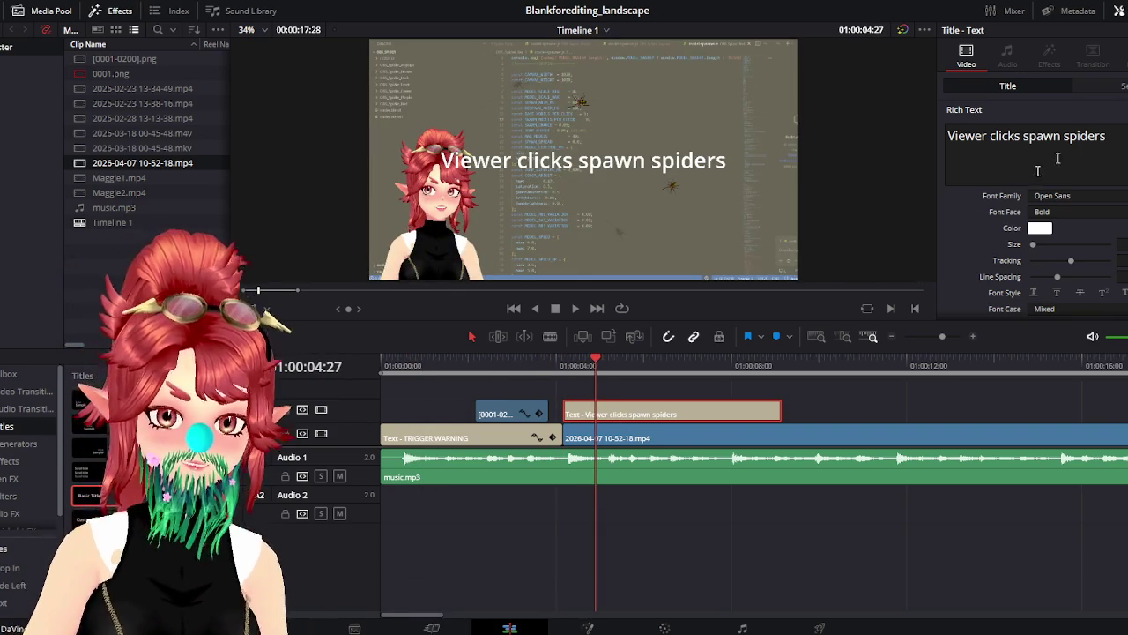
Play the edit back from the very start of the timeline
{"action": "left_click", "coordinate": [414, 362]}
{"action": "key", "text": "Home"}
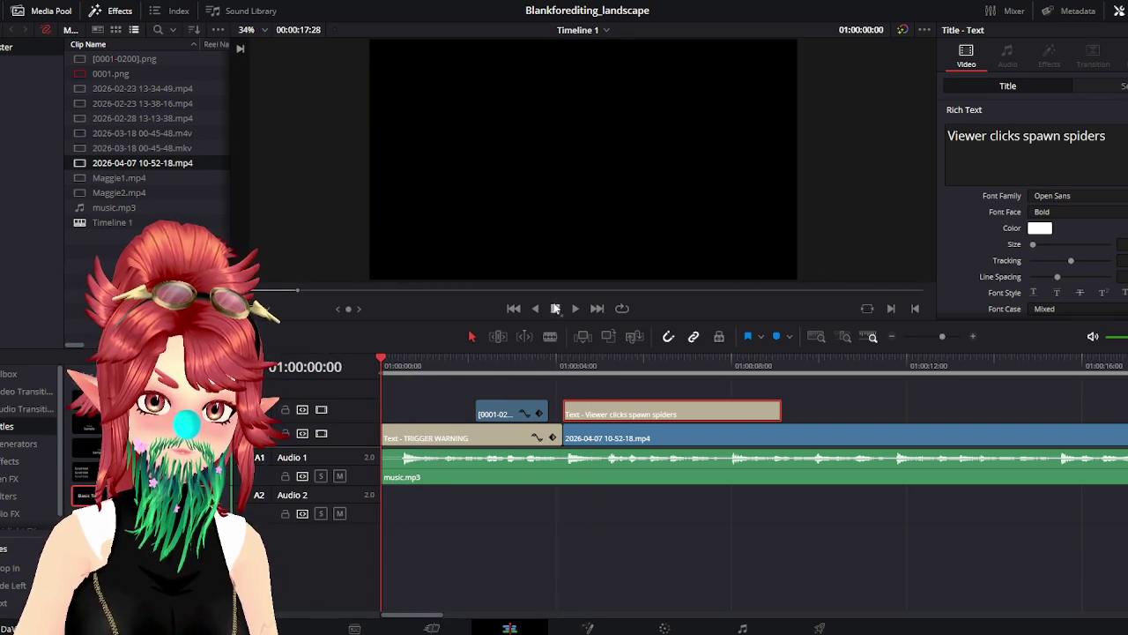
{"action": "left_click", "coordinate": [573, 308]}
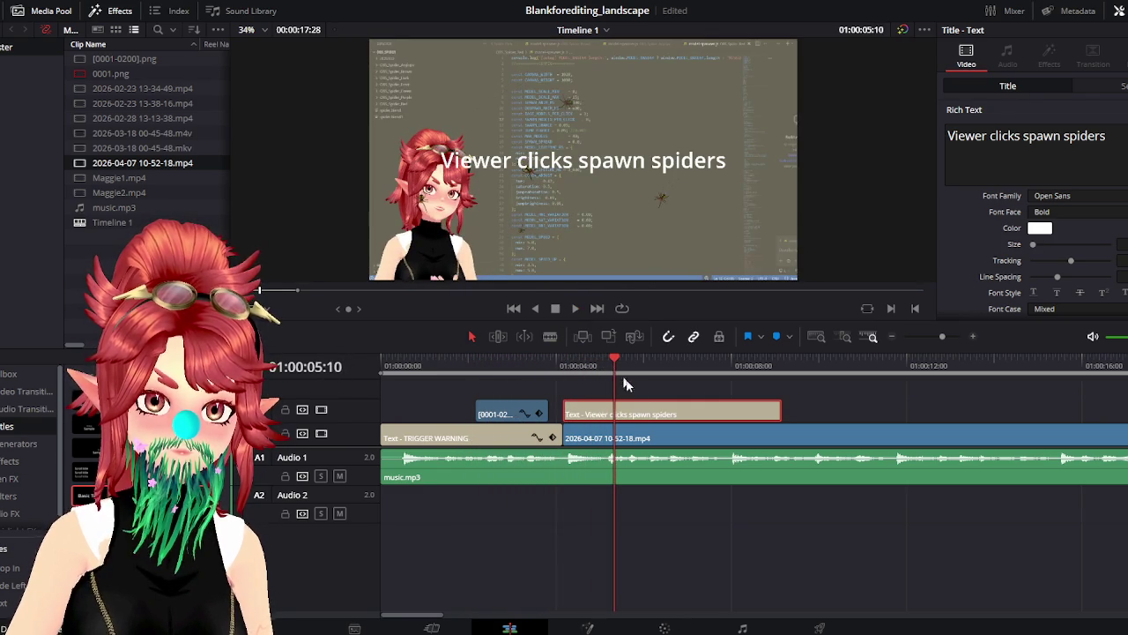
Replace the caption text with 'Chat Interactive' and 'Spider Spawner' on a second line
{"action": "left_click", "coordinate": [1057, 175]}
{"action": "key", "text": "ctrl+a"}
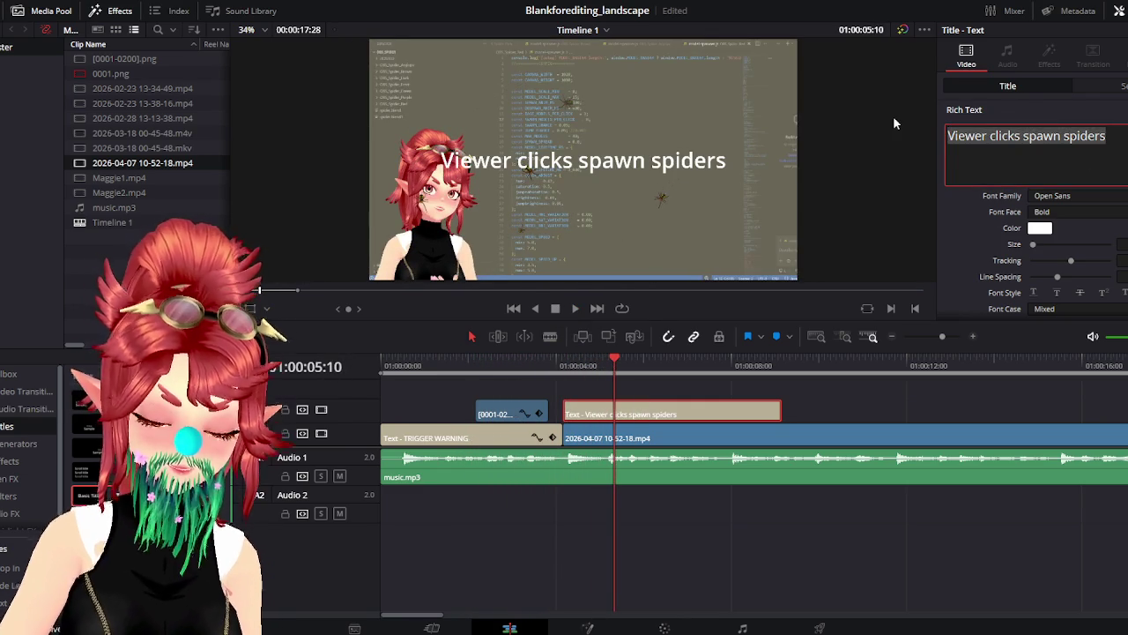
{"action": "type", "text": "Chat Interactive"}
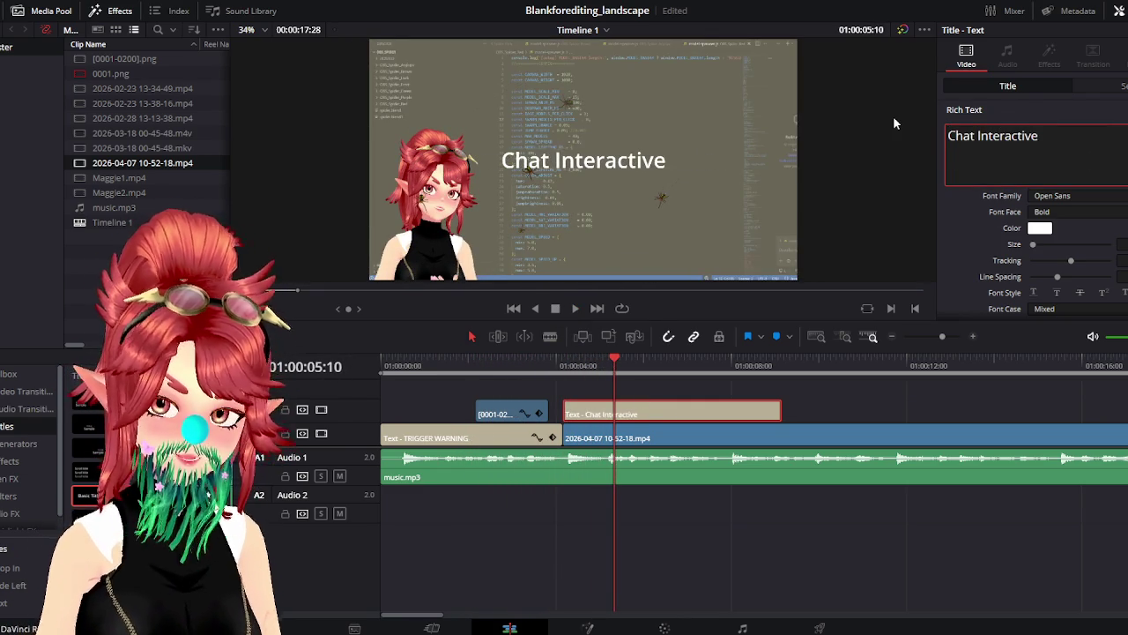
{"action": "key", "text": "Return"}
{"action": "type", "text": "Spider Sp"}
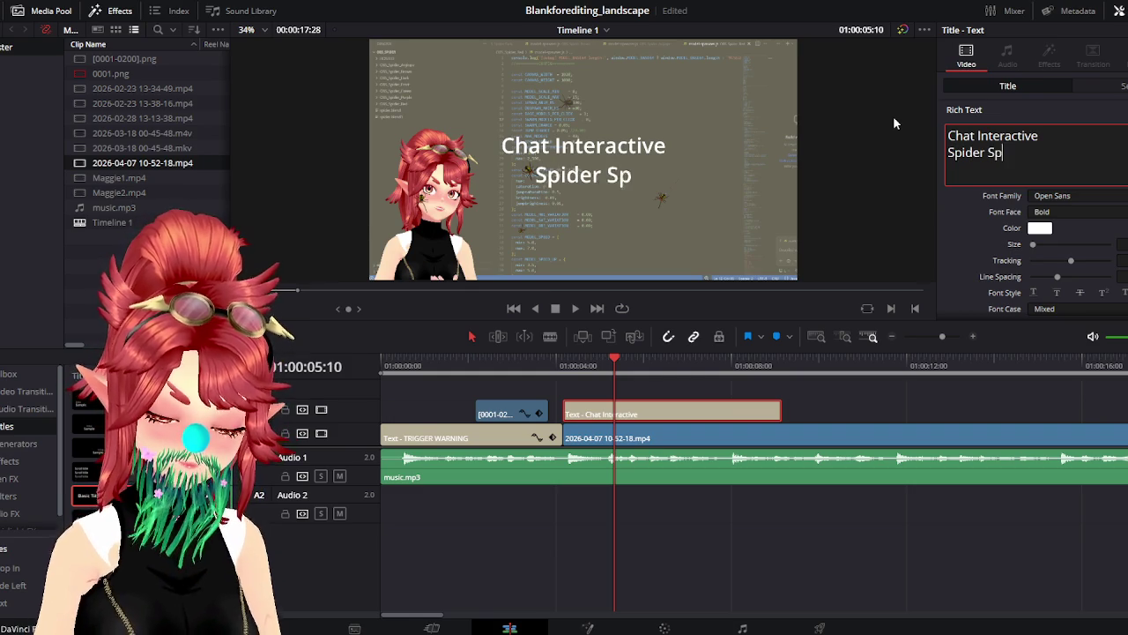
{"action": "type", "text": "awner"}
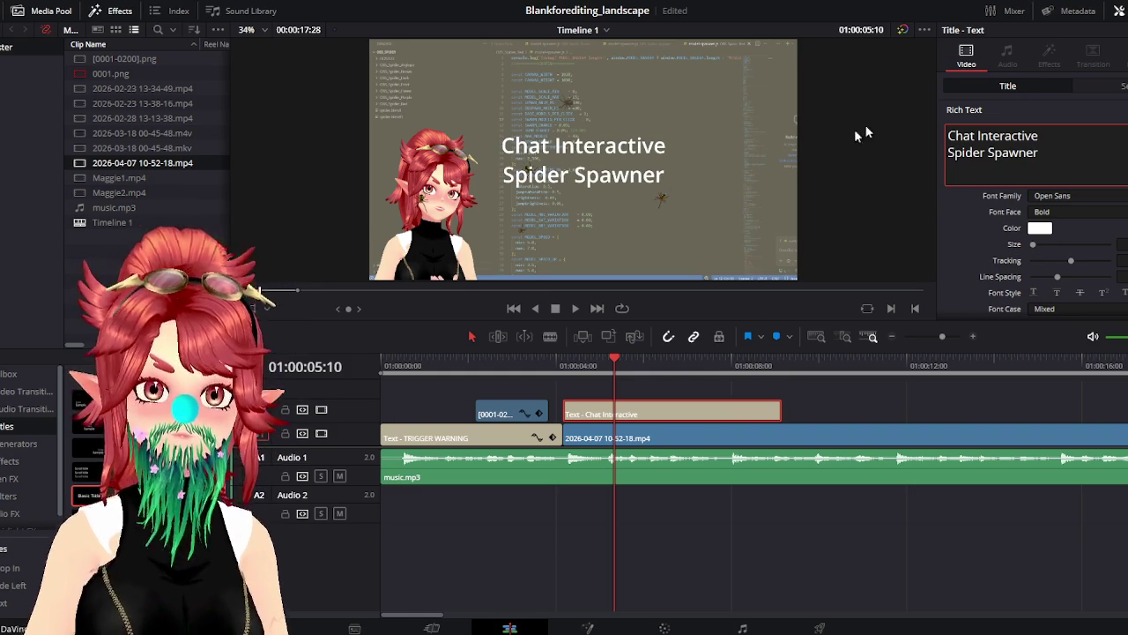
{"action": "left_click", "coordinate": [438, 363]}
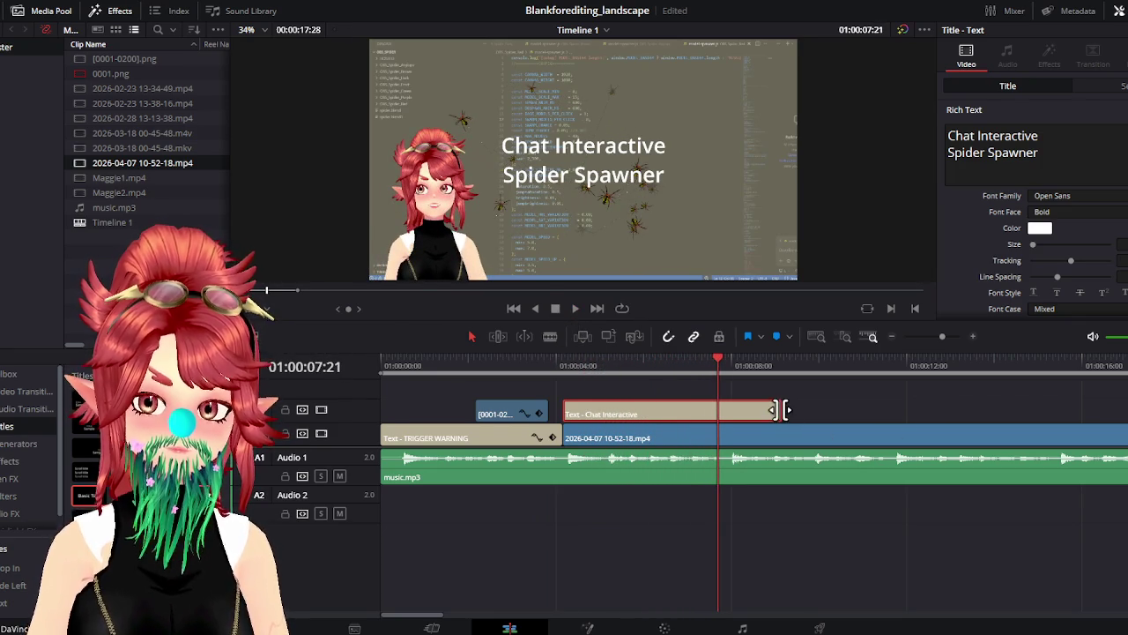
End the Chat Interactive title at the playhead and split the screen recording there
{"action": "left_click_drag", "start_coordinate": [783, 409], "coordinate": [718, 409]}
{"action": "left_click", "coordinate": [735, 438]}
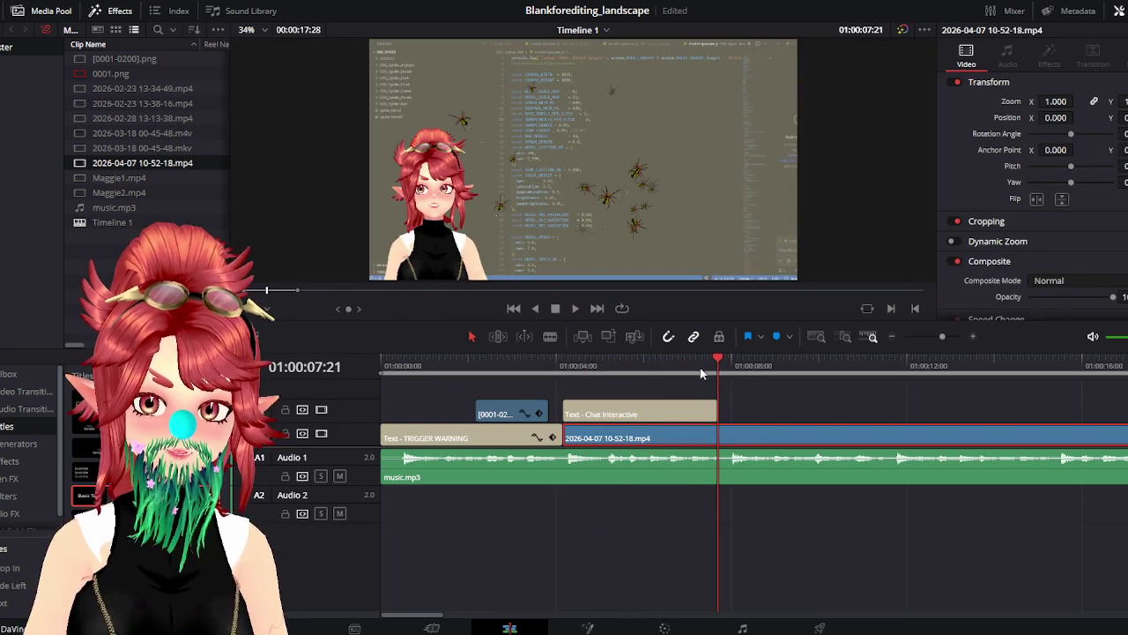
{"action": "key", "text": "ctrl+b"}
{"action": "left_click", "coordinate": [471, 337]}
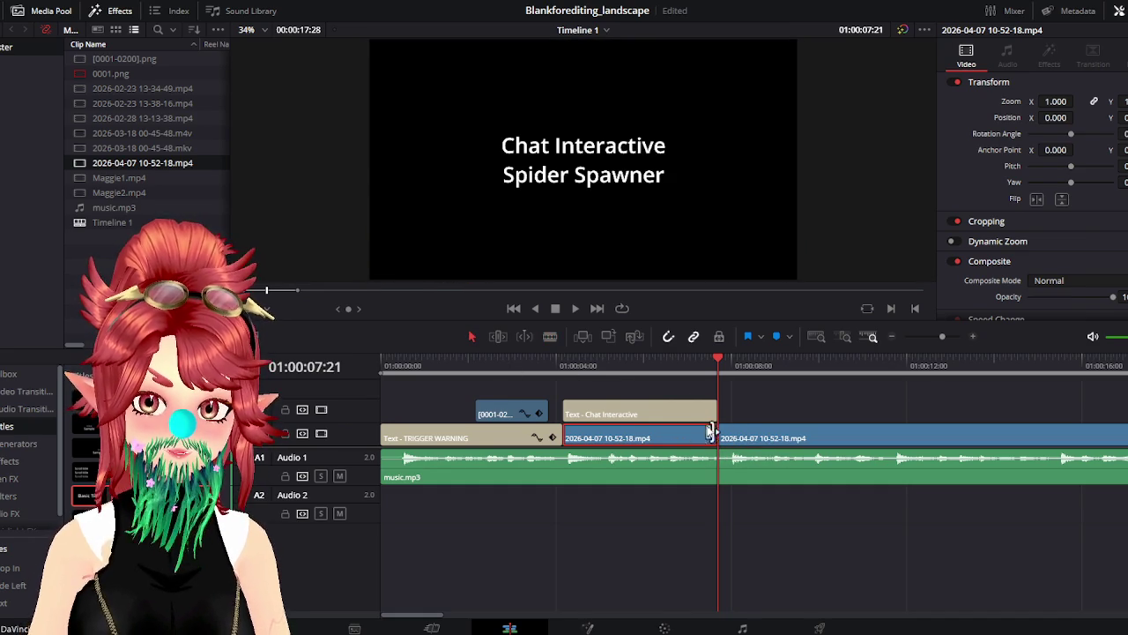
{"action": "left_click", "coordinate": [573, 308]}
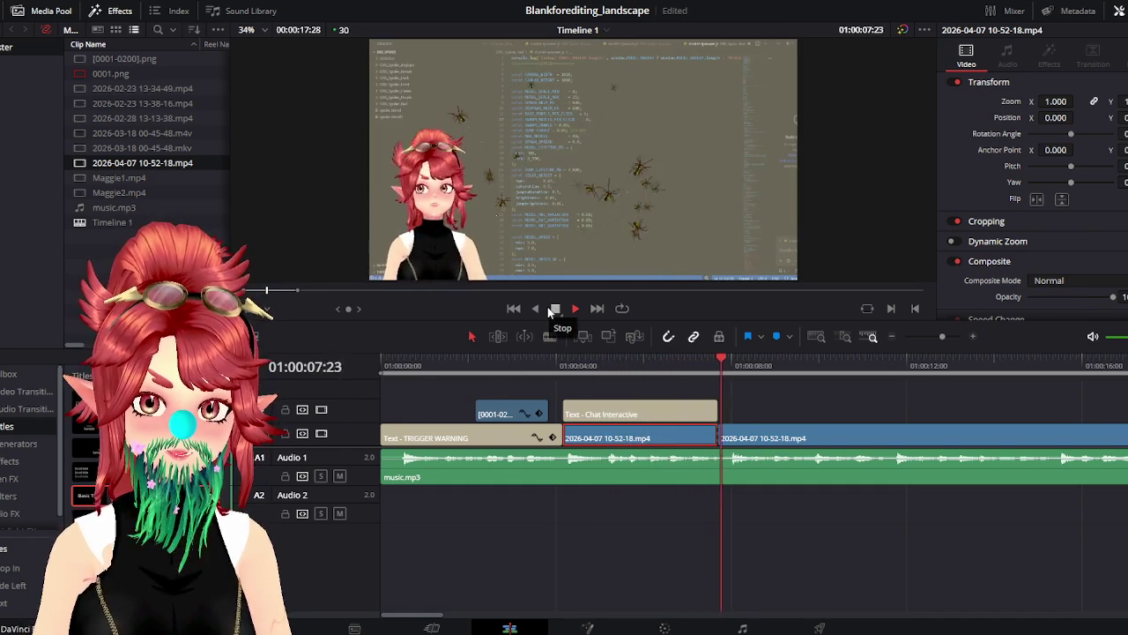
{"action": "key", "text": "space"}
Fit the timeline in view, find the next useful section and trim the second recording part's head
{"action": "key", "text": "shift+z"}
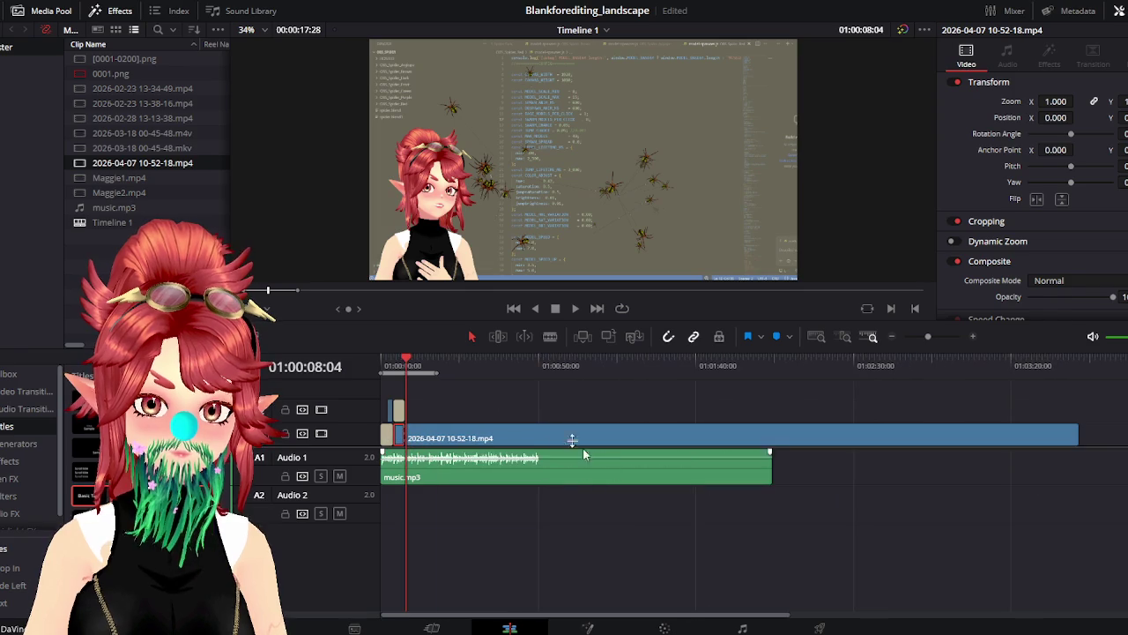
{"action": "left_click_drag", "start_coordinate": [401, 373], "coordinate": [785, 383]}
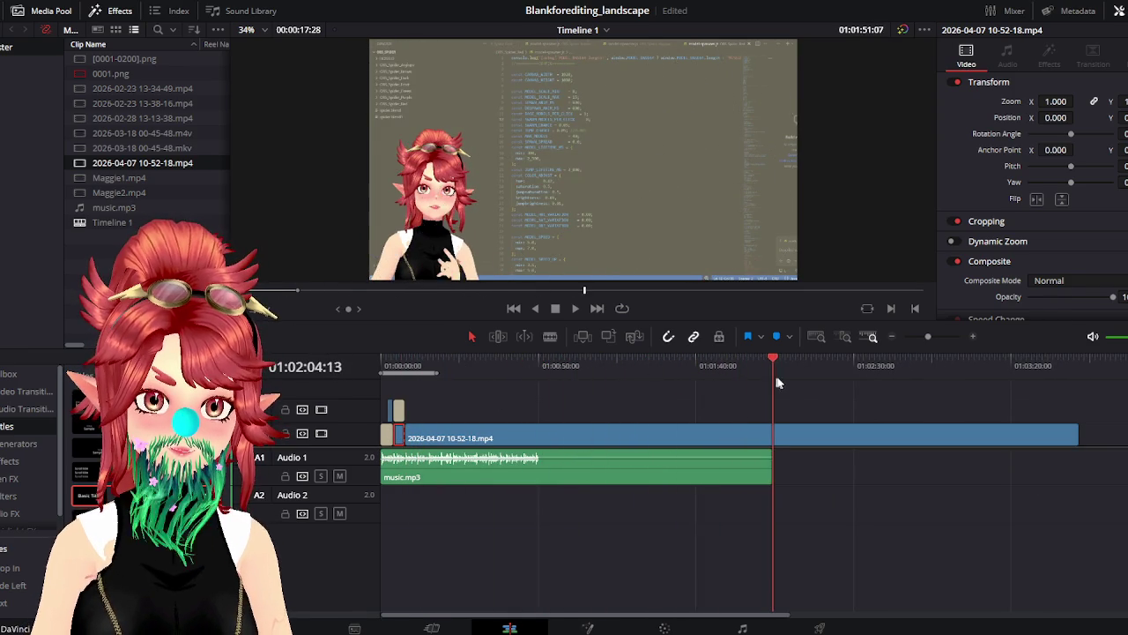
{"action": "mouse_move", "coordinate": [784, 382]}
{"action": "left_mouse_down"}
{"action": "mouse_move", "coordinate": [901, 380]}
{"action": "mouse_move", "coordinate": [884, 379]}
{"action": "left_mouse_up"}
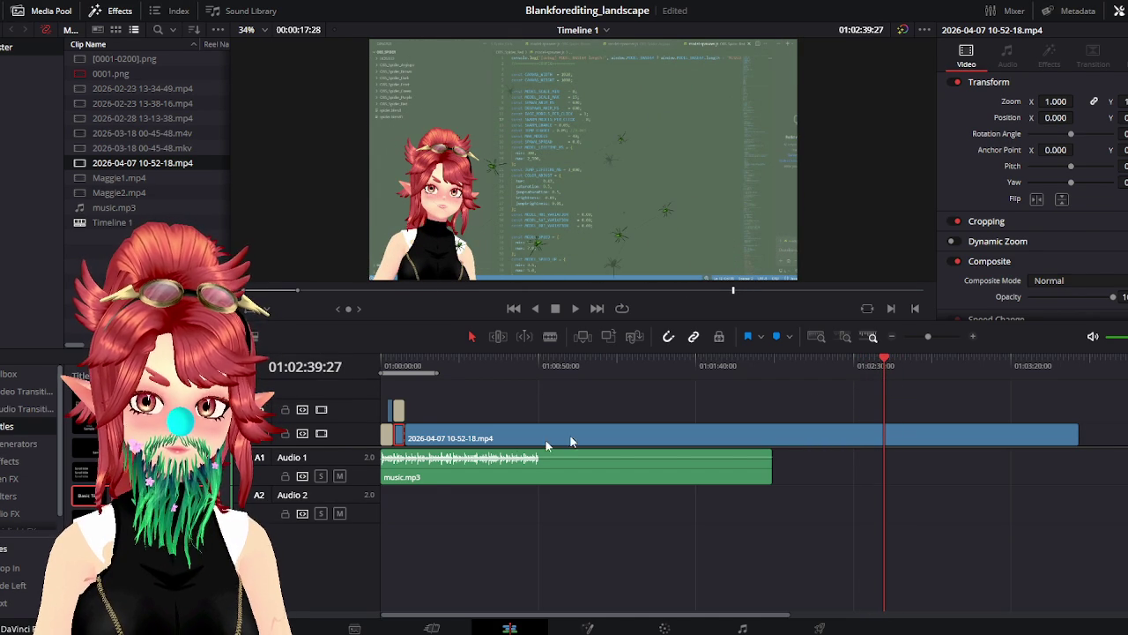
{"action": "mouse_move", "coordinate": [413, 430]}
{"action": "left_mouse_down"}
{"action": "mouse_move", "coordinate": [884, 448]}
{"action": "mouse_move", "coordinate": [445, 427]}
{"action": "left_mouse_up"}
{"action": "left_click_drag", "start_coordinate": [458, 364], "coordinate": [405, 366]}
{"action": "scroll", "coordinate": [438, 405], "scroll_direction": "up", "scroll_amount": 5}
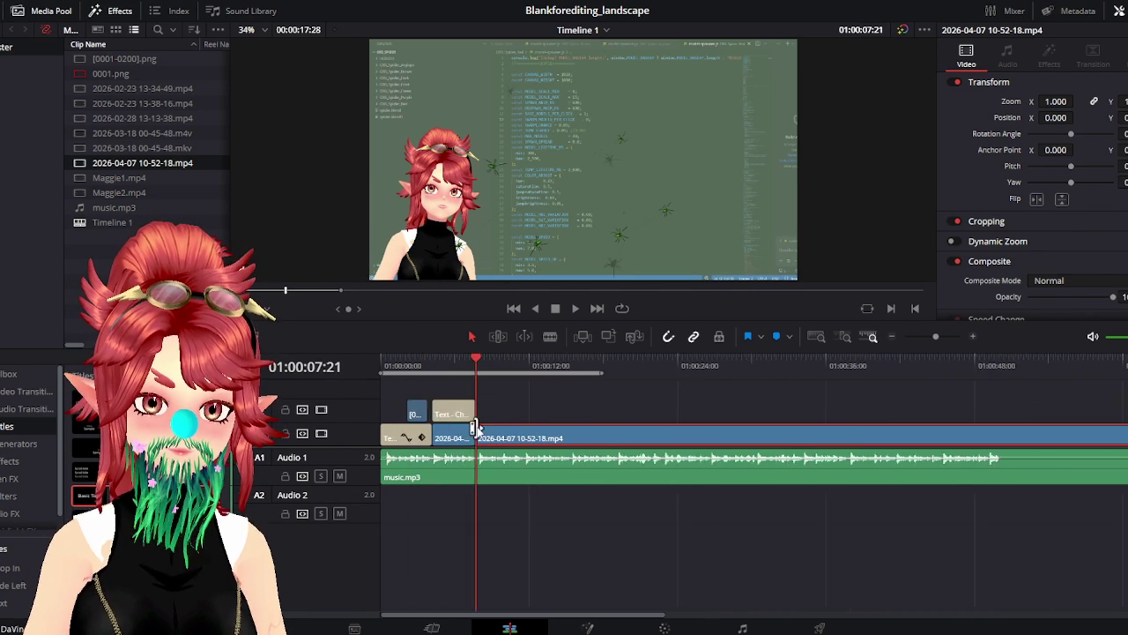
Preview the Chat Interactive section and undo an accidental pasted title copy
{"action": "scroll", "coordinate": [564, 421], "scroll_direction": "up", "scroll_amount": 3}
{"action": "left_click", "coordinate": [586, 364]}
{"action": "left_click", "coordinate": [575, 308]}
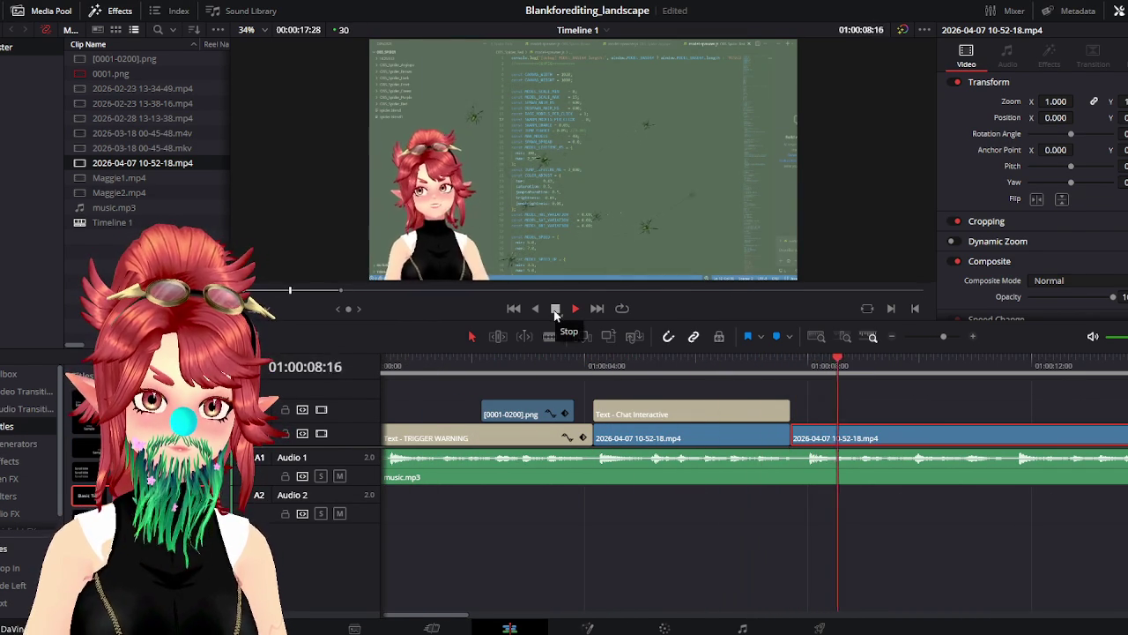
{"action": "left_click", "coordinate": [555, 308]}
{"action": "left_click", "coordinate": [723, 414]}
{"action": "key", "text": "Home"}
{"action": "key", "text": "ctrl+v"}
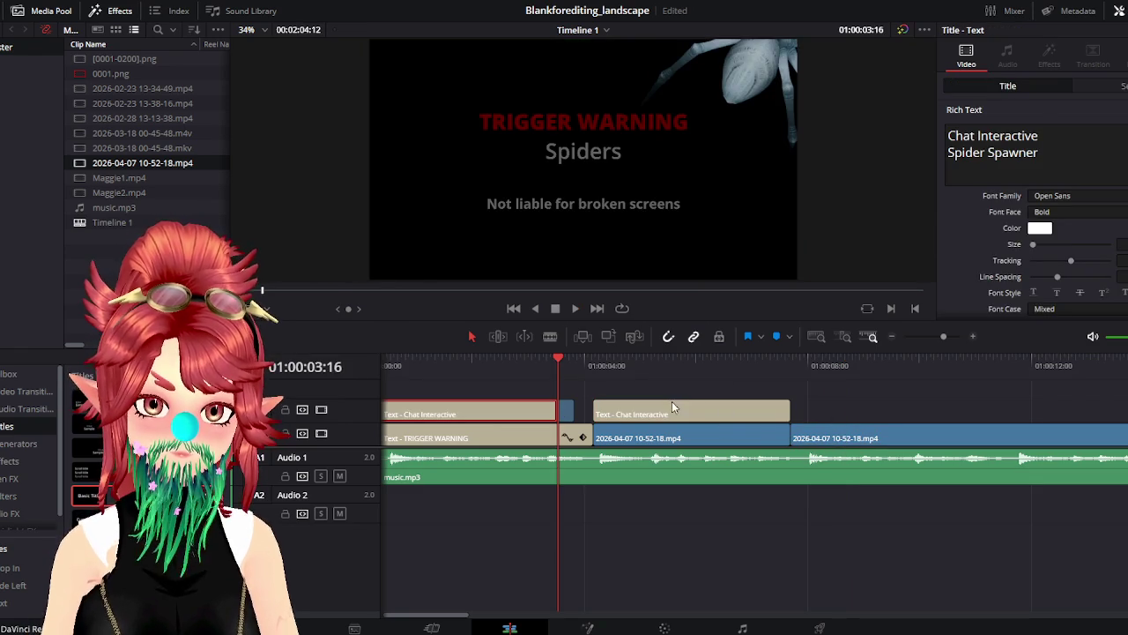
{"action": "key", "text": "ctrl+z"}
{"action": "key", "text": "Up"}
{"action": "key", "text": "Up"}
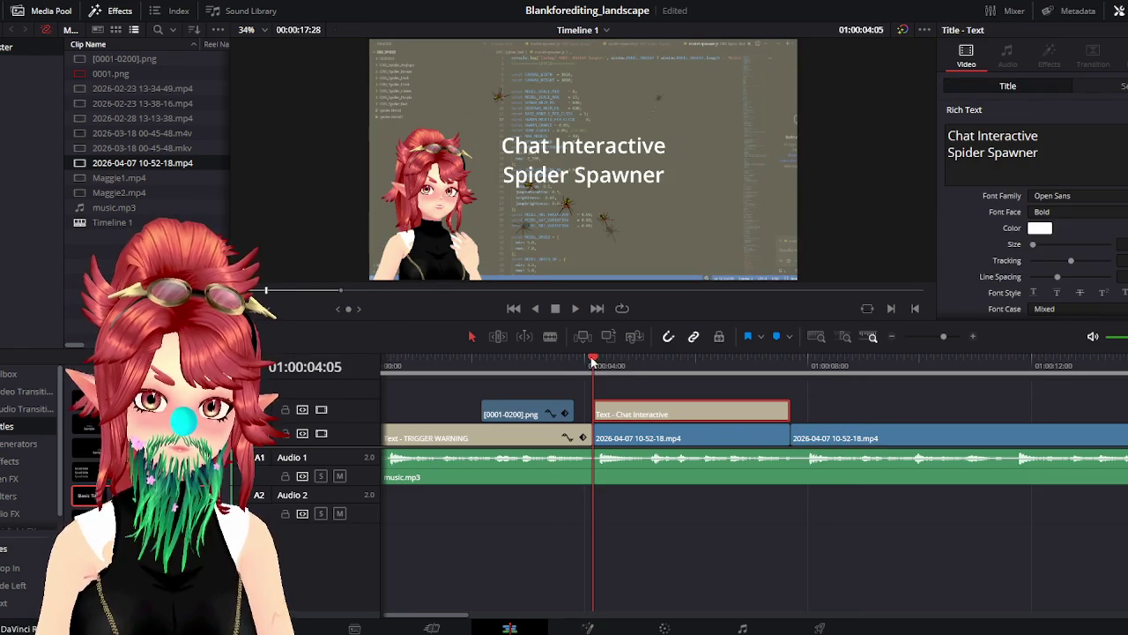
Trim the end of music.mp3 about 1:10 shorter so it ends before the recording
{"action": "left_click_drag", "start_coordinate": [593, 363], "coordinate": [541, 364]}
{"action": "scroll", "coordinate": [632, 505], "scroll_direction": "right", "scroll_amount": 3}
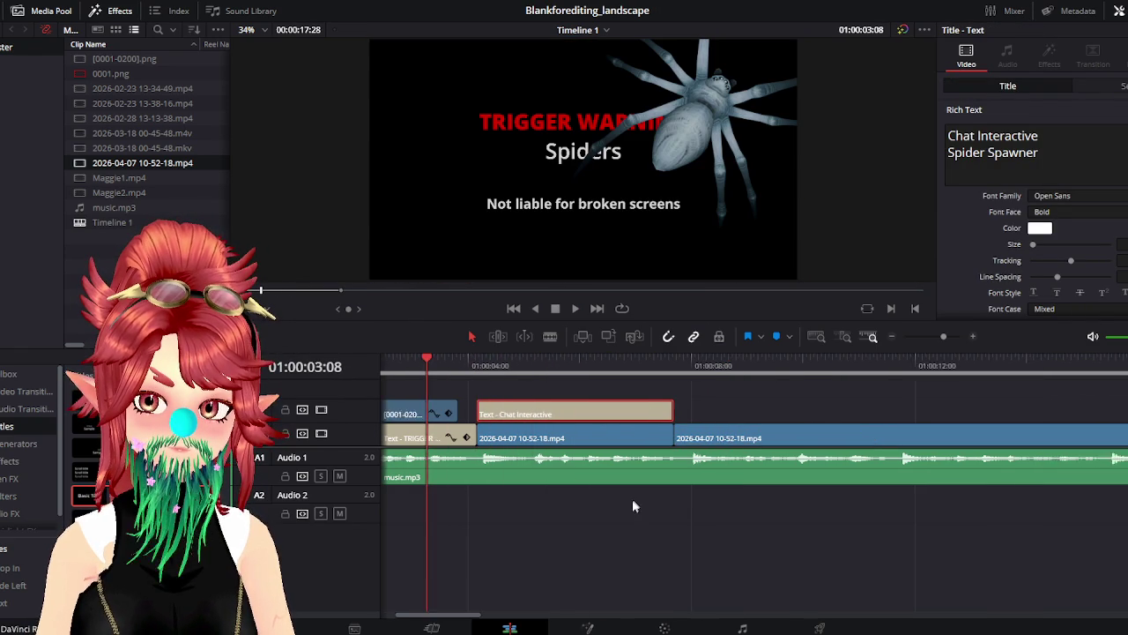
{"action": "scroll", "coordinate": [631, 505], "scroll_direction": "down", "scroll_amount": 3}
{"action": "scroll", "coordinate": [622, 524], "scroll_direction": "down", "scroll_amount": 2}
{"action": "scroll", "coordinate": [496, 517], "scroll_direction": "up", "scroll_amount": 2}
{"action": "scroll", "coordinate": [493, 511], "scroll_direction": "up", "scroll_amount": 1}
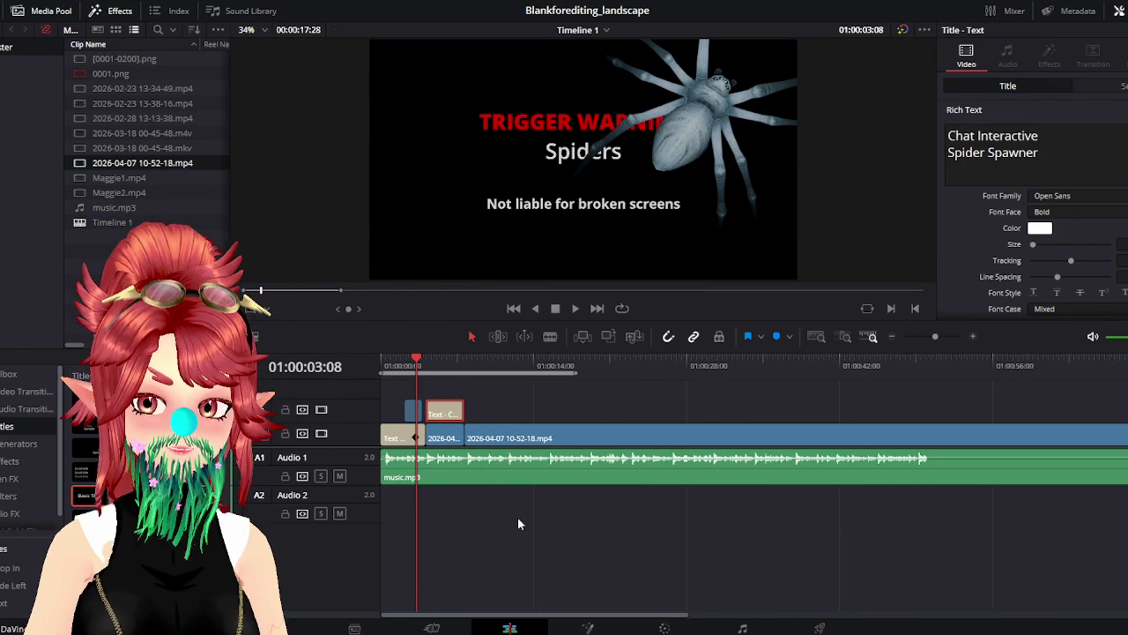
{"action": "scroll", "coordinate": [517, 523], "scroll_direction": "down", "scroll_amount": 2}
{"action": "left_click_drag", "start_coordinate": [1001, 469], "coordinate": [633, 469]}
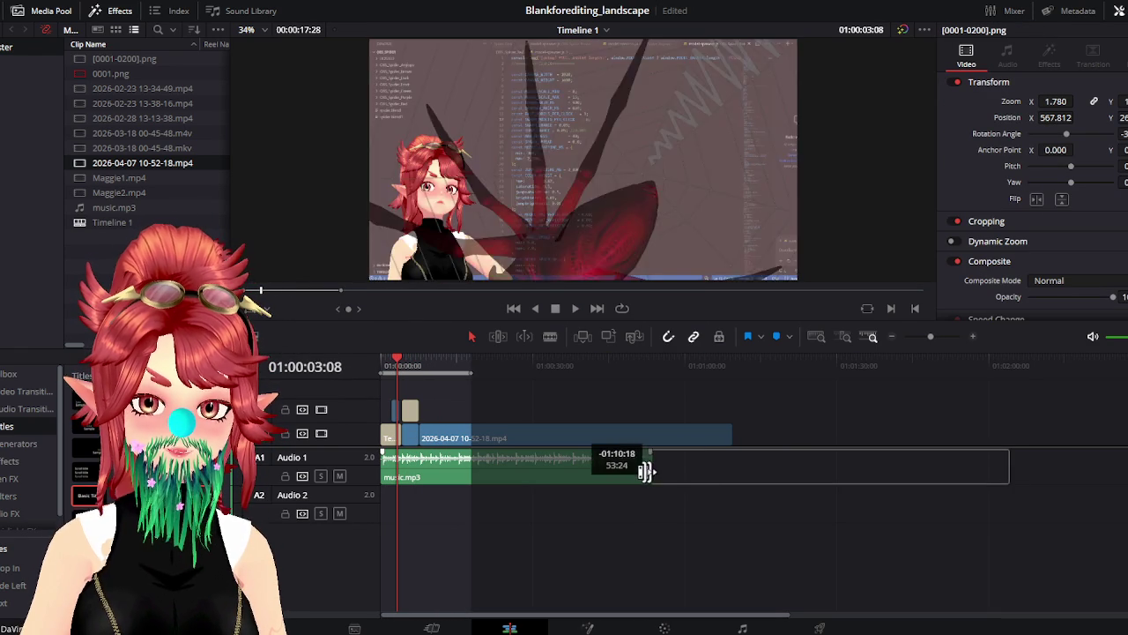
{"action": "scroll", "coordinate": [516, 473], "scroll_direction": "up", "scroll_amount": 2}
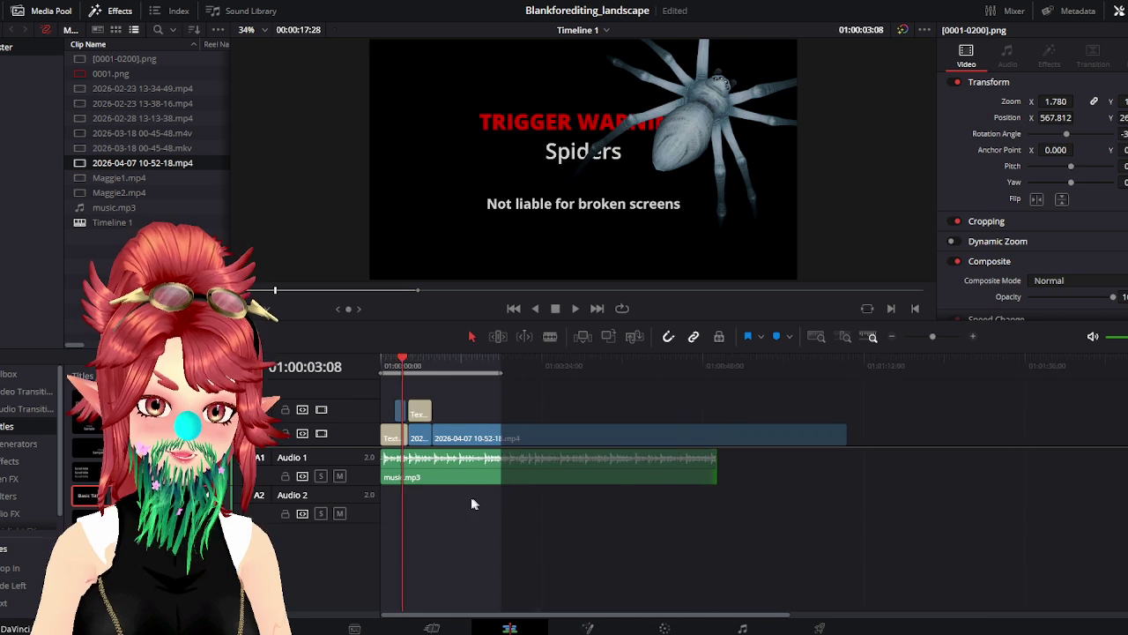
{"action": "scroll", "coordinate": [471, 502], "scroll_direction": "up", "scroll_amount": 2}
{"action": "scroll", "coordinate": [551, 503], "scroll_direction": "up", "scroll_amount": 3}
{"action": "left_click", "coordinate": [459, 371]}
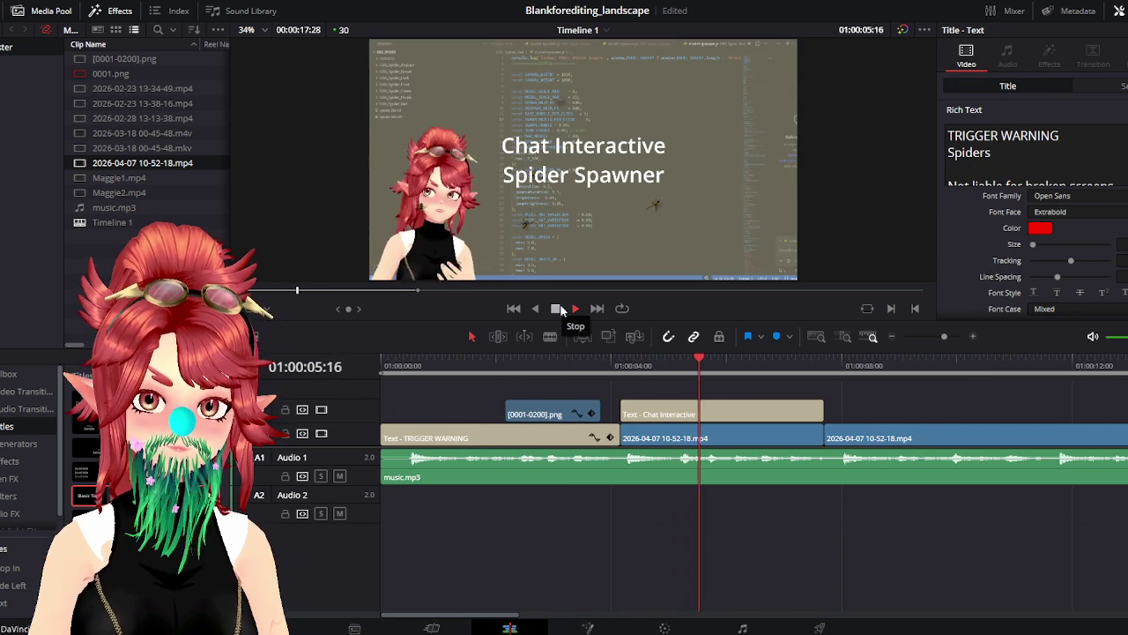
Replay the Chat Interactive section and restore the recording as one continuous clip
{"action": "left_click", "coordinate": [560, 308]}
{"action": "left_click", "coordinate": [791, 416]}
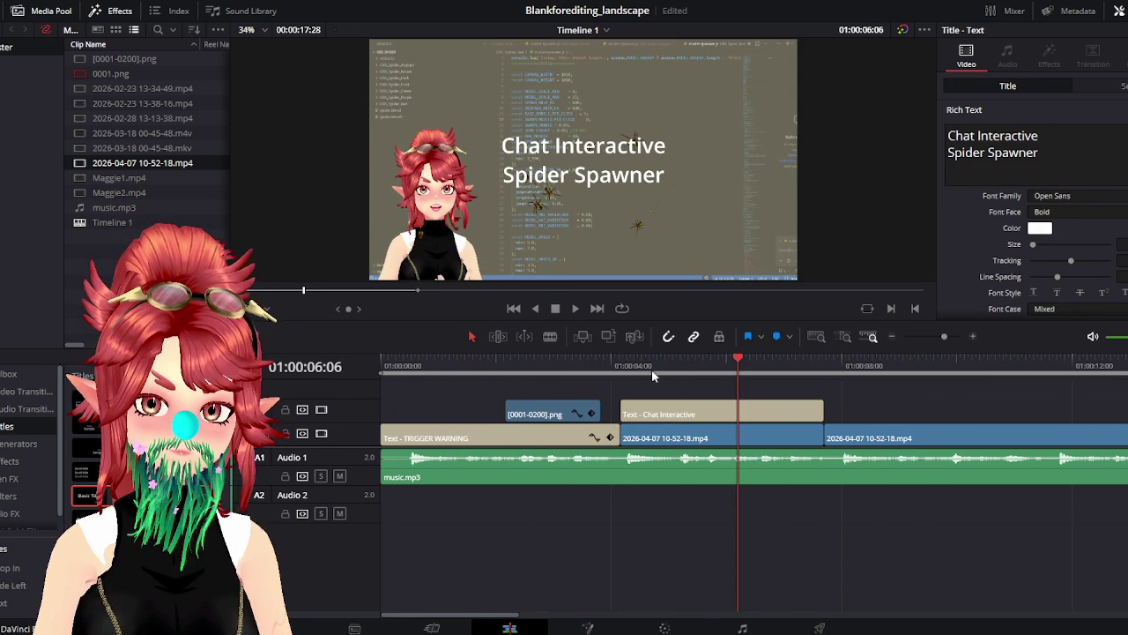
{"action": "left_click", "coordinate": [625, 366]}
{"action": "left_click", "coordinate": [574, 309]}
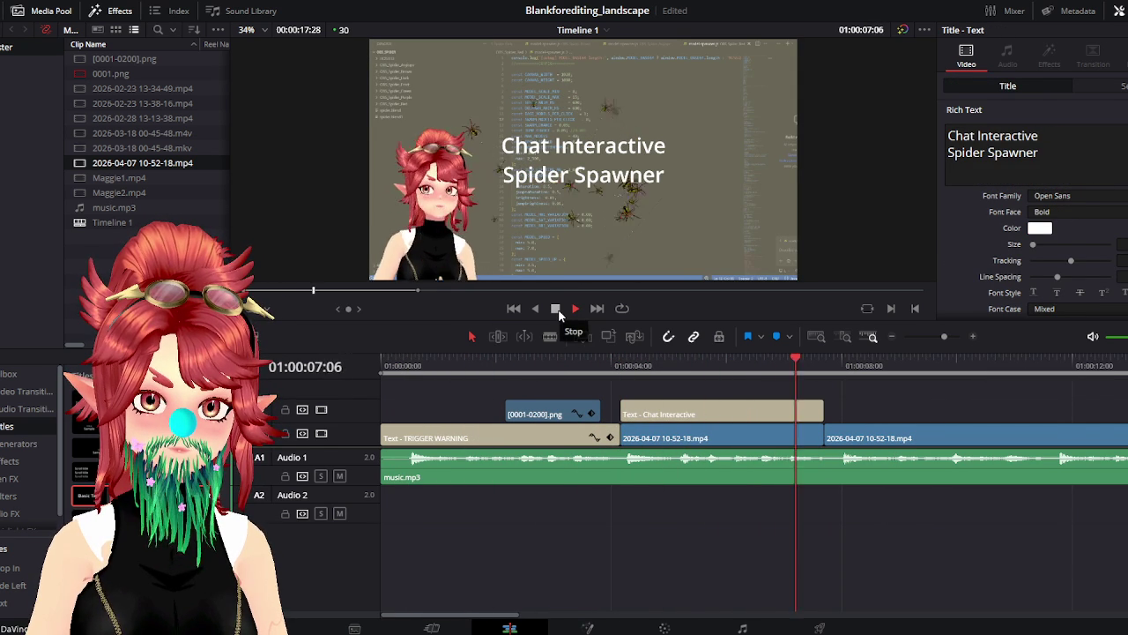
{"action": "left_click", "coordinate": [555, 309]}
{"action": "left_click", "coordinate": [621, 366]}
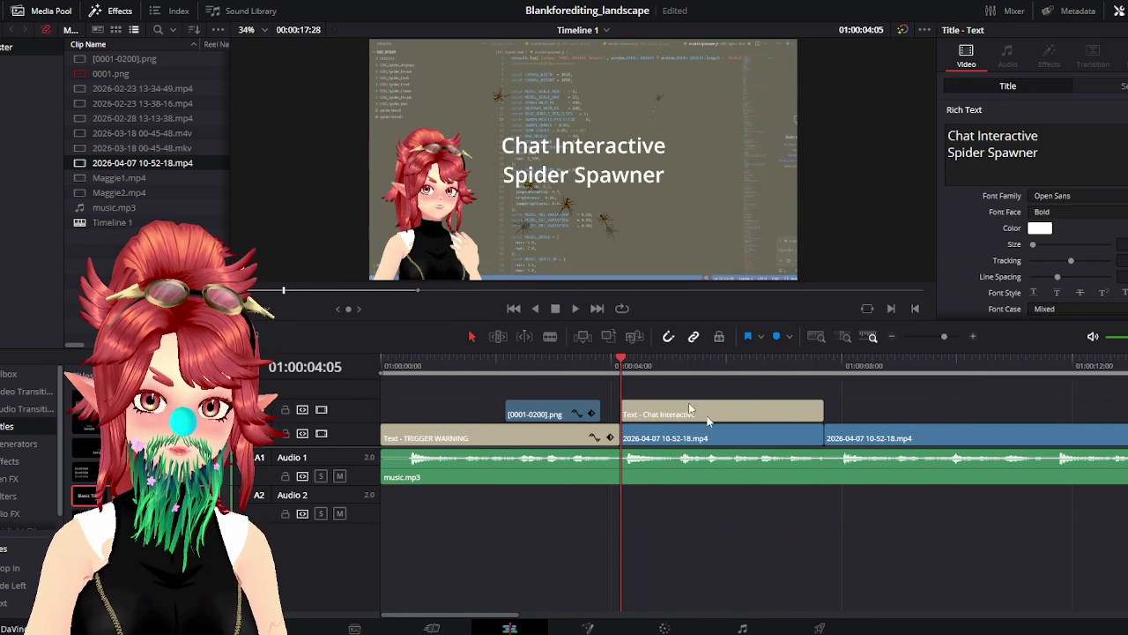
{"action": "left_click", "coordinate": [852, 440]}
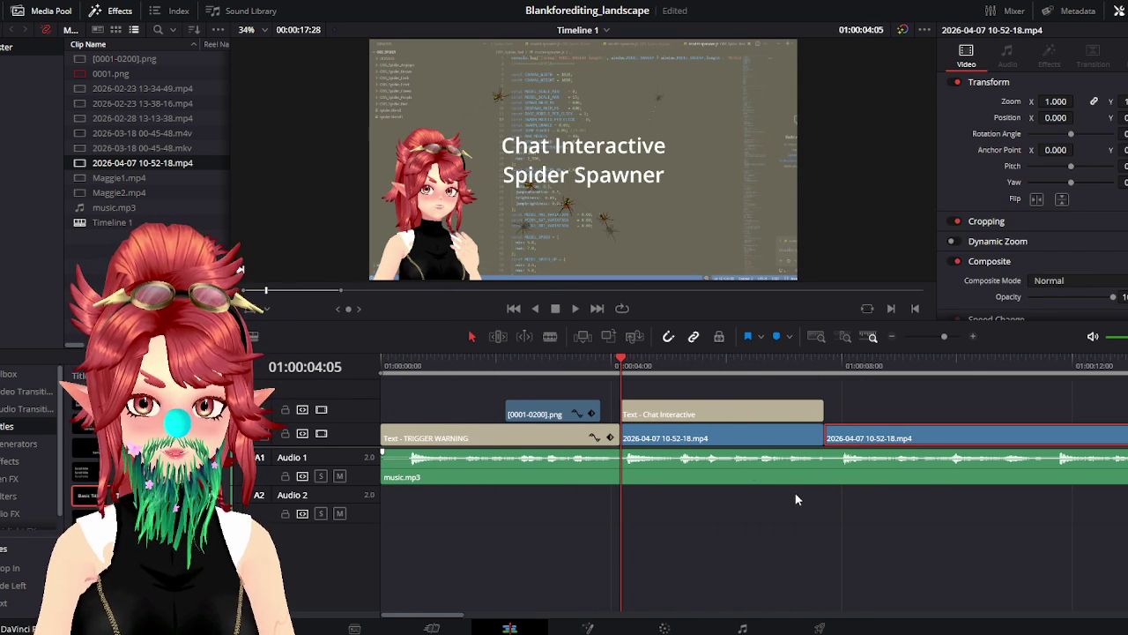
{"action": "key", "text": "Delete"}
{"action": "key", "text": "ctrl+z"}
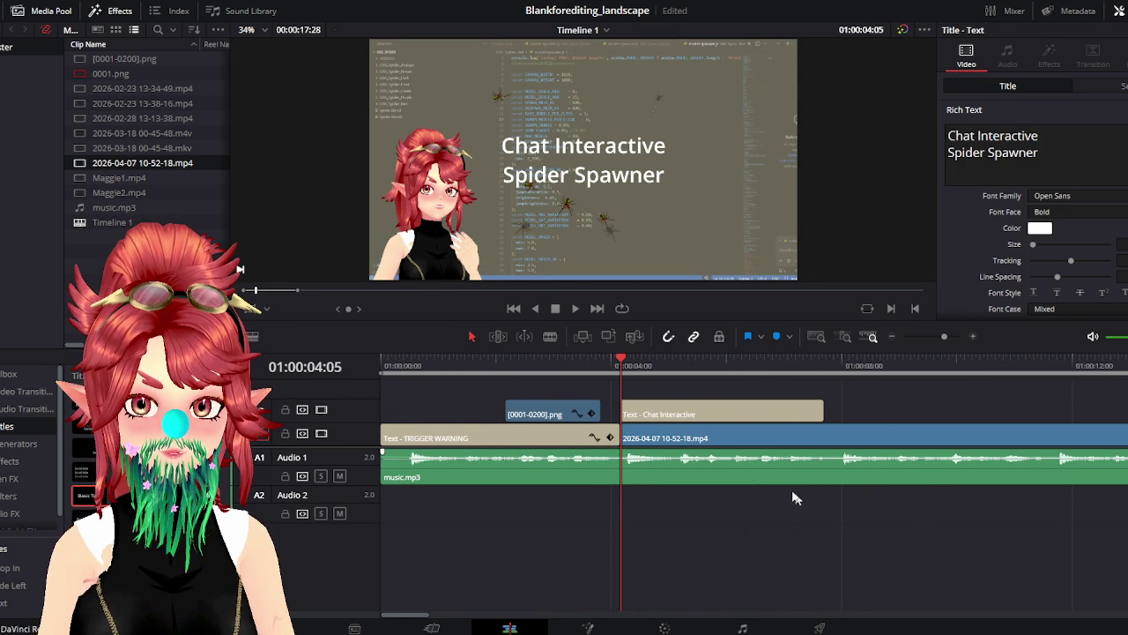
Split the Chat Interactive title clip at 01:00:07:06
{"action": "left_click", "coordinate": [574, 309]}
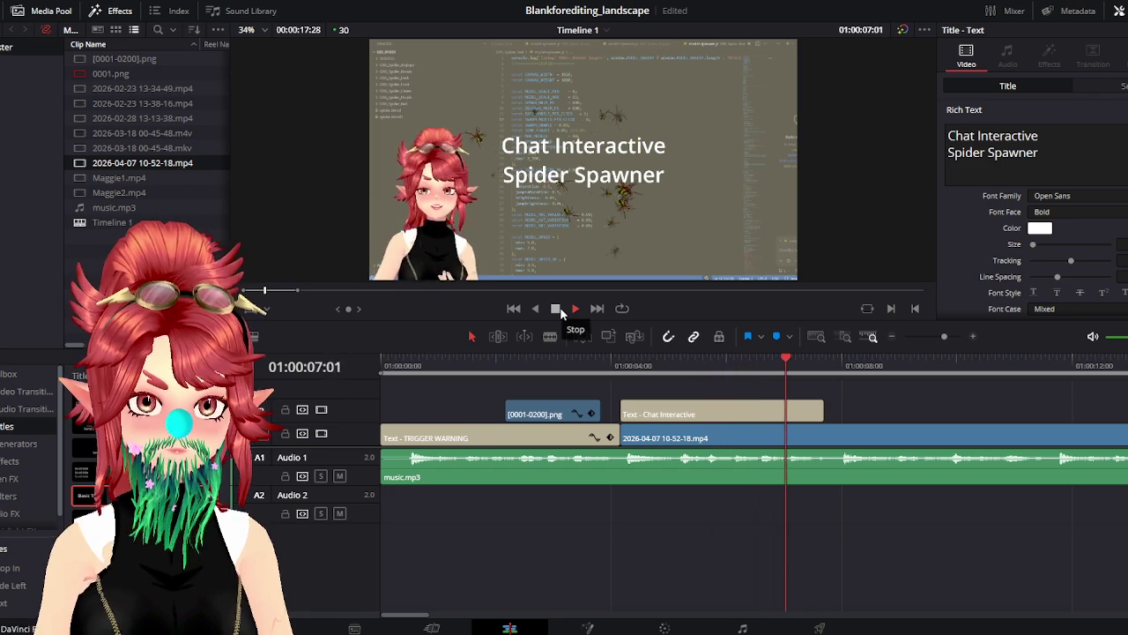
{"action": "left_click", "coordinate": [556, 309]}
{"action": "scroll", "coordinate": [791, 539], "scroll_direction": "right", "scroll_amount": 3}
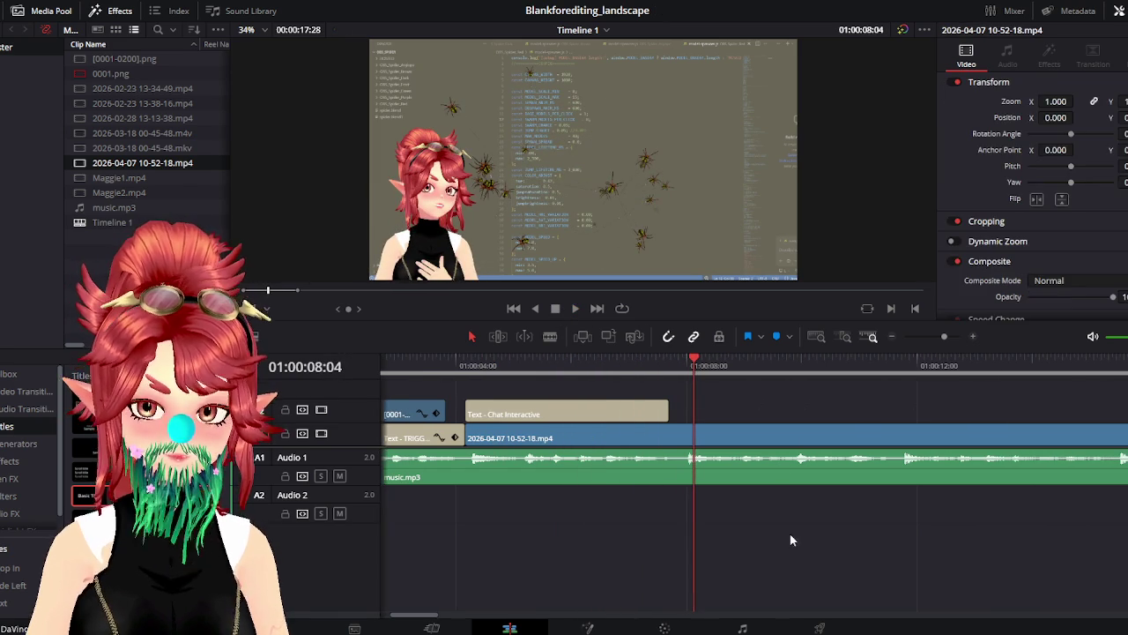
{"action": "left_click", "coordinate": [587, 414]}
{"action": "left_click", "coordinate": [639, 364]}
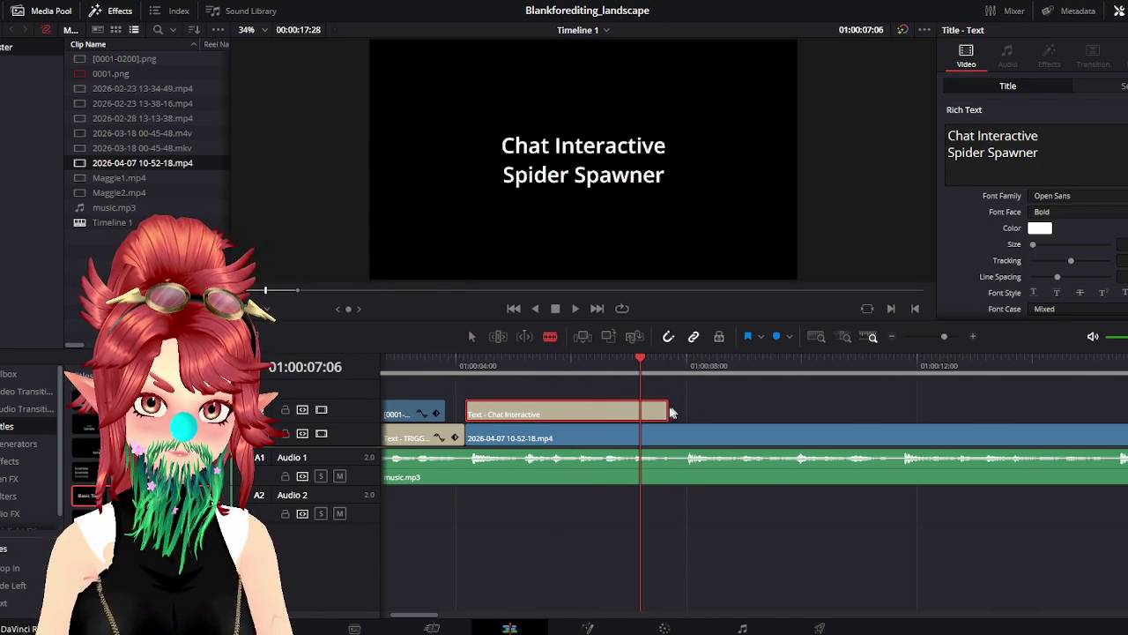
{"action": "left_click", "coordinate": [640, 413]}
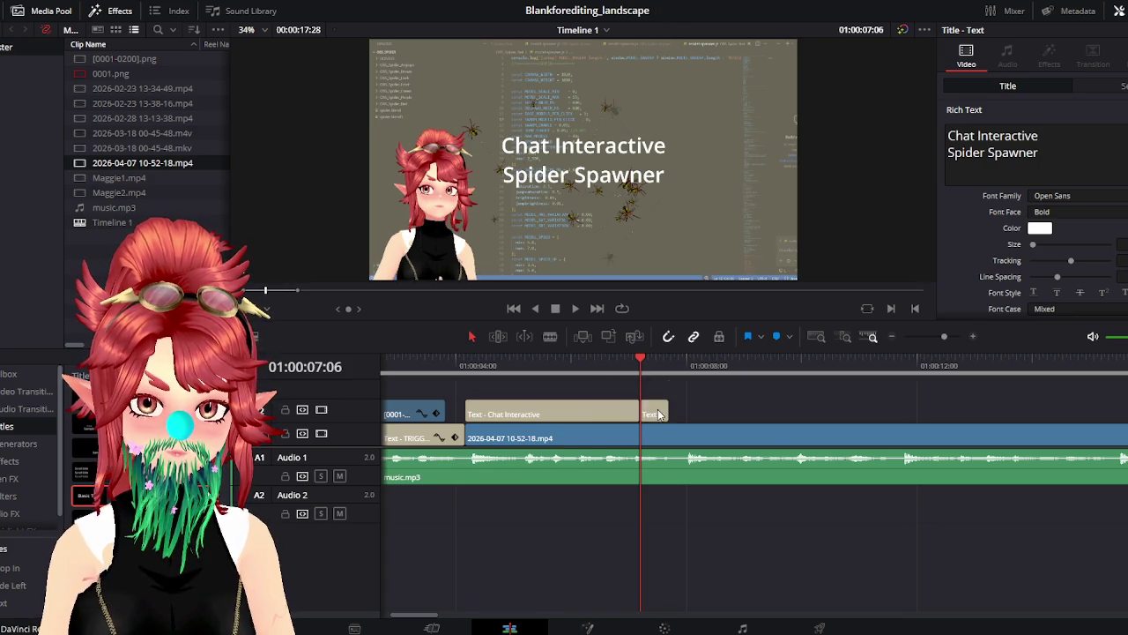
Place the split-off title right after Chat Interactive and lengthen it to about 01:00:11
{"action": "left_click_drag", "start_coordinate": [655, 410], "coordinate": [727, 416]}
{"action": "left_click_drag", "start_coordinate": [646, 410], "coordinate": [668, 410]}
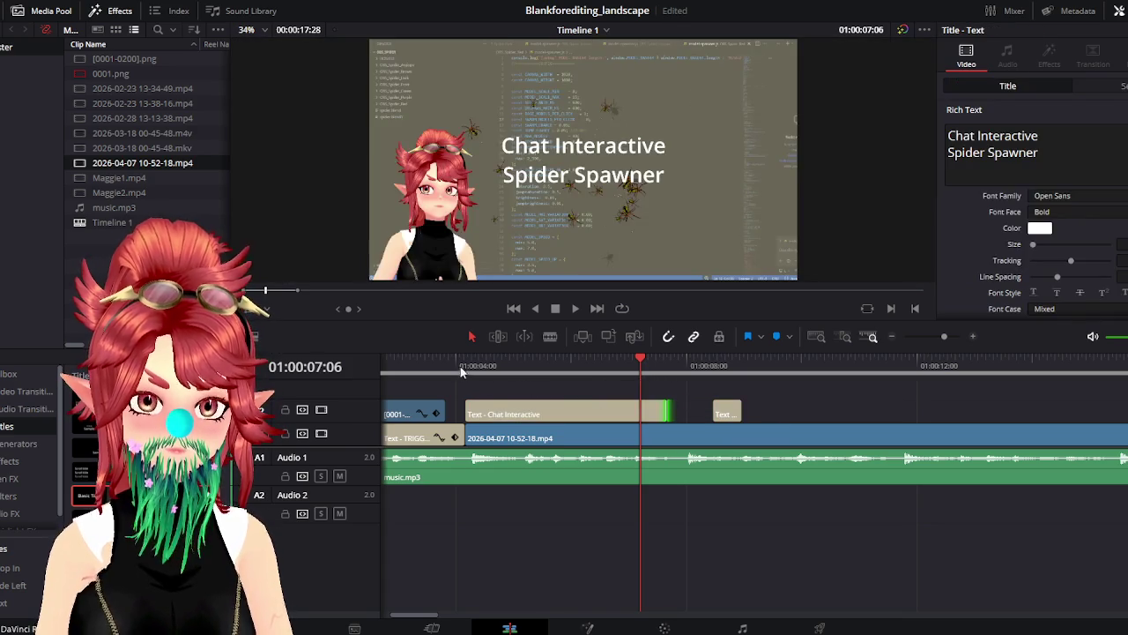
{"action": "key", "text": "Up"}
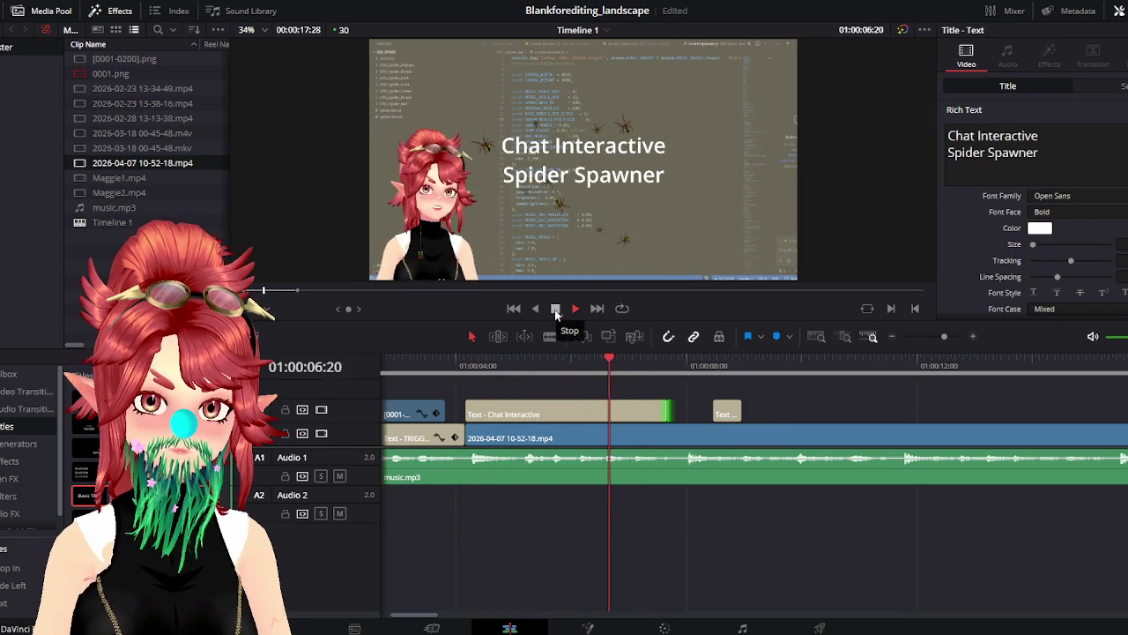
{"action": "left_click", "coordinate": [554, 309]}
{"action": "left_click_drag", "start_coordinate": [730, 414], "coordinate": [687, 416]}
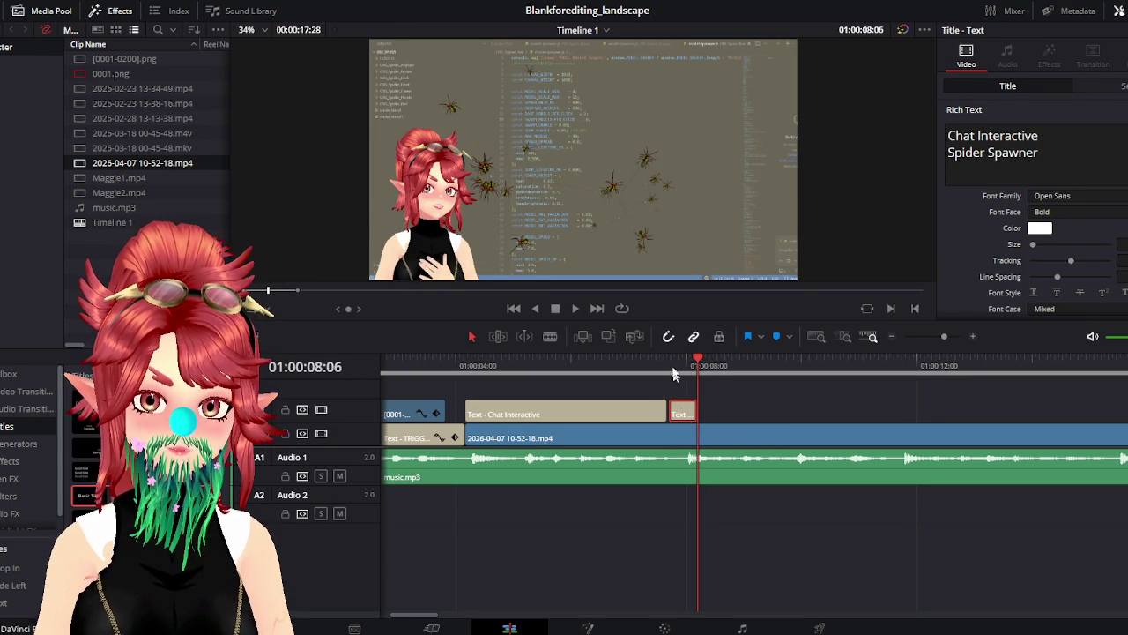
{"action": "left_click", "coordinate": [670, 369]}
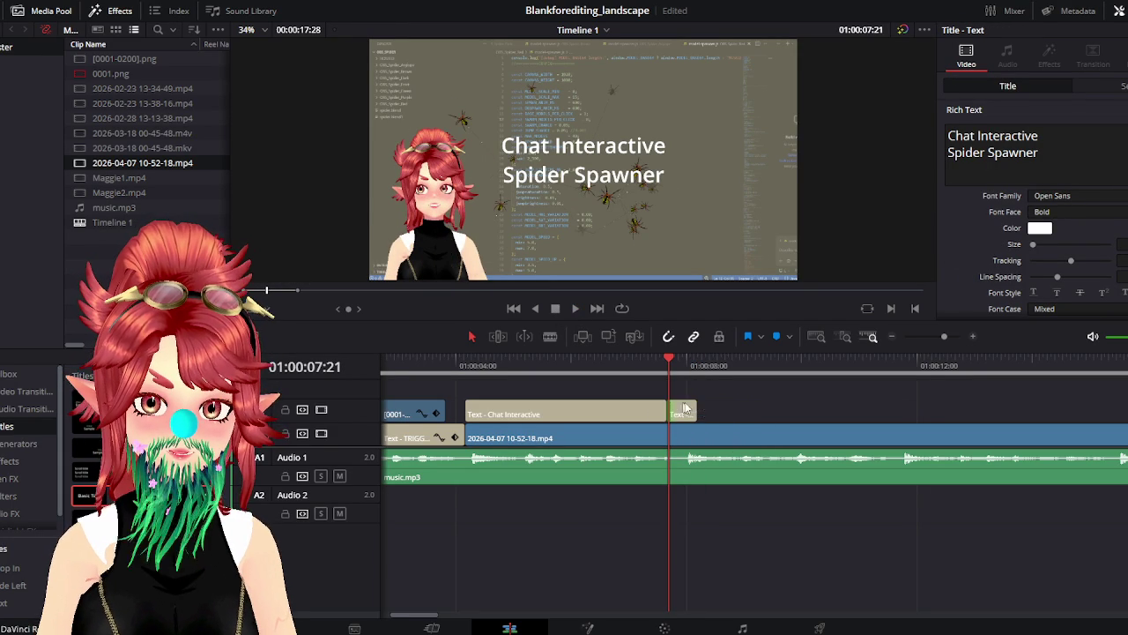
{"action": "left_click_drag", "start_coordinate": [692, 413], "coordinate": [883, 413]}
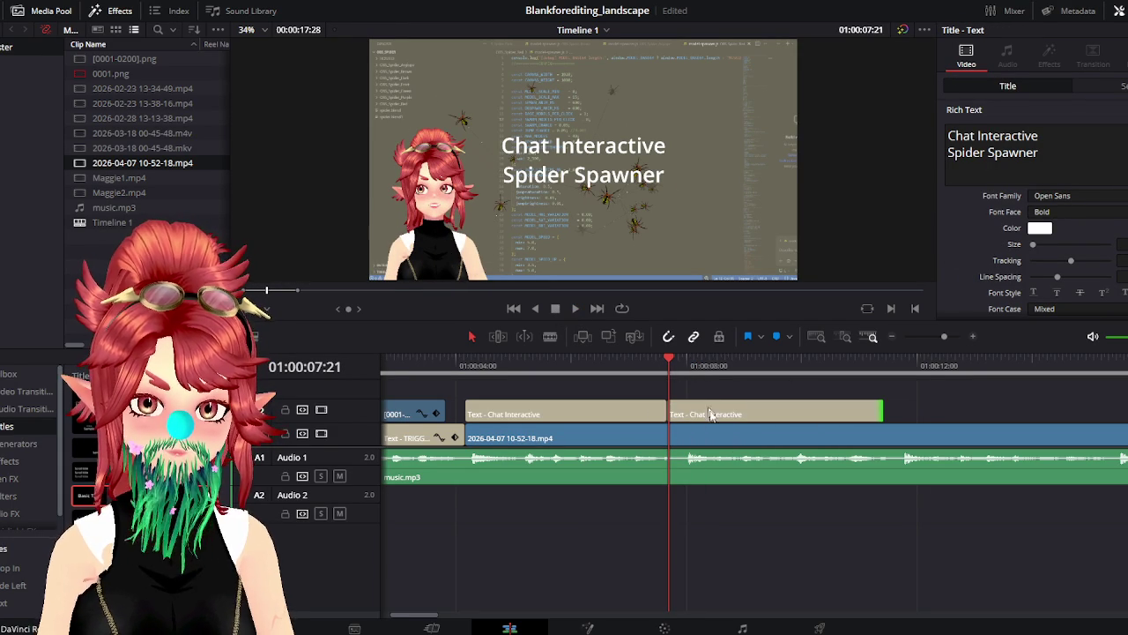
Set the new title's text to '5% chance of / spawning a swarm' and preview it
{"action": "key", "text": "ctrl+a"}
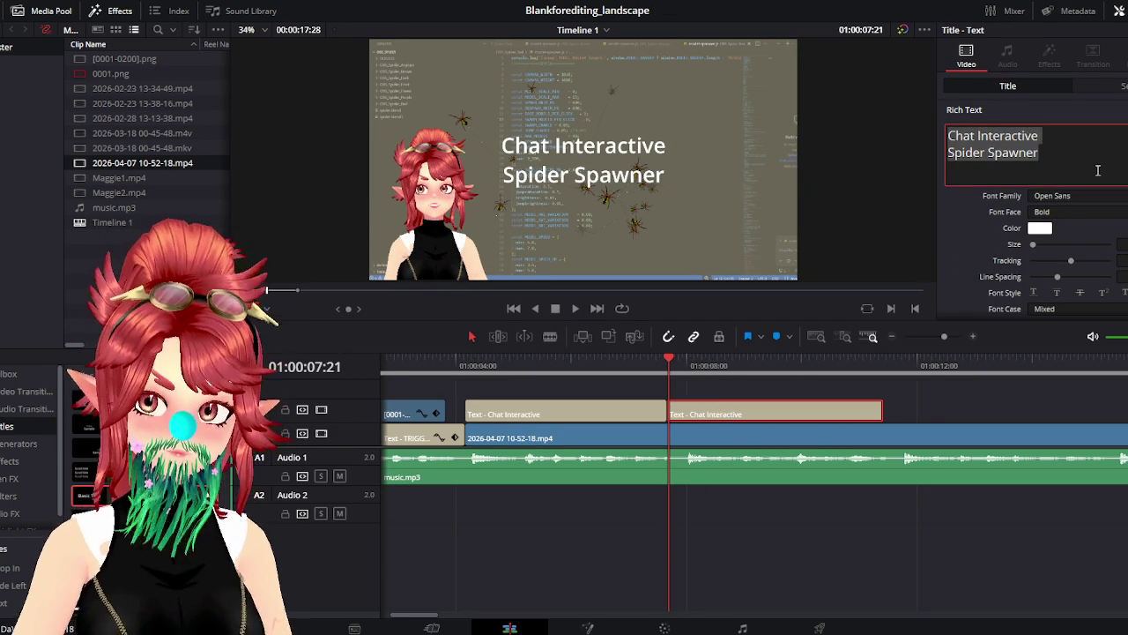
{"action": "type", "text": "5% chance of "}
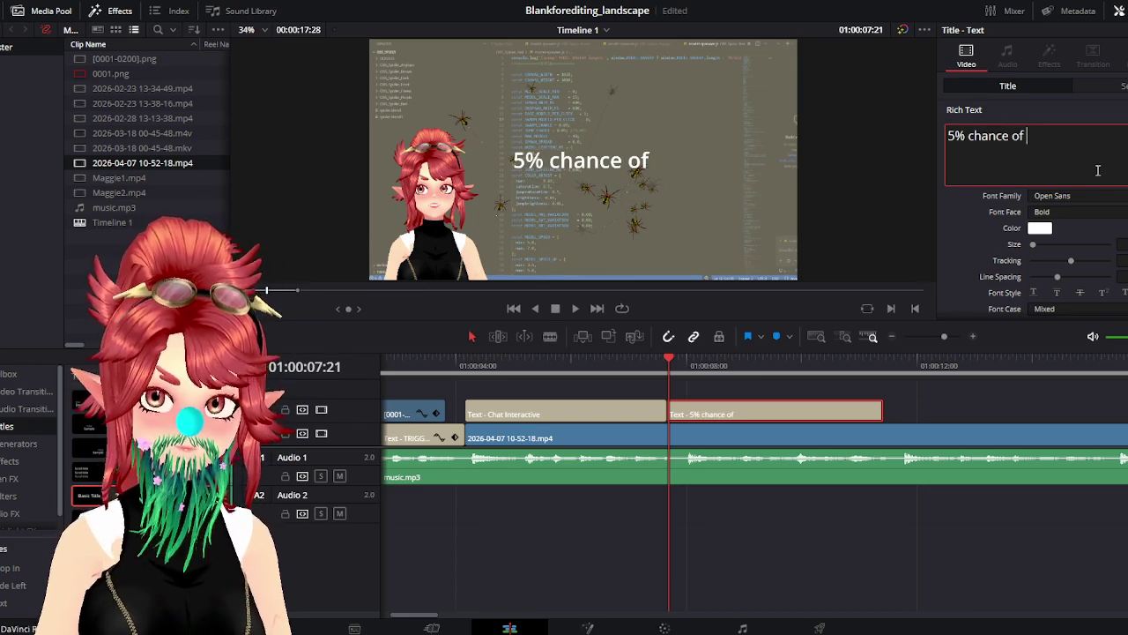
{"action": "type", "text": "spawning a swarm"}
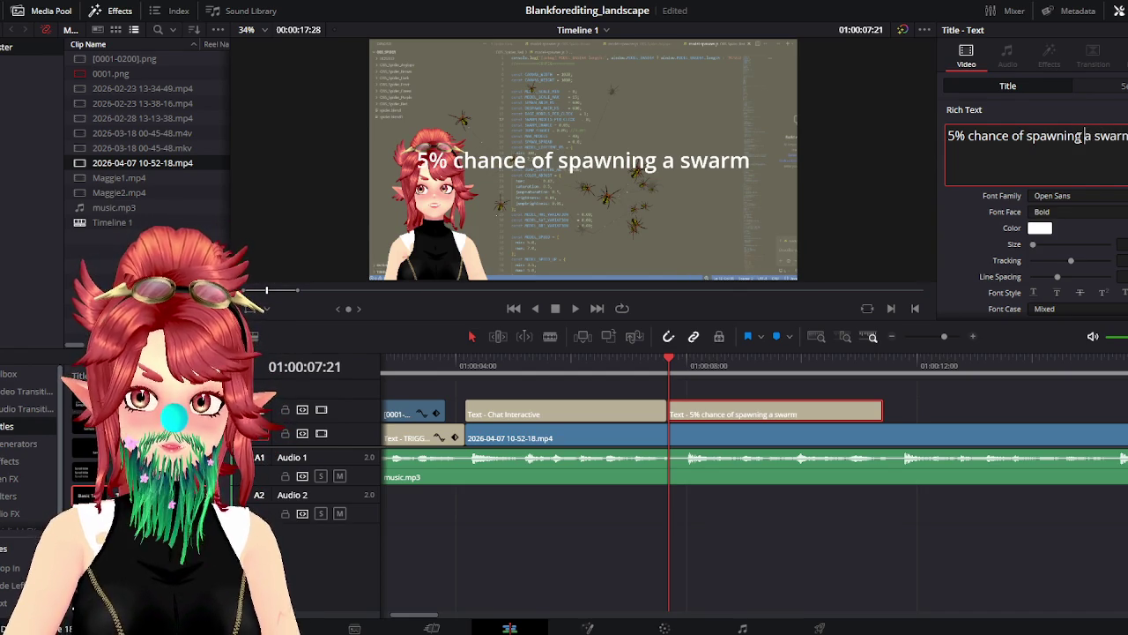
{"action": "left_click", "coordinate": [1077, 136]}
{"action": "key", "text": "BackSpace"}
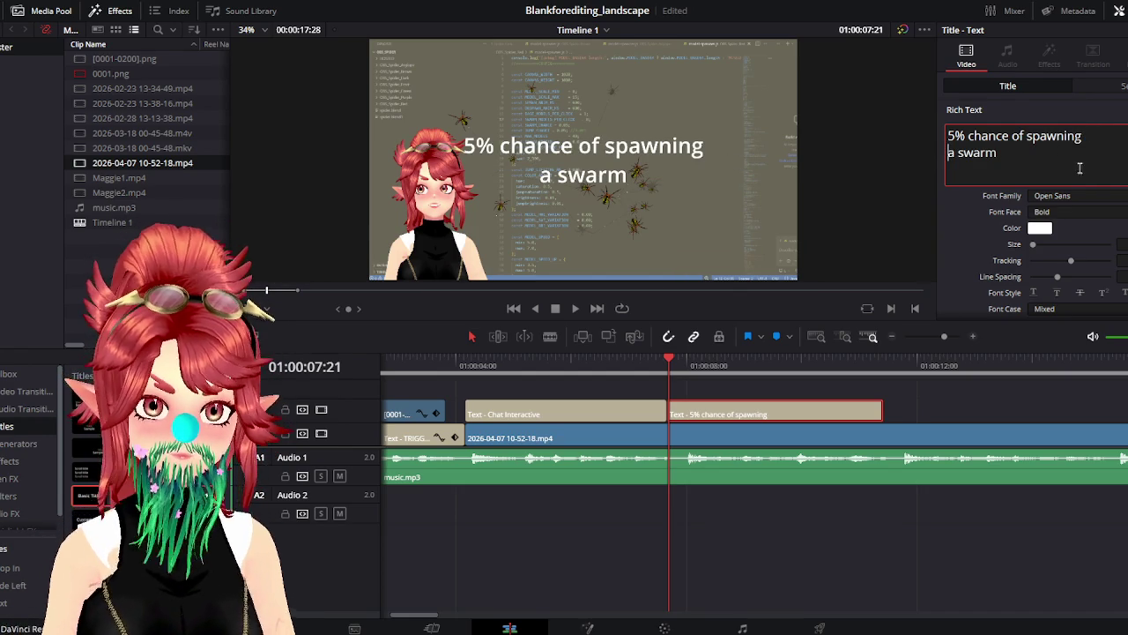
{"action": "key", "text": "BackSpace"}
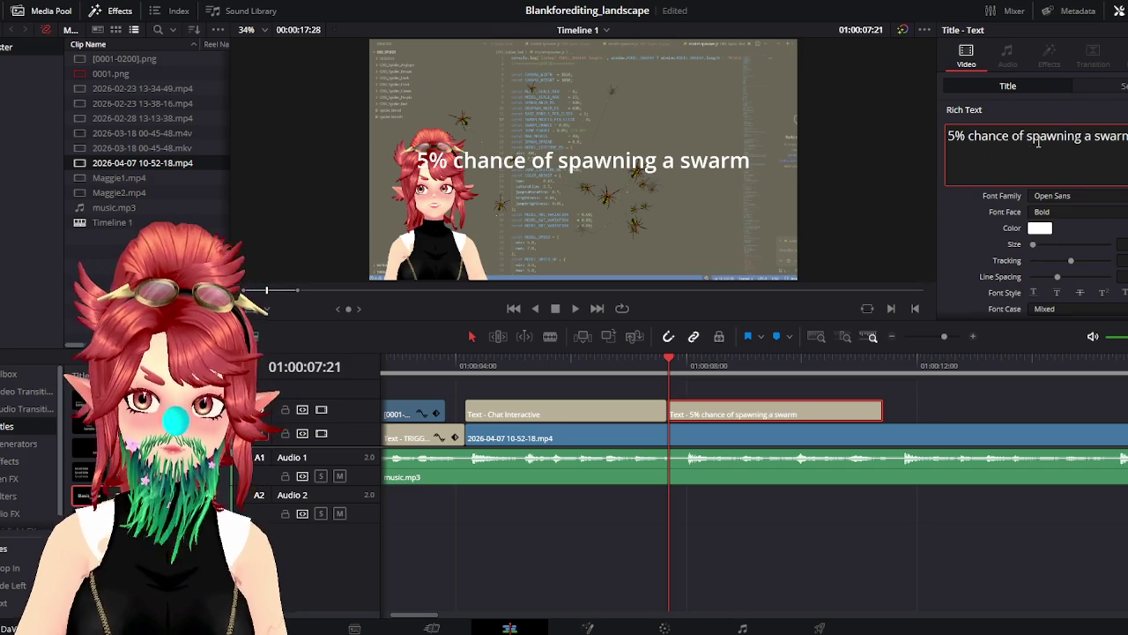
{"action": "key", "text": "BackSpace"}
{"action": "key", "text": "Return"}
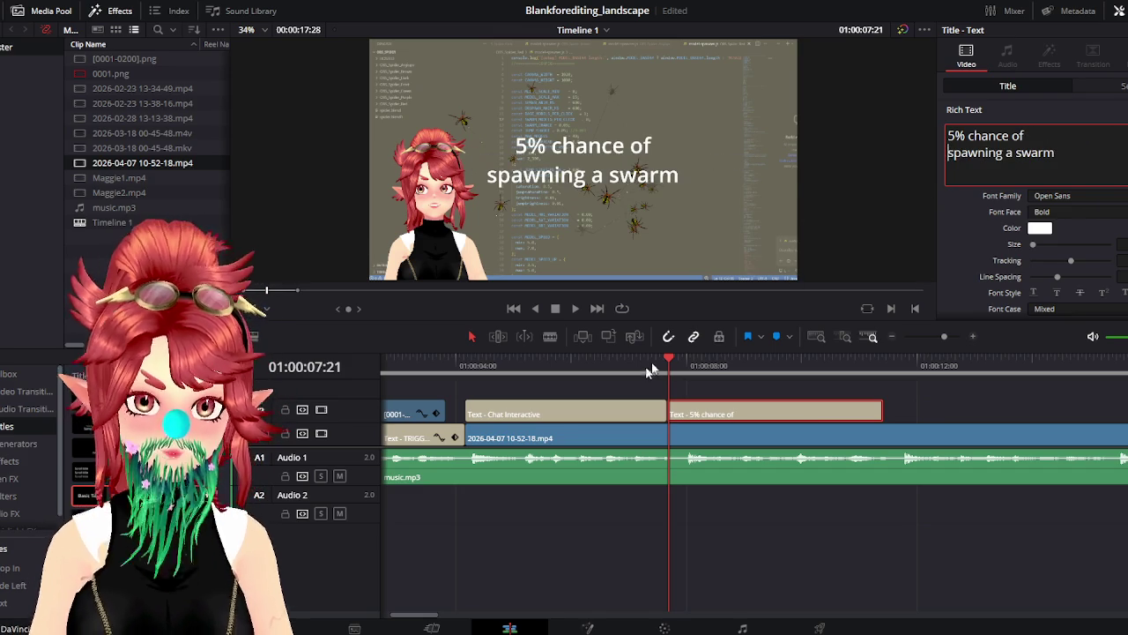
{"action": "left_click", "coordinate": [486, 369]}
{"action": "left_click", "coordinate": [570, 308]}
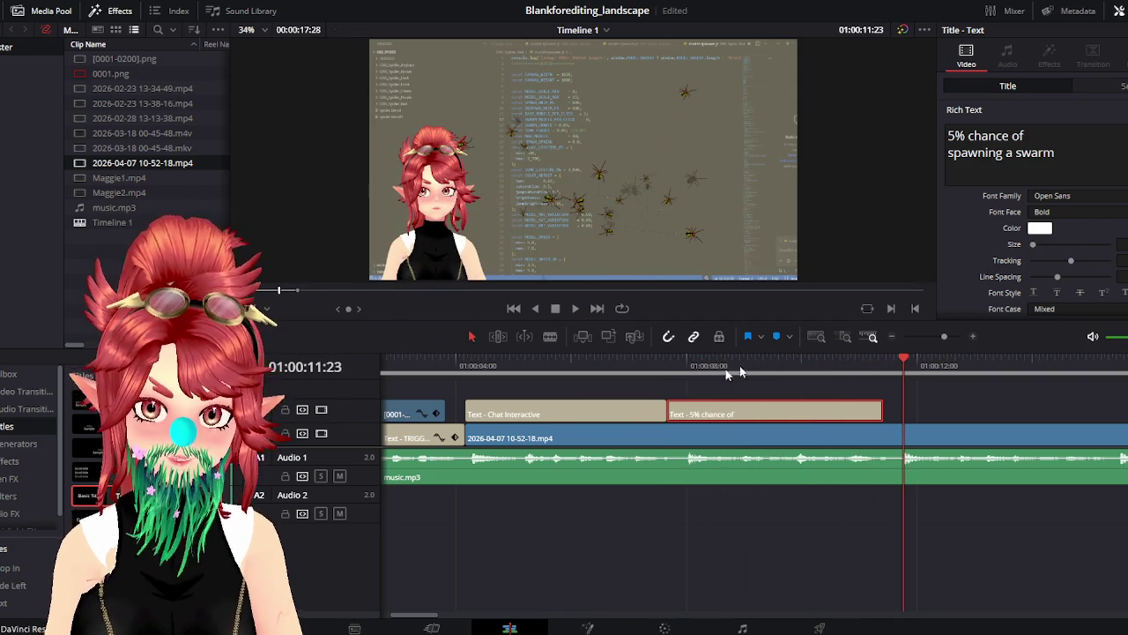
{"action": "left_click", "coordinate": [721, 371]}
Blade the gameplay clip at 01:00:11:25 and 01:00:09:20, then zoom the middle piece to 1.630
{"action": "left_click", "coordinate": [575, 308]}
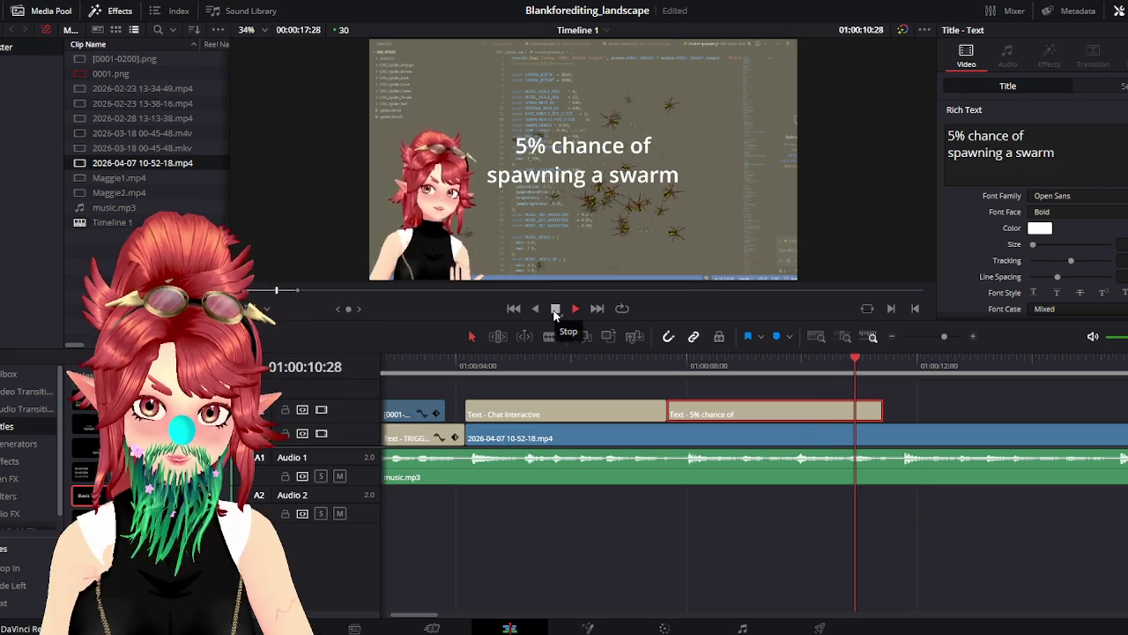
{"action": "left_click", "coordinate": [914, 445]}
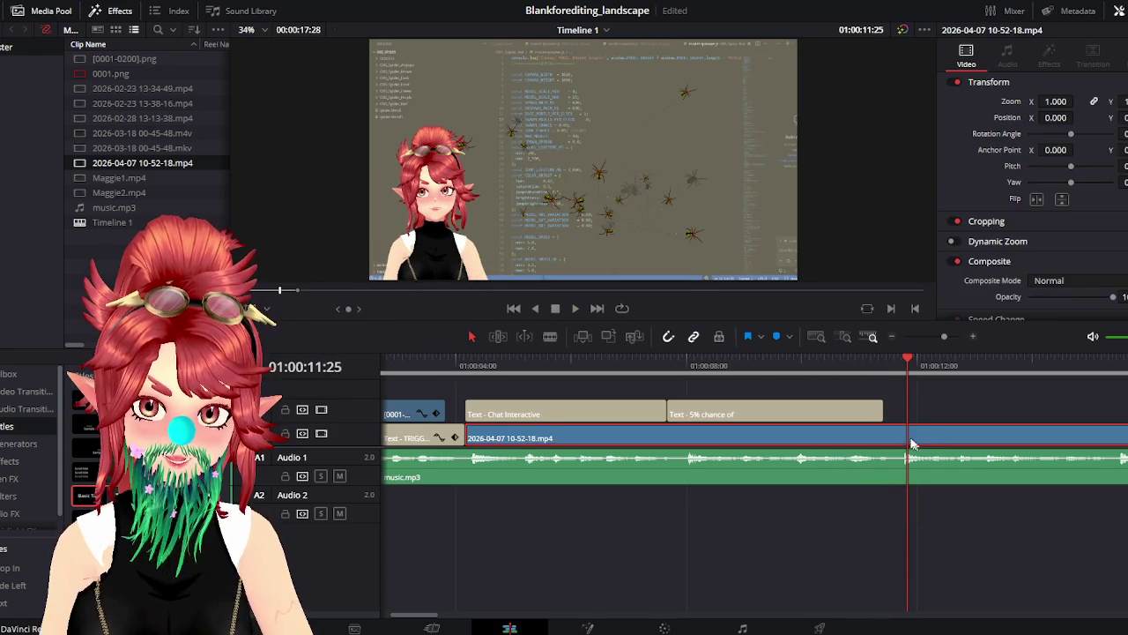
{"action": "left_click", "coordinate": [549, 338]}
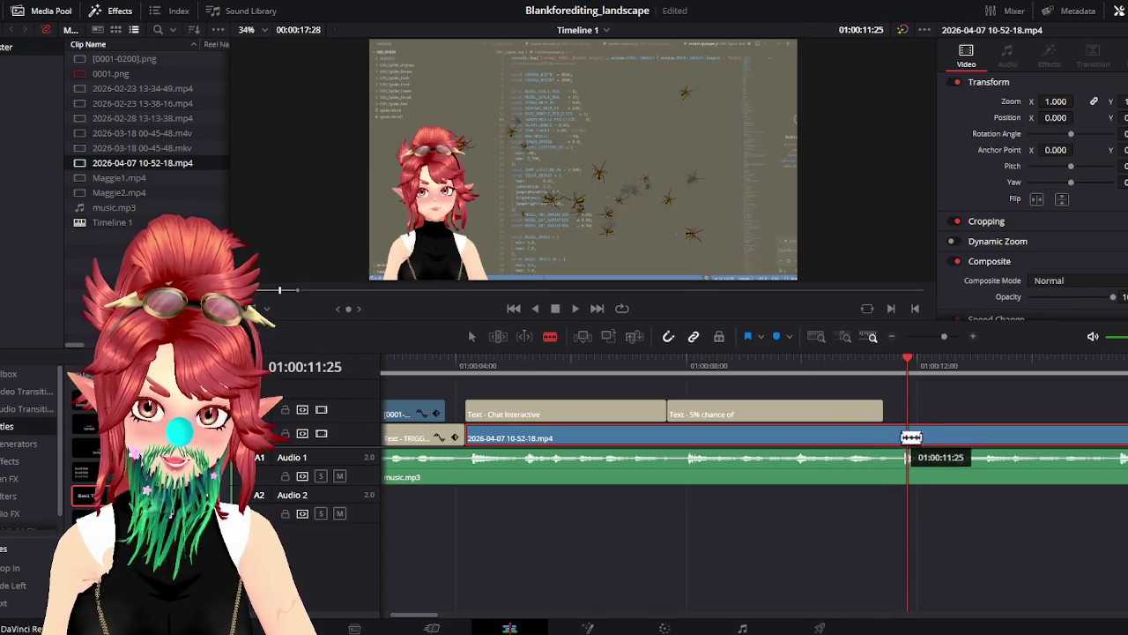
{"action": "left_click", "coordinate": [917, 435]}
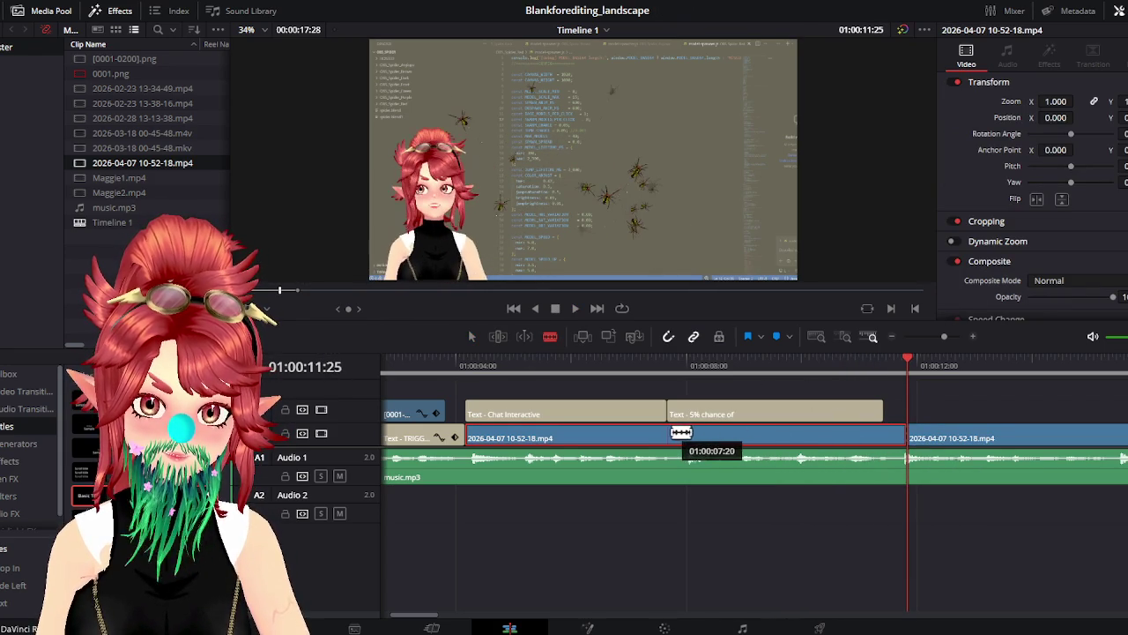
{"action": "left_click", "coordinate": [782, 435]}
{"action": "left_click", "coordinate": [815, 370]}
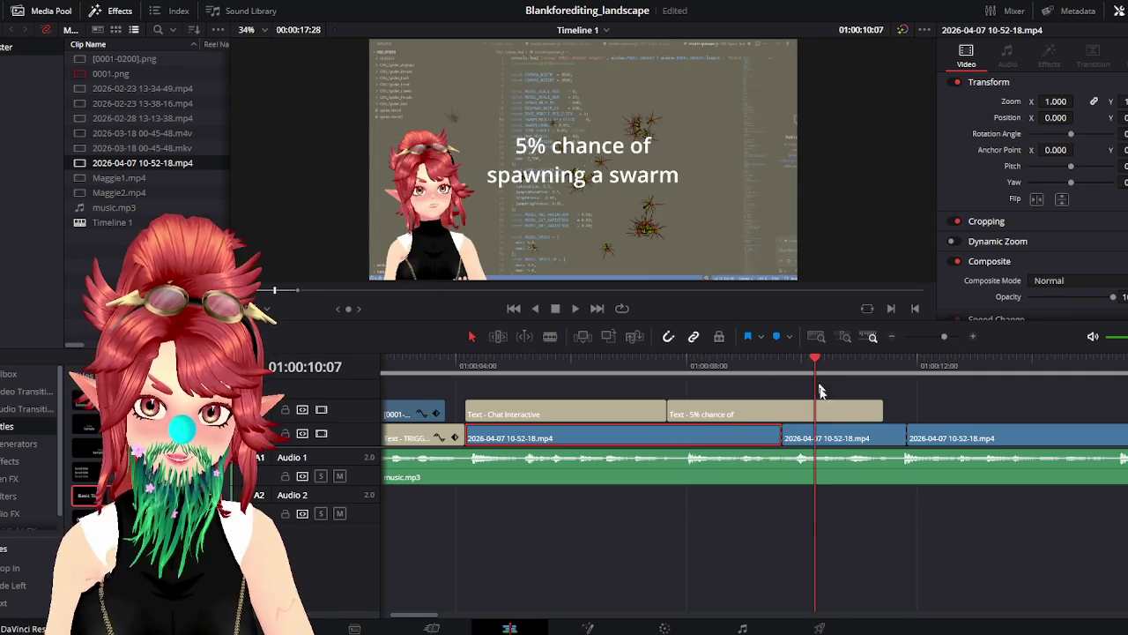
{"action": "mouse_move", "coordinate": [1054, 107]}
{"action": "left_mouse_down"}
{"action": "mouse_move", "coordinate": [1063, 134]}
{"action": "mouse_move", "coordinate": [1052, 122]}
{"action": "left_mouse_up"}
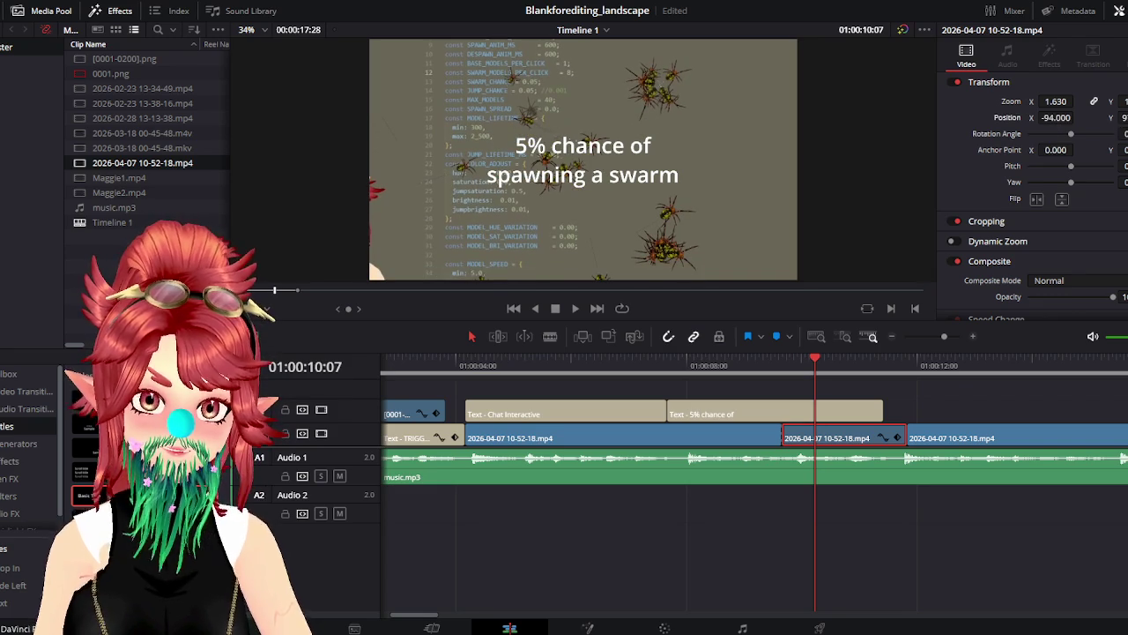
Shift the zoomed middle section to Position X -145 and preview the result
{"action": "left_click_drag", "start_coordinate": [1057, 117], "coordinate": [1044, 118]}
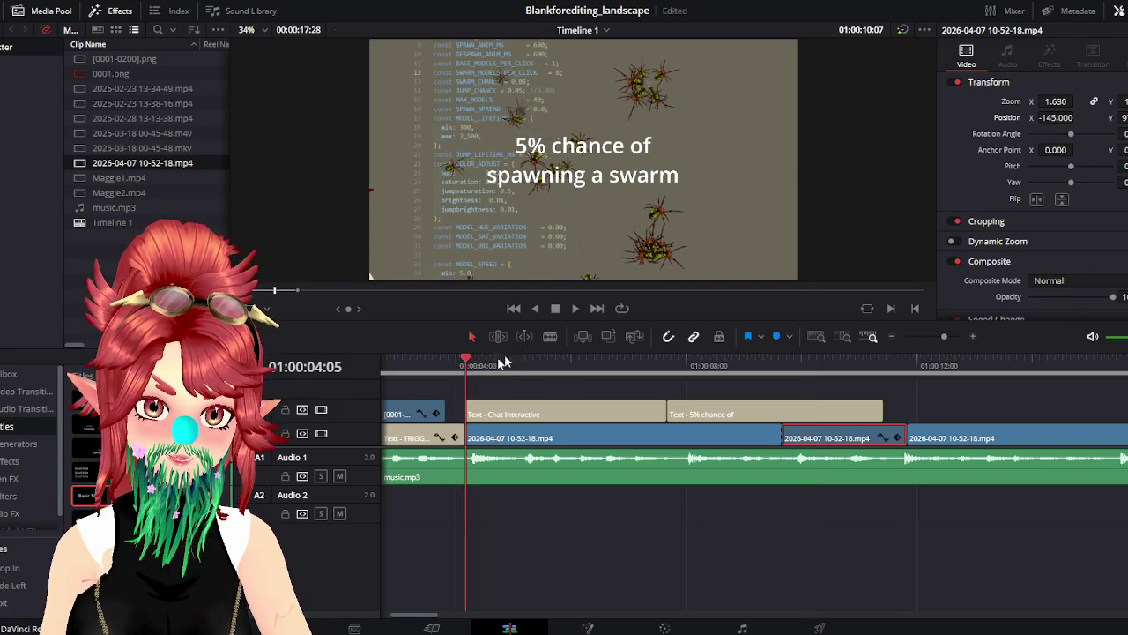
{"action": "left_click", "coordinate": [574, 307]}
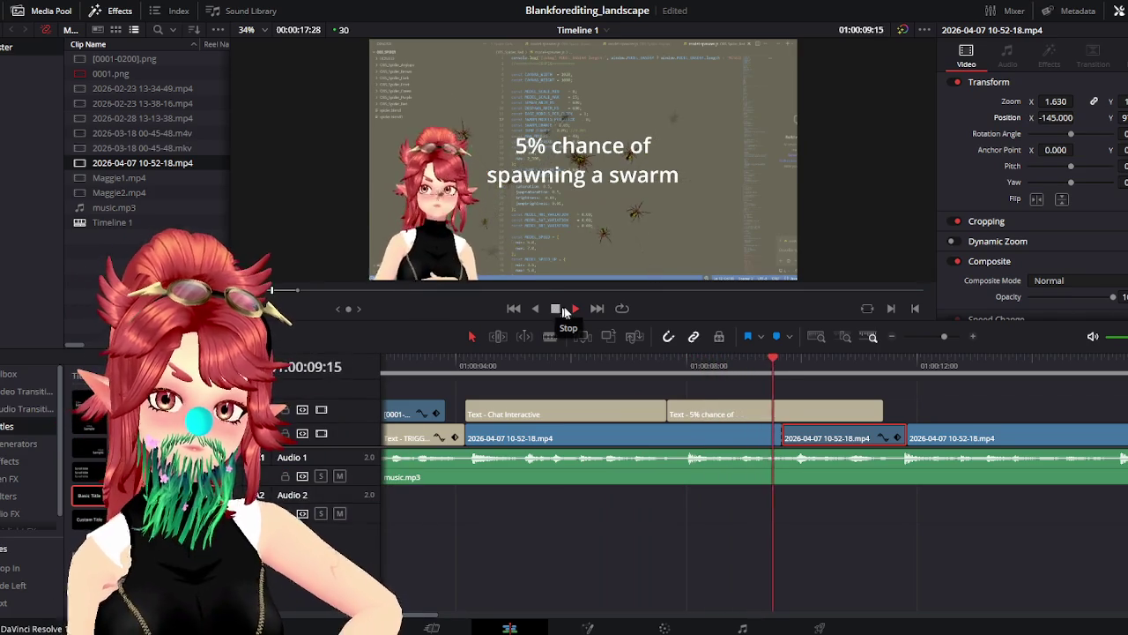
{"action": "left_click", "coordinate": [564, 309]}
Shorten the first video section and pull the middle section's start left to close the gap
{"action": "left_click", "coordinate": [749, 441]}
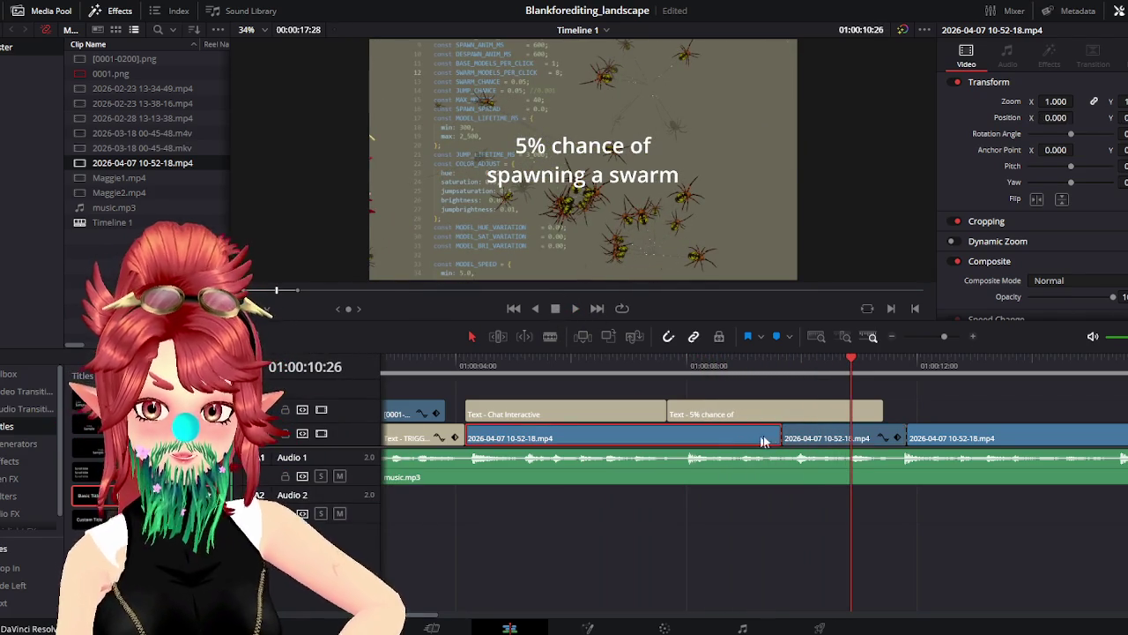
{"action": "left_click_drag", "start_coordinate": [775, 434], "coordinate": [733, 436]}
{"action": "left_click", "coordinate": [554, 361]}
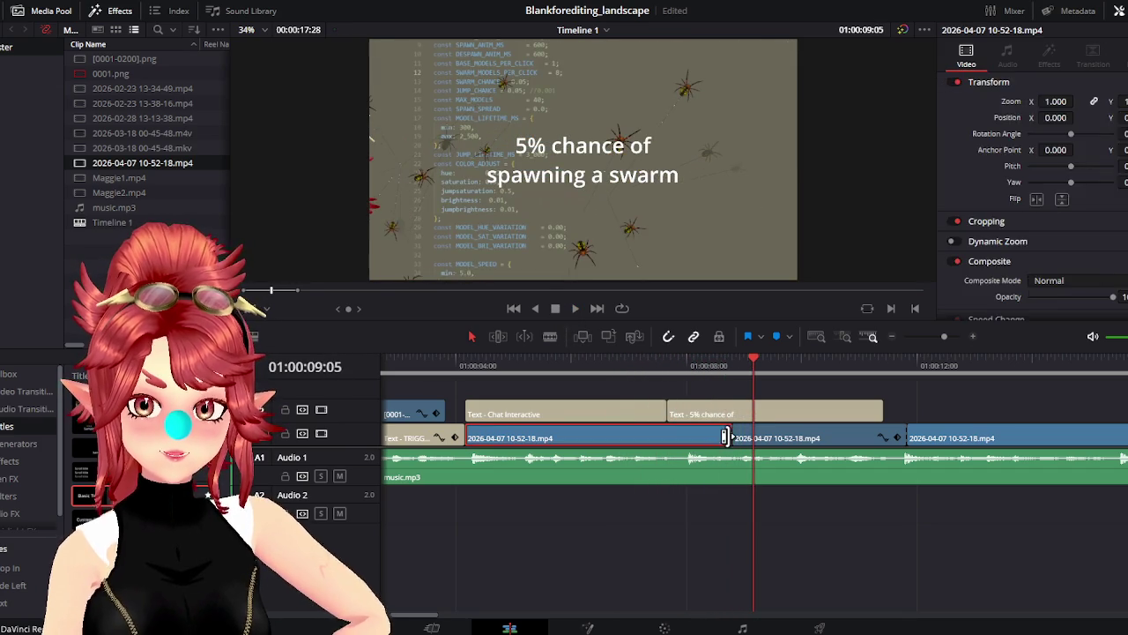
{"action": "left_click_drag", "start_coordinate": [731, 438], "coordinate": [665, 438]}
{"action": "left_click_drag", "start_coordinate": [740, 438], "coordinate": [667, 438]}
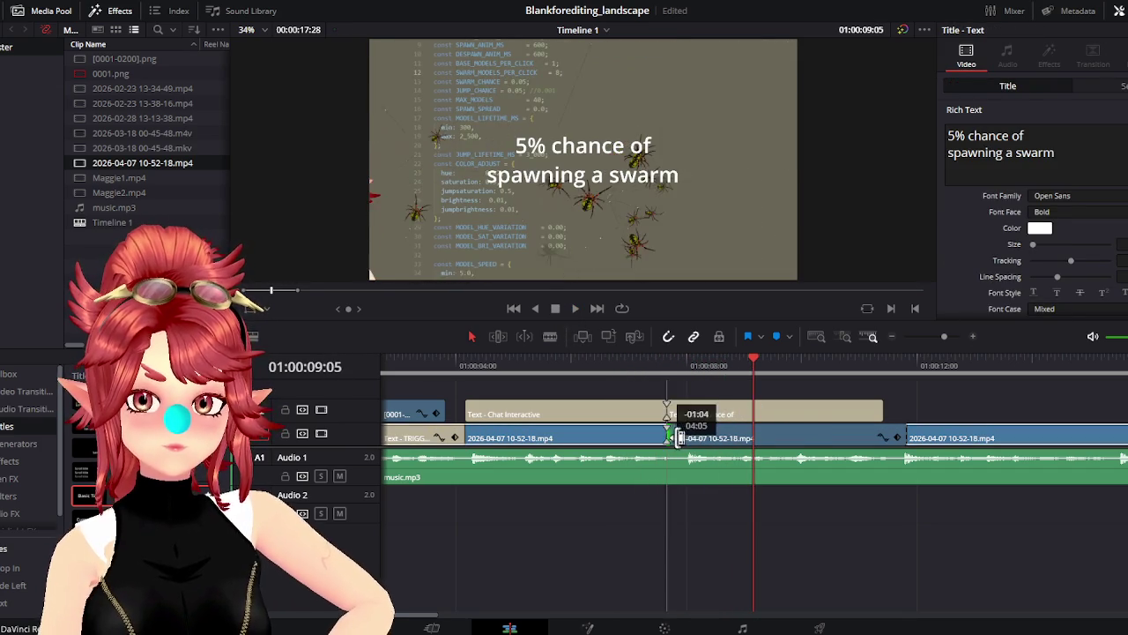
Lengthen the '5% chance of' title slightly so it ends at the next video cut
{"action": "left_click", "coordinate": [450, 363]}
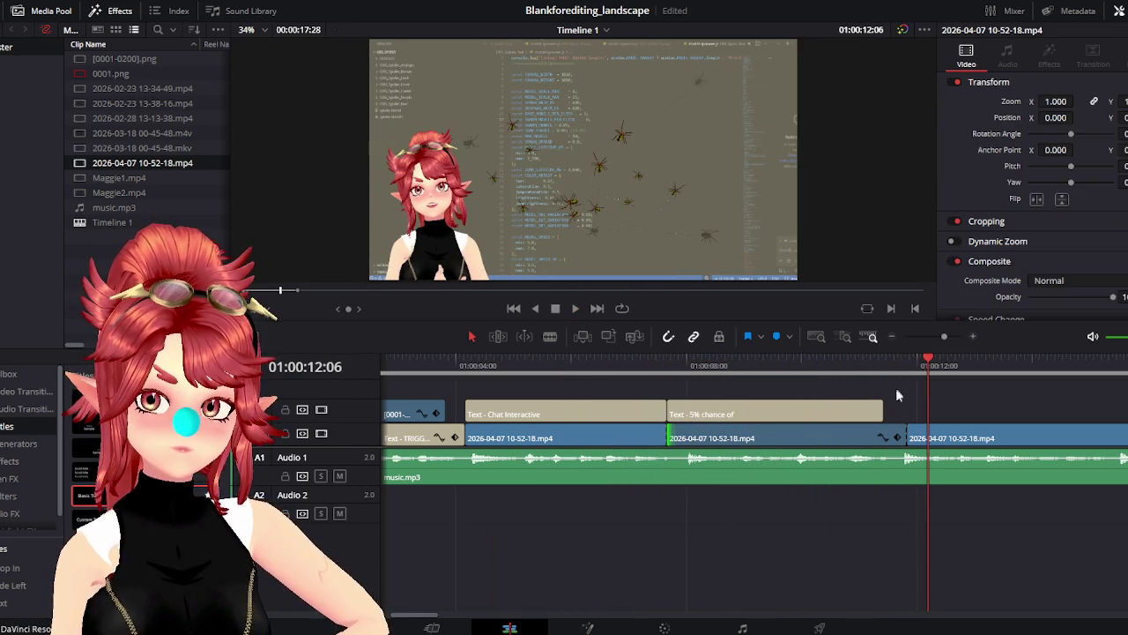
{"action": "left_click_drag", "start_coordinate": [886, 408], "coordinate": [907, 408]}
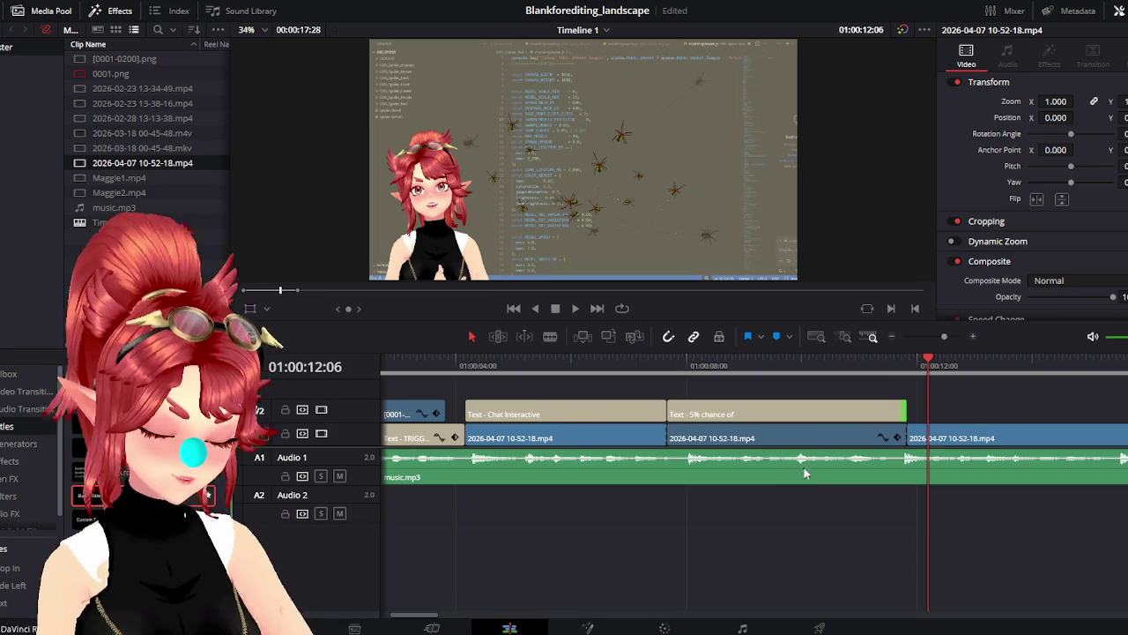
{"action": "scroll", "coordinate": [796, 476], "scroll_direction": "right", "scroll_amount": 3}
{"action": "scroll", "coordinate": [685, 464], "scroll_direction": "down", "scroll_amount": 3}
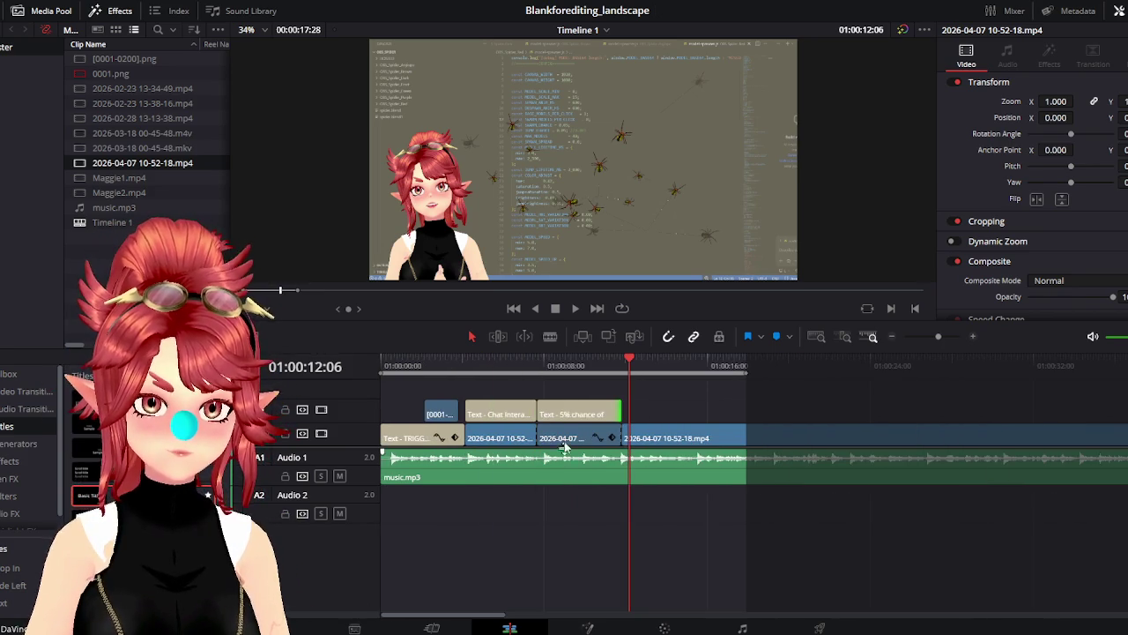
Scrub and play back the captioned section from 01:00:11:25, then select the '5% chance of' title
{"action": "left_click_drag", "start_coordinate": [631, 361], "coordinate": [697, 388]}
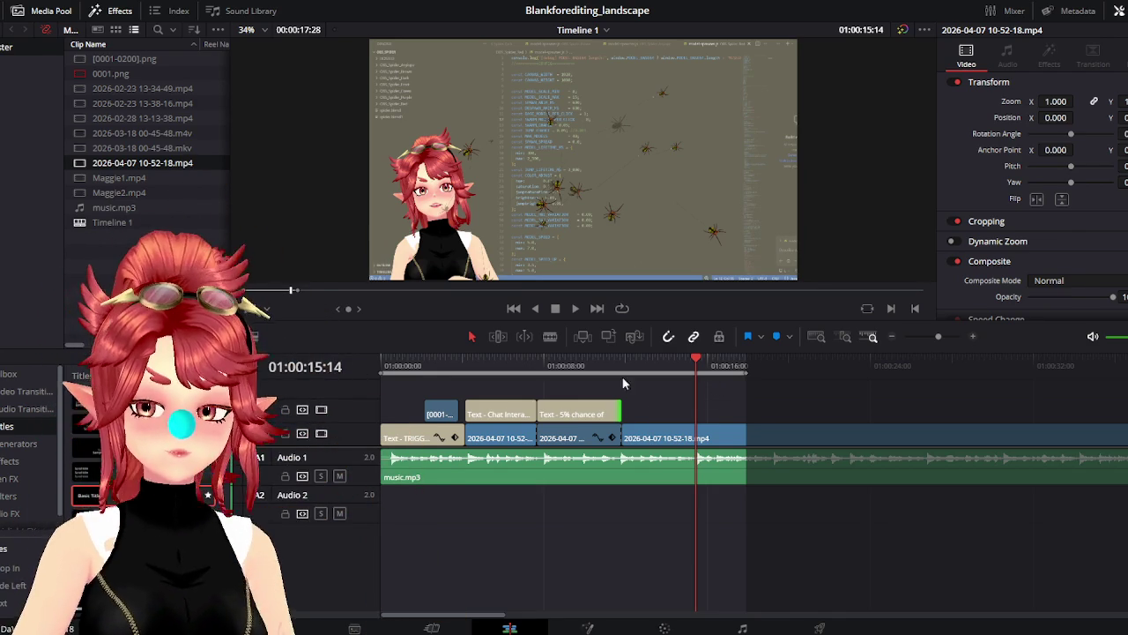
{"action": "left_click", "coordinate": [622, 368]}
{"action": "left_click", "coordinate": [576, 309]}
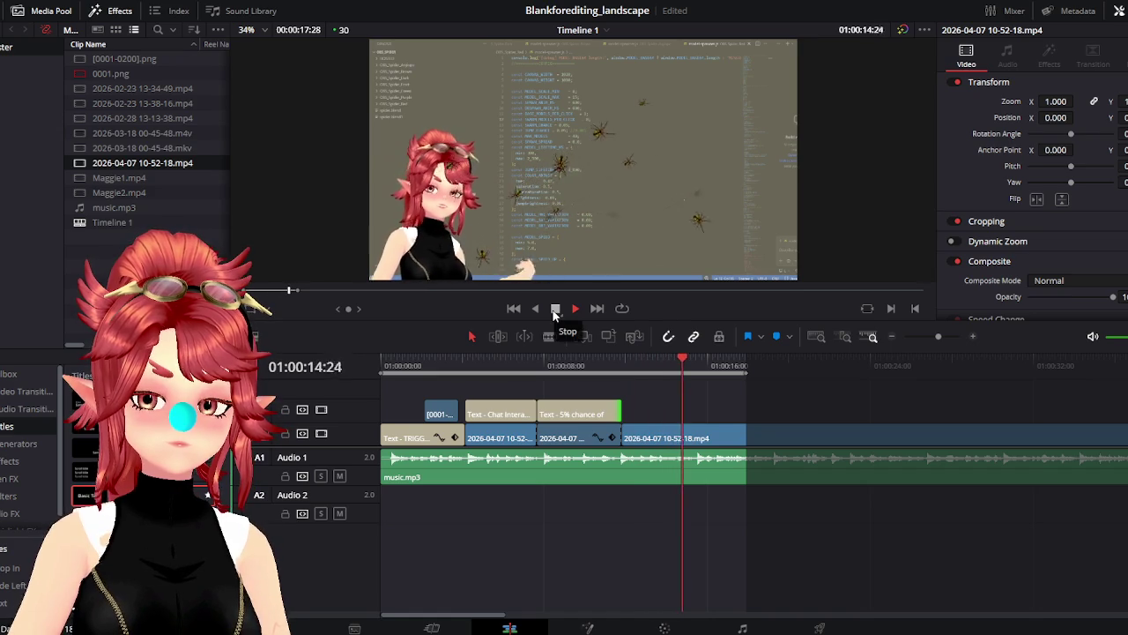
{"action": "left_click", "coordinate": [555, 310]}
{"action": "left_click", "coordinate": [581, 414]}
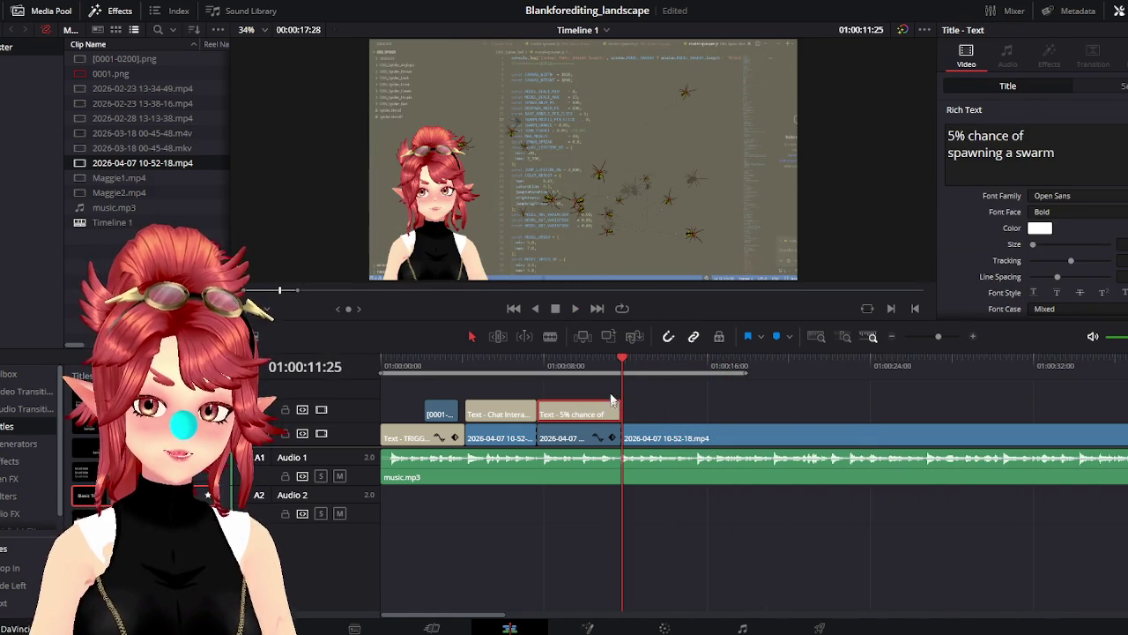
Blade the '5% chance of' title, move the right piece 13 frames later and extend the left to meet it
{"action": "scroll", "coordinate": [628, 413], "scroll_direction": "up", "scroll_amount": 5}
{"action": "left_click", "coordinate": [732, 373]}
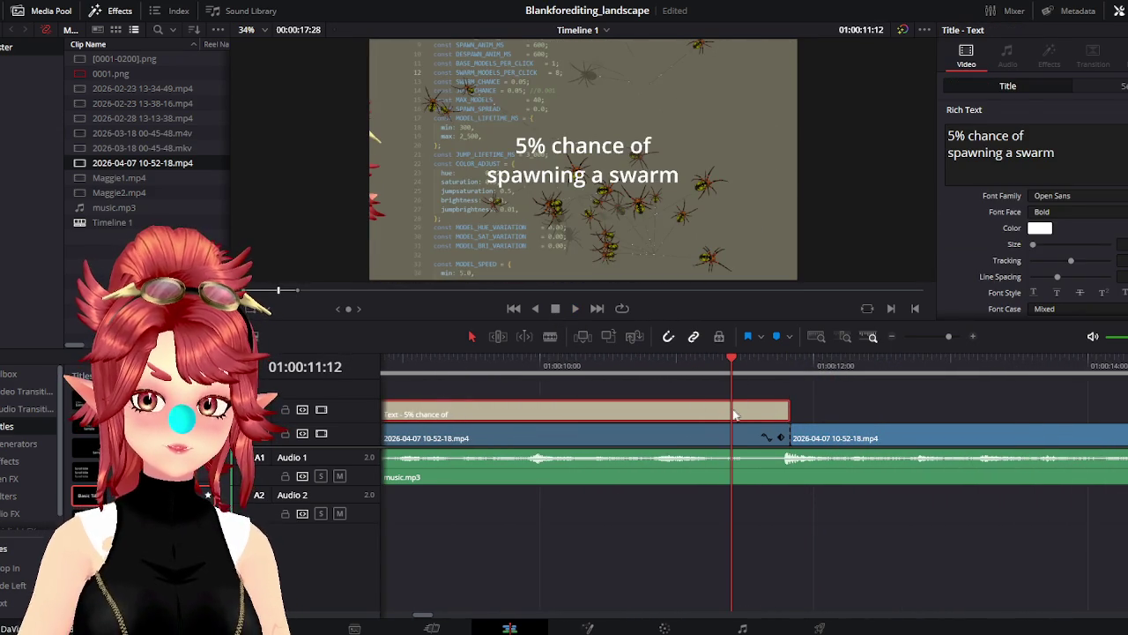
{"action": "left_click", "coordinate": [549, 337]}
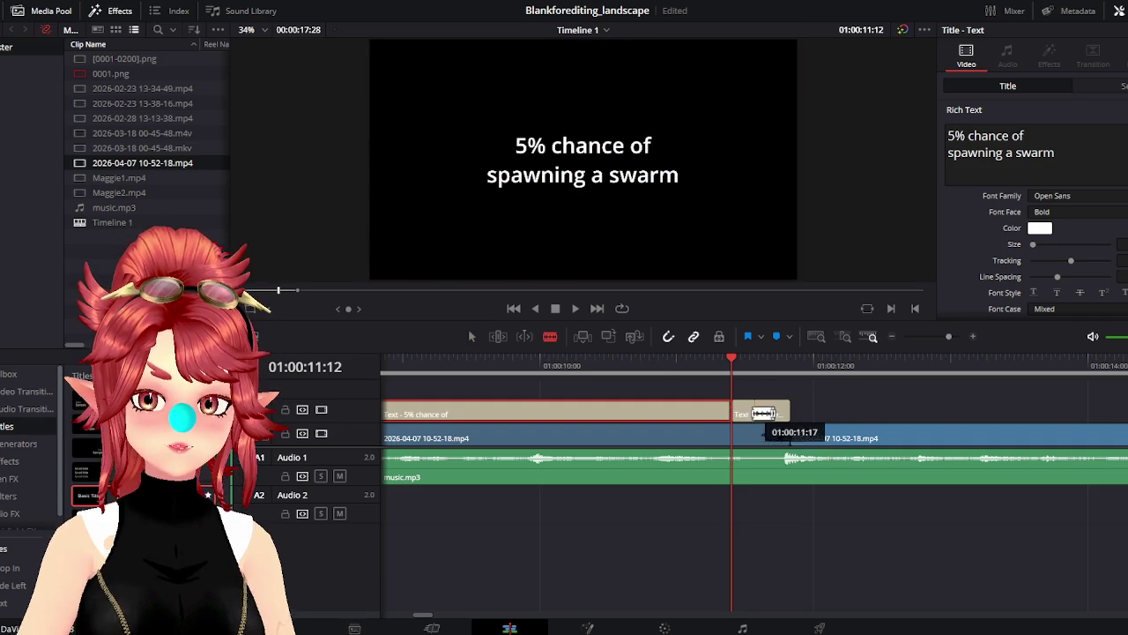
{"action": "left_click_drag", "start_coordinate": [754, 411], "coordinate": [806, 414]}
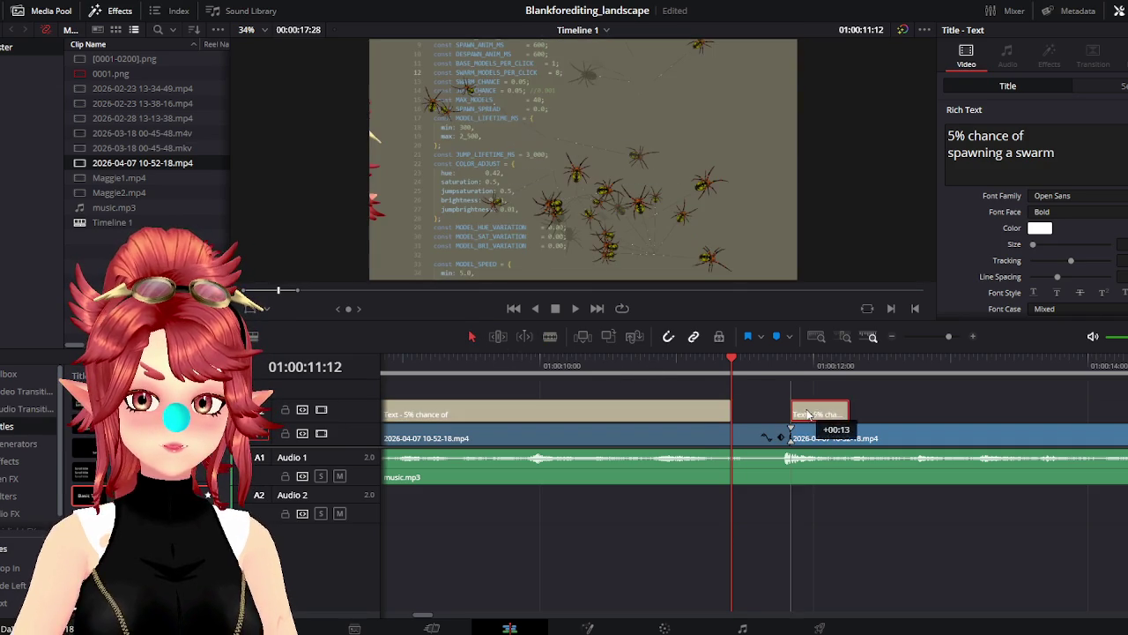
{"action": "left_click_drag", "start_coordinate": [724, 411], "coordinate": [790, 410]}
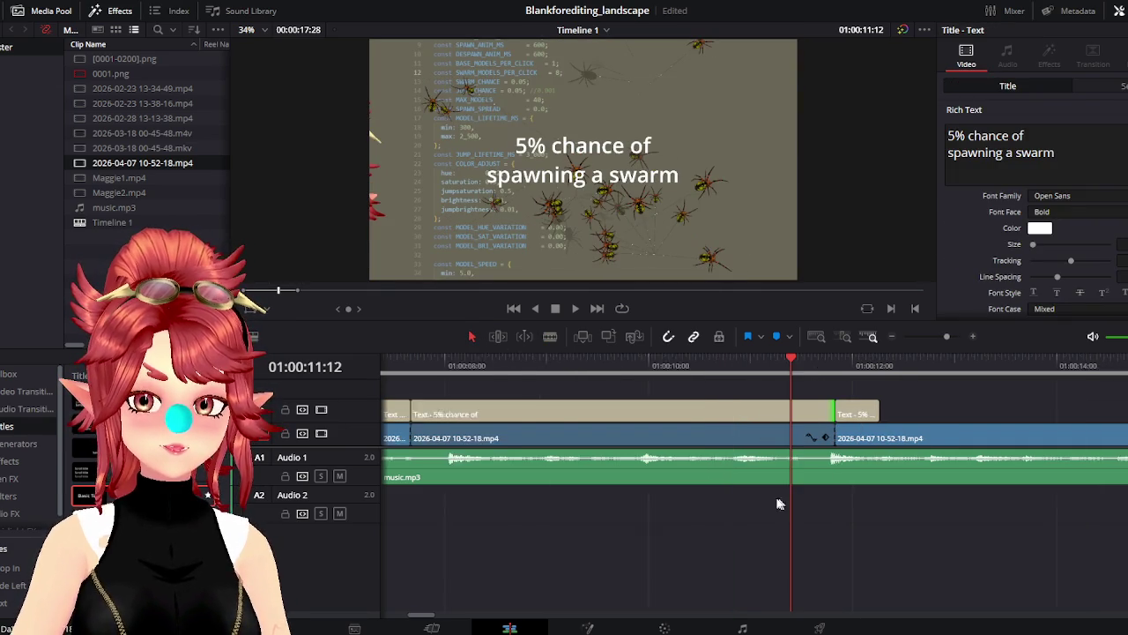
Stretch the second title piece well past the video cut
{"action": "scroll", "coordinate": [780, 503], "scroll_direction": "down", "scroll_amount": 3}
{"action": "key", "text": "Down"}
{"action": "scroll", "coordinate": [851, 502], "scroll_direction": "down", "scroll_amount": 2}
{"action": "scroll", "coordinate": [727, 511], "scroll_direction": "down", "scroll_amount": 2}
{"action": "scroll", "coordinate": [727, 511], "scroll_direction": "down", "scroll_amount": 2}
{"action": "scroll", "coordinate": [709, 511], "scroll_direction": "down", "scroll_amount": 2}
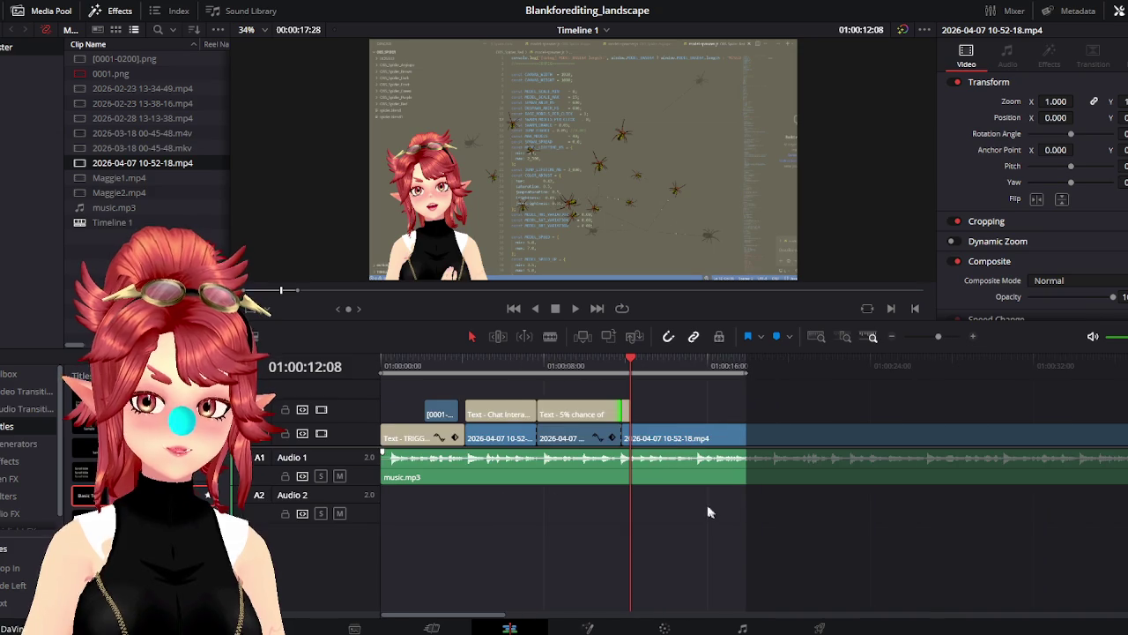
{"action": "left_click", "coordinate": [628, 414]}
{"action": "scroll", "coordinate": [790, 432], "scroll_direction": "up", "scroll_amount": 3}
{"action": "scroll", "coordinate": [790, 431], "scroll_direction": "up", "scroll_amount": 1}
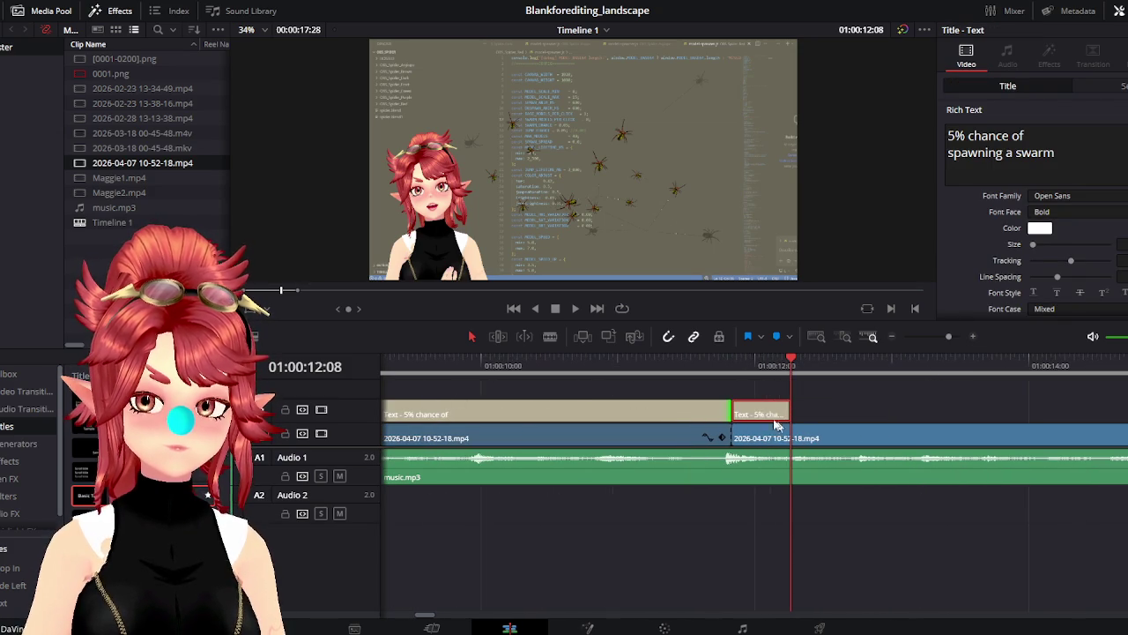
{"action": "left_click_drag", "start_coordinate": [787, 410], "coordinate": [1067, 410]}
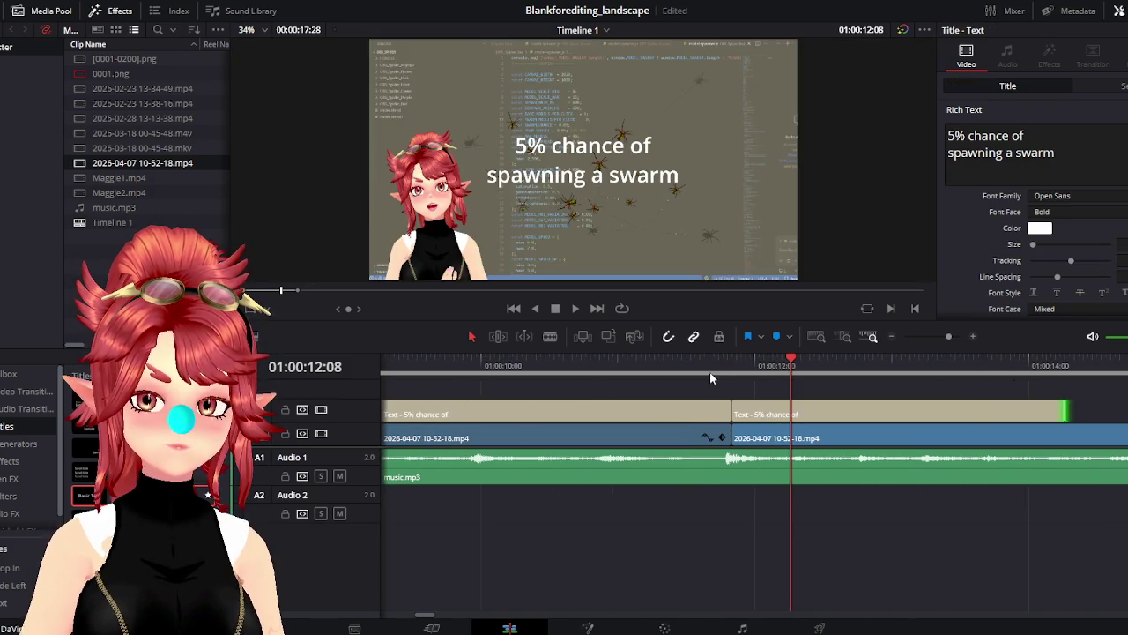
Play back both captions, trim the following video clip's start and select the second title
{"action": "left_click", "coordinate": [704, 363]}
{"action": "left_click", "coordinate": [574, 308]}
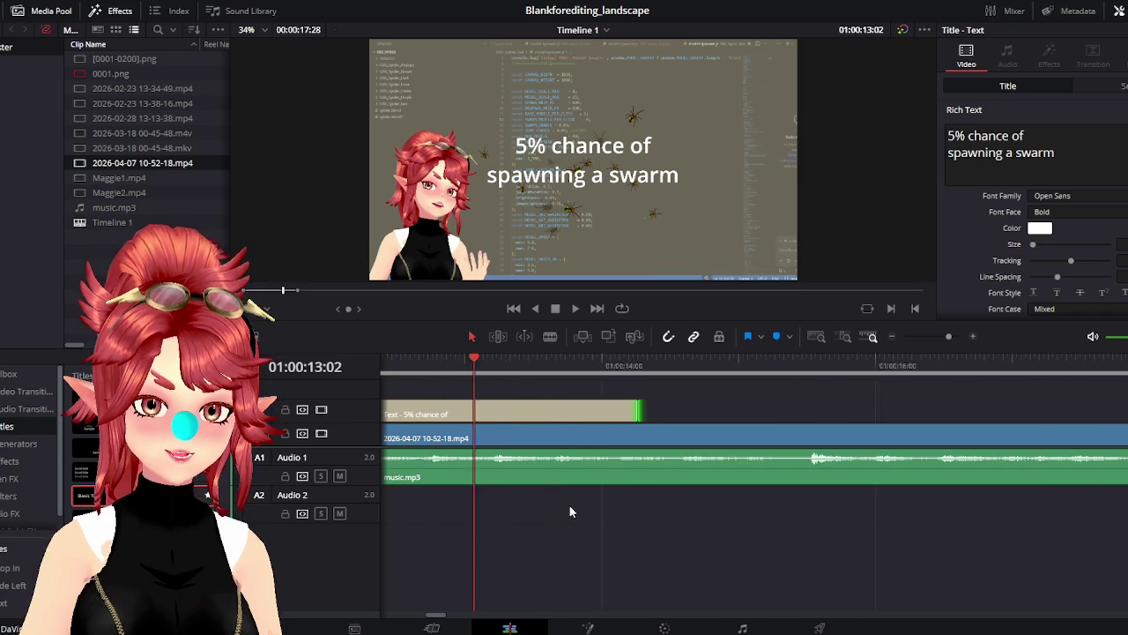
{"action": "mouse_move", "coordinate": [545, 433]}
{"action": "left_mouse_down"}
{"action": "mouse_move", "coordinate": [582, 438]}
{"action": "mouse_move", "coordinate": [539, 438]}
{"action": "left_mouse_up"}
{"action": "left_click", "coordinate": [588, 411]}
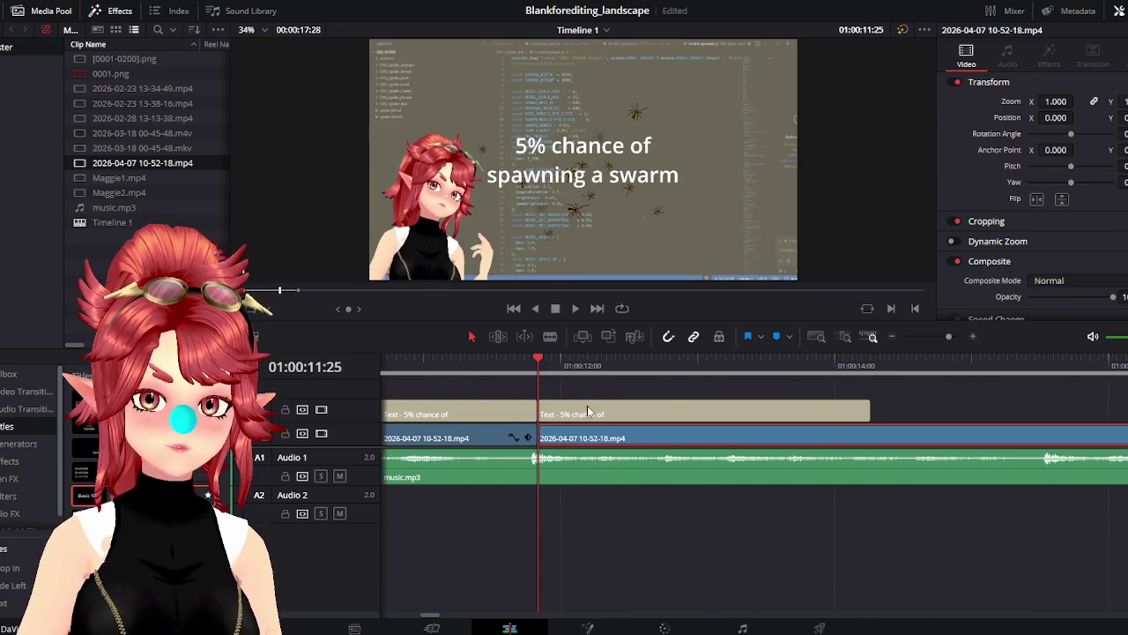
Replace the second title's text with '0.01% chance of', start a second line, and play it back
{"action": "key", "text": "ctrl+a"}
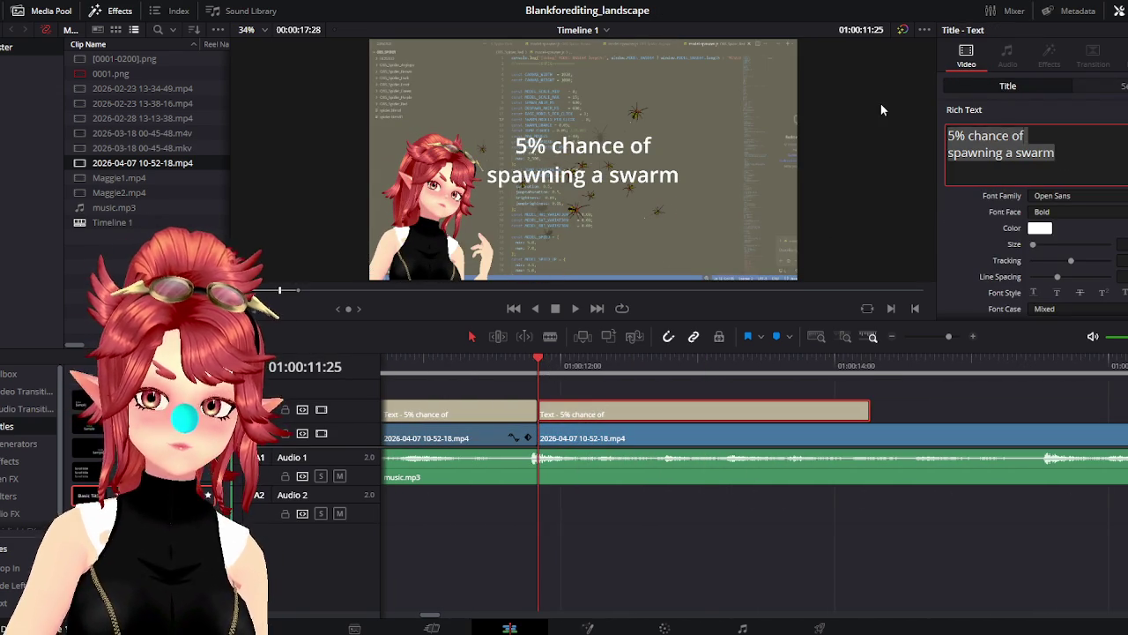
{"action": "type", "text": "0.0"}
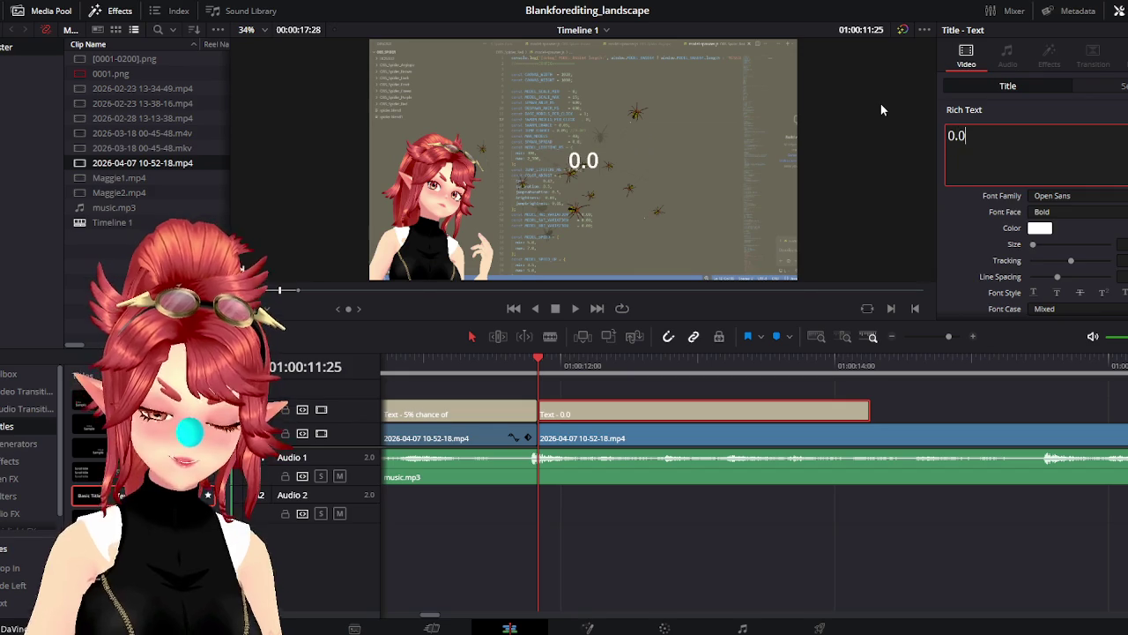
{"action": "type", "text": "1% chance "}
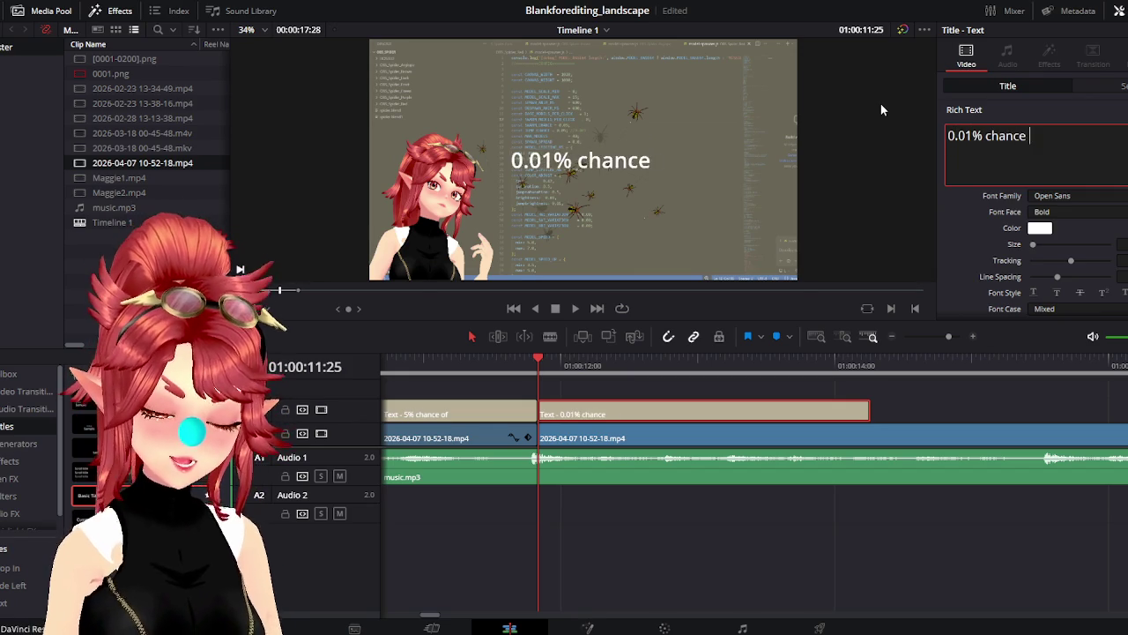
{"action": "type", "text": "of"}
{"action": "key", "text": "Return"}
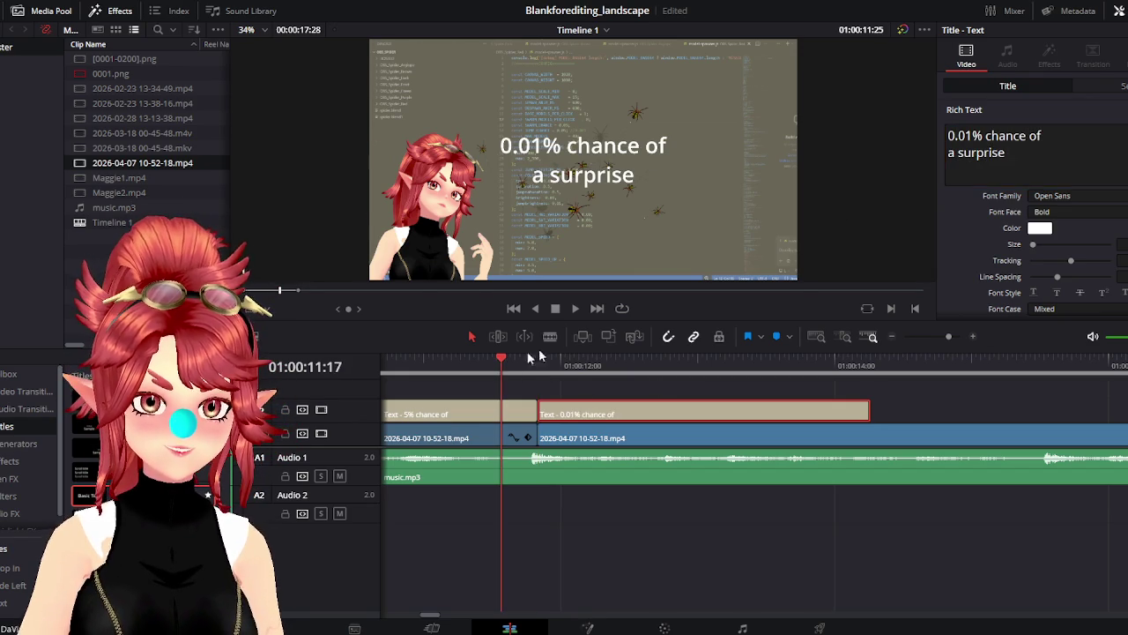
{"action": "left_click", "coordinate": [575, 309]}
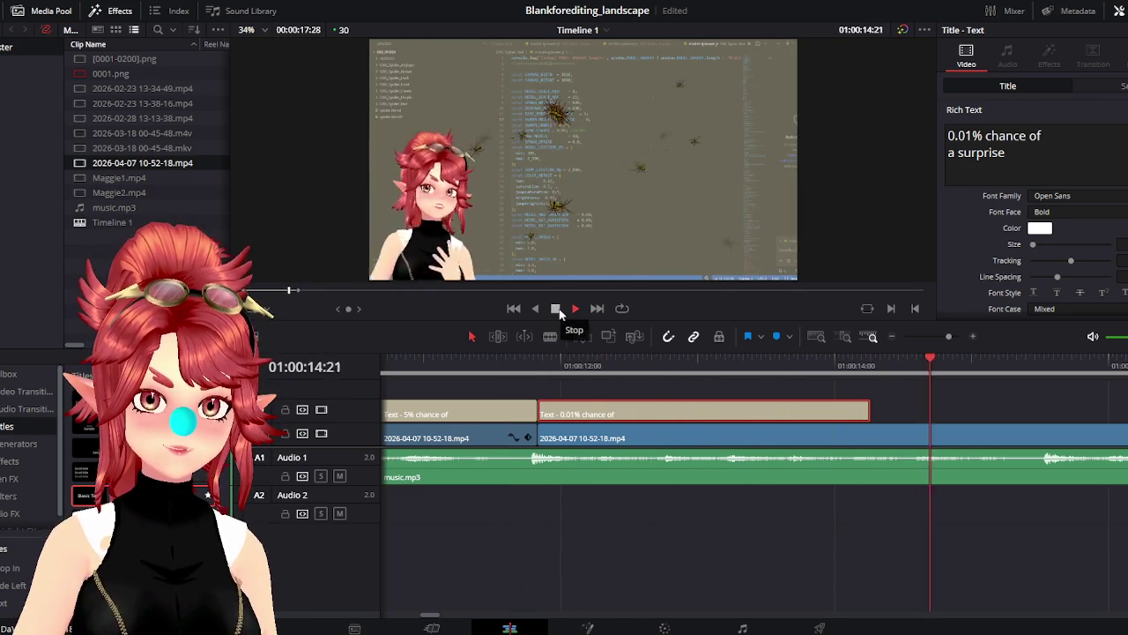
{"action": "left_click", "coordinate": [556, 309]}
Back at 01:00:12:19, add '...' to the caption and try adjusting the following video cut
{"action": "left_click", "coordinate": [649, 362]}
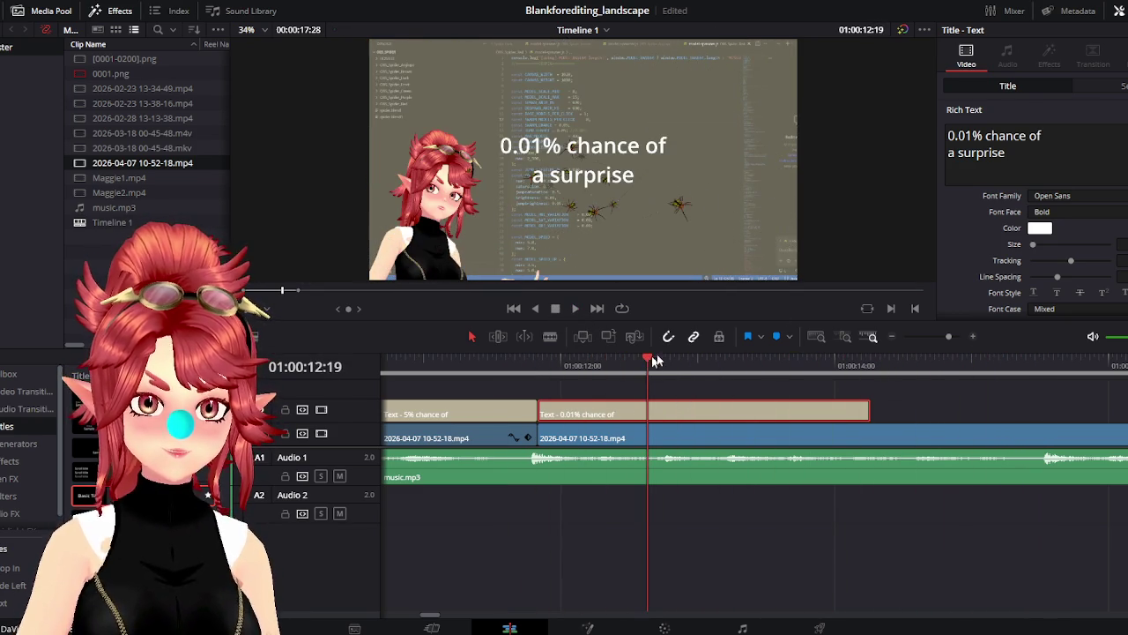
{"action": "type", "text": "..."}
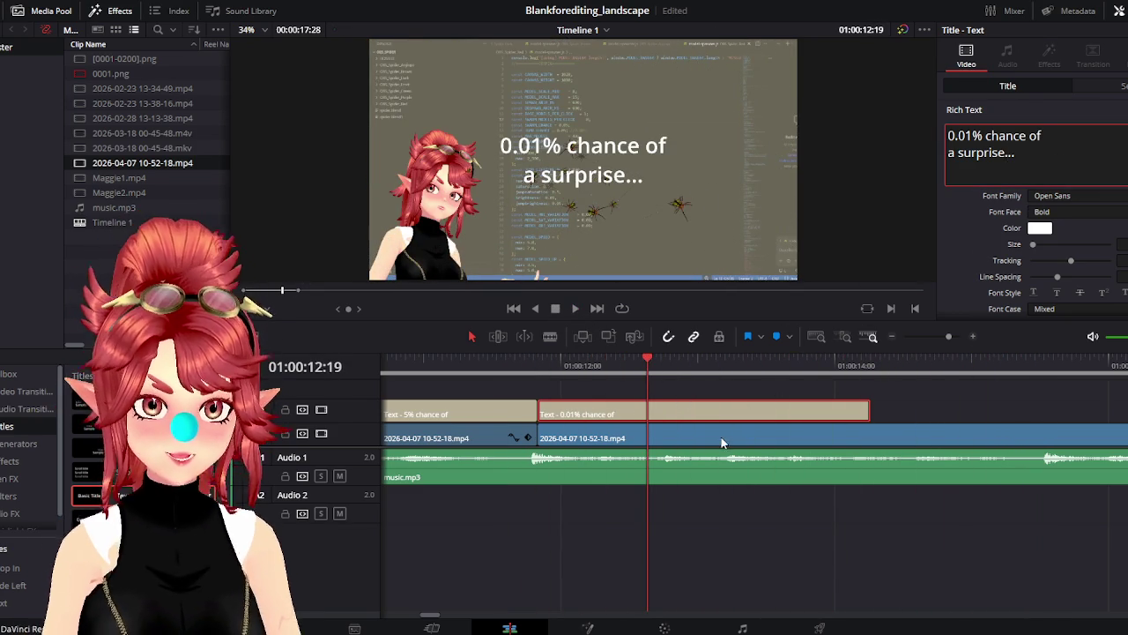
{"action": "left_click", "coordinate": [574, 433]}
{"action": "left_click_drag", "start_coordinate": [540, 438], "coordinate": [635, 444]}
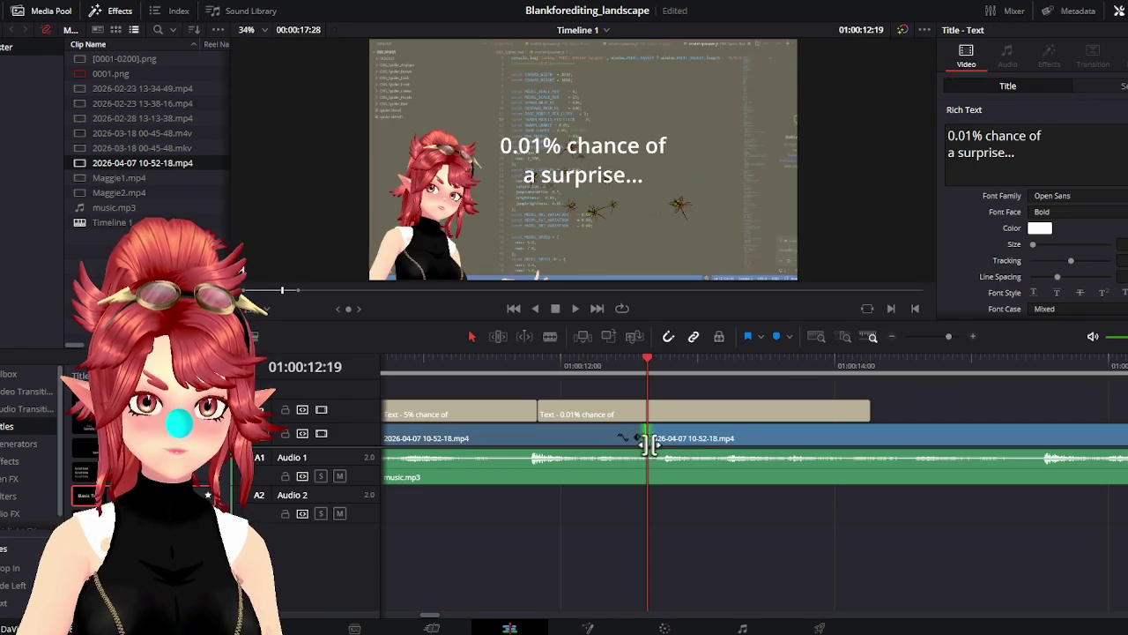
Slide the spider video clip 24 frames earlier and play back the surprise section
{"action": "left_click", "coordinate": [638, 411]}
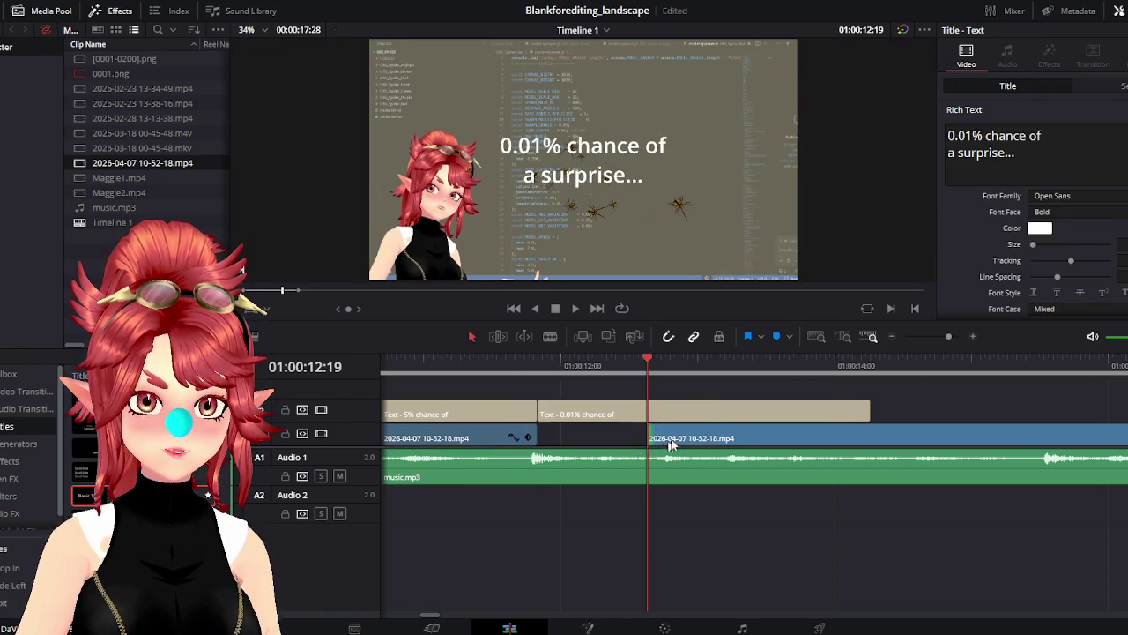
{"action": "left_click_drag", "start_coordinate": [613, 438], "coordinate": [579, 438]}
{"action": "left_click", "coordinate": [482, 366]}
{"action": "left_click", "coordinate": [573, 307]}
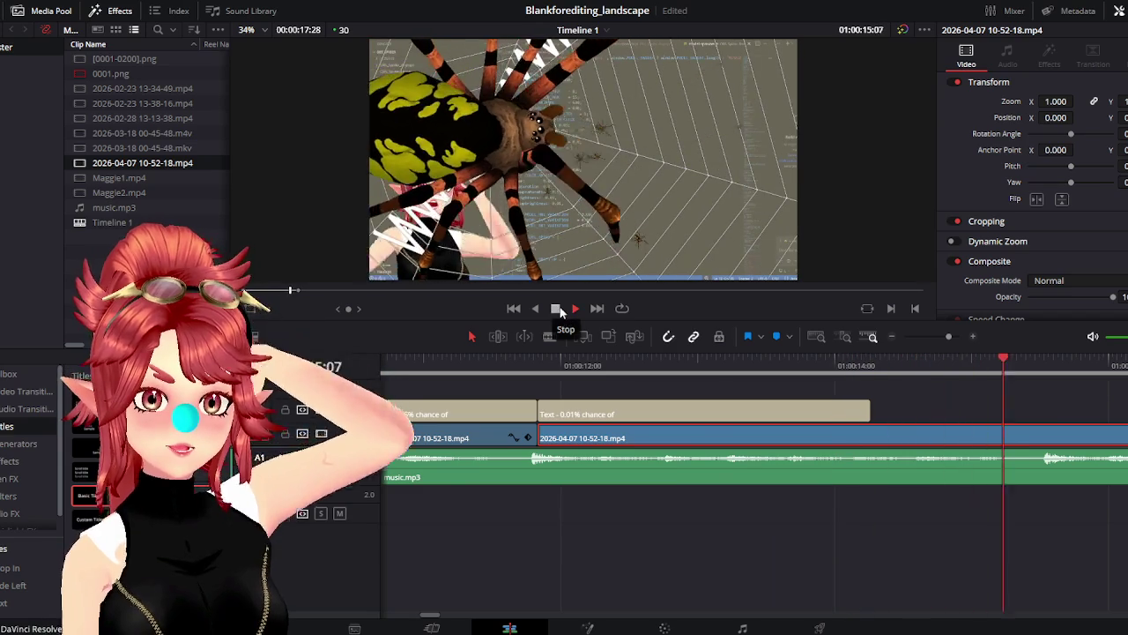
{"action": "left_click", "coordinate": [574, 310]}
Review the surprise reveal from 01:00:11:21 and from the second title's start
{"action": "scroll", "coordinate": [610, 417], "scroll_direction": "down", "scroll_amount": 3}
{"action": "scroll", "coordinate": [611, 417], "scroll_direction": "up", "scroll_amount": 3}
{"action": "scroll", "coordinate": [611, 416], "scroll_direction": "up", "scroll_amount": 2}
{"action": "left_click", "coordinate": [560, 354]}
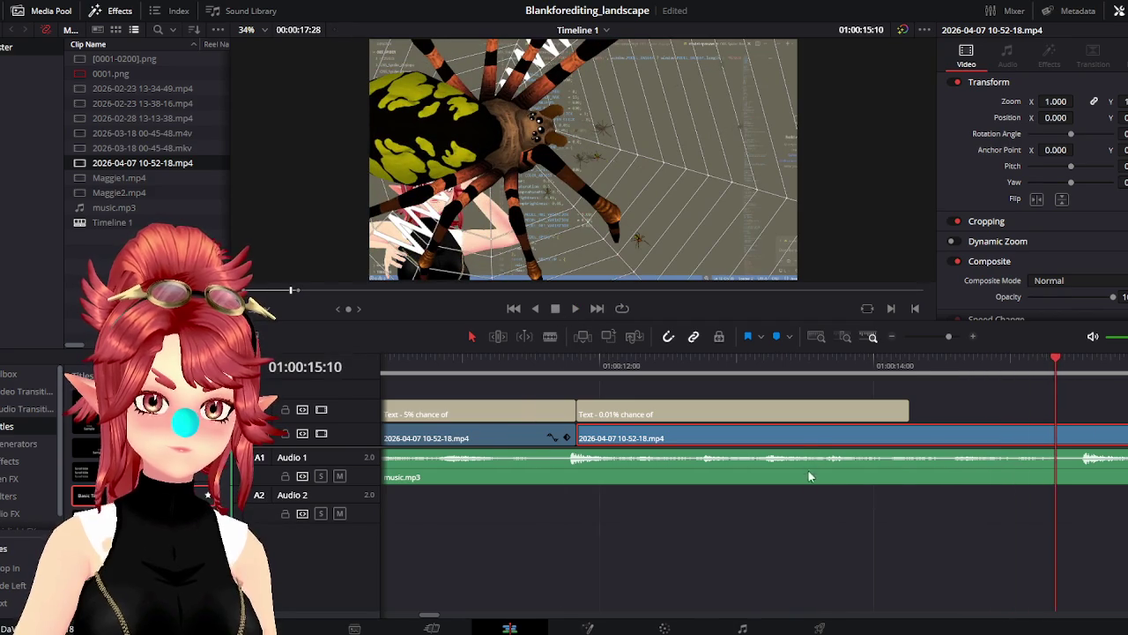
{"action": "scroll", "coordinate": [735, 488], "scroll_direction": "down", "scroll_amount": 2}
{"action": "scroll", "coordinate": [718, 485], "scroll_direction": "down", "scroll_amount": 1}
{"action": "scroll", "coordinate": [722, 480], "scroll_direction": "up", "scroll_amount": 1}
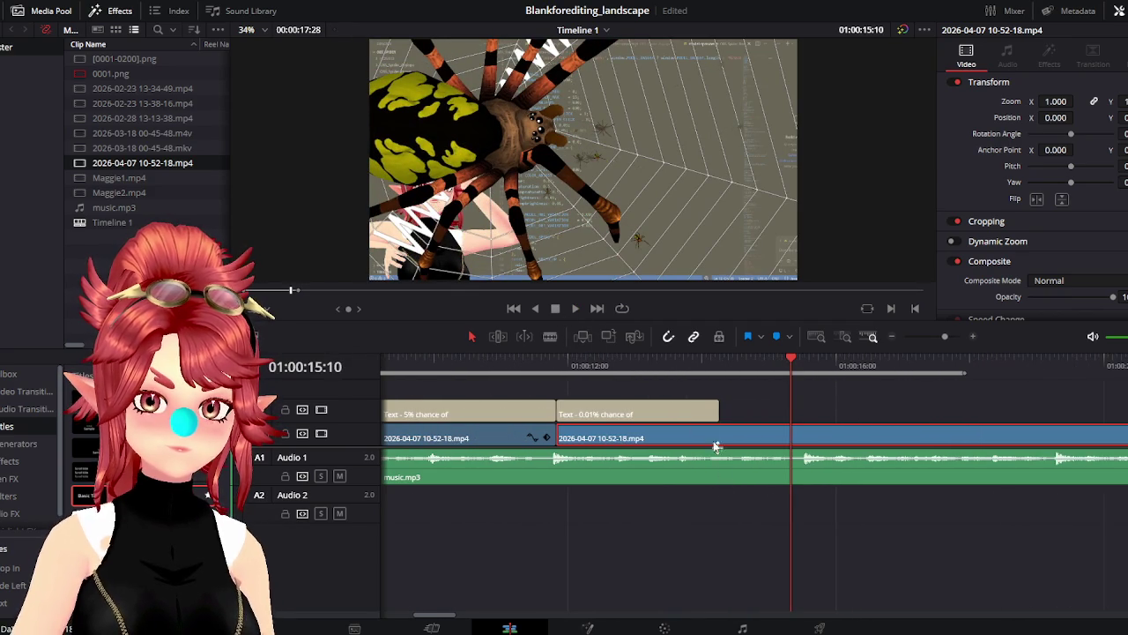
{"action": "left_click", "coordinate": [556, 364]}
{"action": "left_click", "coordinate": [572, 308]}
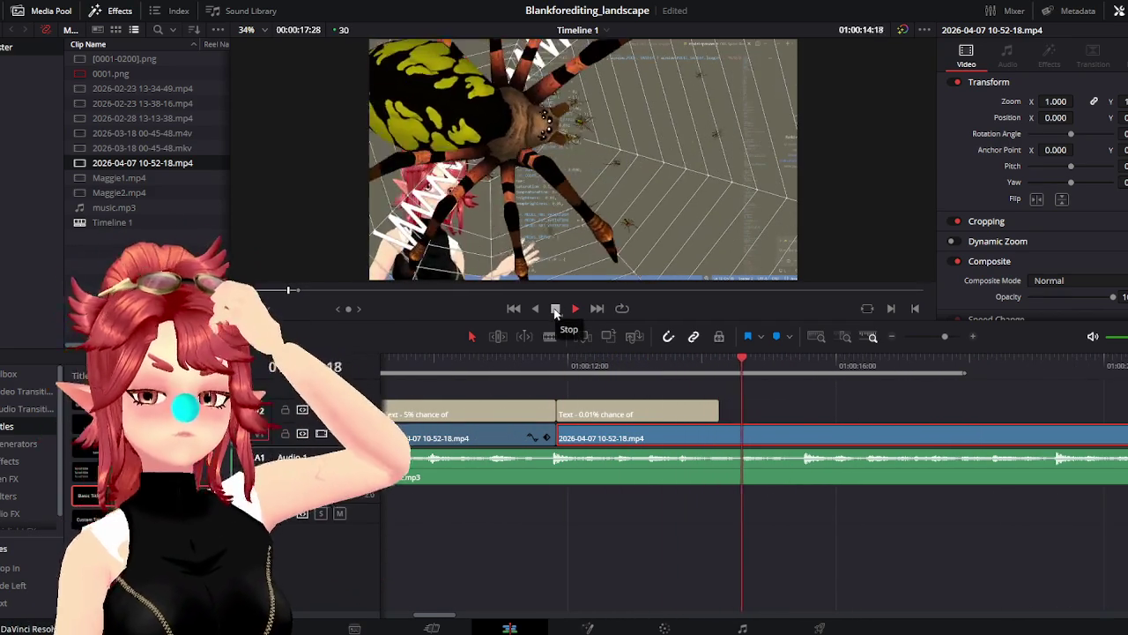
{"action": "left_click", "coordinate": [555, 309]}
Replay from 01:00:12:20, then select the spider clip beneath the new caption
{"action": "left_click", "coordinate": [612, 356]}
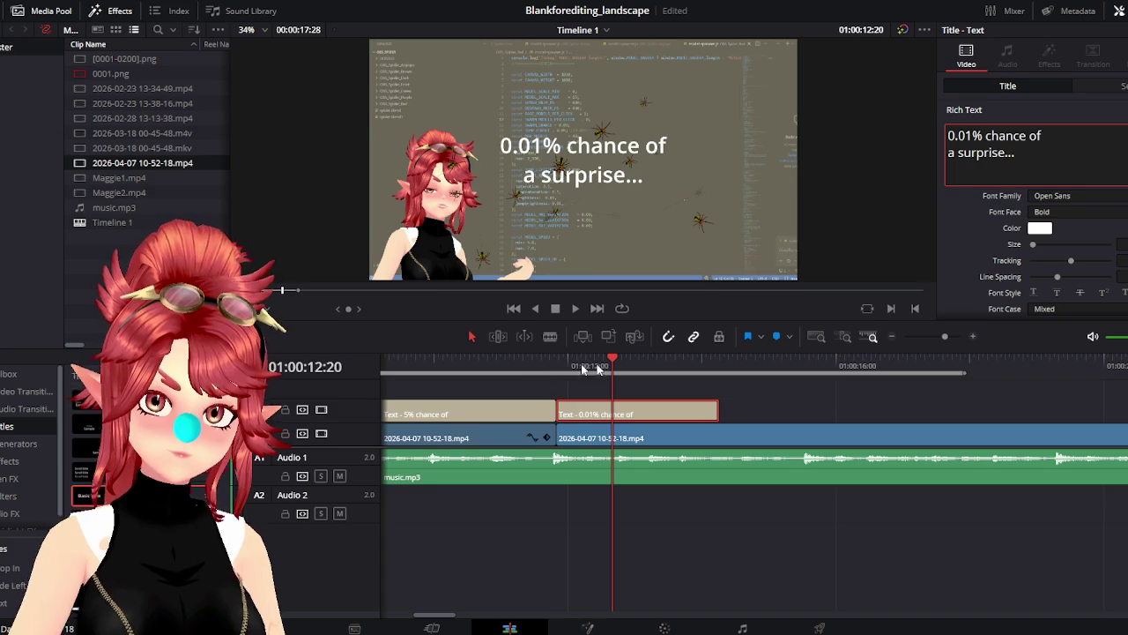
{"action": "left_click", "coordinate": [575, 308]}
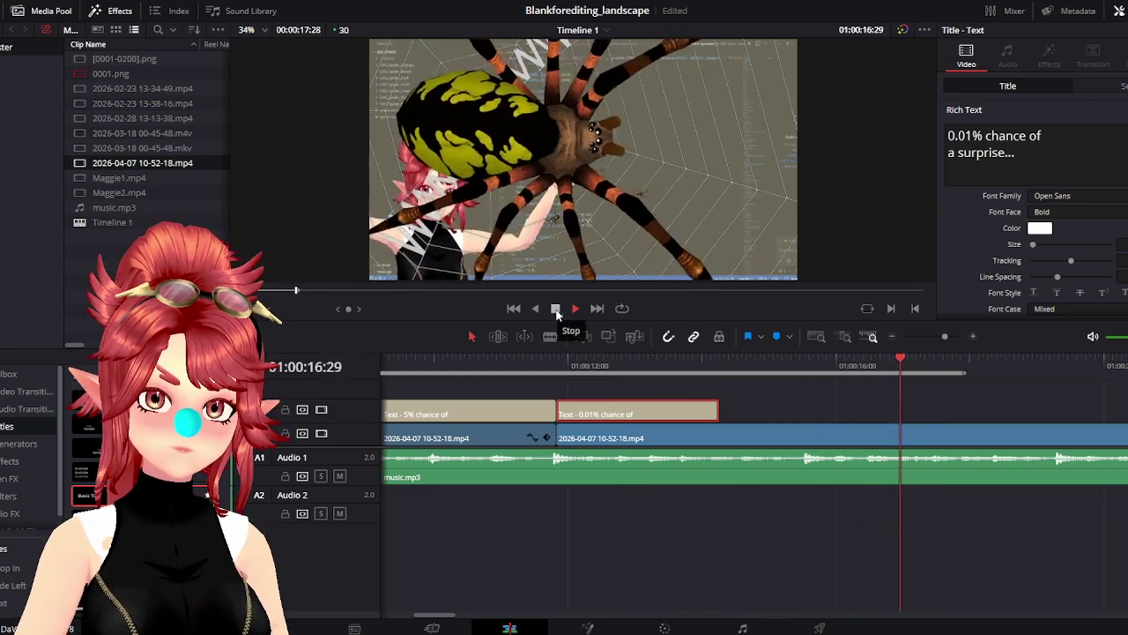
{"action": "left_click", "coordinate": [559, 310]}
{"action": "mouse_move", "coordinate": [930, 362]}
{"action": "left_mouse_down"}
{"action": "mouse_move", "coordinate": [784, 363]}
{"action": "mouse_move", "coordinate": [799, 363]}
{"action": "left_mouse_up"}
{"action": "left_click", "coordinate": [575, 310]}
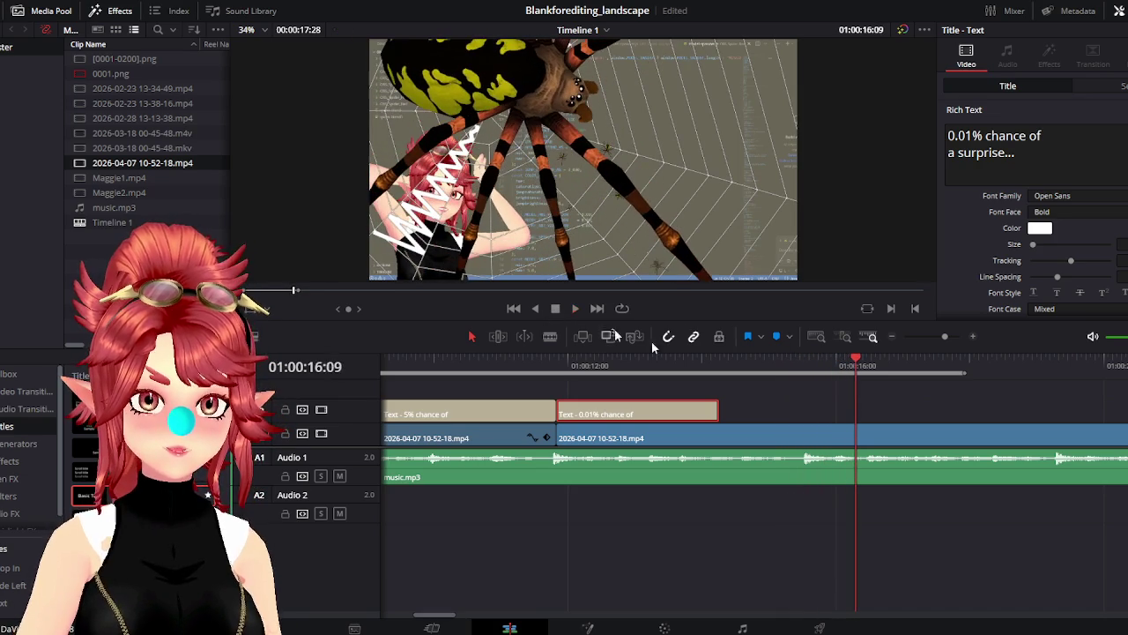
{"action": "left_click", "coordinate": [808, 438]}
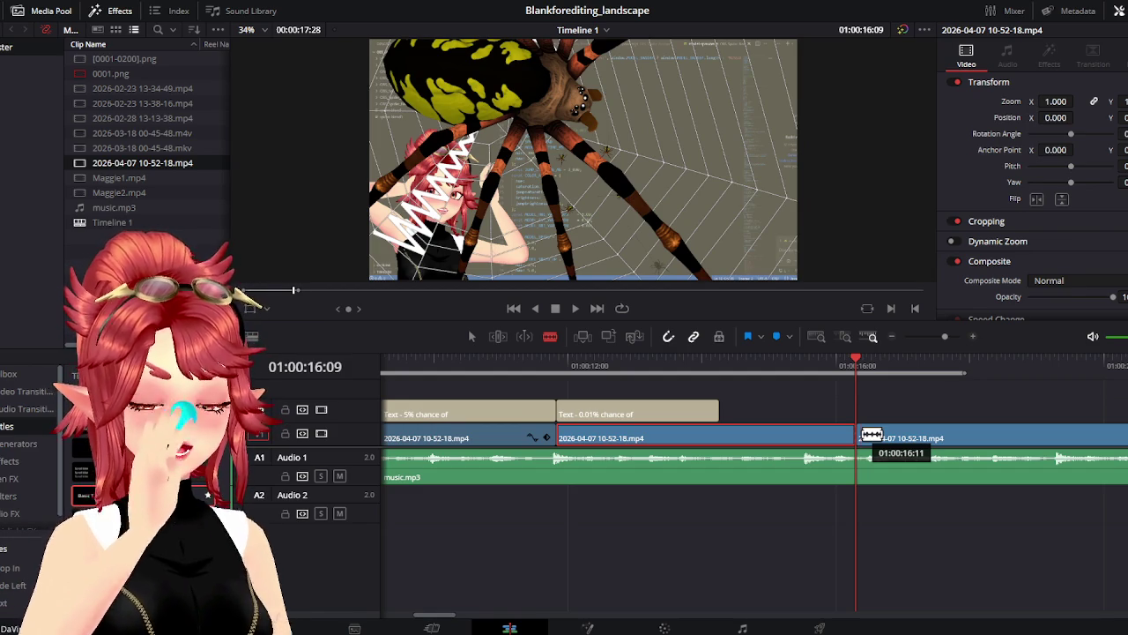
Review the spider section and trim the spider clip's end back to 01:00:15:16
{"action": "scroll", "coordinate": [735, 461], "scroll_direction": "right", "scroll_amount": 3}
{"action": "scroll", "coordinate": [490, 385], "scroll_direction": "right", "scroll_amount": 3}
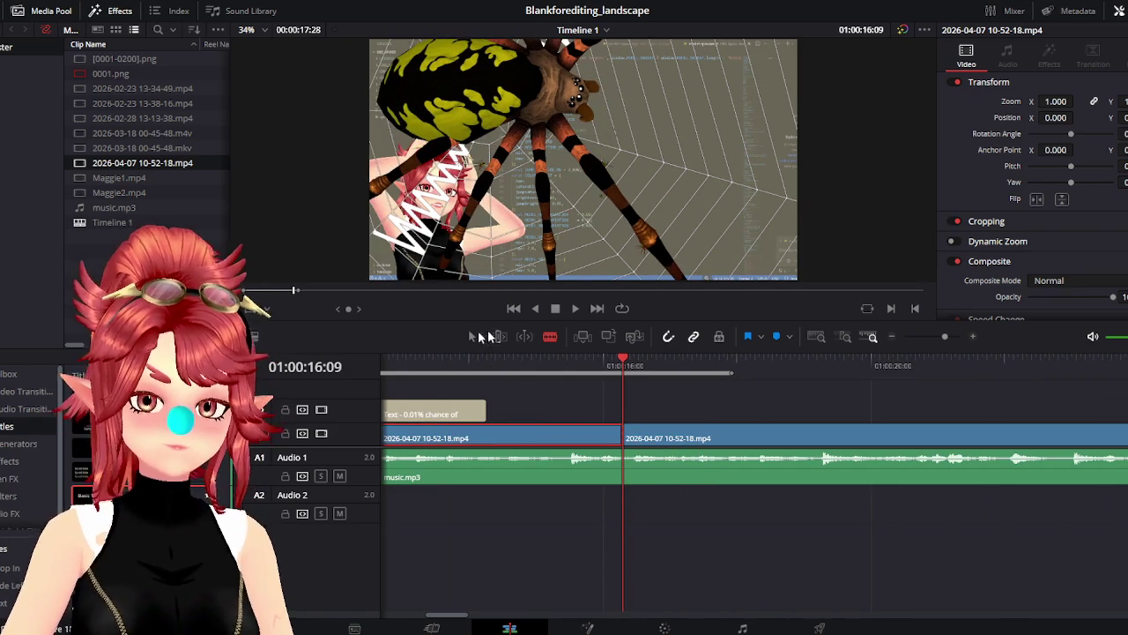
{"action": "left_click", "coordinate": [450, 366]}
{"action": "left_click", "coordinate": [573, 310]}
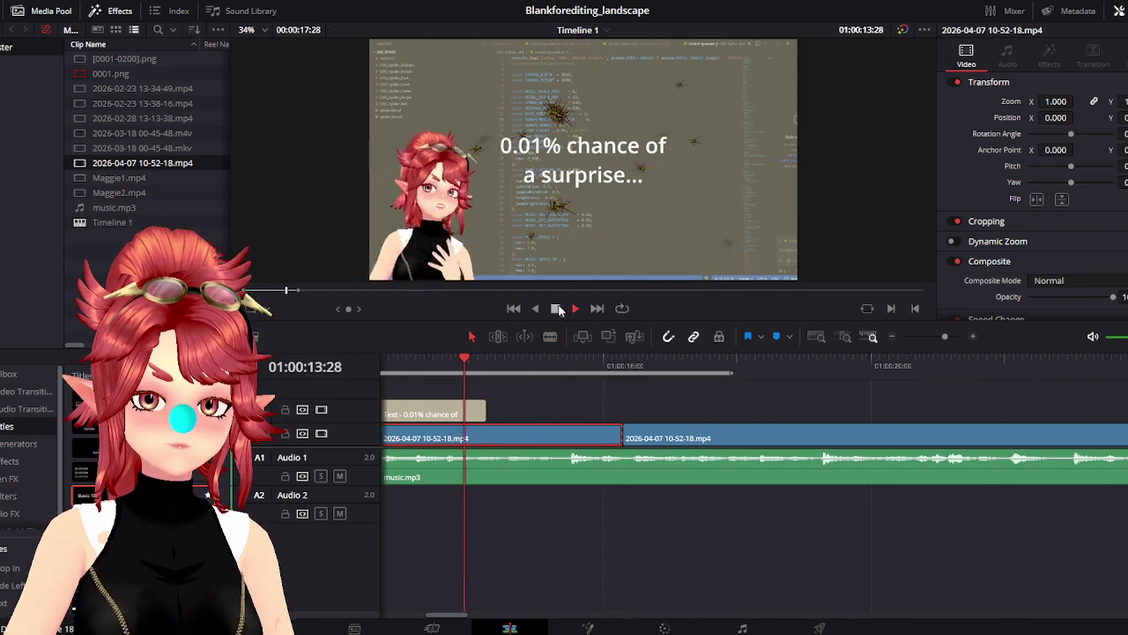
{"action": "left_click", "coordinate": [557, 309]}
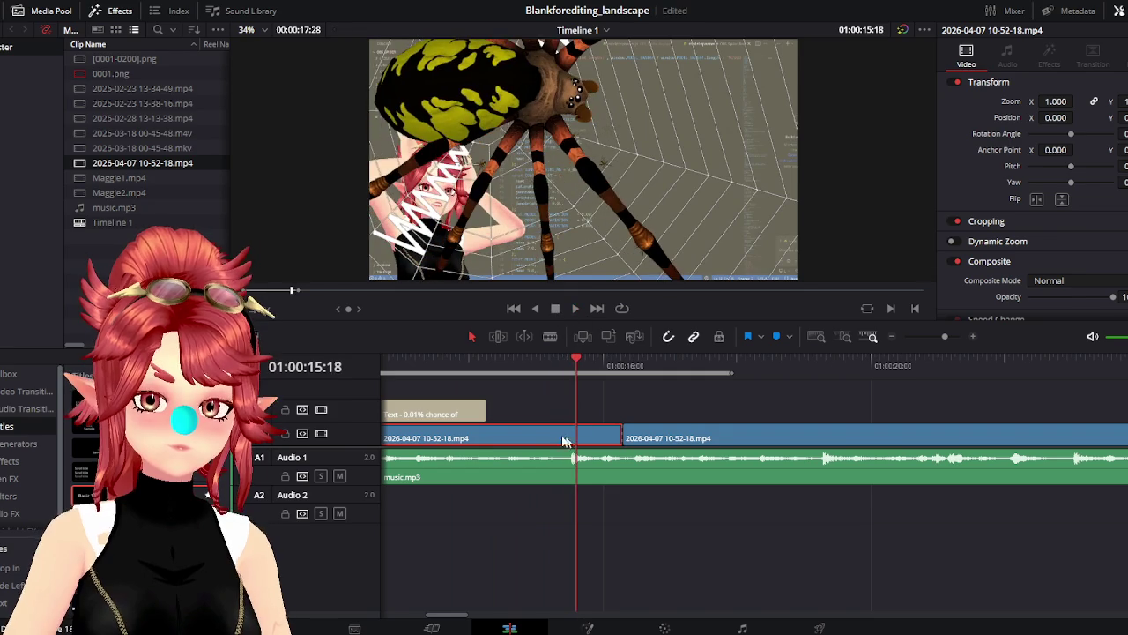
{"action": "left_click_drag", "start_coordinate": [575, 362], "coordinate": [572, 364]}
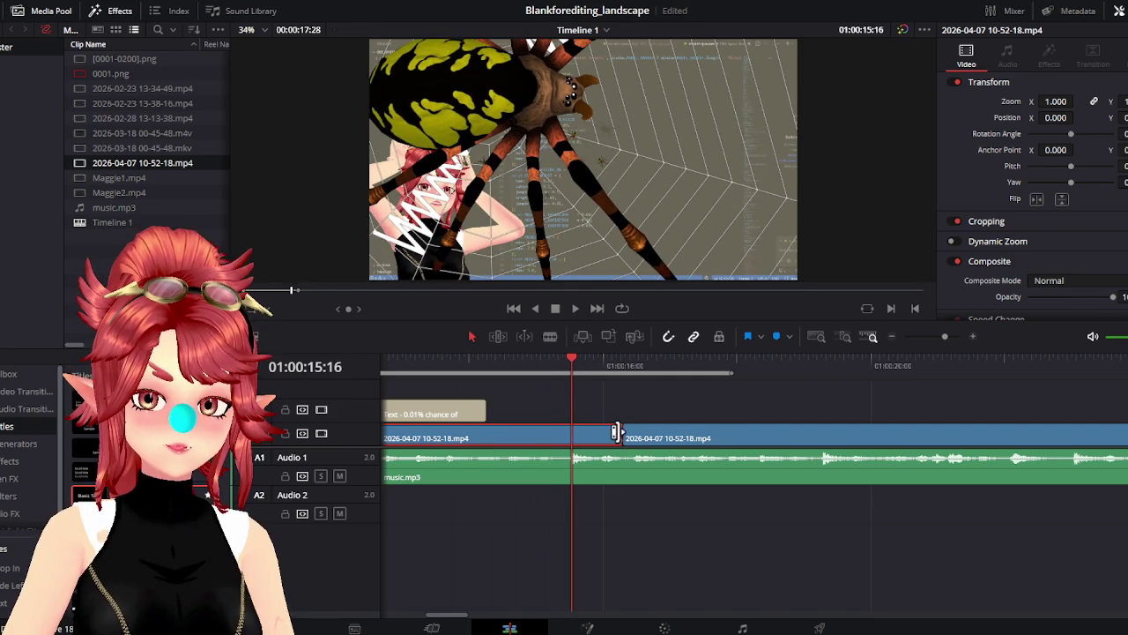
{"action": "left_click_drag", "start_coordinate": [616, 433], "coordinate": [571, 433]}
Slide the following clip left to close the gap after the spider section
{"action": "left_click", "coordinate": [654, 438]}
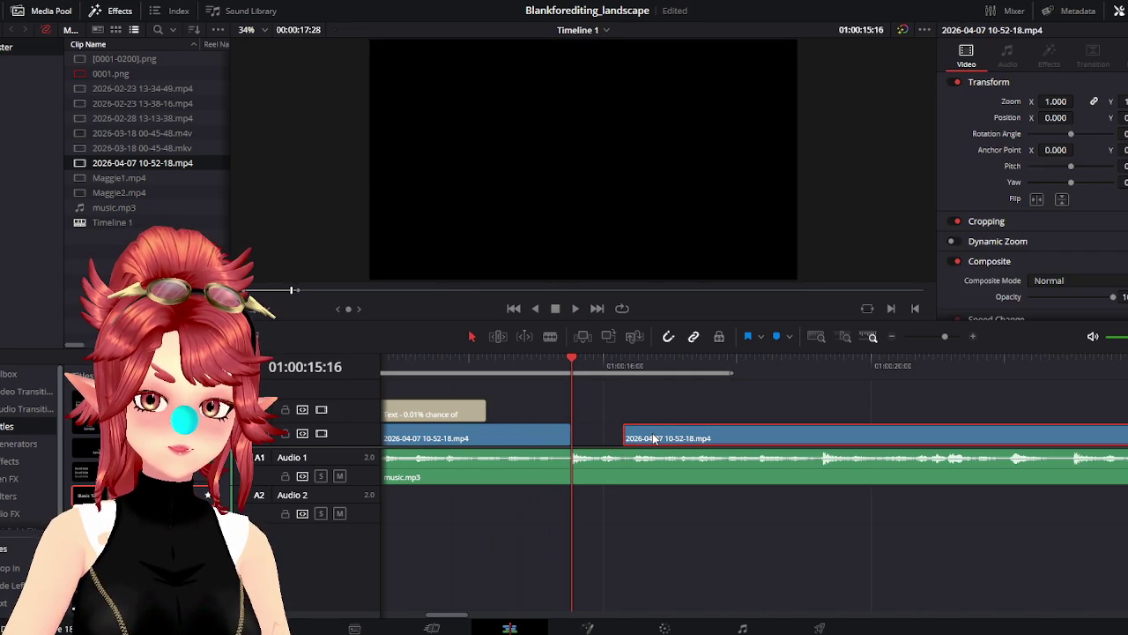
{"action": "mouse_move", "coordinate": [654, 438]}
{"action": "left_mouse_down"}
{"action": "mouse_move", "coordinate": [596, 456]}
{"action": "mouse_move", "coordinate": [608, 458]}
{"action": "mouse_move", "coordinate": [653, 434]}
{"action": "mouse_move", "coordinate": [603, 438]}
{"action": "left_mouse_up"}
{"action": "scroll", "coordinate": [593, 500], "scroll_direction": "down", "scroll_amount": 2}
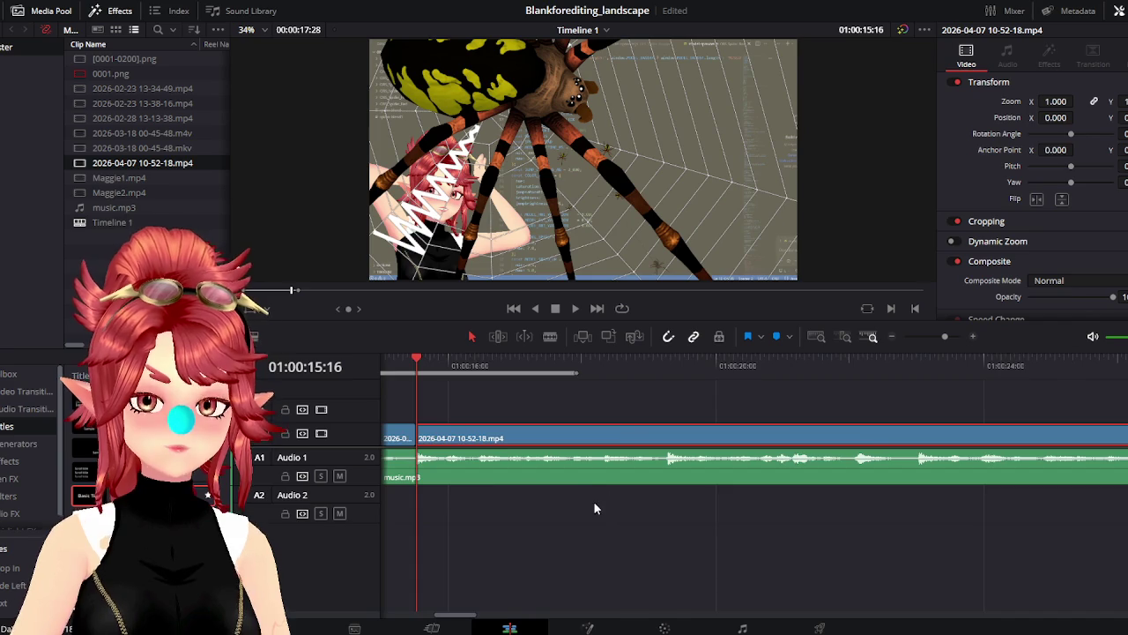
{"action": "scroll", "coordinate": [594, 500], "scroll_direction": "down", "scroll_amount": 2}
{"action": "scroll", "coordinate": [597, 500], "scroll_direction": "up", "scroll_amount": 1}
Scrub the later footage, return to the 01:00:15:16 edit, and switch to the file browser
{"action": "left_click_drag", "start_coordinate": [571, 361], "coordinate": [865, 371]}
{"action": "scroll", "coordinate": [675, 491], "scroll_direction": "right", "scroll_amount": 3}
{"action": "scroll", "coordinate": [617, 476], "scroll_direction": "right", "scroll_amount": 2}
{"action": "scroll", "coordinate": [557, 457], "scroll_direction": "left", "scroll_amount": 3}
{"action": "scroll", "coordinate": [582, 476], "scroll_direction": "left", "scroll_amount": 3}
{"action": "mouse_move", "coordinate": [551, 365]}
{"action": "left_mouse_down"}
{"action": "mouse_move", "coordinate": [533, 363]}
{"action": "mouse_move", "coordinate": [575, 358]}
{"action": "mouse_move", "coordinate": [533, 362]}
{"action": "left_mouse_up"}
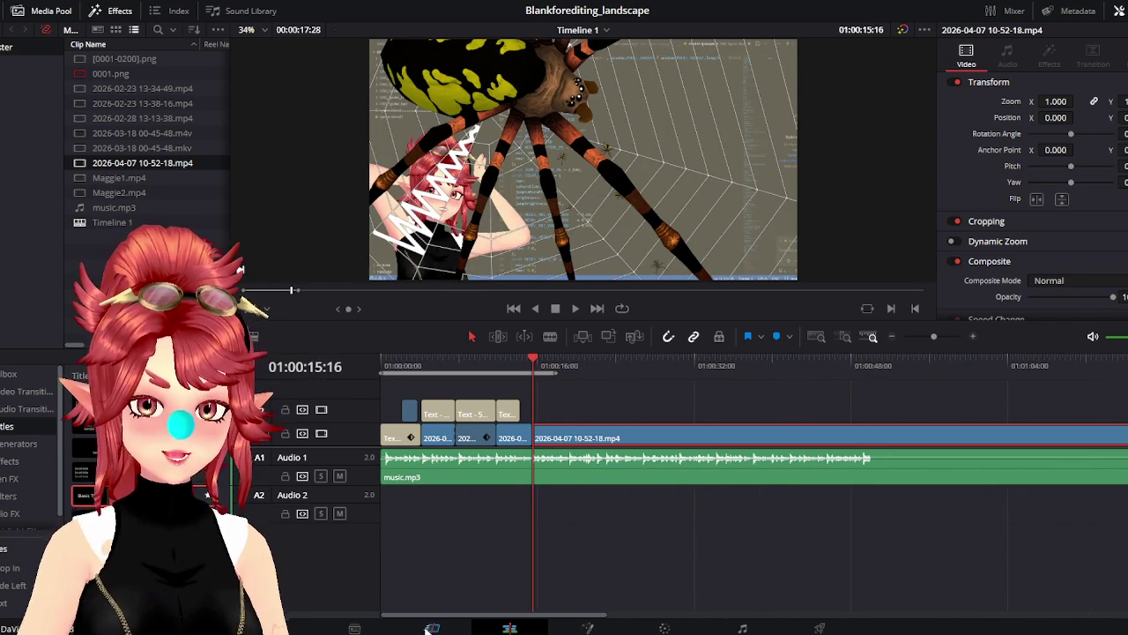
{"action": "key", "text": "alt+Tab"}
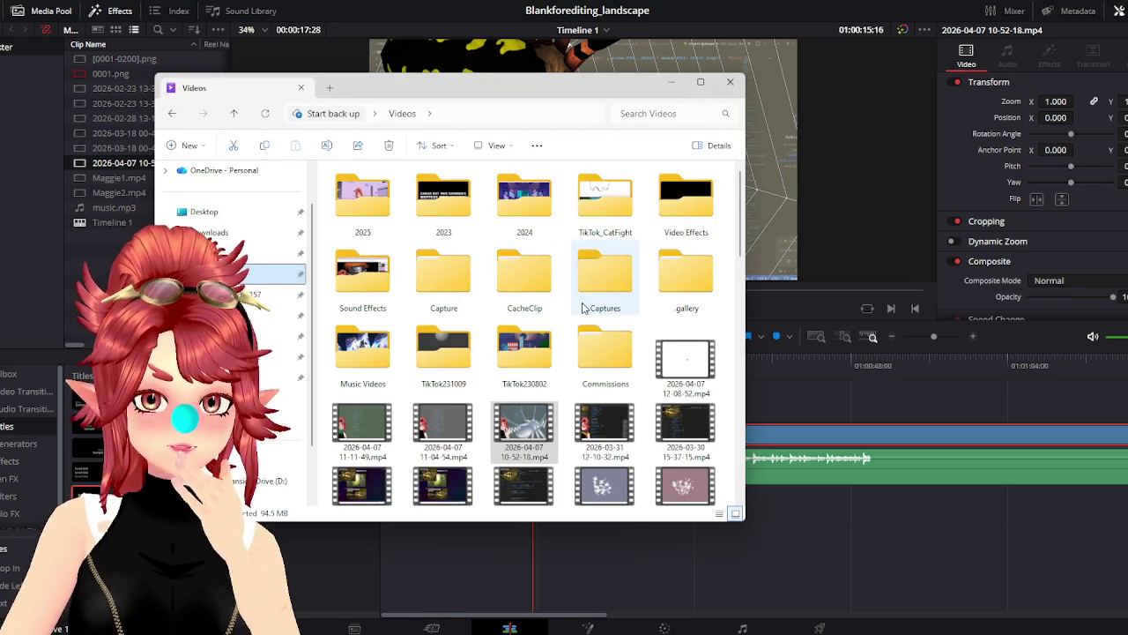
{"action": "scroll", "coordinate": [581, 306], "scroll_direction": "down", "scroll_amount": 2}
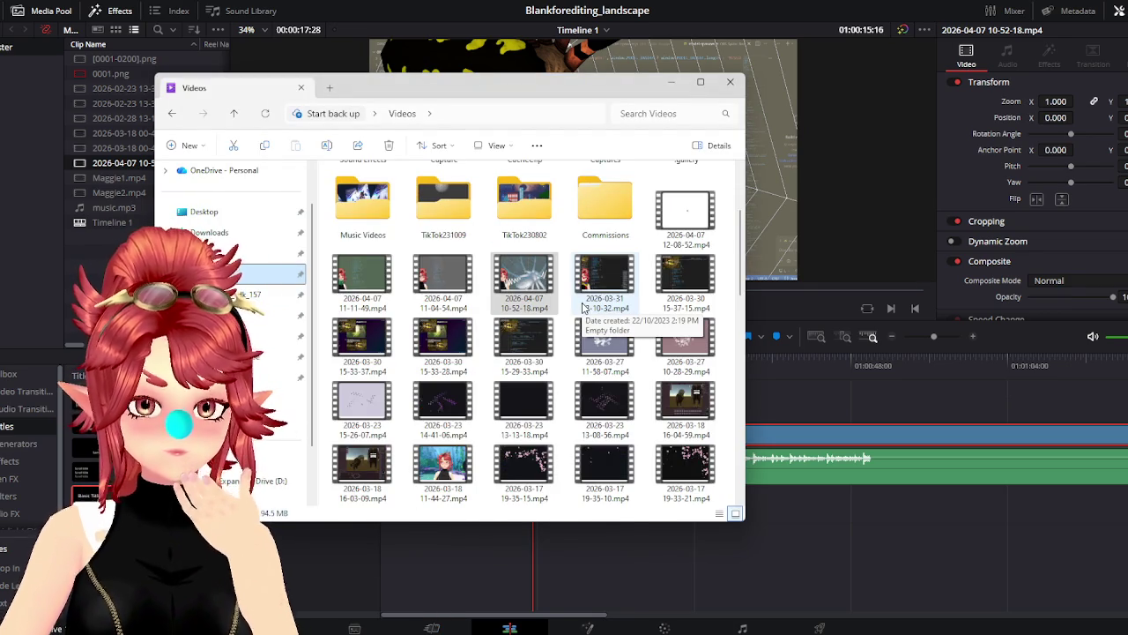
{"action": "left_click", "coordinate": [238, 356]}
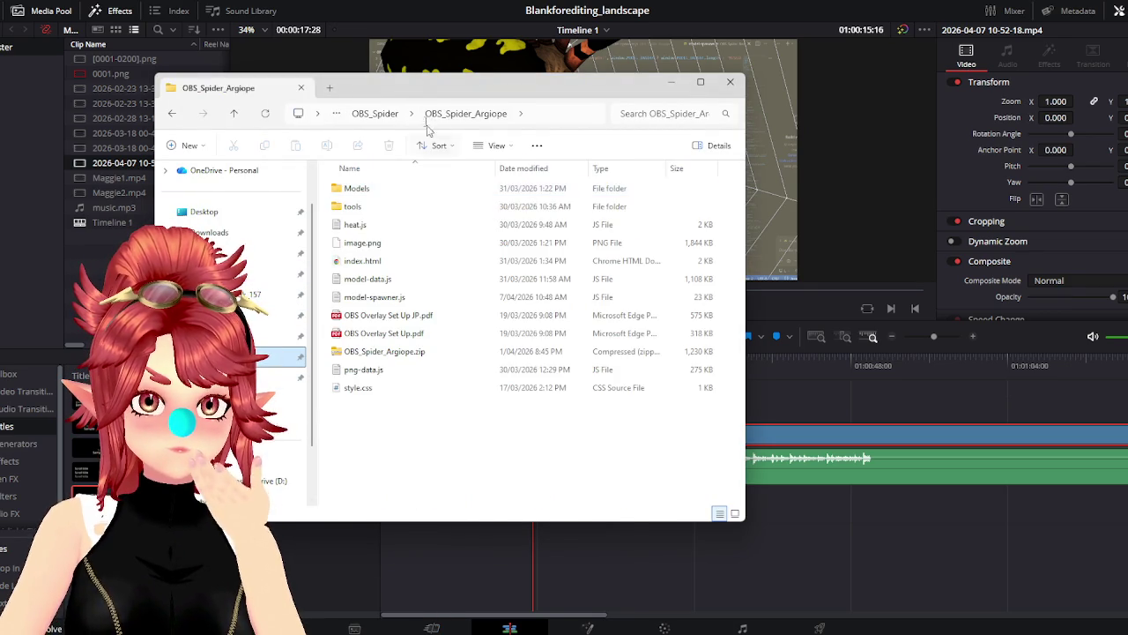
{"action": "left_click", "coordinate": [395, 116]}
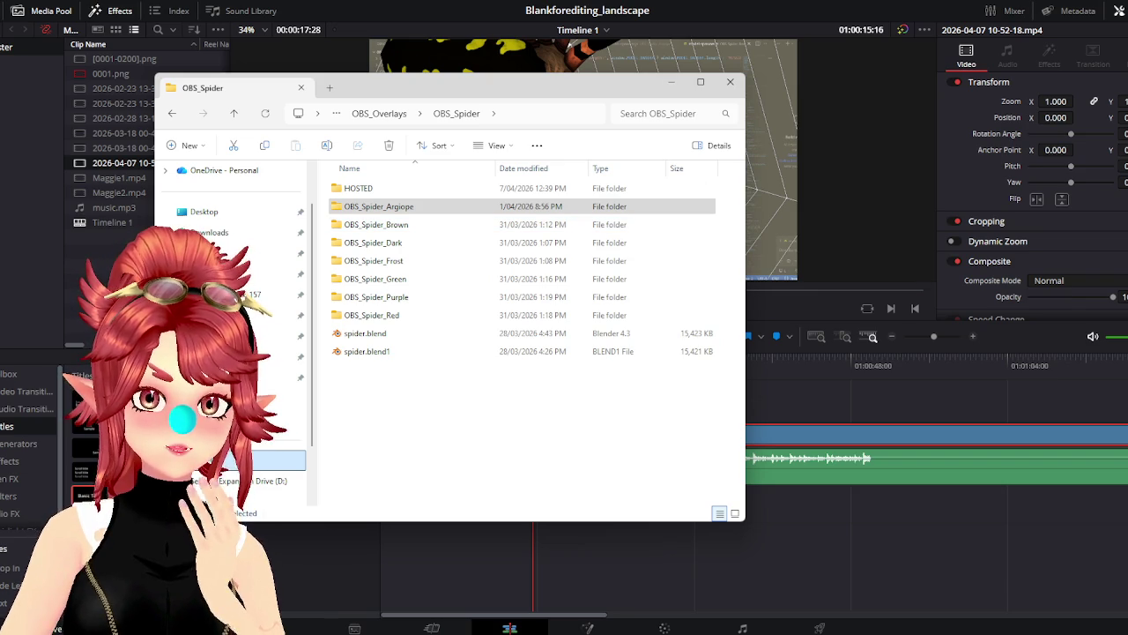
{"action": "left_click", "coordinate": [631, 10]}
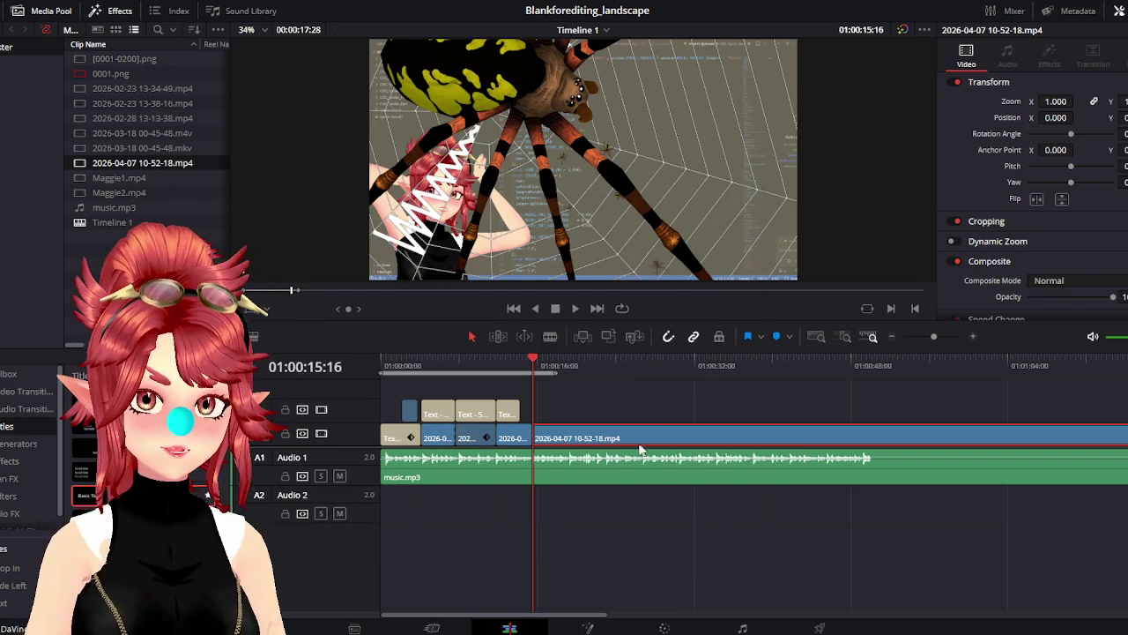
{"action": "left_click", "coordinate": [575, 309]}
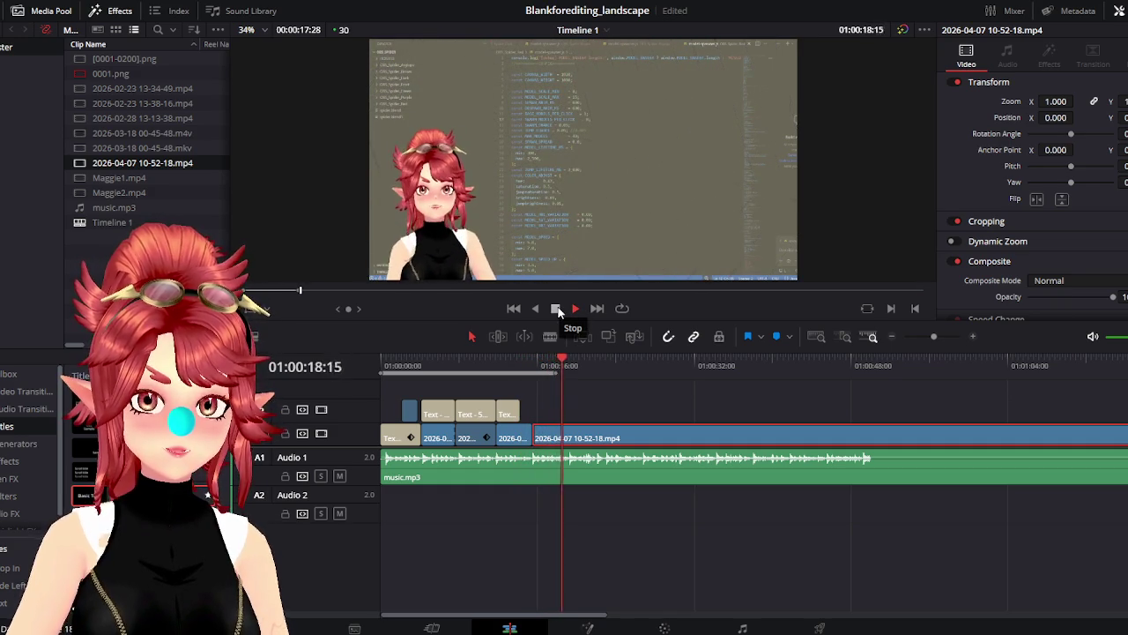
{"action": "left_click", "coordinate": [556, 309]}
{"action": "key", "text": "Up"}
{"action": "scroll", "coordinate": [582, 367], "scroll_direction": "down", "scroll_amount": 1}
{"action": "scroll", "coordinate": [599, 406], "scroll_direction": "up", "scroll_amount": 1}
{"action": "scroll", "coordinate": [613, 445], "scroll_direction": "up", "scroll_amount": 1}
{"action": "scroll", "coordinate": [697, 476], "scroll_direction": "down", "scroll_amount": 1}
{"action": "scroll", "coordinate": [691, 469], "scroll_direction": "up", "scroll_amount": 1}
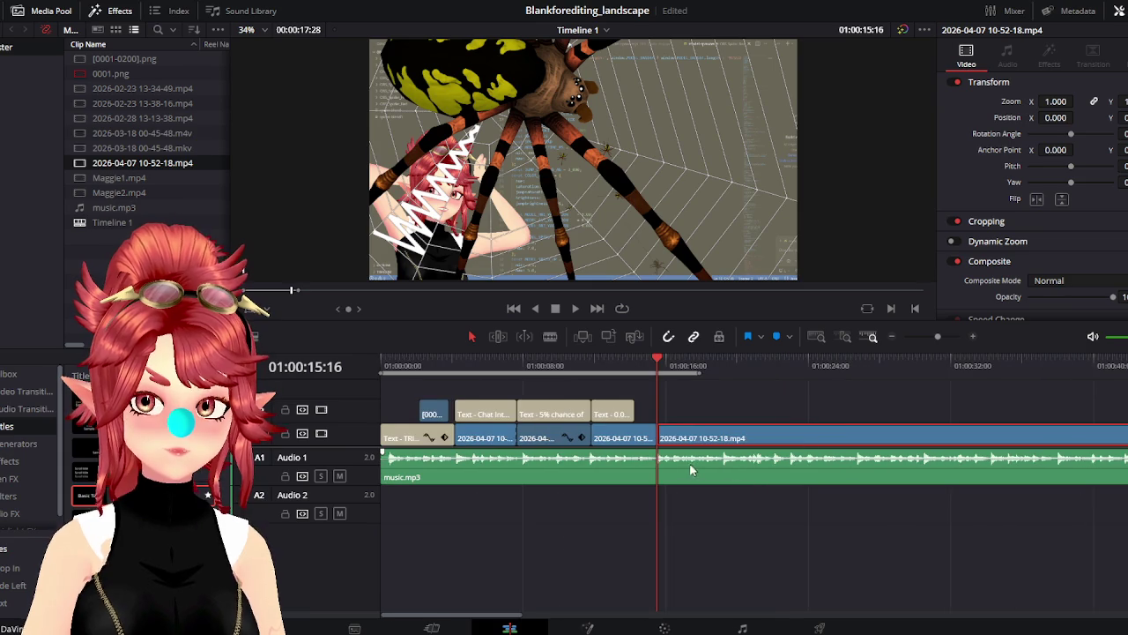
{"action": "left_click", "coordinate": [571, 309]}
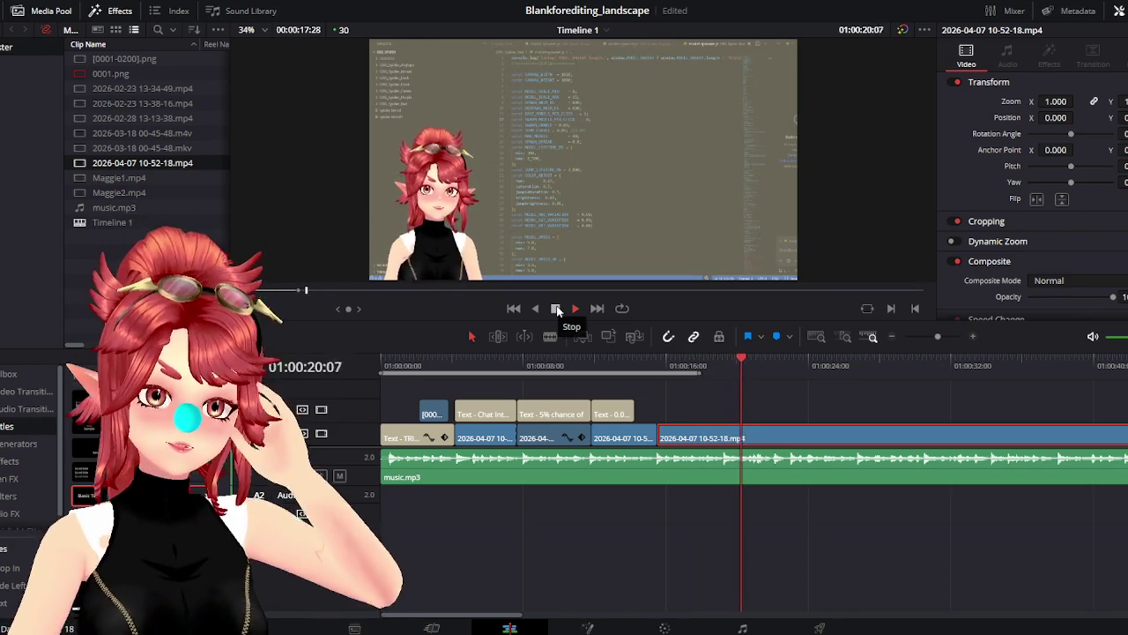
{"action": "left_click", "coordinate": [557, 311]}
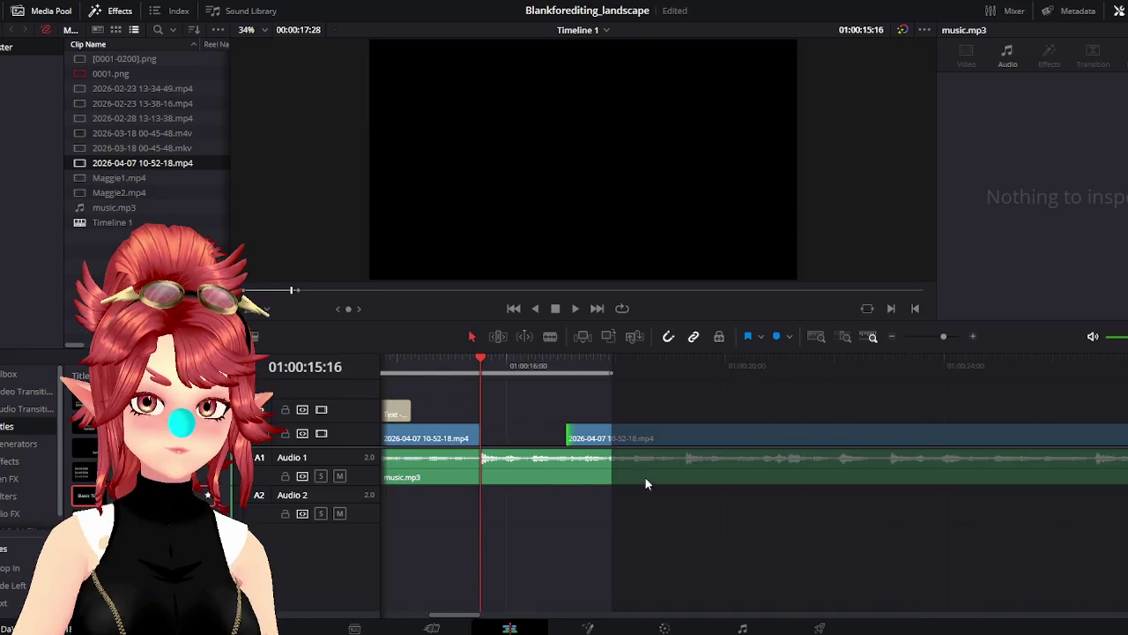
{"action": "key", "text": "ctrl+minus"}
{"action": "left_click", "coordinate": [483, 365]}
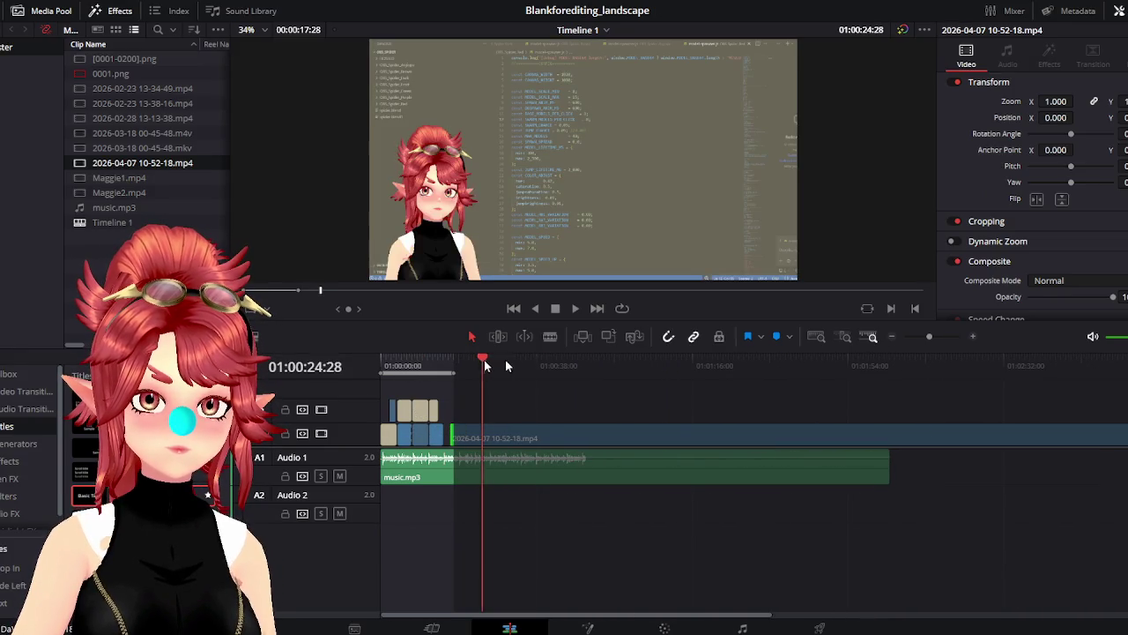
{"action": "mouse_move", "coordinate": [569, 359]}
{"action": "left_mouse_down"}
{"action": "mouse_move", "coordinate": [499, 359]}
{"action": "mouse_move", "coordinate": [641, 365]}
{"action": "mouse_move", "coordinate": [502, 366]}
{"action": "mouse_move", "coordinate": [537, 365]}
{"action": "mouse_move", "coordinate": [522, 363]}
{"action": "left_mouse_up"}
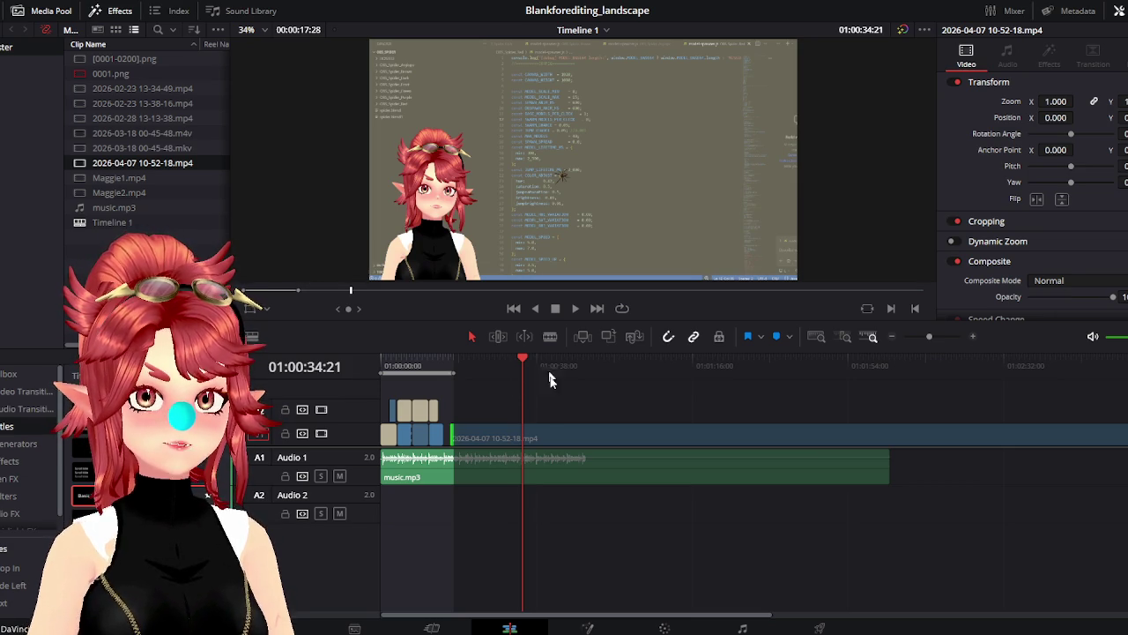
{"action": "mouse_move", "coordinate": [456, 432]}
{"action": "left_mouse_down"}
{"action": "mouse_move", "coordinate": [529, 438]}
{"action": "mouse_move", "coordinate": [465, 429]}
{"action": "left_mouse_up"}
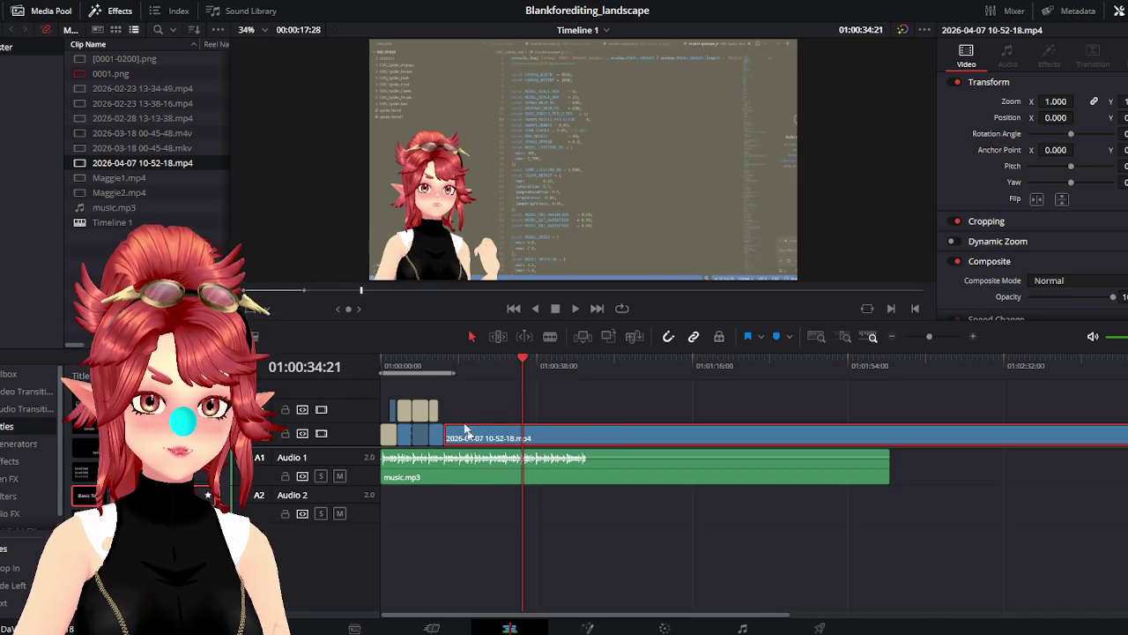
{"action": "left_click", "coordinate": [446, 366]}
{"action": "scroll", "coordinate": [505, 439], "scroll_direction": "up", "scroll_amount": 2}
{"action": "scroll", "coordinate": [617, 441], "scroll_direction": "up", "scroll_amount": 3}
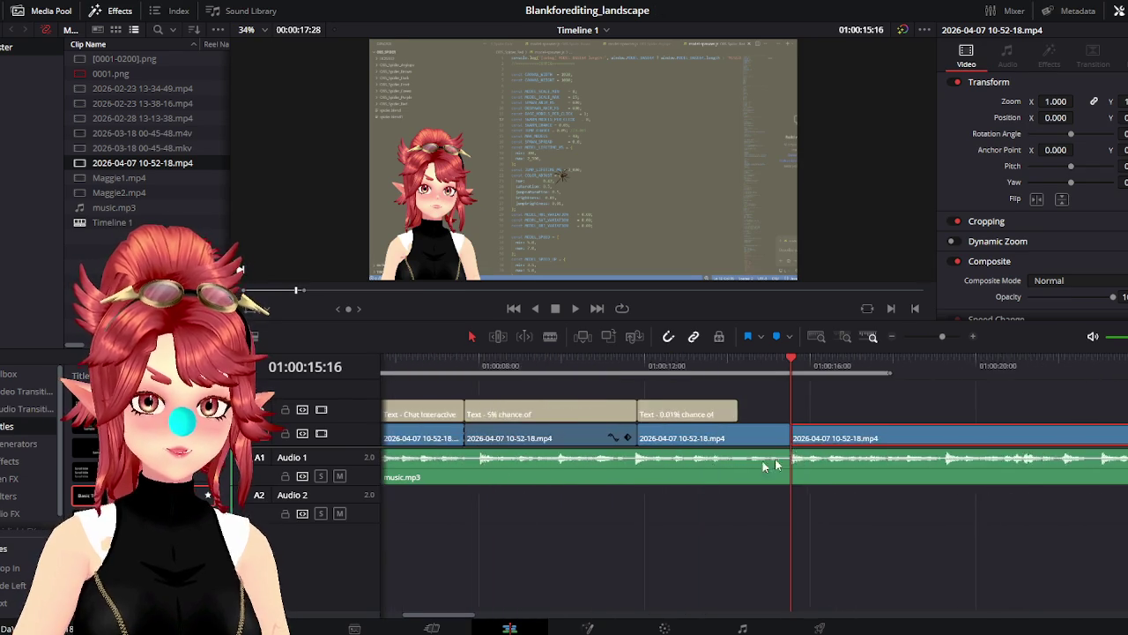
{"action": "scroll", "coordinate": [765, 442], "scroll_direction": "down", "scroll_amount": 2}
{"action": "scroll", "coordinate": [737, 483], "scroll_direction": "down", "scroll_amount": 2}
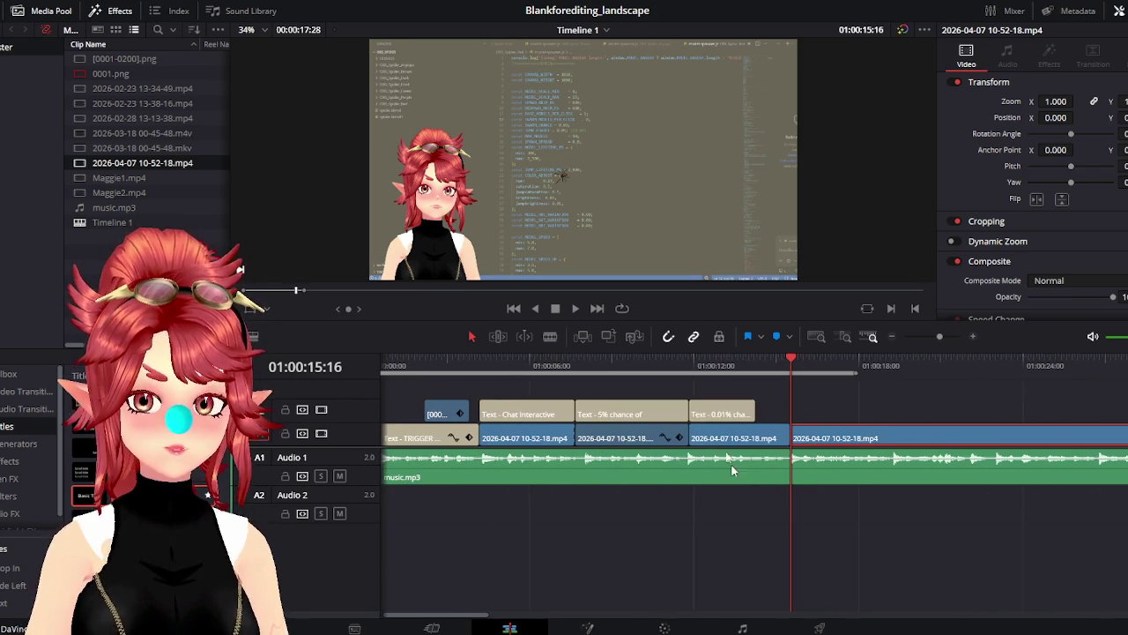
{"action": "left_click", "coordinate": [575, 309]}
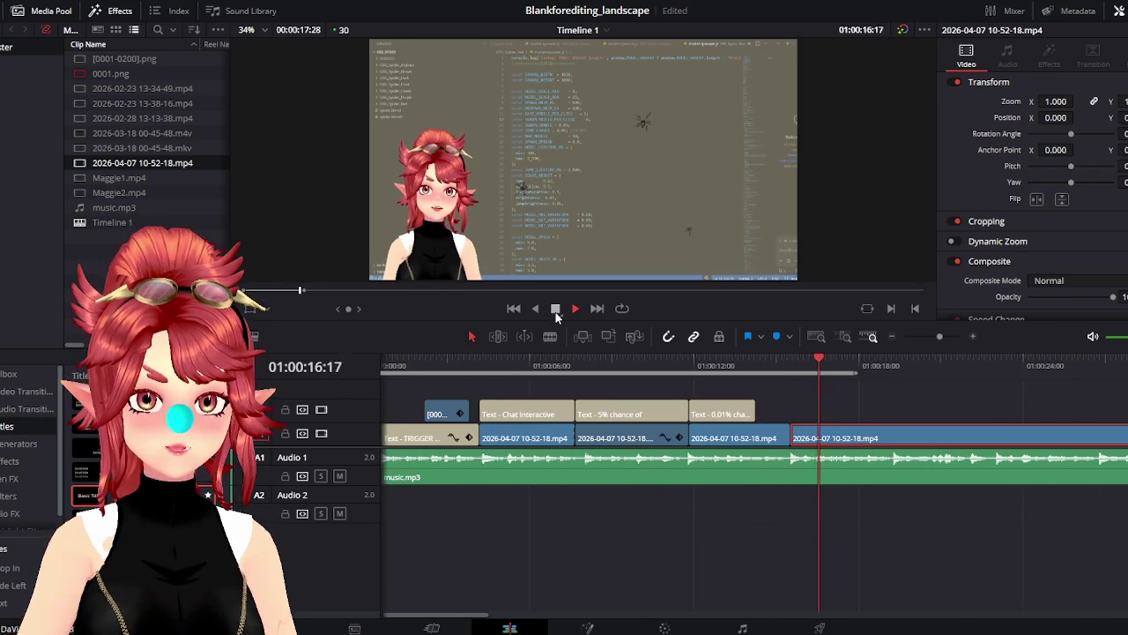
{"action": "left_click", "coordinate": [575, 308]}
{"action": "left_click_drag", "start_coordinate": [793, 435], "coordinate": [804, 434]}
{"action": "scroll", "coordinate": [820, 467], "scroll_direction": "right", "scroll_amount": 5}
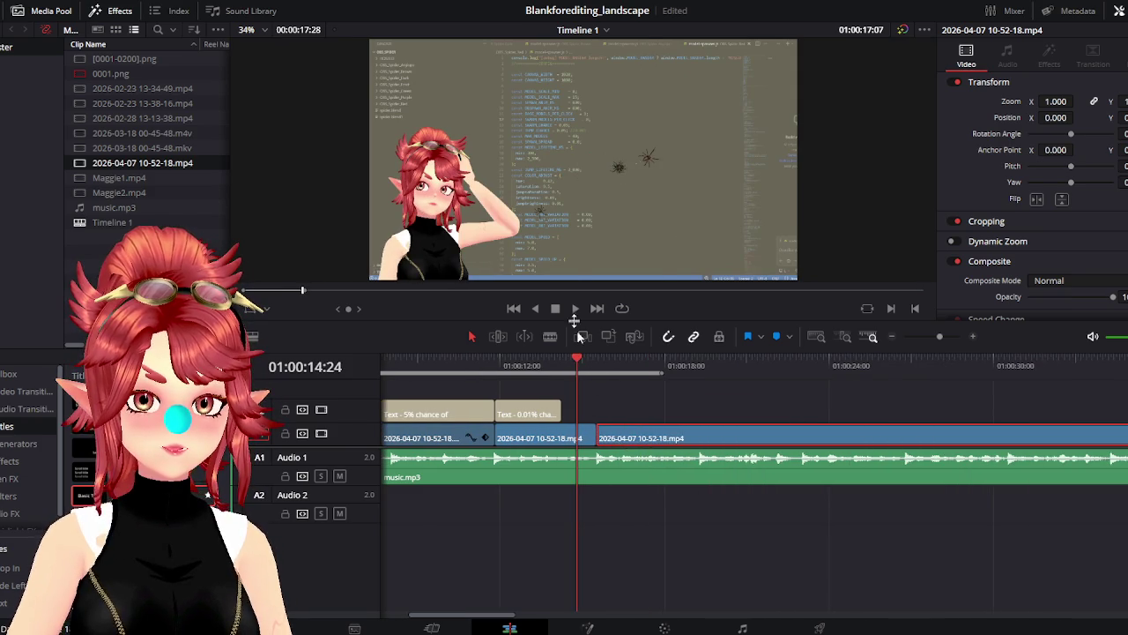
{"action": "left_click", "coordinate": [574, 308]}
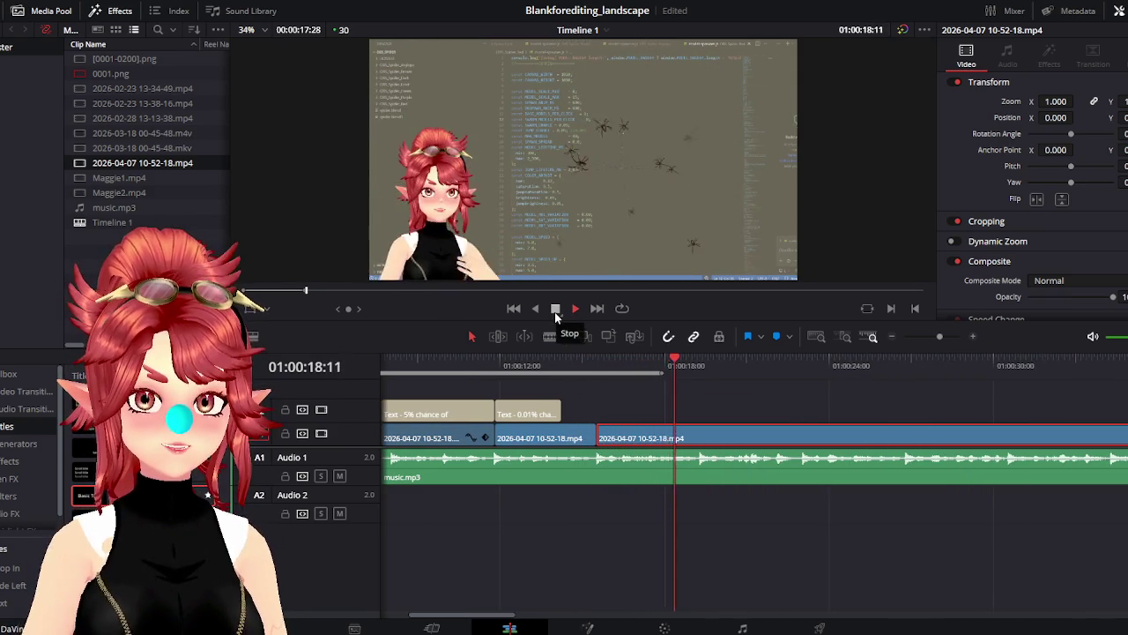
{"action": "left_click", "coordinate": [554, 309]}
{"action": "left_click_drag", "start_coordinate": [598, 438], "coordinate": [661, 441]}
{"action": "left_click", "coordinate": [575, 308]}
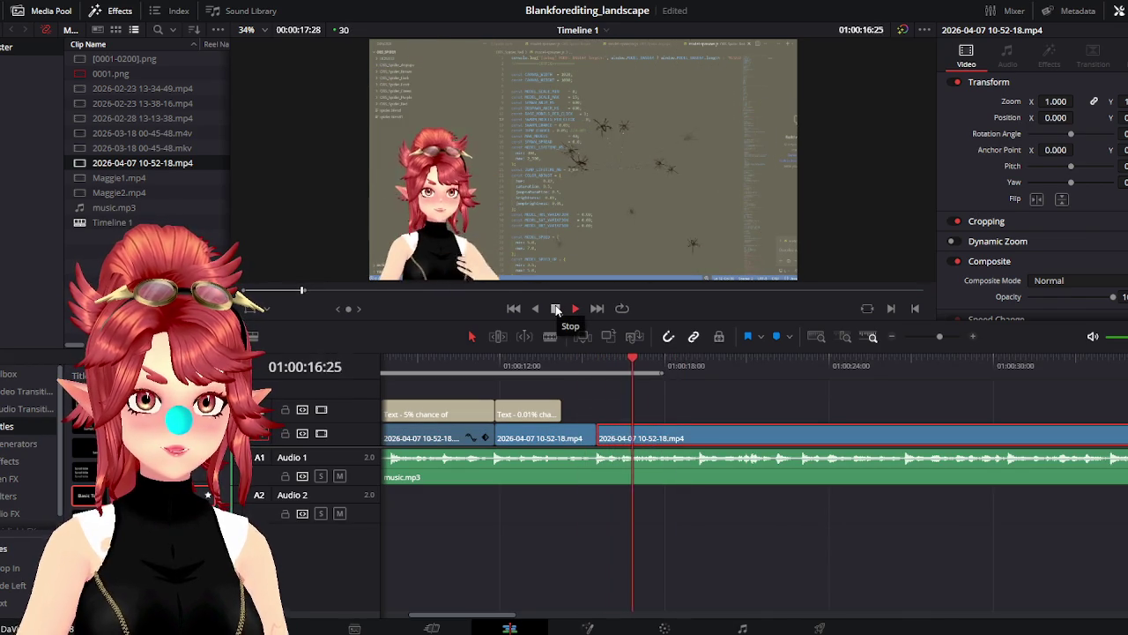
{"action": "left_click", "coordinate": [556, 310]}
{"action": "key", "text": "Up"}
{"action": "left_click", "coordinate": [573, 310]}
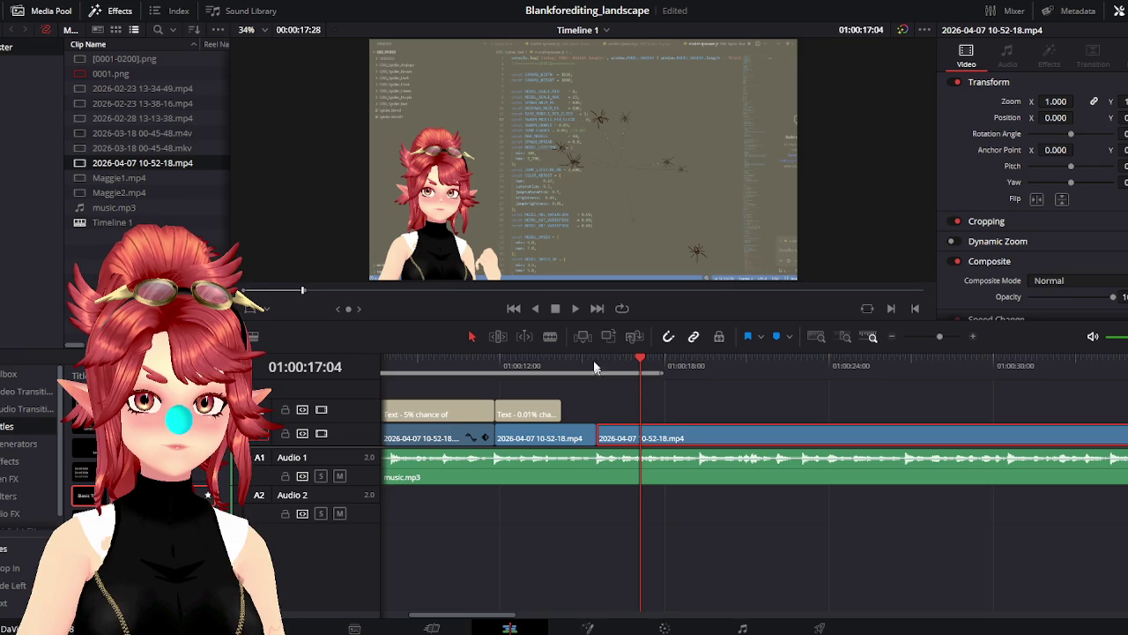
{"action": "left_click", "coordinate": [556, 309]}
{"action": "key", "text": "Up"}
{"action": "left_click", "coordinate": [574, 309]}
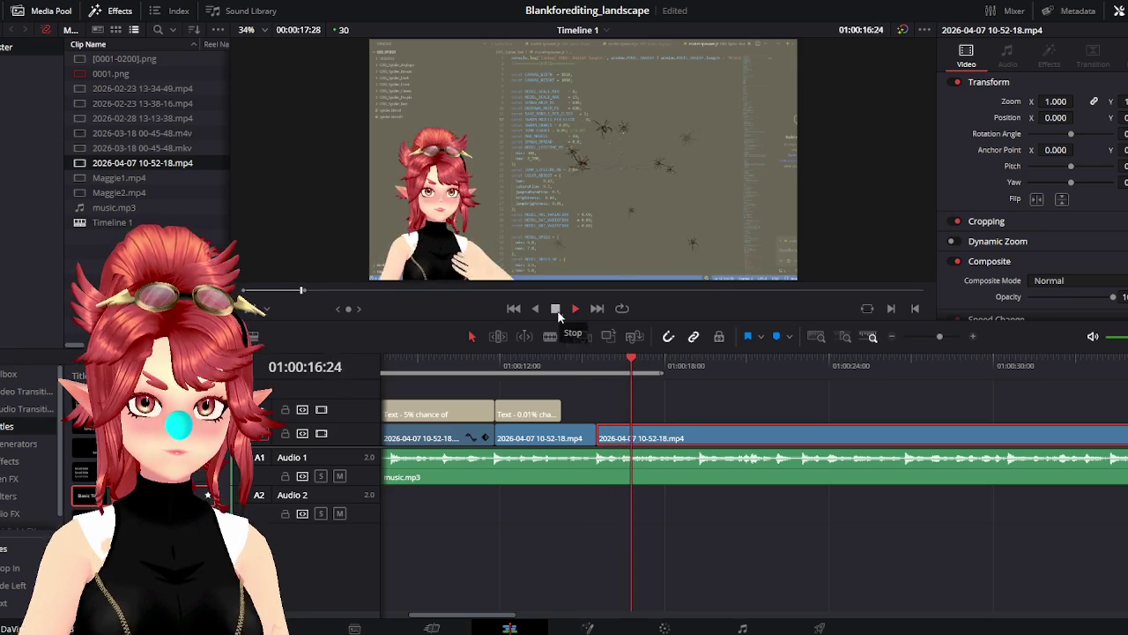
{"action": "left_click", "coordinate": [556, 309]}
{"action": "key", "text": "Up"}
{"action": "left_click", "coordinate": [574, 309]}
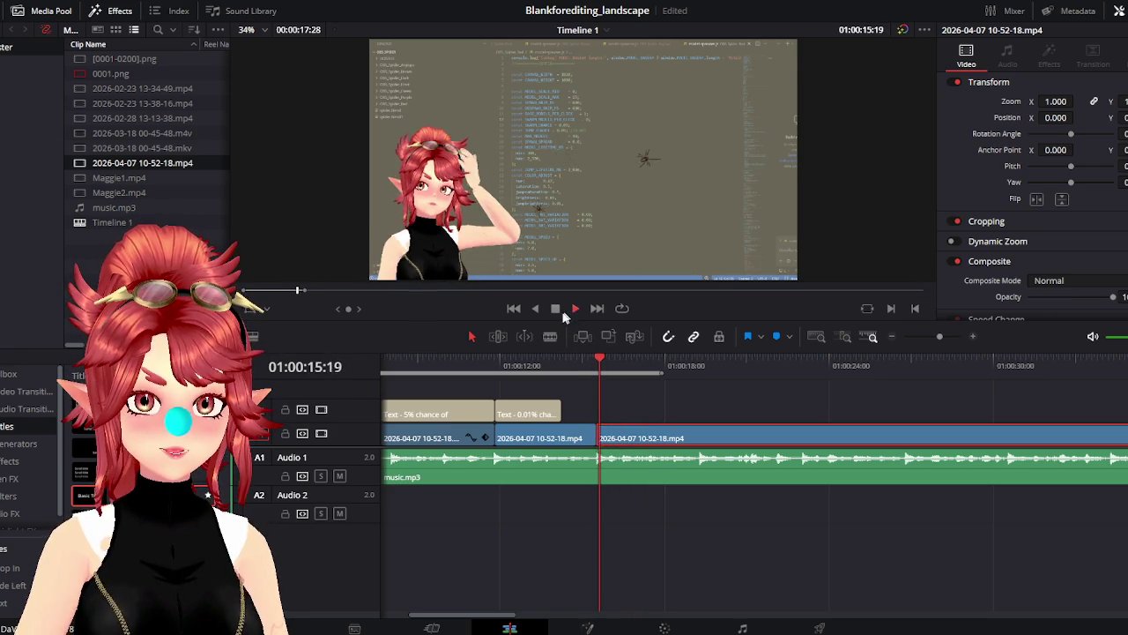
{"action": "key", "text": "space"}
{"action": "key", "text": "Up"}
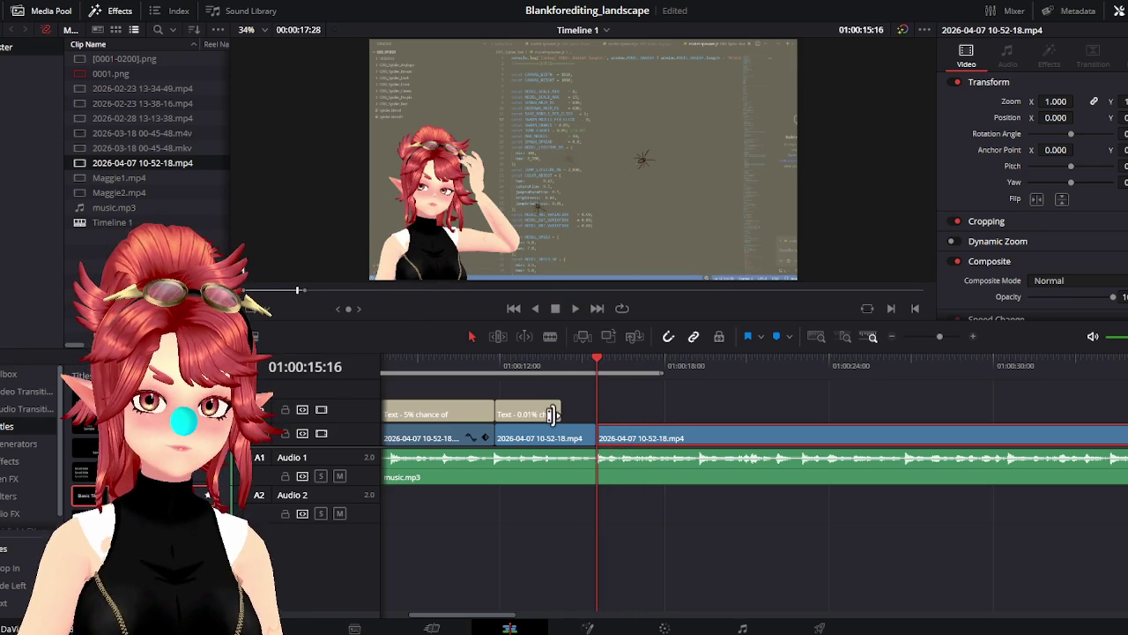
{"action": "left_click", "coordinate": [553, 413]}
{"action": "left_click_drag", "start_coordinate": [561, 409], "coordinate": [595, 409]}
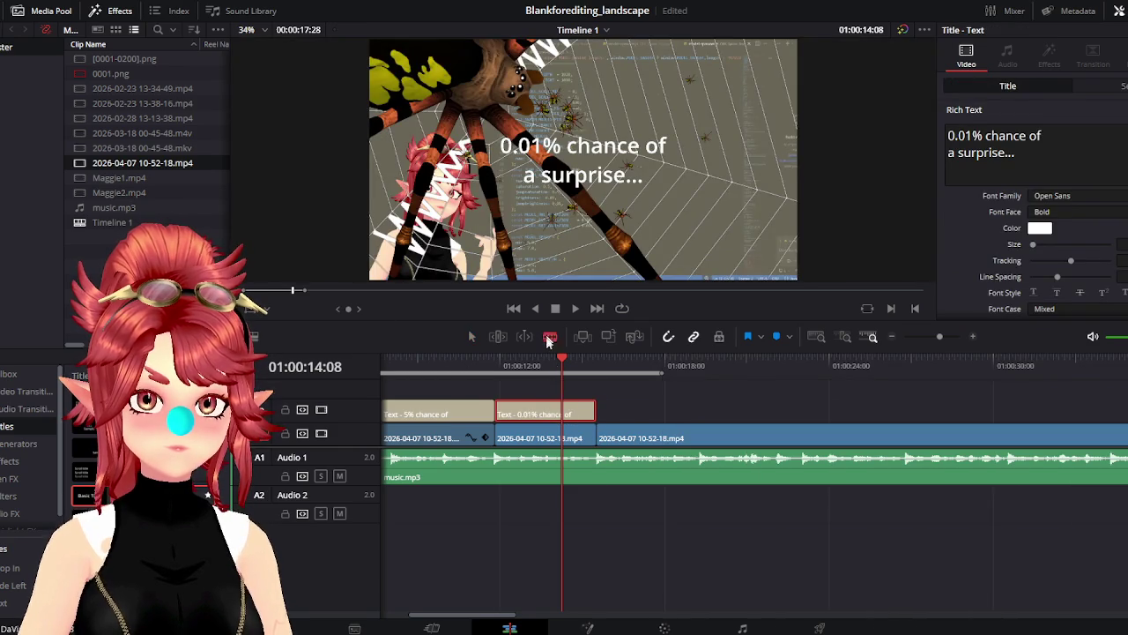
Blade-split the 0.01% caption and move the split-off piece to 01:00:15:16
{"action": "left_click", "coordinate": [548, 338]}
{"action": "left_click", "coordinate": [562, 413]}
{"action": "left_click", "coordinate": [472, 336]}
{"action": "left_click_drag", "start_coordinate": [582, 417], "coordinate": [610, 402]}
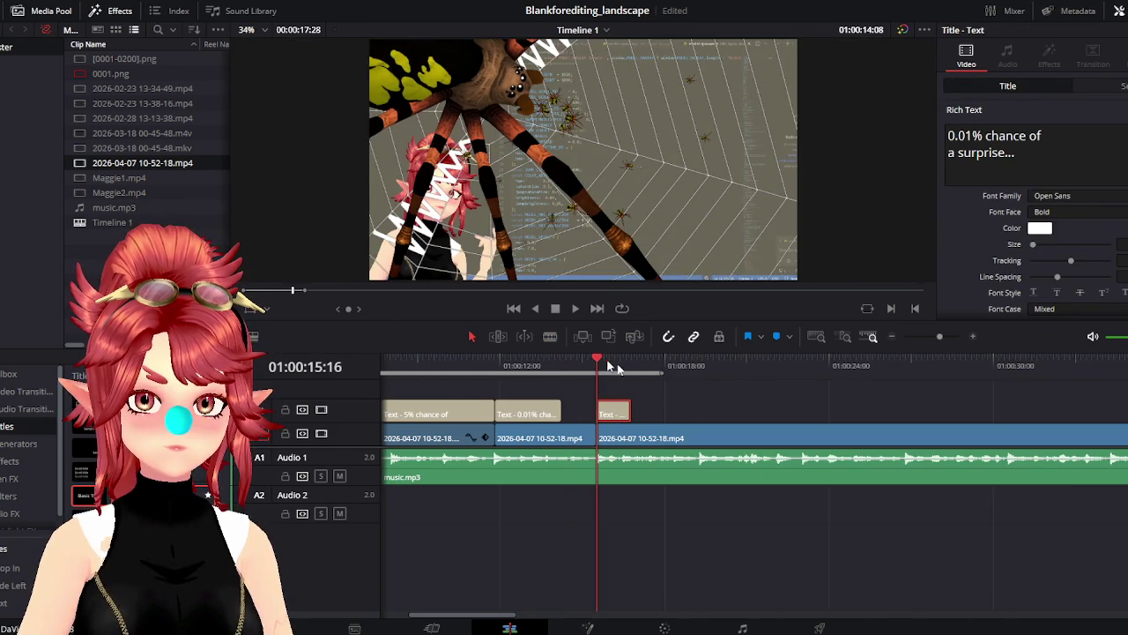
{"action": "scroll", "coordinate": [729, 424], "scroll_direction": "up", "scroll_amount": 3}
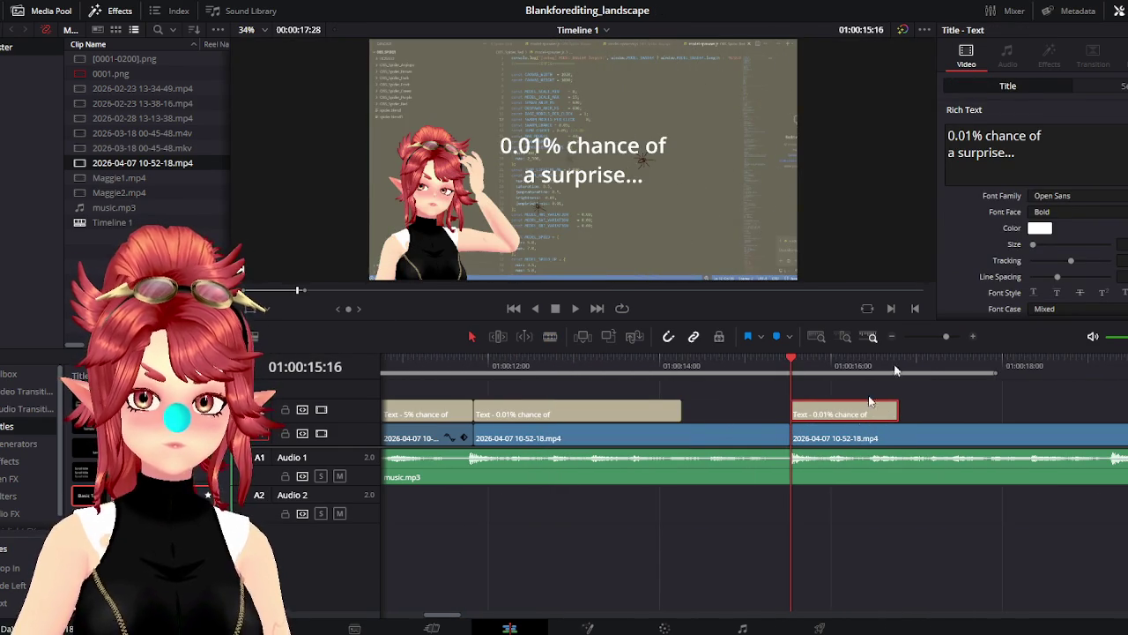
Replace the split caption's text with 'Brown' and play it back
{"action": "triple_click", "coordinate": [1049, 162]}
{"action": "type", "text": "Brown"}
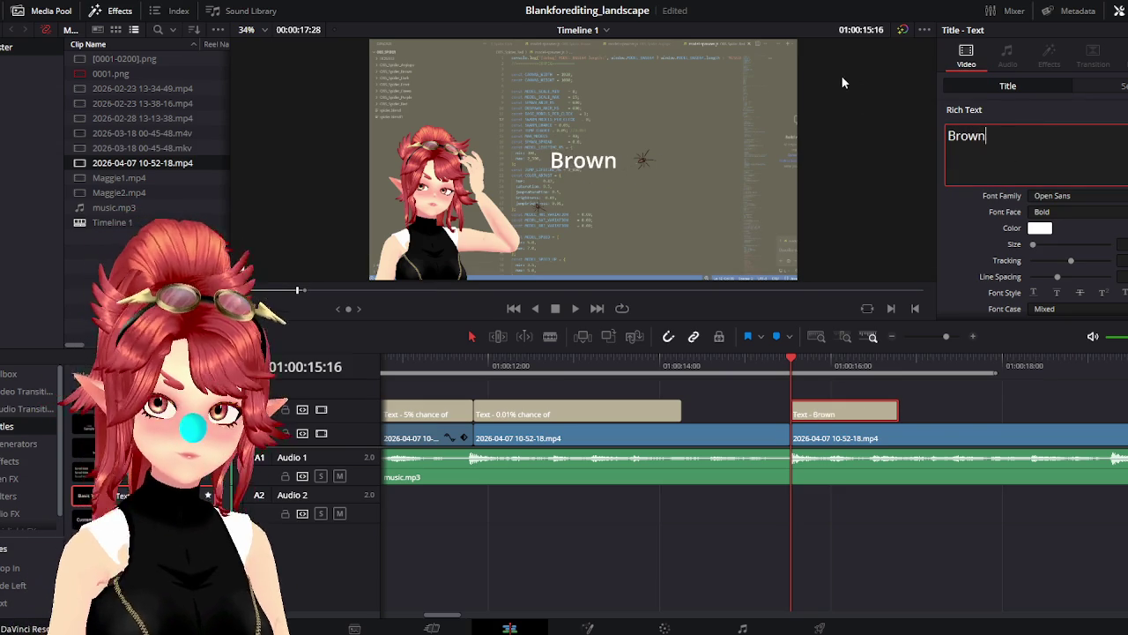
{"action": "left_click", "coordinate": [573, 309]}
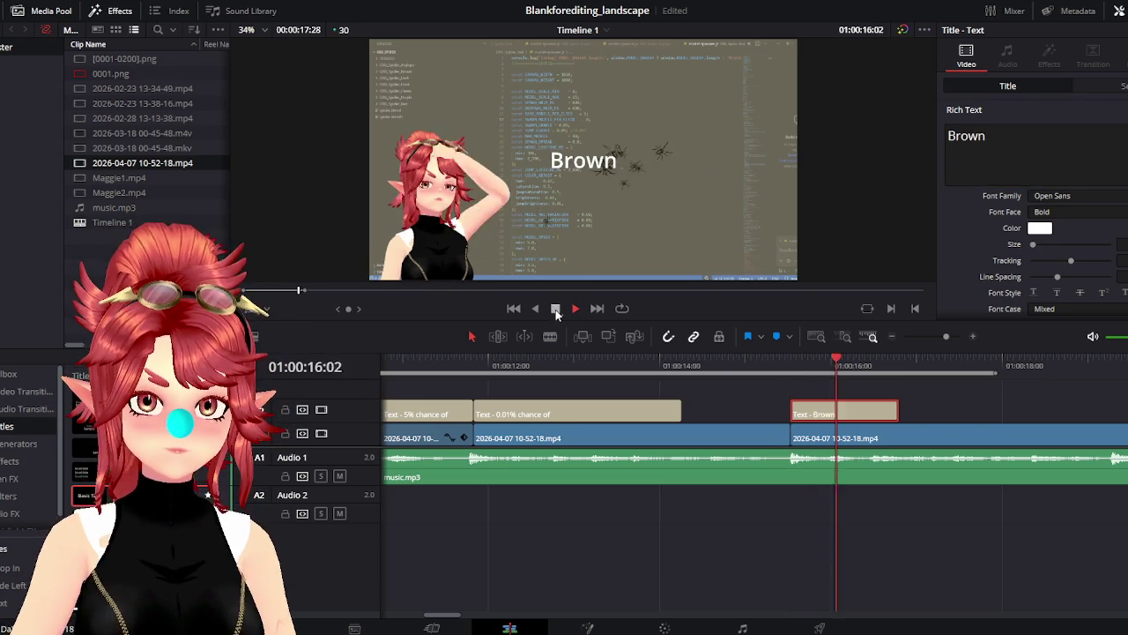
{"action": "left_click", "coordinate": [555, 309]}
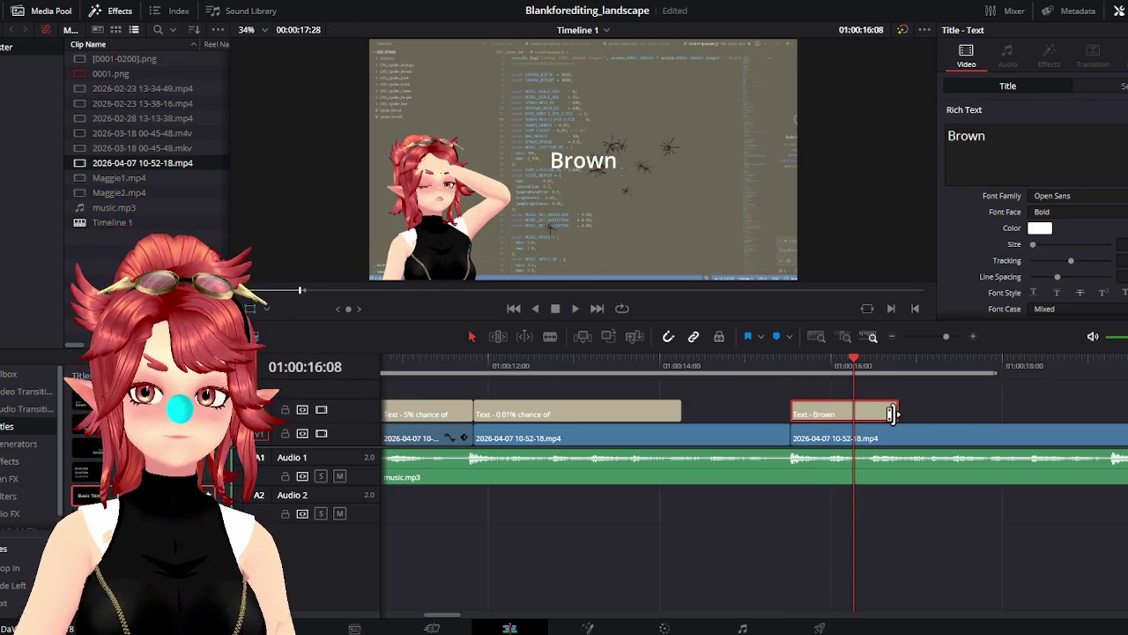
Stretch the Brown caption clip well past 01:00:16 and review it from its start
{"action": "left_click_drag", "start_coordinate": [890, 414], "coordinate": [1081, 412]}
{"action": "scroll", "coordinate": [805, 524], "scroll_direction": "right", "scroll_amount": 3}
{"action": "scroll", "coordinate": [680, 465], "scroll_direction": "right", "scroll_amount": 4}
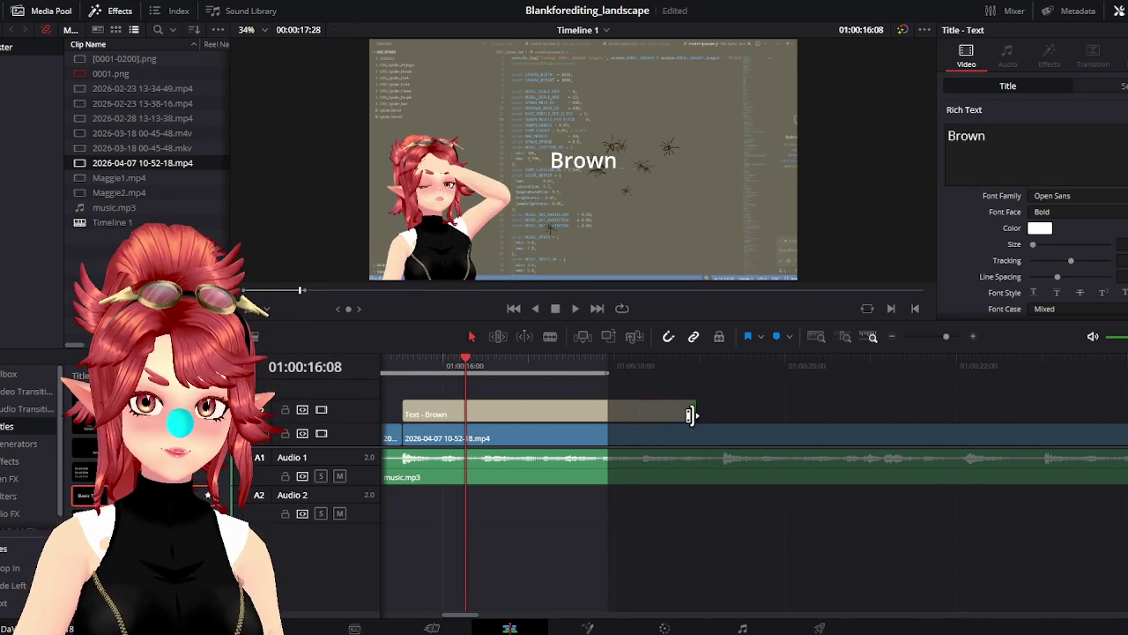
{"action": "left_click_drag", "start_coordinate": [690, 414], "coordinate": [820, 409]}
{"action": "left_click", "coordinate": [408, 368]}
{"action": "key", "text": "space"}
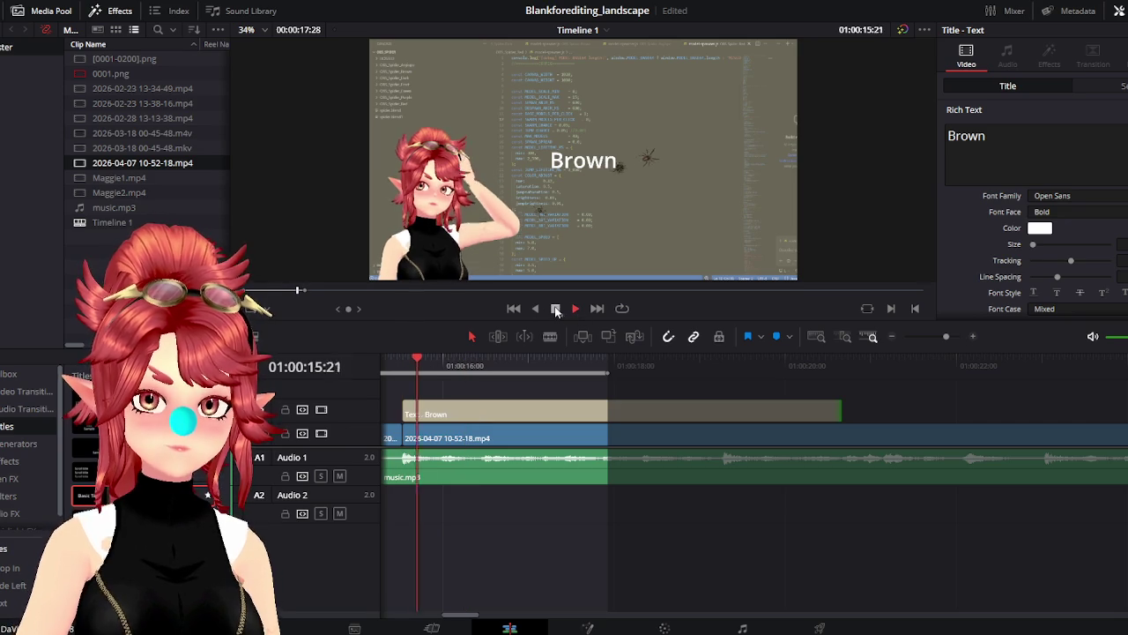
{"action": "key", "text": "space"}
{"action": "left_click", "coordinate": [476, 407]}
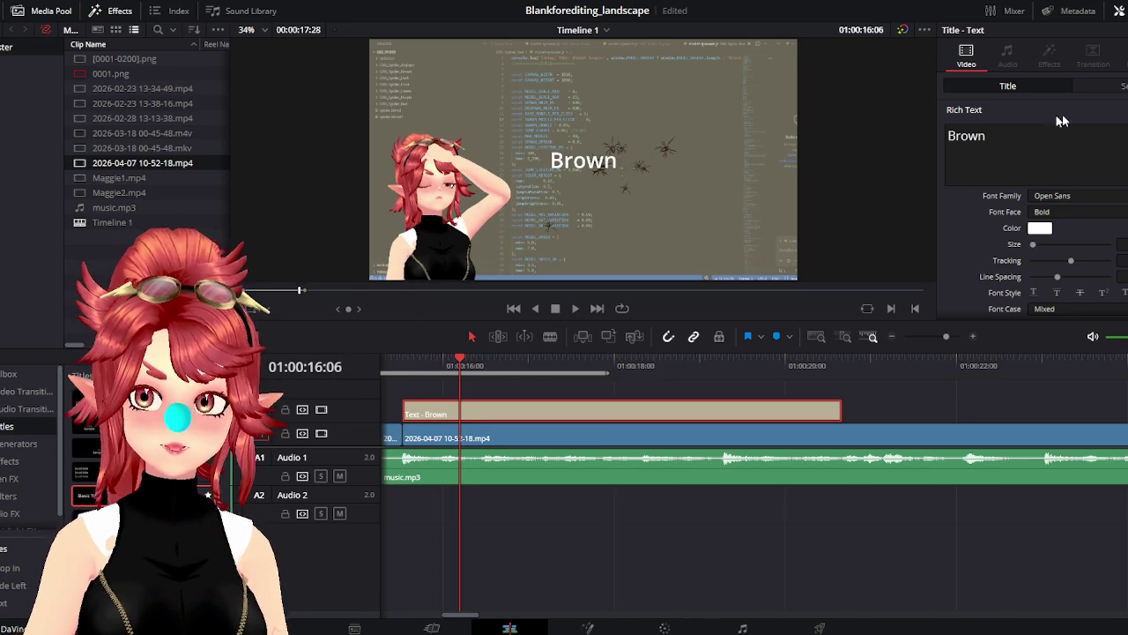
Play one second of the Brown caption and blade-split it at 01:00:16:16
{"action": "left_click", "coordinate": [575, 308]}
{"action": "key", "text": "space"}
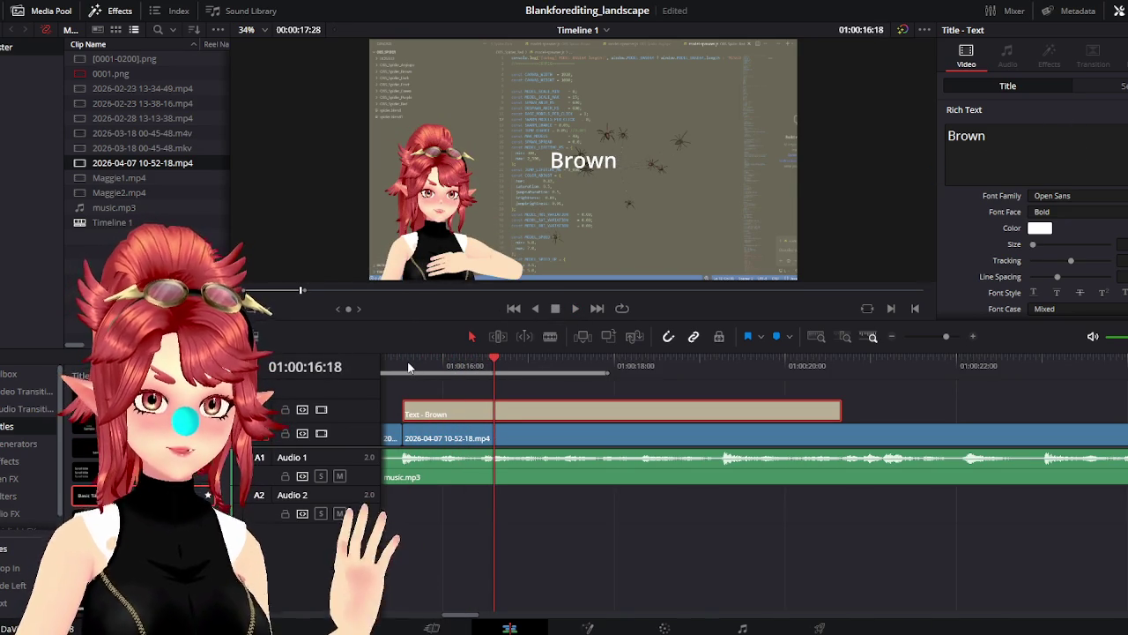
{"action": "left_click", "coordinate": [403, 368]}
{"action": "left_click", "coordinate": [573, 309]}
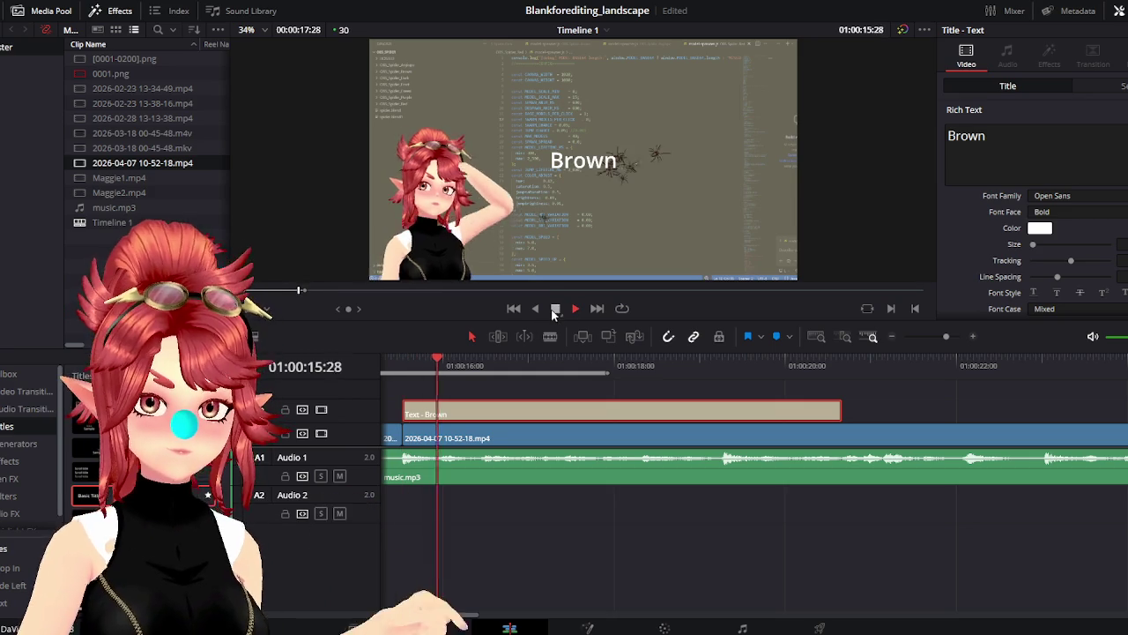
{"action": "left_click", "coordinate": [555, 308]}
{"action": "left_click", "coordinate": [550, 336]}
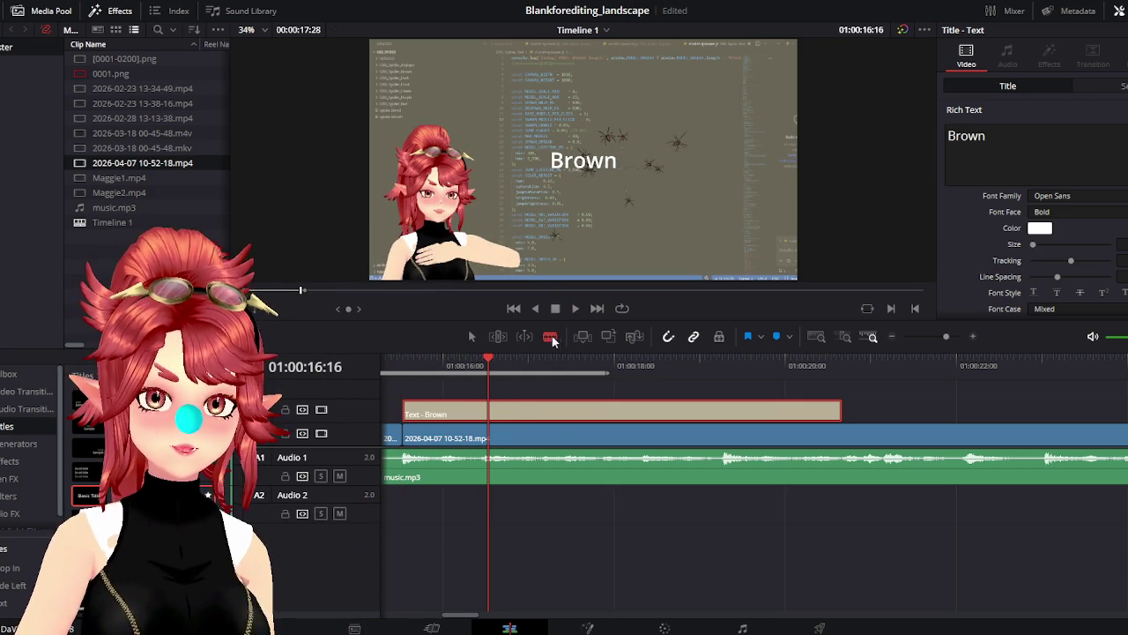
{"action": "left_click", "coordinate": [489, 411]}
Split the Brown caption again at 01:00:17:15, about 01:00:18:10, and 01:00:19:09
{"action": "left_click", "coordinate": [576, 307]}
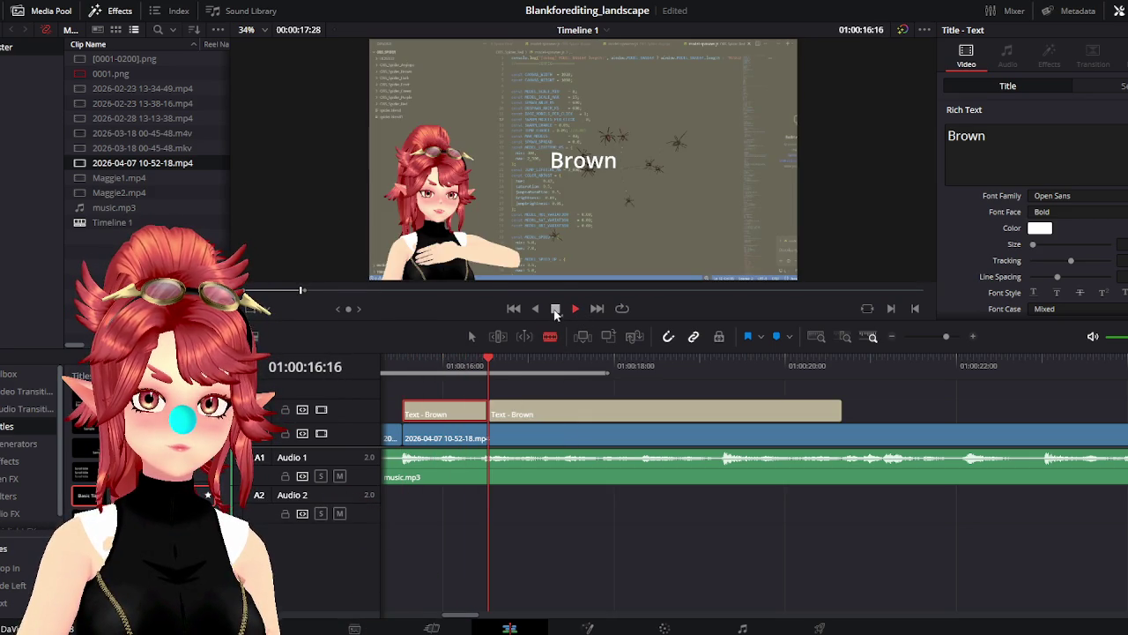
{"action": "left_click", "coordinate": [556, 309]}
{"action": "left_click", "coordinate": [584, 415]}
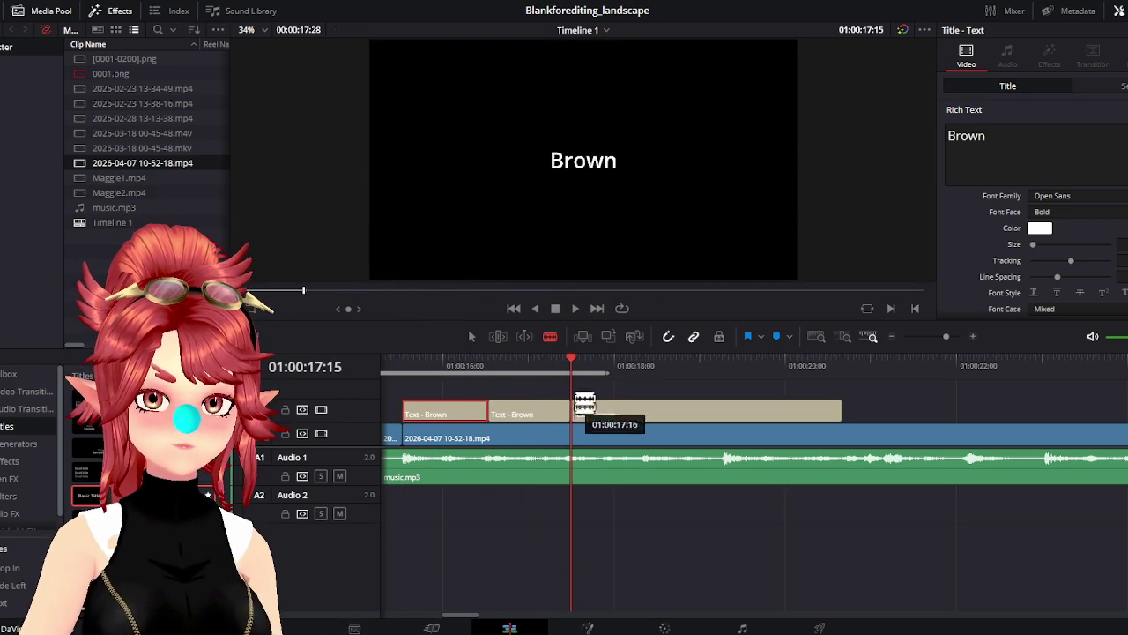
{"action": "left_click", "coordinate": [575, 308]}
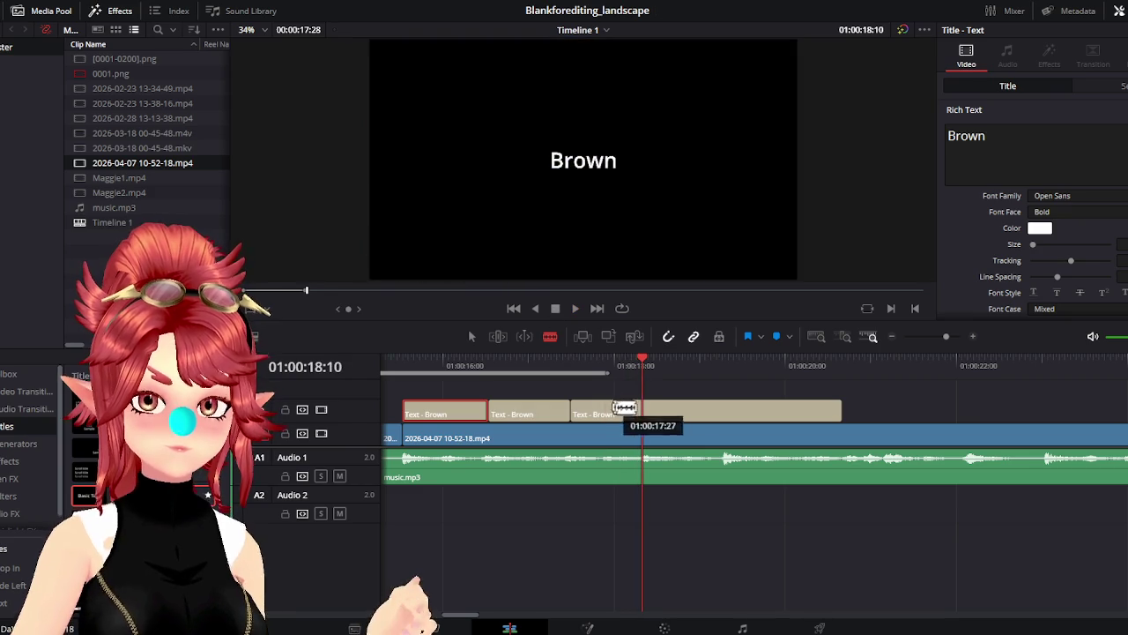
{"action": "left_click", "coordinate": [641, 410]}
{"action": "left_click", "coordinate": [565, 310]}
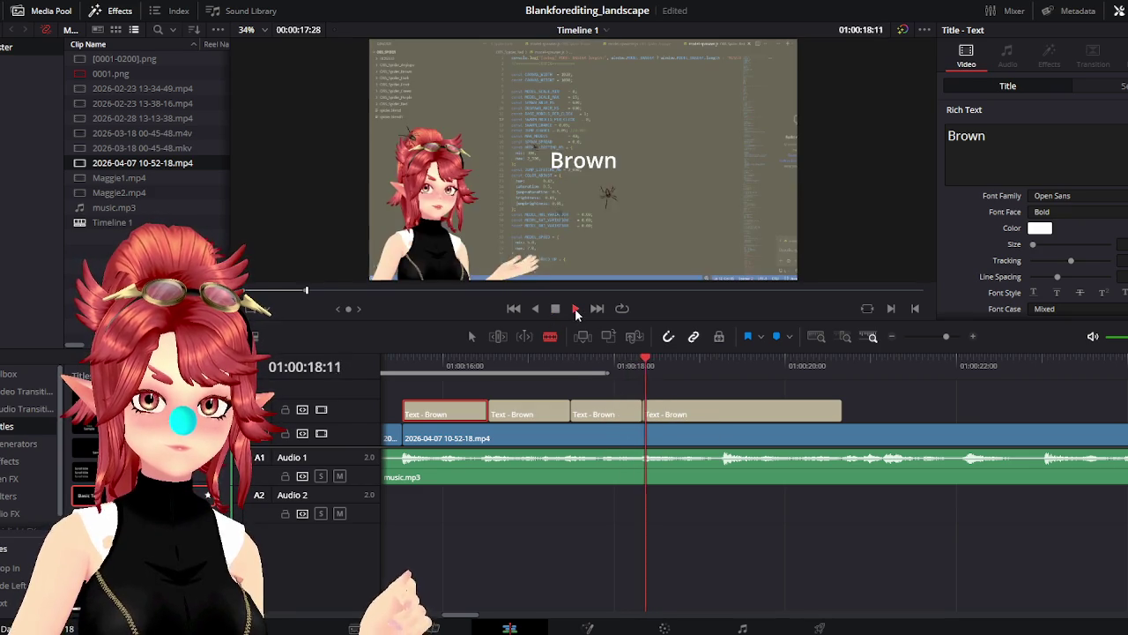
{"action": "left_click", "coordinate": [739, 366]}
{"action": "left_click_drag", "start_coordinate": [738, 365], "coordinate": [726, 365]}
{"action": "left_click", "coordinate": [731, 411]}
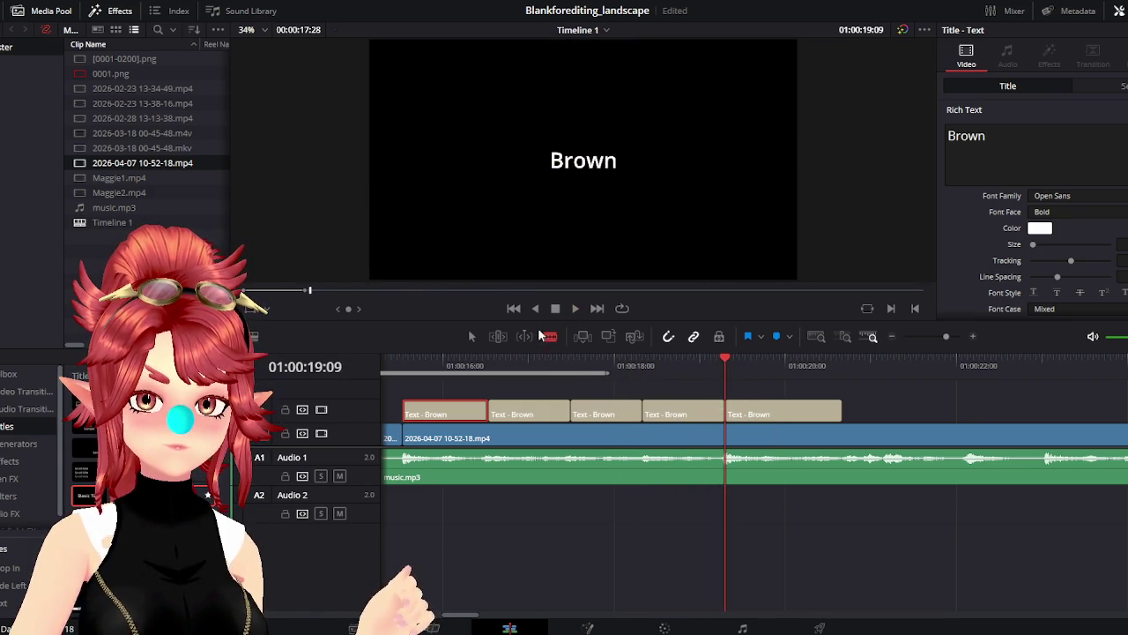
Make a final cut at 01:00:20:12 and extend the last Brown piece rightward
{"action": "left_click", "coordinate": [574, 308]}
{"action": "left_click", "coordinate": [555, 311]}
{"action": "left_click", "coordinate": [820, 414]}
{"action": "left_click", "coordinate": [472, 336]}
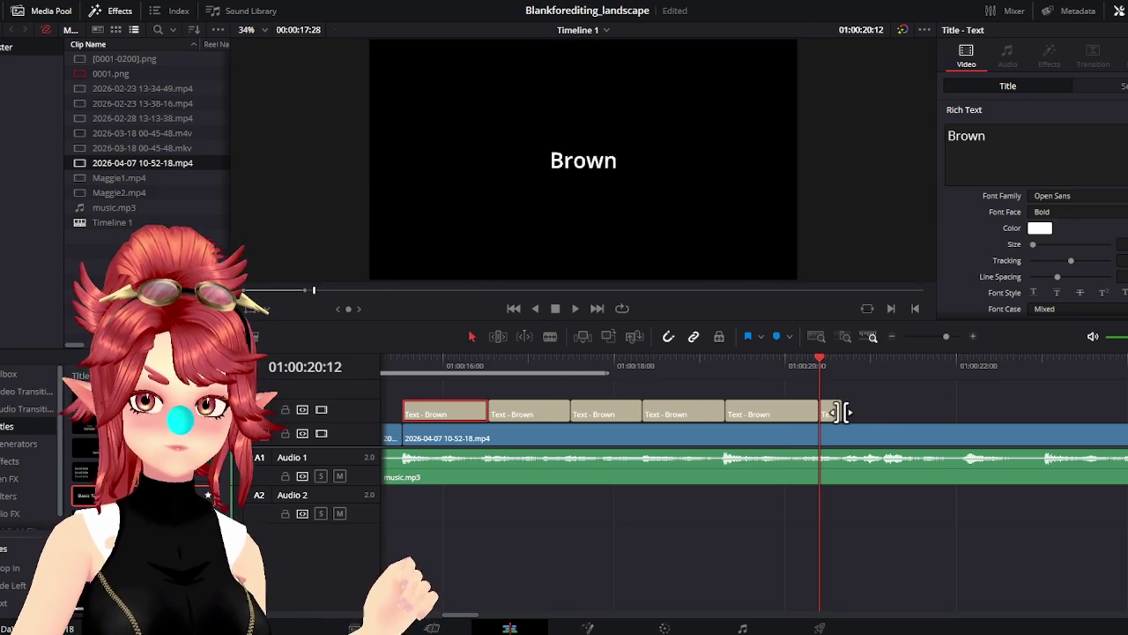
{"action": "left_click_drag", "start_coordinate": [832, 411], "coordinate": [1029, 411]}
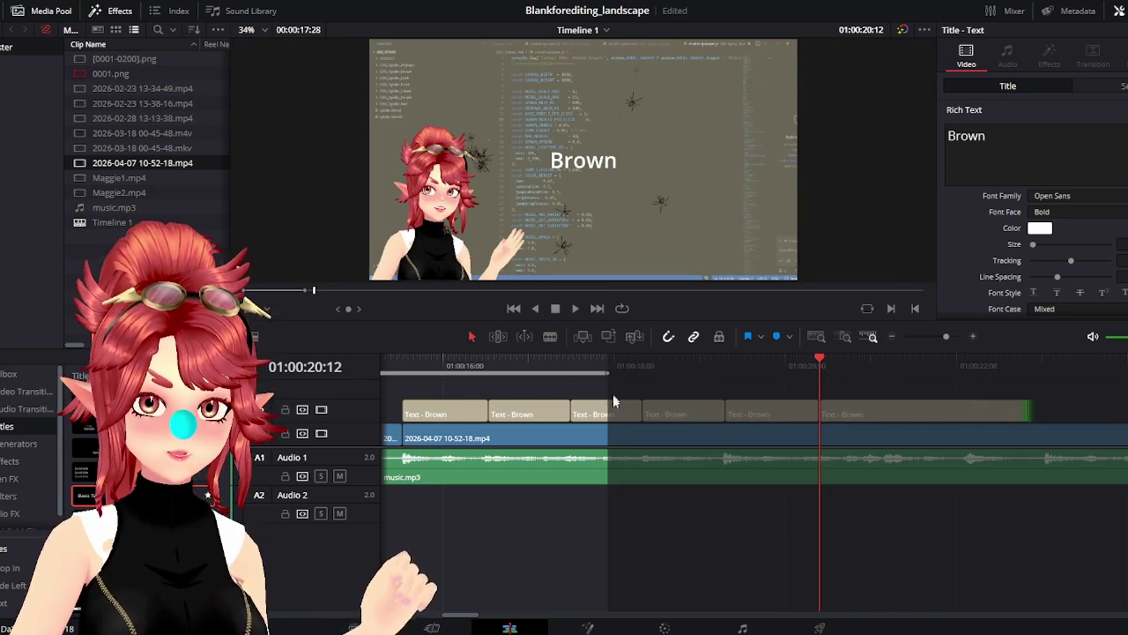
Play past the captions and trim the last Brown piece's end slightly shorter
{"action": "key", "text": "space"}
{"action": "left_click", "coordinate": [553, 310]}
{"action": "left_click_drag", "start_coordinate": [1034, 413], "coordinate": [1007, 414]}
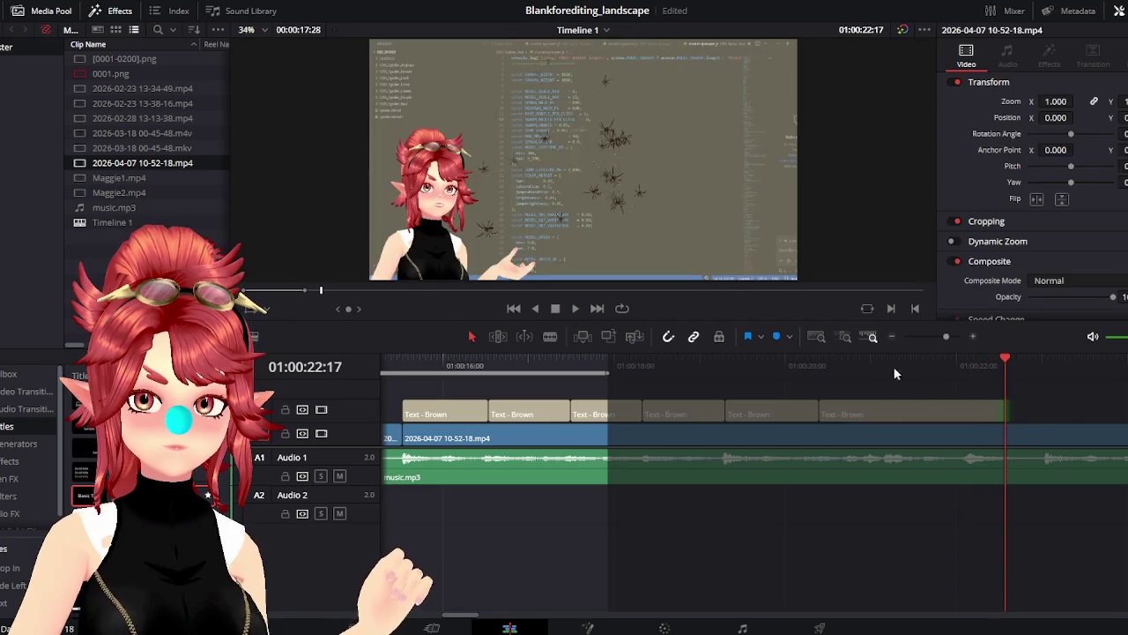
{"action": "left_click", "coordinate": [904, 362]}
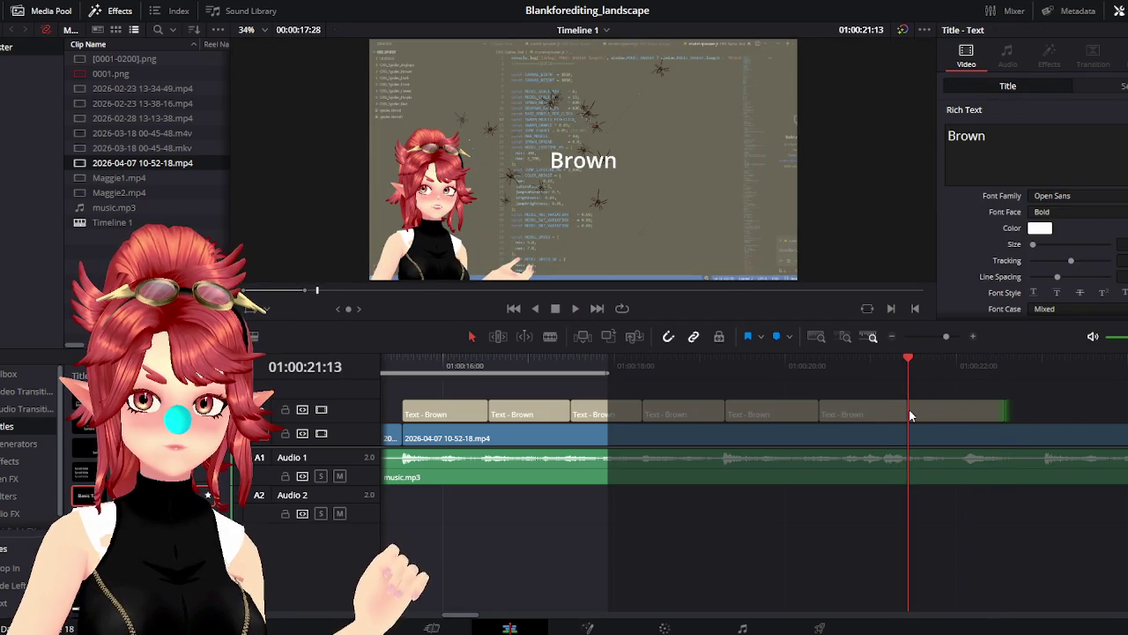
With the Blade tool active, replay the Brown caption sequence from 01:00:16:06
{"action": "left_click", "coordinate": [550, 335]}
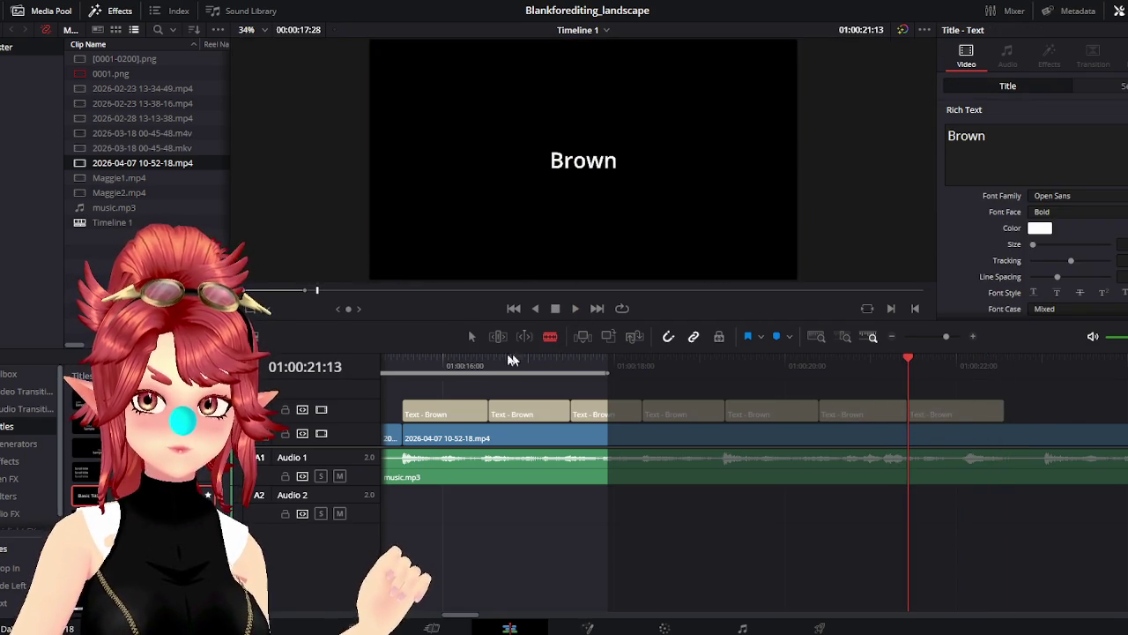
{"action": "left_click", "coordinate": [459, 362]}
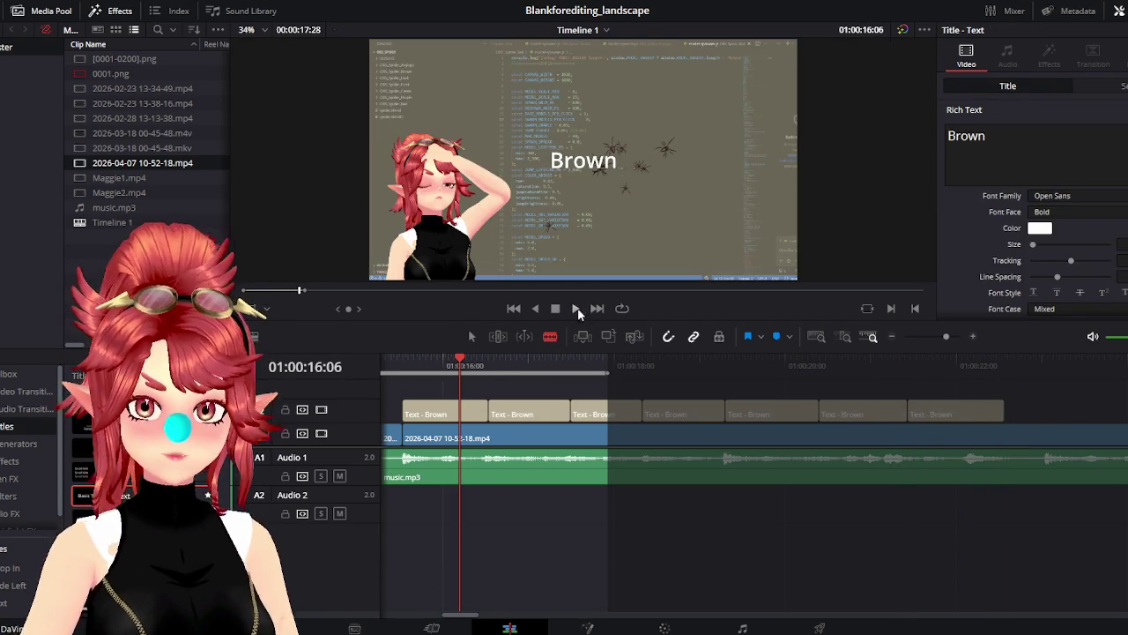
{"action": "left_click", "coordinate": [575, 308]}
{"action": "key", "text": "space"}
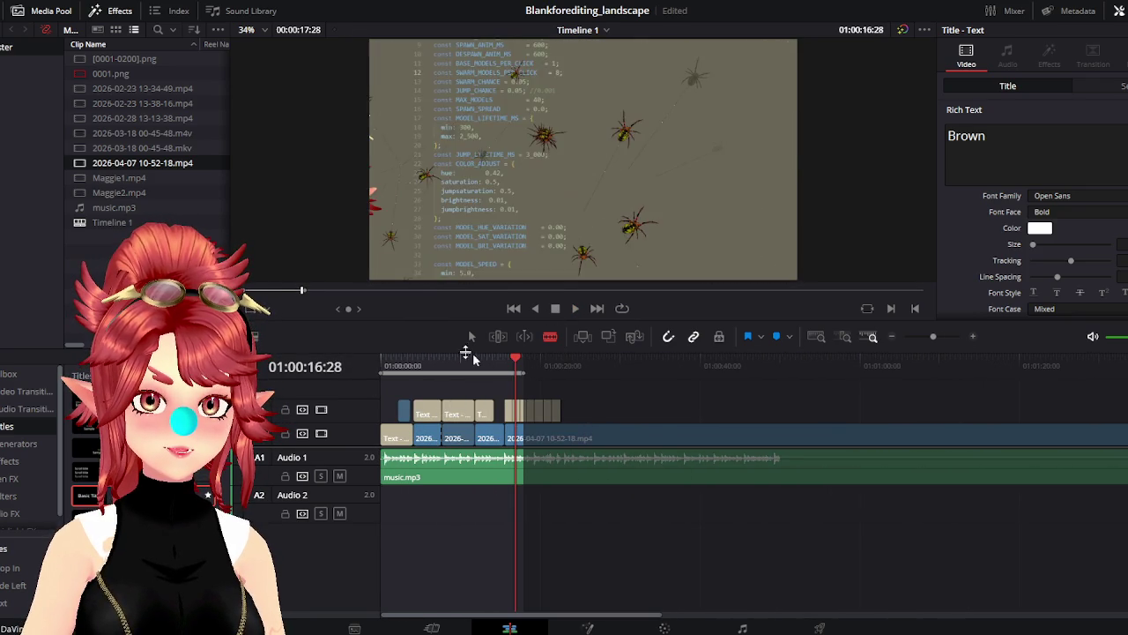
Split the screen-recording video clip at 01:00:16:07
{"action": "left_click", "coordinate": [550, 438]}
{"action": "scroll", "coordinate": [809, 459], "scroll_direction": "up", "scroll_amount": 3}
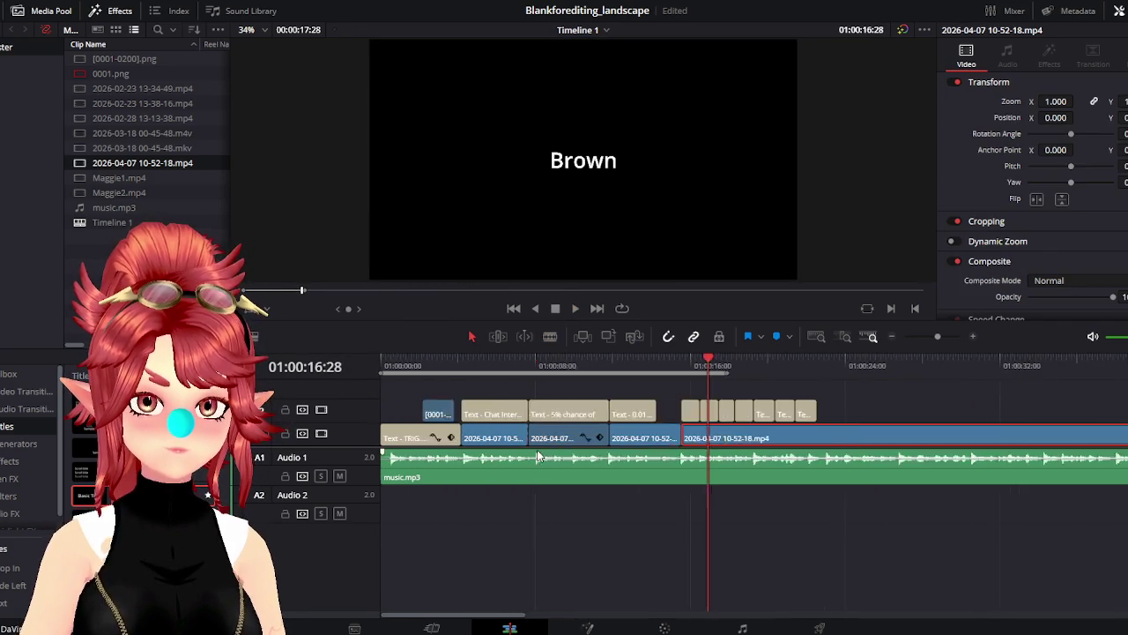
{"action": "left_click", "coordinate": [748, 441]}
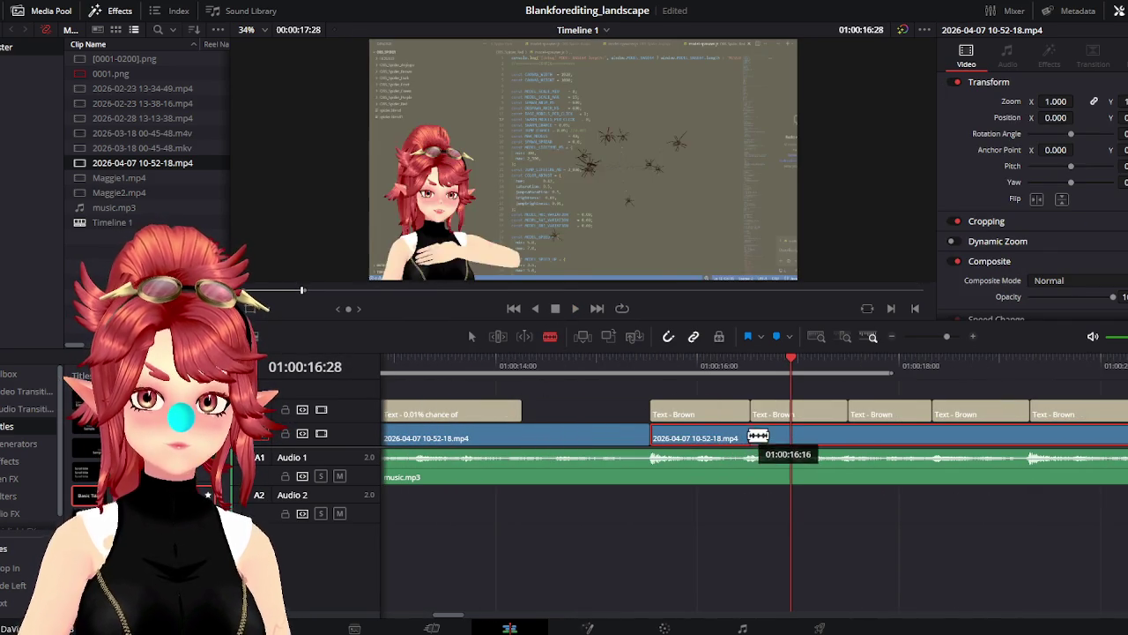
{"action": "left_click", "coordinate": [472, 336]}
Trim about 1:04:21 from the start of the remaining gameplay clip
{"action": "scroll", "coordinate": [657, 479], "scroll_direction": "right", "scroll_amount": 5}
{"action": "scroll", "coordinate": [656, 479], "scroll_direction": "down", "scroll_amount": 5}
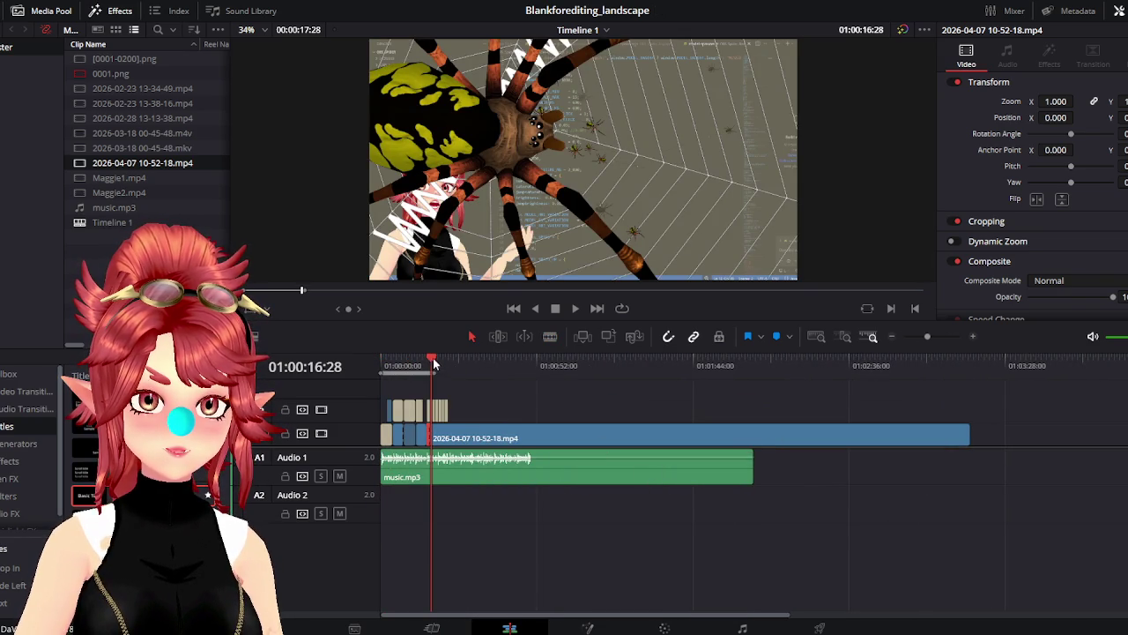
{"action": "mouse_move", "coordinate": [500, 368]}
{"action": "left_mouse_down"}
{"action": "mouse_move", "coordinate": [538, 366]}
{"action": "mouse_move", "coordinate": [489, 370]}
{"action": "mouse_move", "coordinate": [669, 373]}
{"action": "mouse_move", "coordinate": [642, 383]}
{"action": "left_mouse_up"}
{"action": "left_click_drag", "start_coordinate": [438, 431], "coordinate": [659, 443]}
{"action": "left_click_drag", "start_coordinate": [469, 442], "coordinate": [459, 441]}
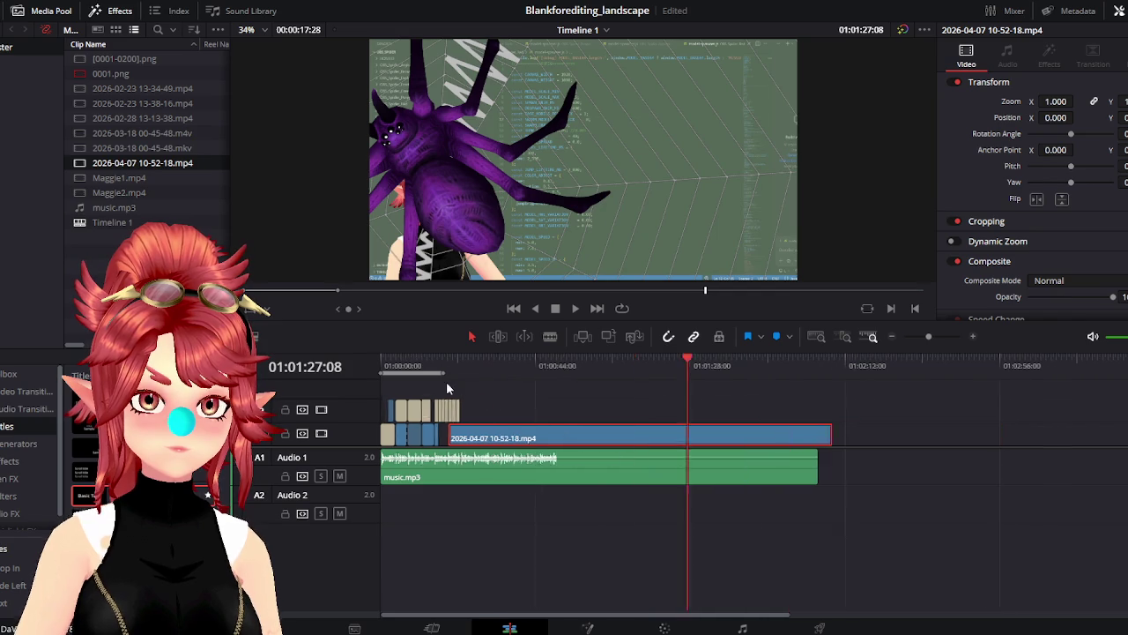
Zoom into the timeline and scrub the playhead over the Text - Brown caption clips
{"action": "left_click", "coordinate": [436, 365]}
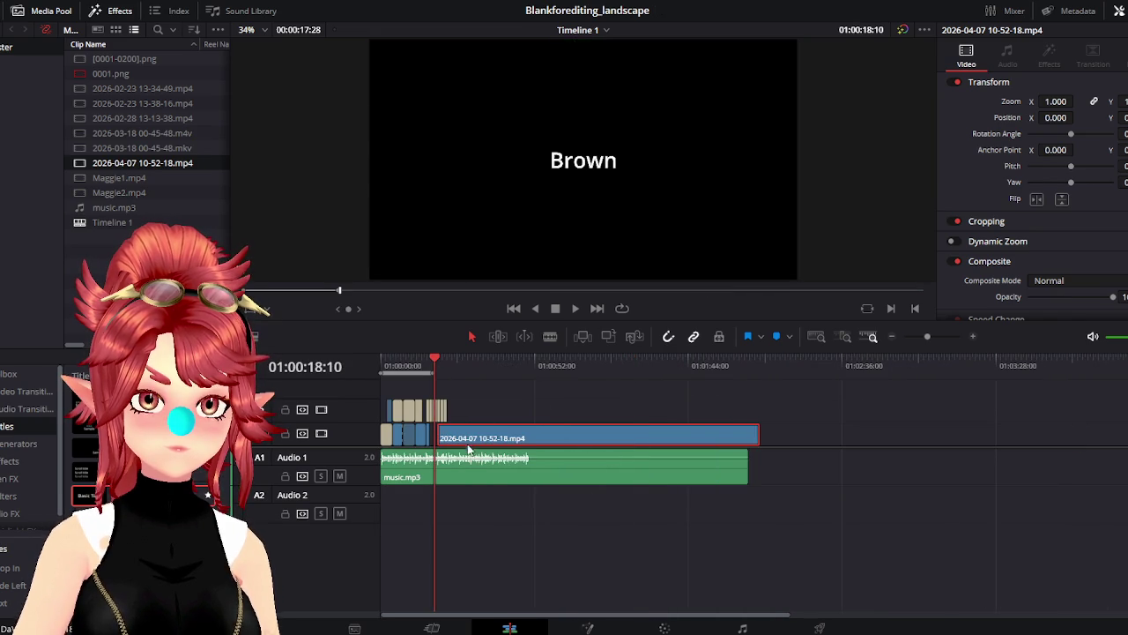
{"action": "scroll", "coordinate": [469, 445], "scroll_direction": "up", "scroll_amount": 3}
{"action": "scroll", "coordinate": [670, 454], "scroll_direction": "up", "scroll_amount": 3}
{"action": "scroll", "coordinate": [870, 464], "scroll_direction": "up", "scroll_amount": 3}
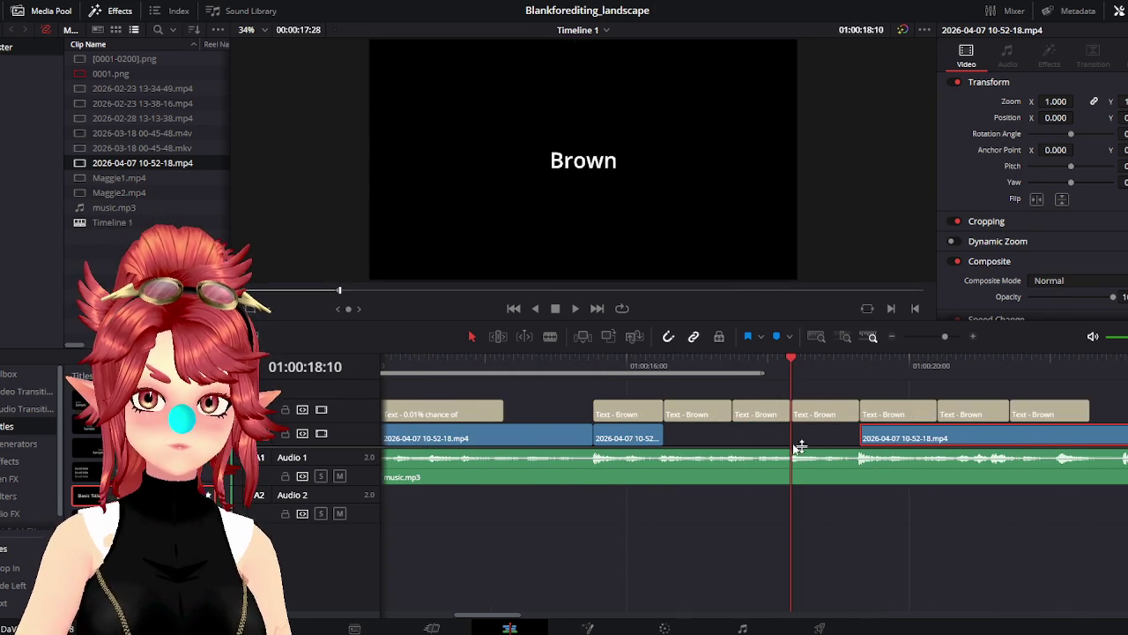
{"action": "left_click_drag", "start_coordinate": [611, 370], "coordinate": [693, 368]}
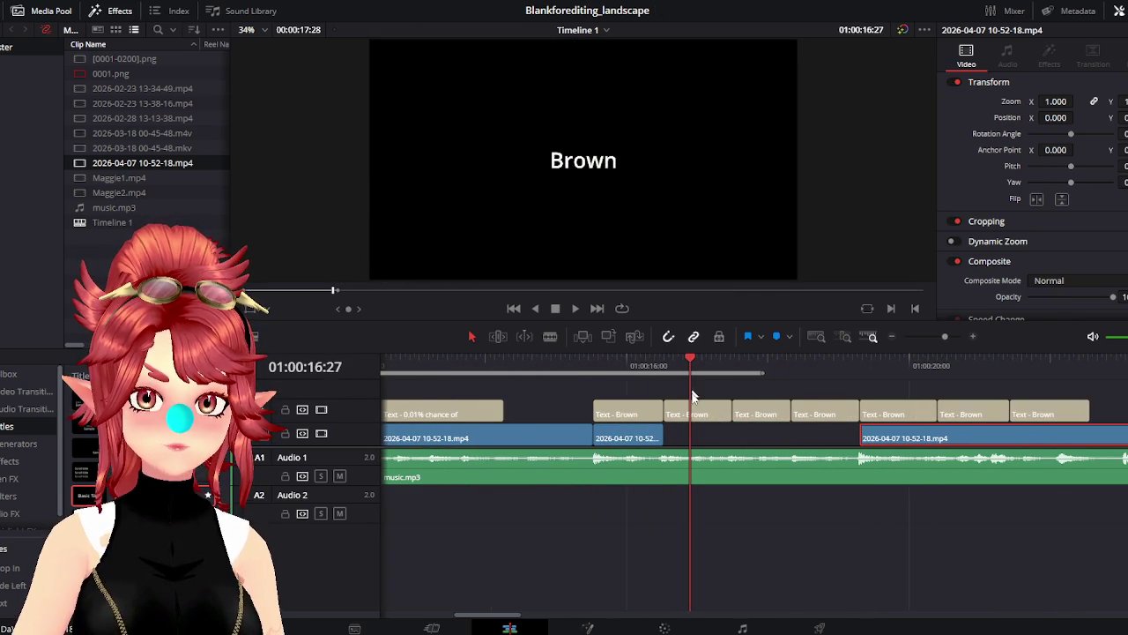
Change the second Brown caption to 'Dark', then check variant names in the OBS_Spider folder
{"action": "left_click", "coordinate": [696, 413]}
{"action": "type", "text": "Dark"}
{"action": "left_click", "coordinate": [695, 360]}
{"action": "left_click_drag", "start_coordinate": [695, 361], "coordinate": [750, 381]}
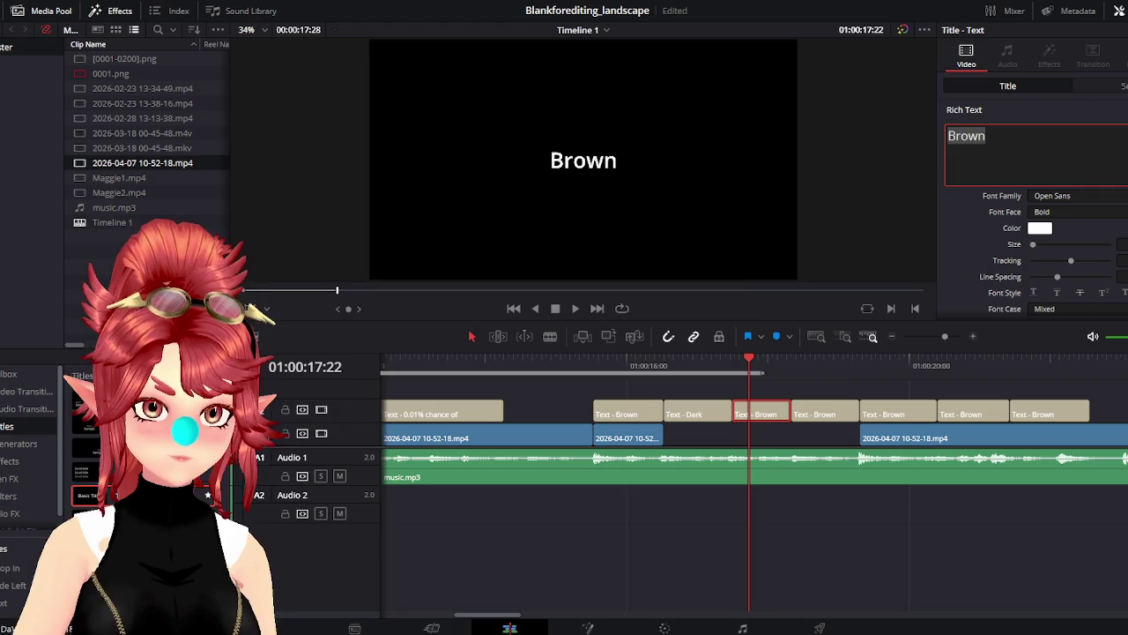
{"action": "left_click", "coordinate": [389, 592]}
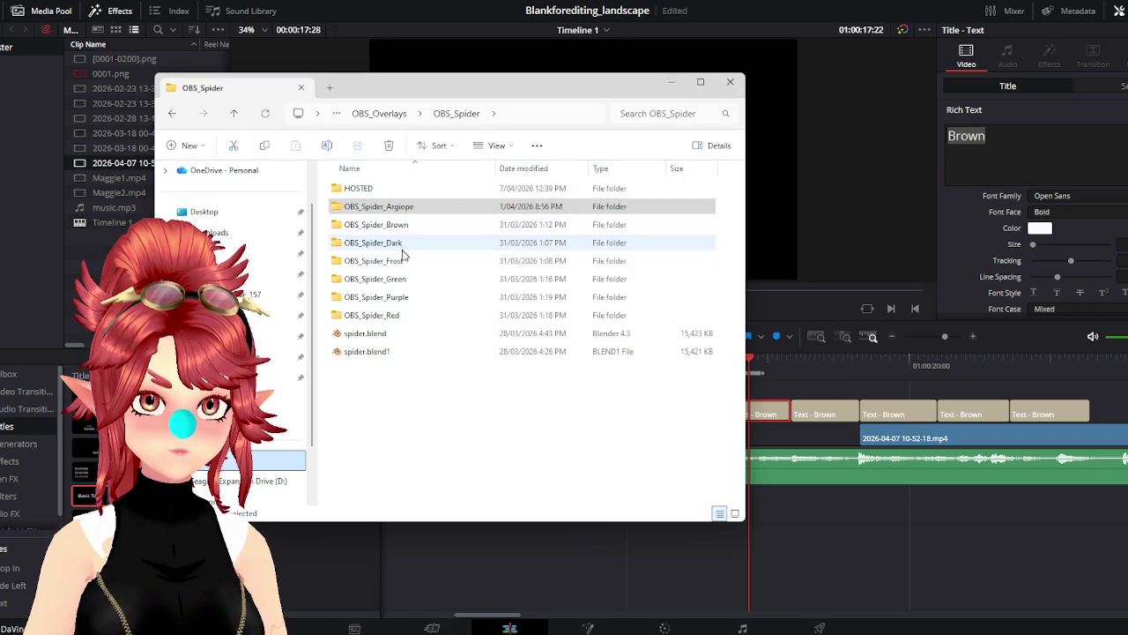
{"action": "left_click", "coordinate": [1035, 131]}
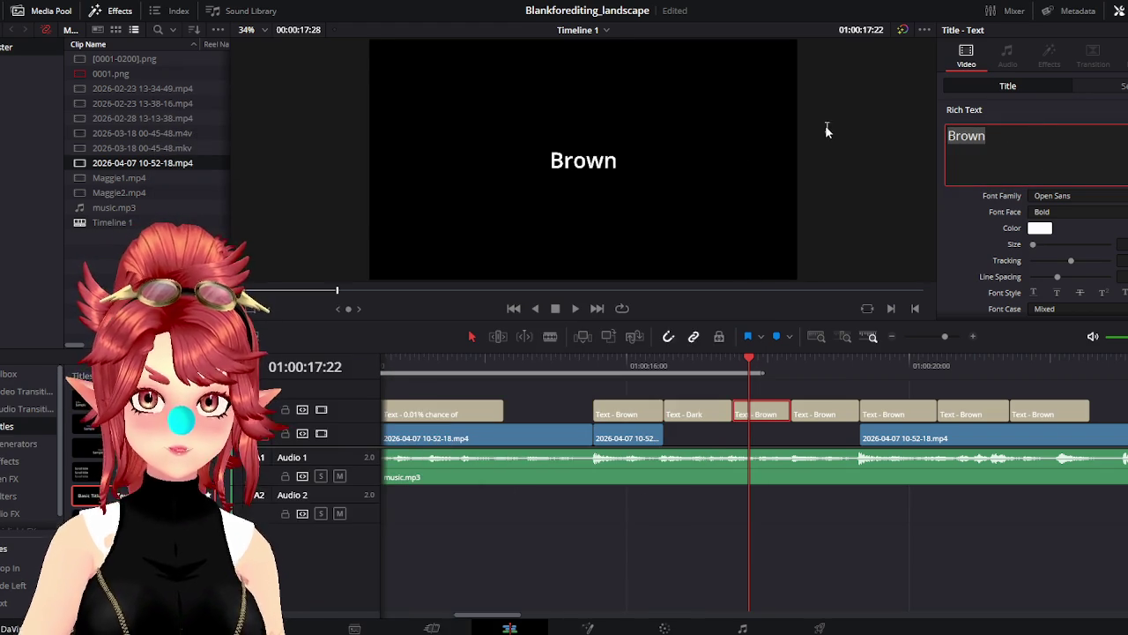
Rename the next captions to Frost, Green and Purple, and the following one to Red
{"action": "type", "text": "Frost"}
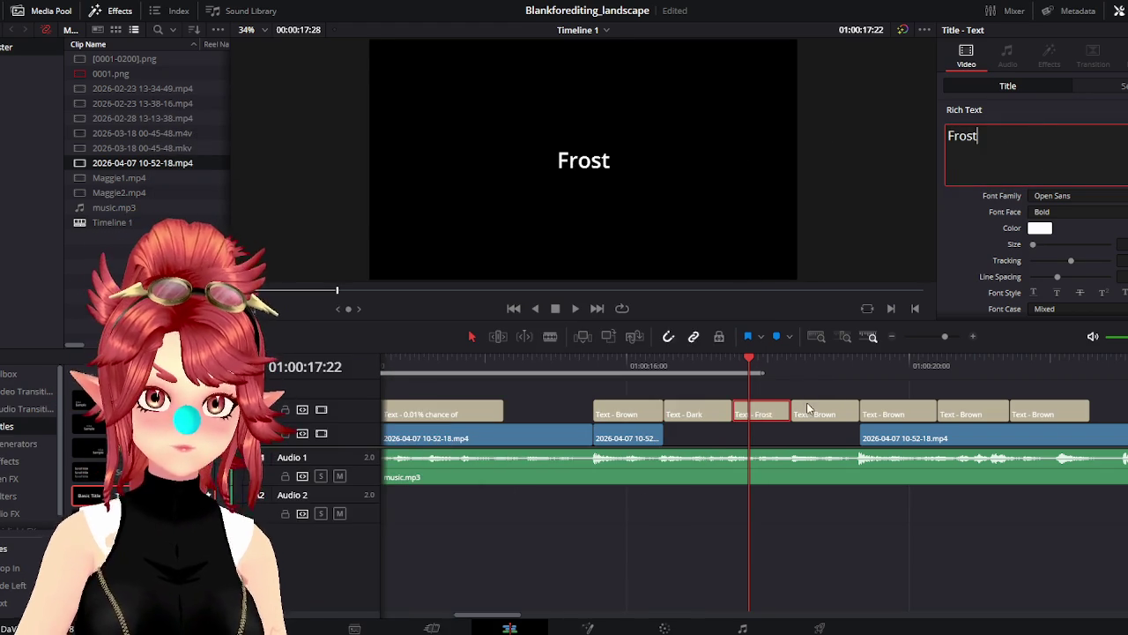
{"action": "type", "text": "Gre"}
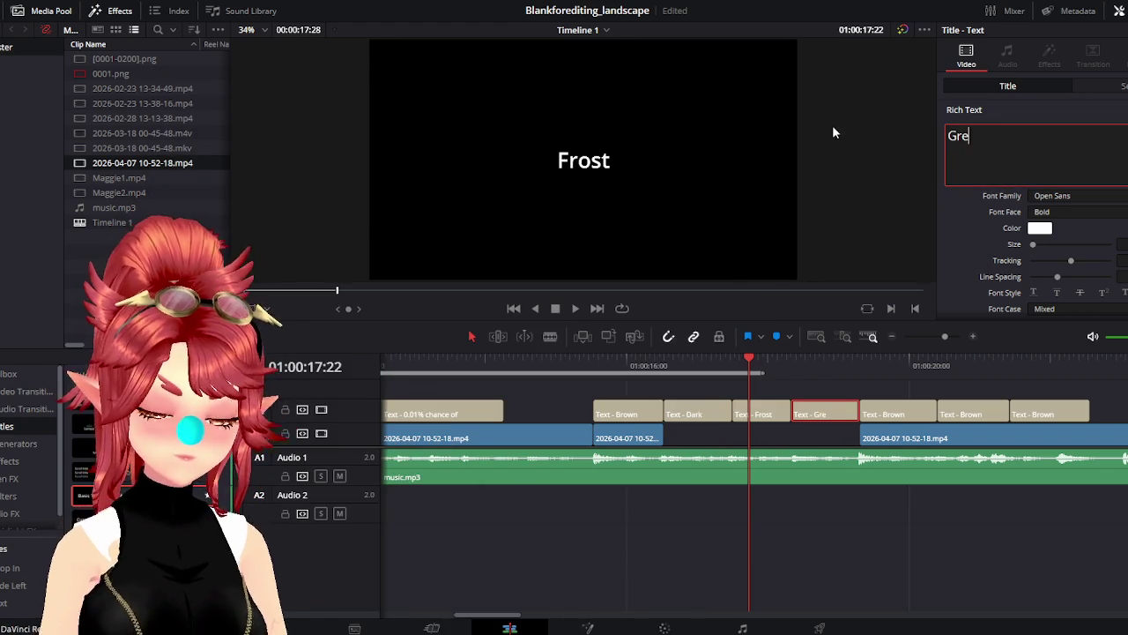
{"action": "type", "text": "en"}
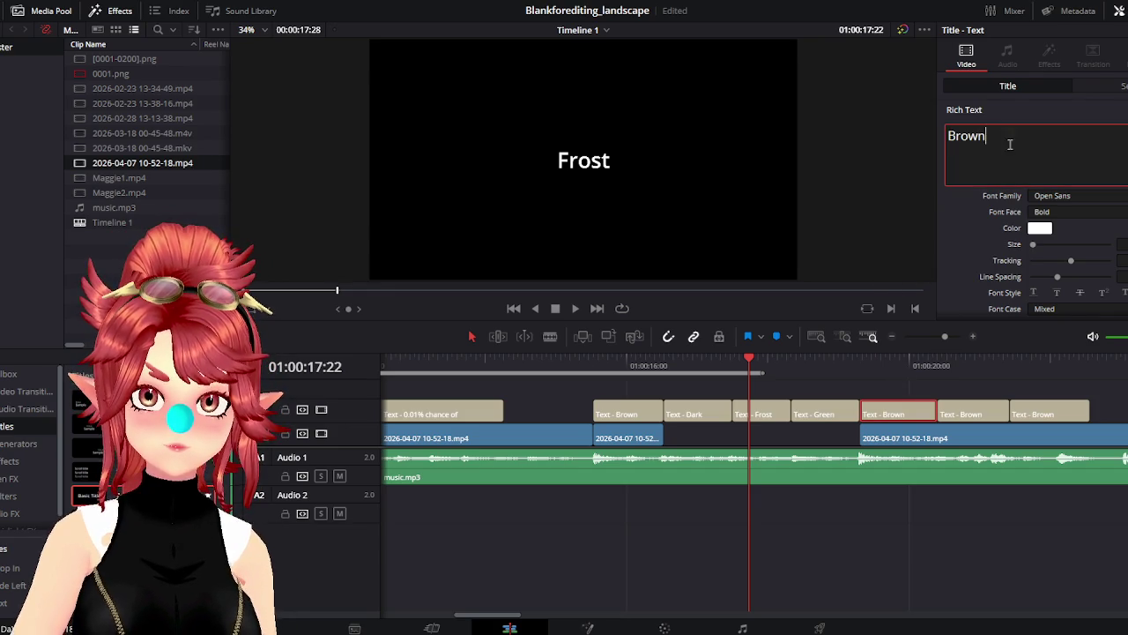
{"action": "type", "text": "Purple"}
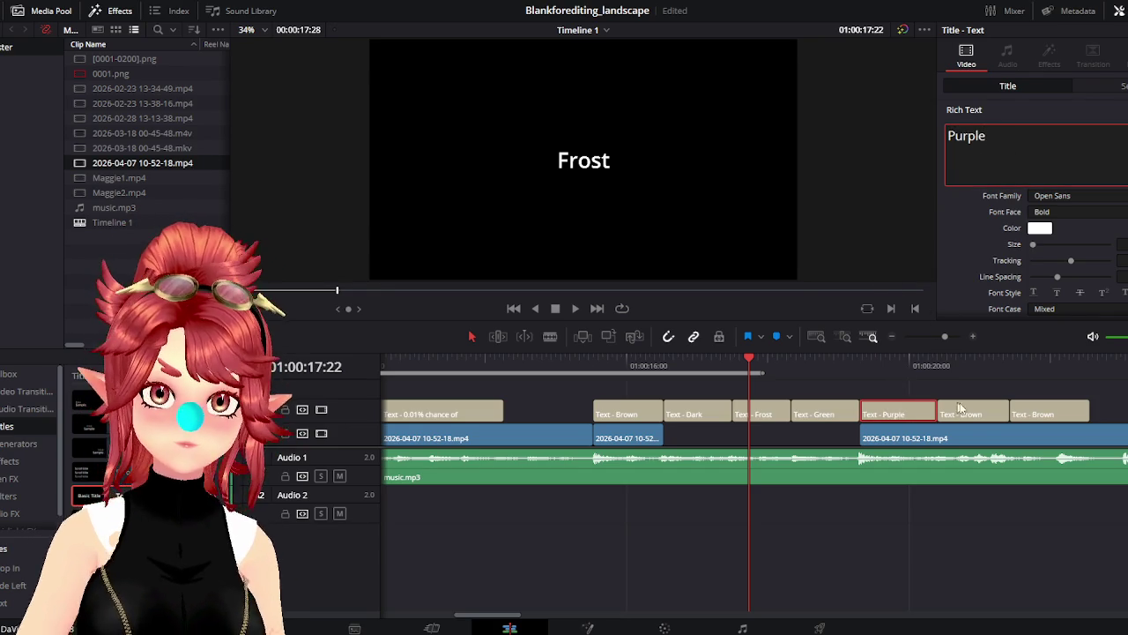
{"action": "left_click", "coordinate": [969, 414]}
{"action": "key", "text": "ctrl+a"}
{"action": "type", "text": "Re"}
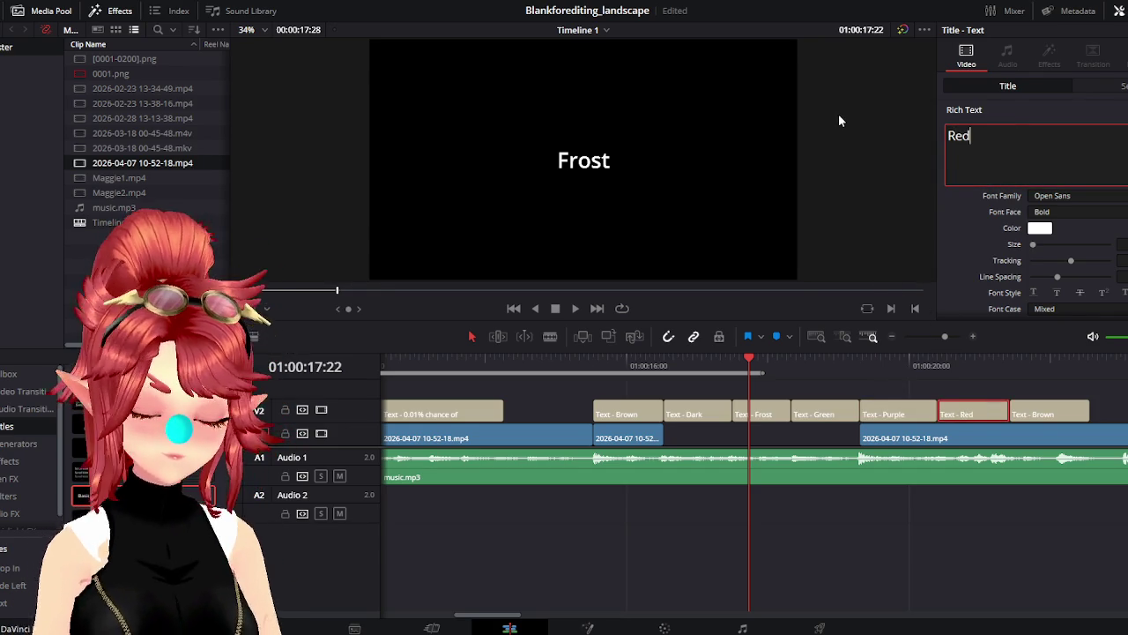
{"action": "type", "text": "d"}
Change the last caption to 'Argiope' and play back the renamed captions from Dark
{"action": "left_click", "coordinate": [1028, 138]}
{"action": "key", "text": "ctrl+a"}
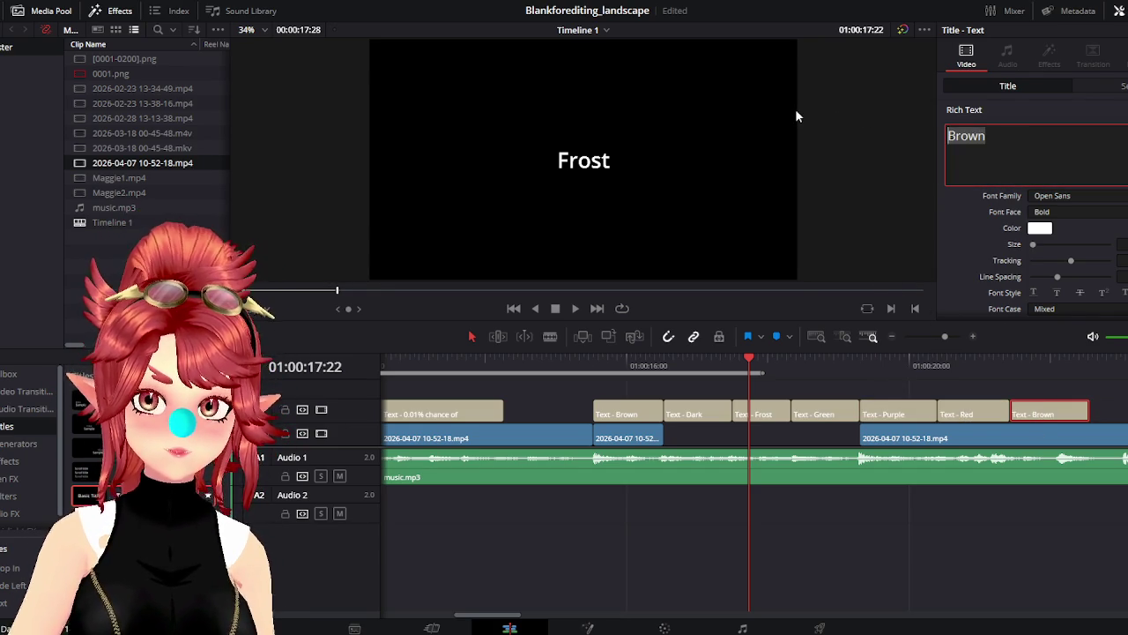
{"action": "type", "text": "Argiope"}
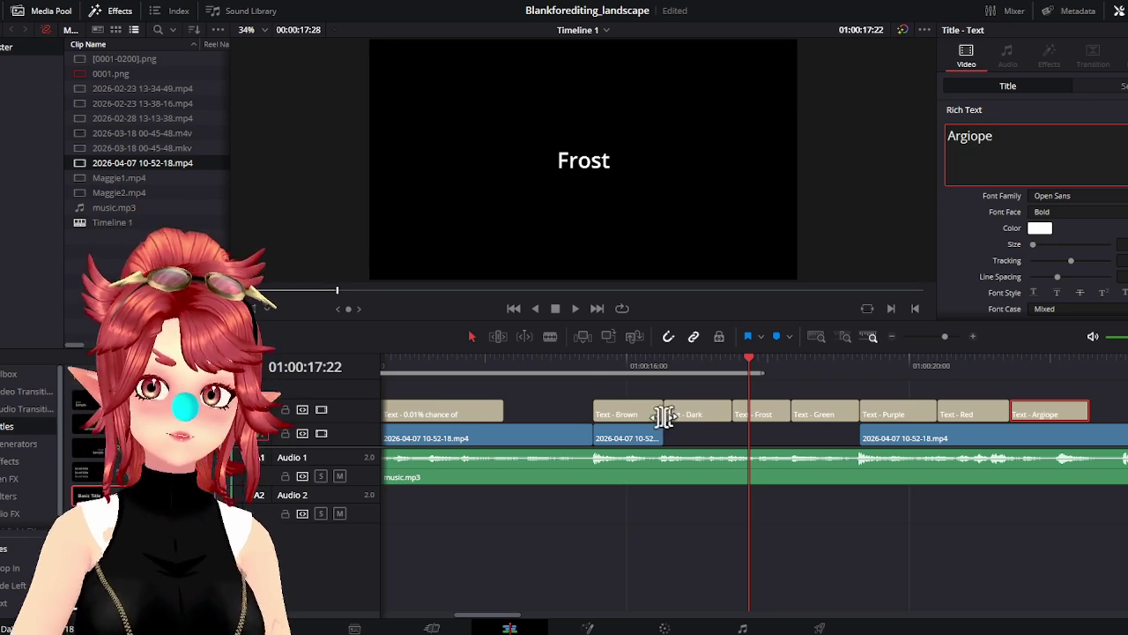
{"action": "left_click", "coordinate": [581, 368]}
{"action": "left_click", "coordinate": [575, 308]}
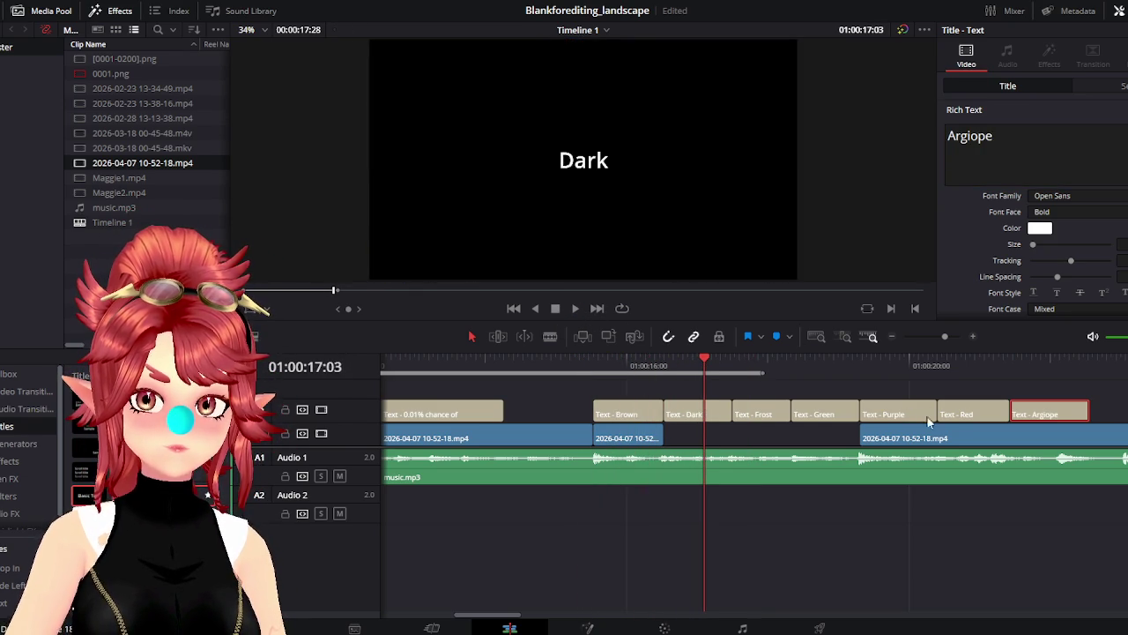
Slide the later video clip left under the Frost caption and align the playhead to Frost's start
{"action": "left_click_drag", "start_coordinate": [928, 438], "coordinate": [811, 441]}
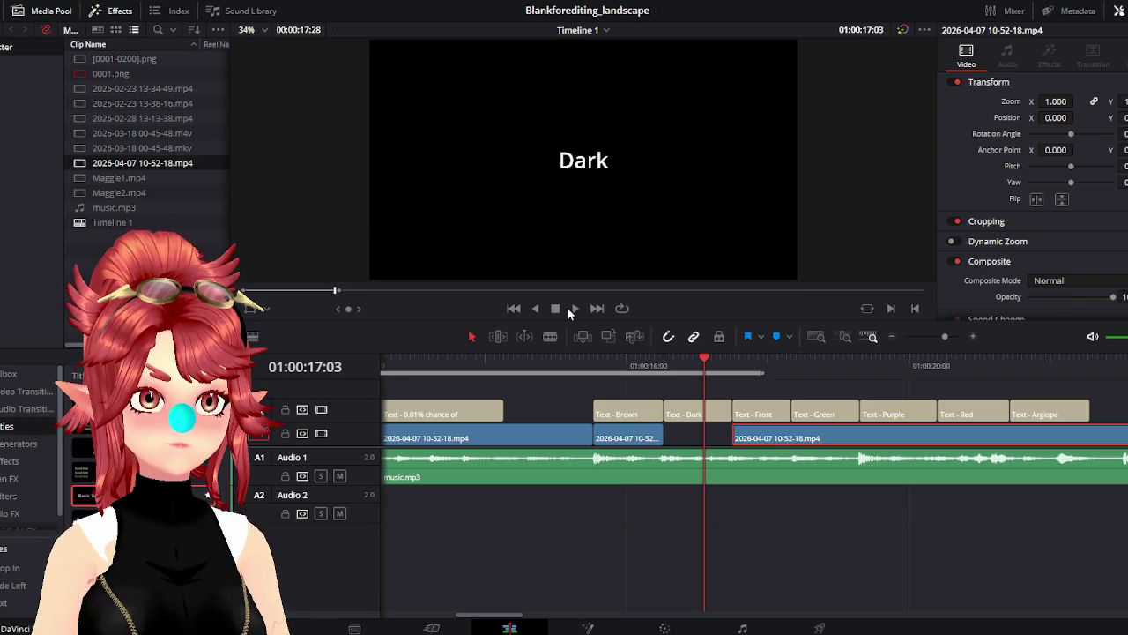
{"action": "left_click", "coordinate": [571, 308]}
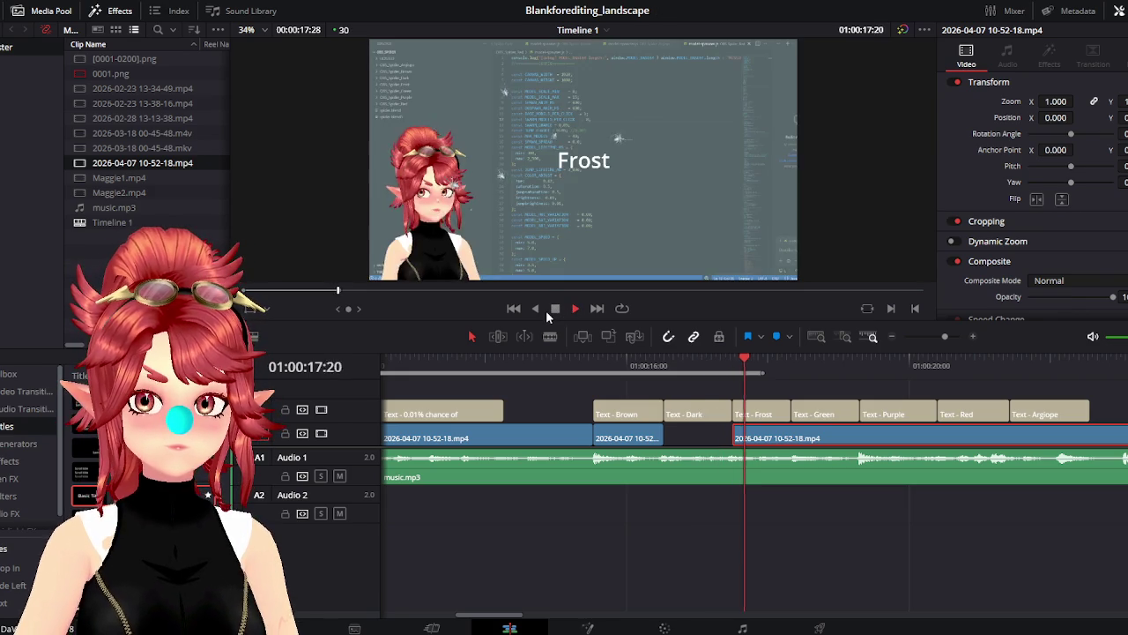
{"action": "left_click", "coordinate": [558, 309]}
{"action": "left_click", "coordinate": [739, 359]}
{"action": "left_click_drag", "start_coordinate": [735, 361], "coordinate": [787, 423]}
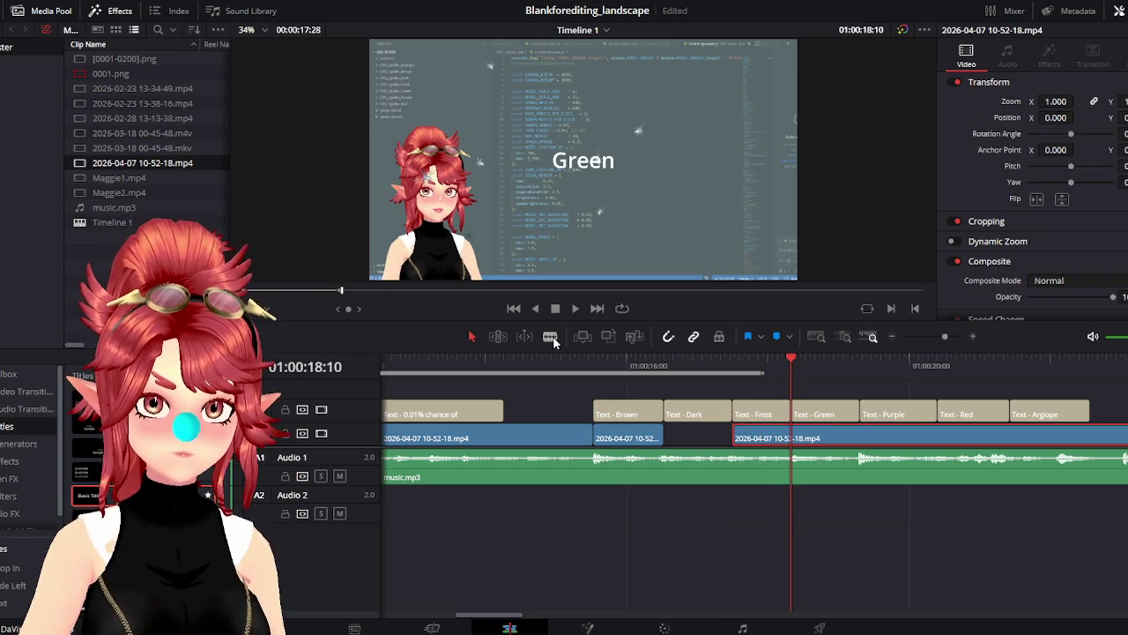
Blade the video clip at the Frost caption start
{"action": "left_click", "coordinate": [550, 336]}
{"action": "left_click", "coordinate": [792, 437]}
{"action": "scroll", "coordinate": [702, 505], "scroll_direction": "right", "scroll_amount": 5}
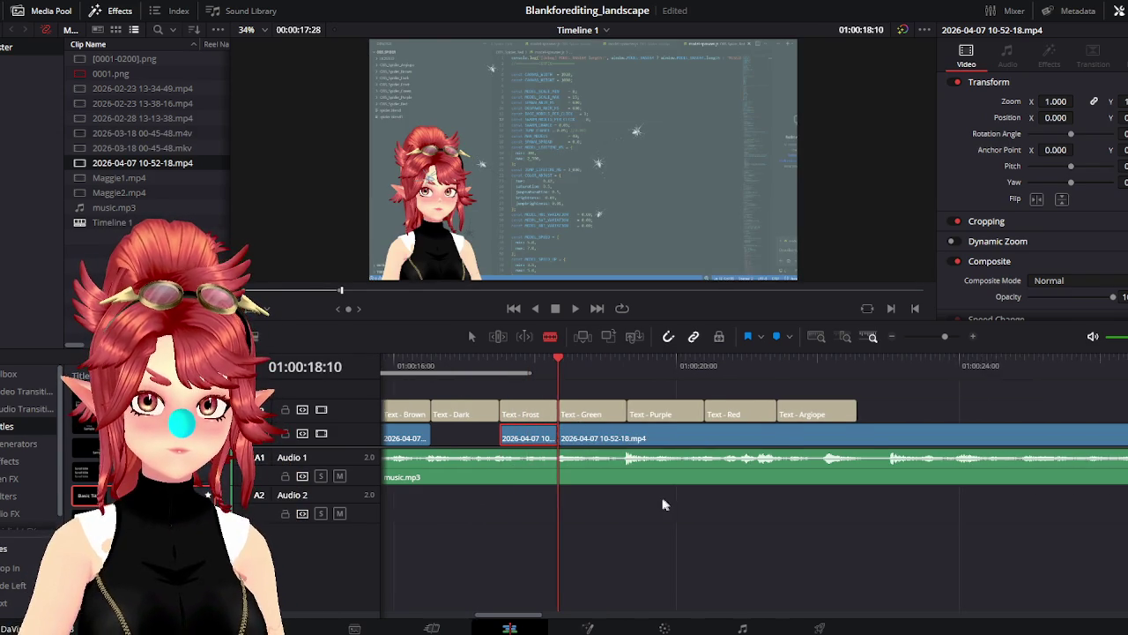
{"action": "scroll", "coordinate": [665, 504], "scroll_direction": "left", "scroll_amount": 5}
{"action": "scroll", "coordinate": [591, 486], "scroll_direction": "down", "scroll_amount": 3}
{"action": "scroll", "coordinate": [731, 480], "scroll_direction": "down", "scroll_amount": 2}
{"action": "left_click", "coordinate": [472, 336]}
Play the edit from the Brown caption through to the Red caption to review it
{"action": "mouse_move", "coordinate": [679, 365]}
{"action": "left_mouse_down"}
{"action": "mouse_move", "coordinate": [859, 375]}
{"action": "mouse_move", "coordinate": [715, 380]}
{"action": "mouse_move", "coordinate": [608, 365]}
{"action": "left_mouse_up"}
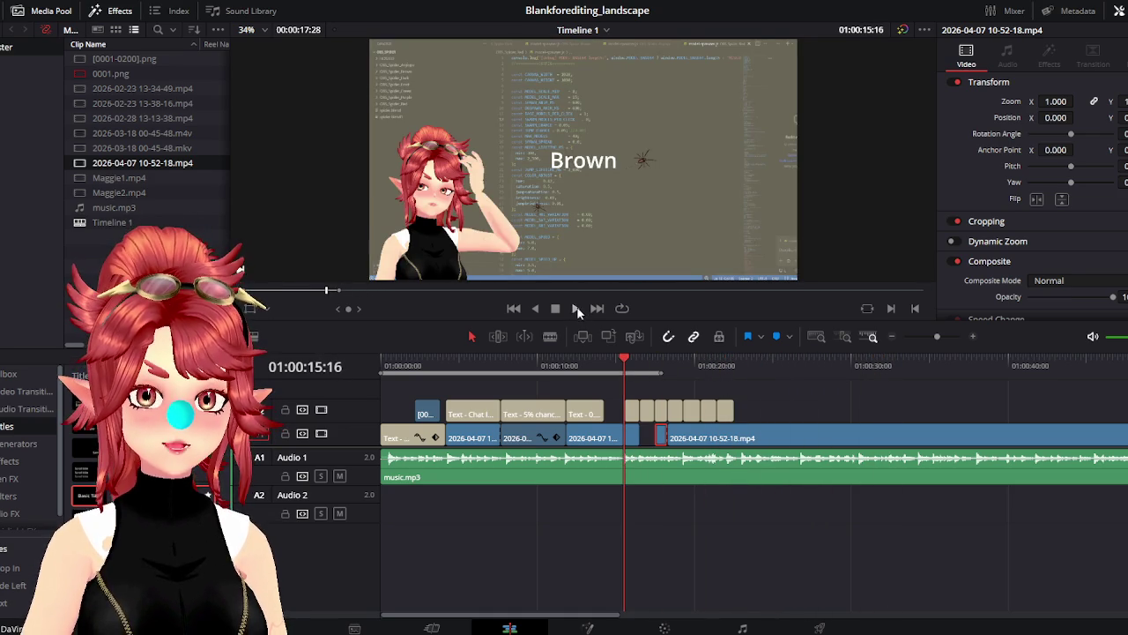
{"action": "left_click", "coordinate": [576, 307]}
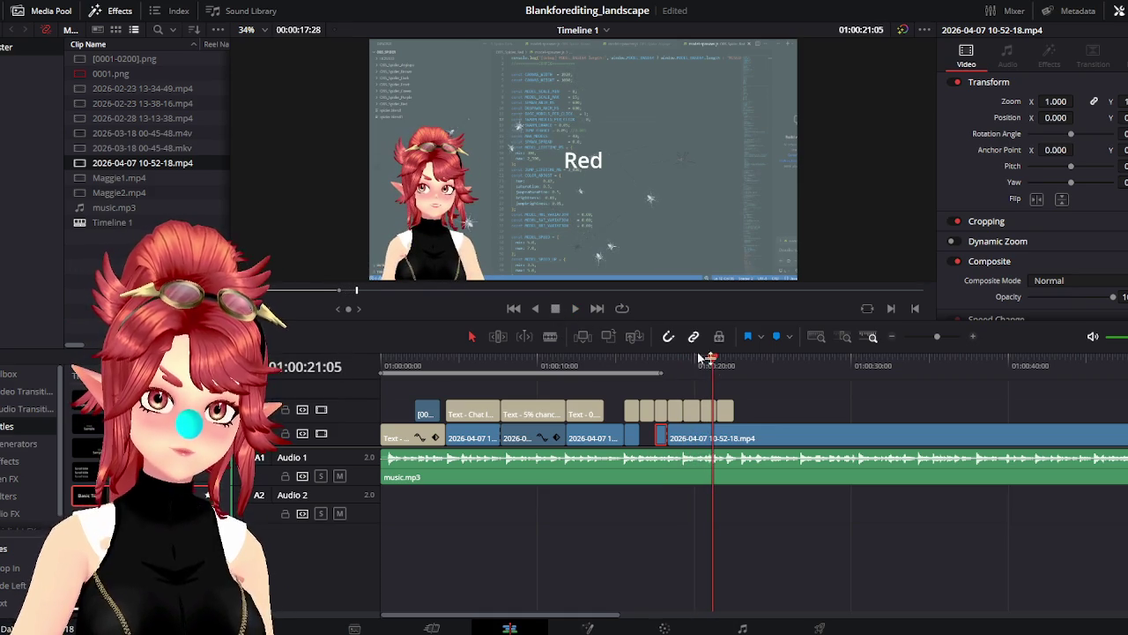
{"action": "left_click", "coordinate": [624, 365]}
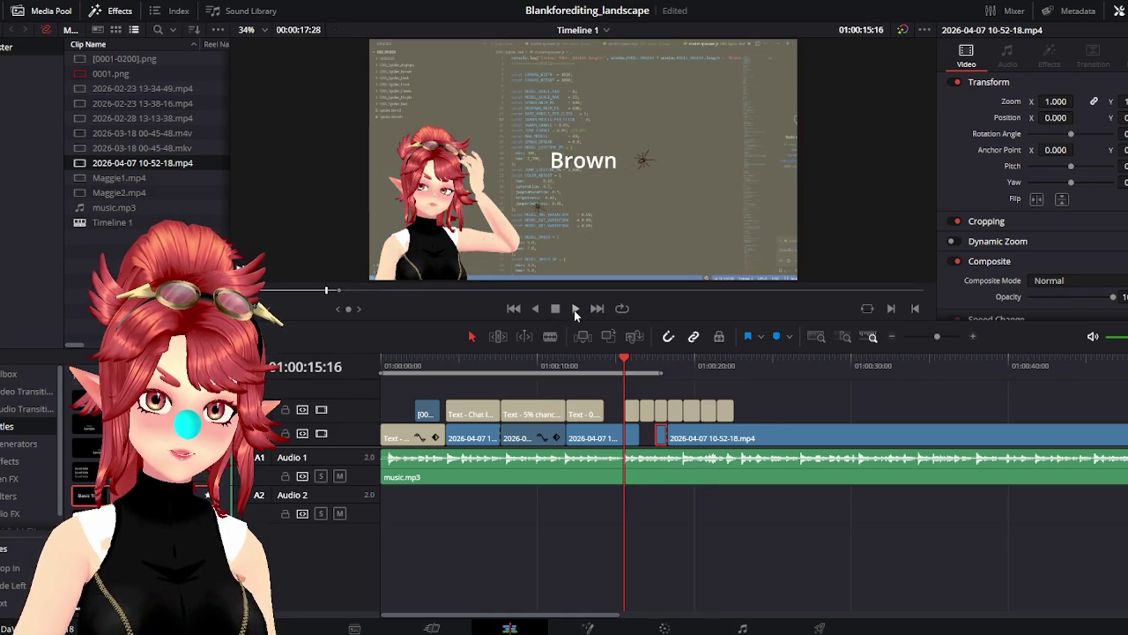
{"action": "left_click", "coordinate": [574, 308]}
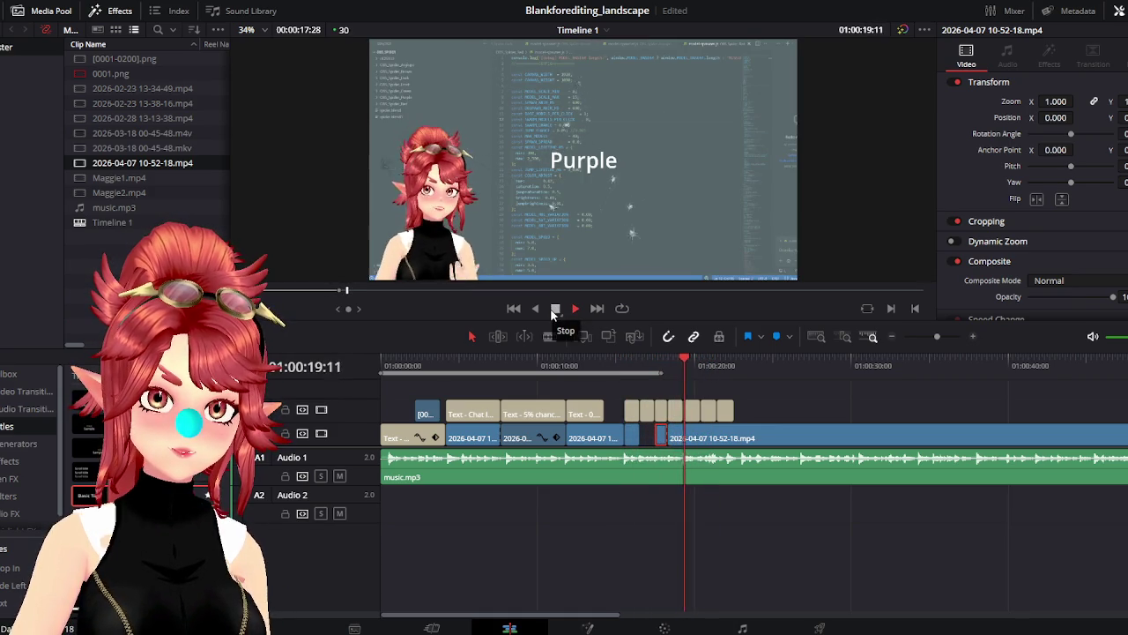
{"action": "left_click", "coordinate": [553, 309]}
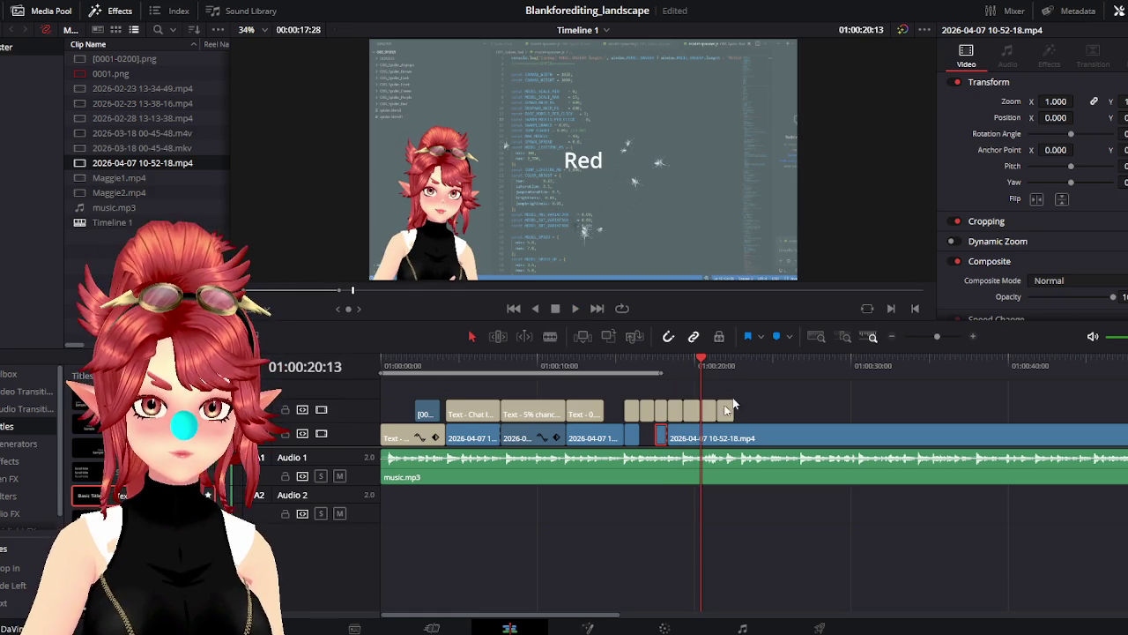
Scrub toward the end and shorten the long video clip's end
{"action": "left_click_drag", "start_coordinate": [706, 365], "coordinate": [987, 365]}
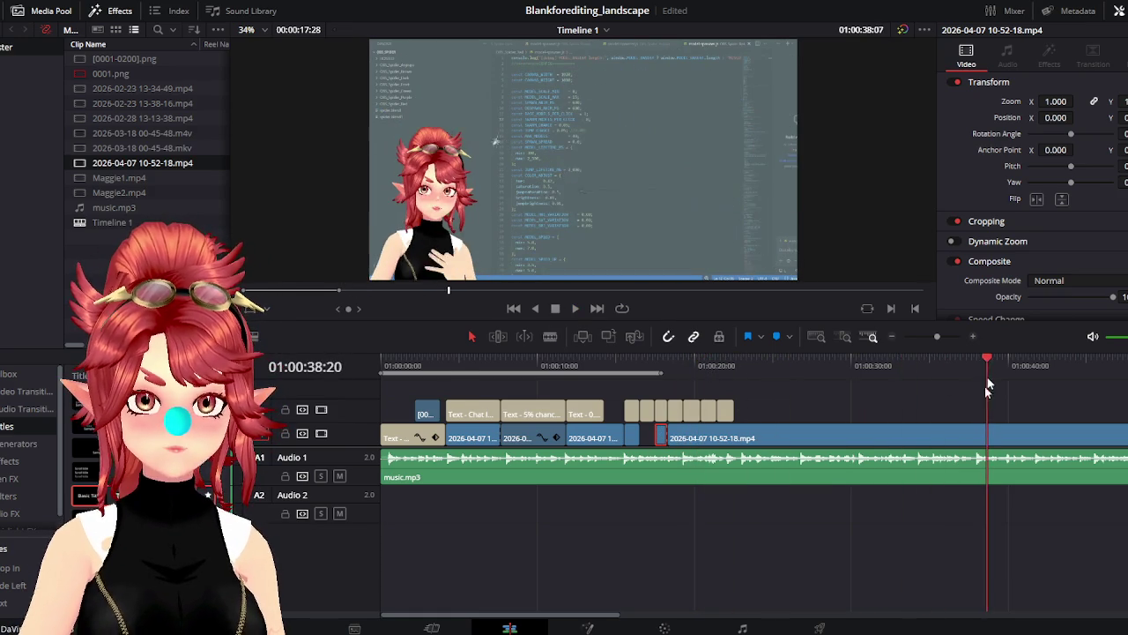
{"action": "scroll", "coordinate": [865, 507], "scroll_direction": "right", "scroll_amount": 3}
{"action": "scroll", "coordinate": [805, 498], "scroll_direction": "down", "scroll_amount": 5}
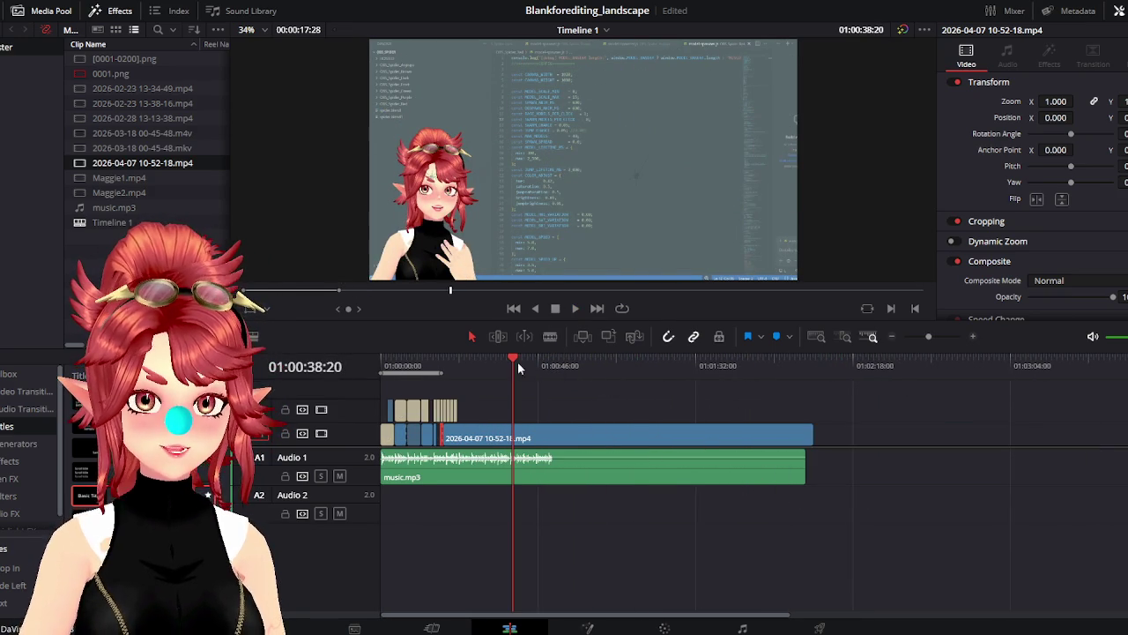
{"action": "mouse_move", "coordinate": [517, 362]}
{"action": "left_mouse_down"}
{"action": "mouse_move", "coordinate": [627, 371]}
{"action": "mouse_move", "coordinate": [599, 379]}
{"action": "left_mouse_up"}
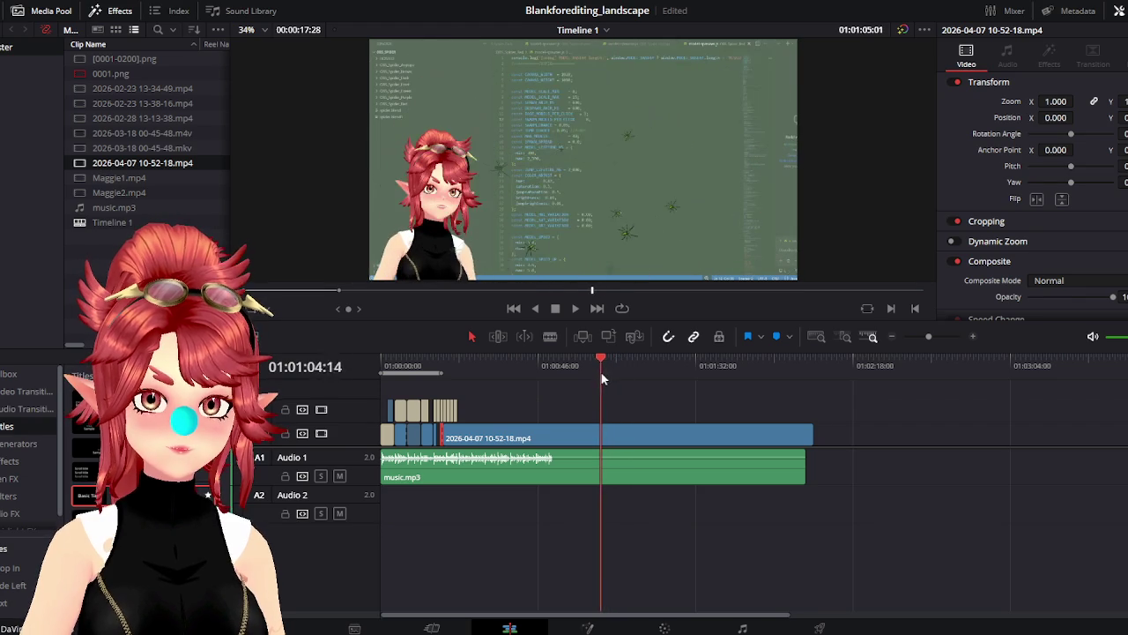
{"action": "mouse_move", "coordinate": [449, 437]}
{"action": "left_mouse_down"}
{"action": "mouse_move", "coordinate": [468, 445]}
{"action": "mouse_move", "coordinate": [445, 440]}
{"action": "left_mouse_up"}
Park the playhead at 01:00:19:09, where the Purple caption begins
{"action": "left_click", "coordinate": [444, 366]}
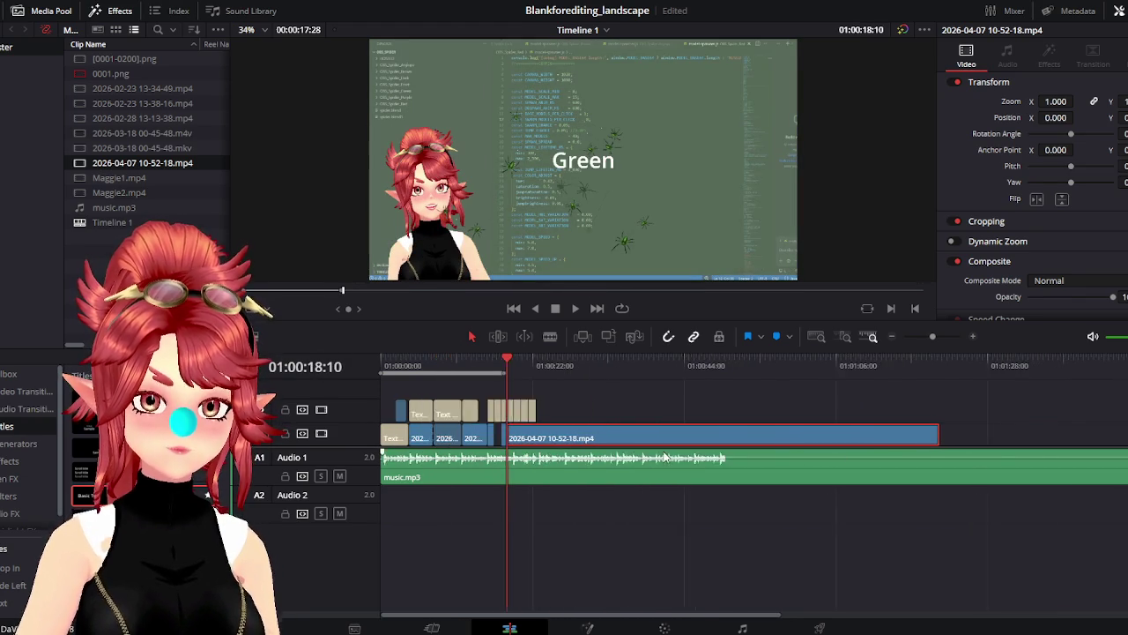
{"action": "scroll", "coordinate": [533, 422], "scroll_direction": "up", "scroll_amount": 5}
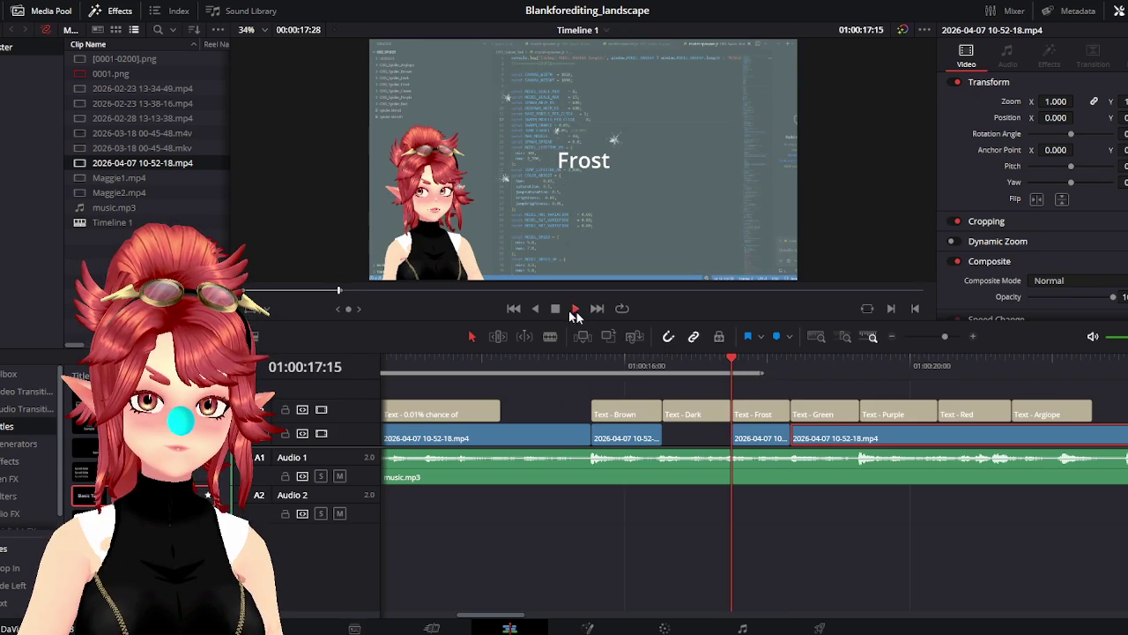
{"action": "left_click", "coordinate": [575, 308]}
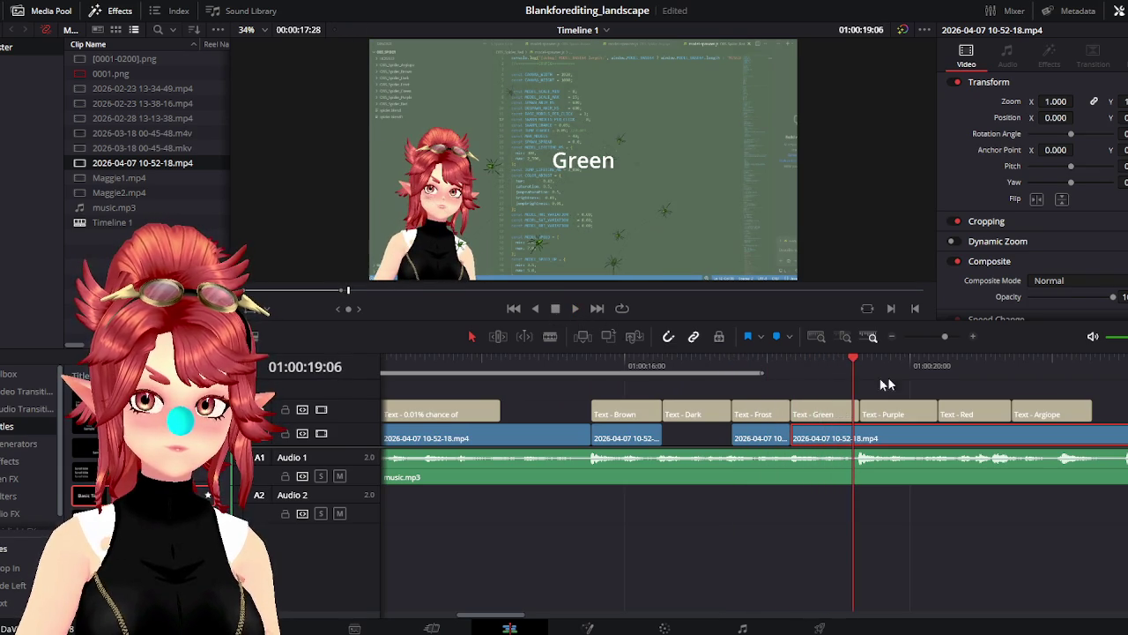
{"action": "left_click_drag", "start_coordinate": [854, 363], "coordinate": [860, 367]}
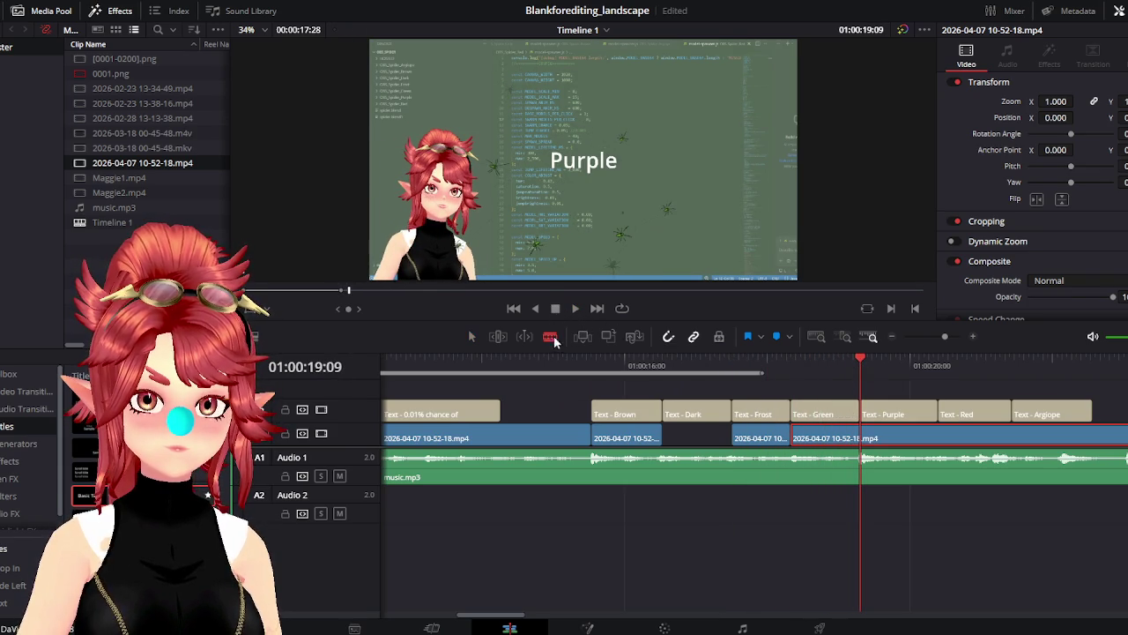
Cut the video clip at the Purple caption start and zoom the timeline out
{"action": "left_click", "coordinate": [862, 437]}
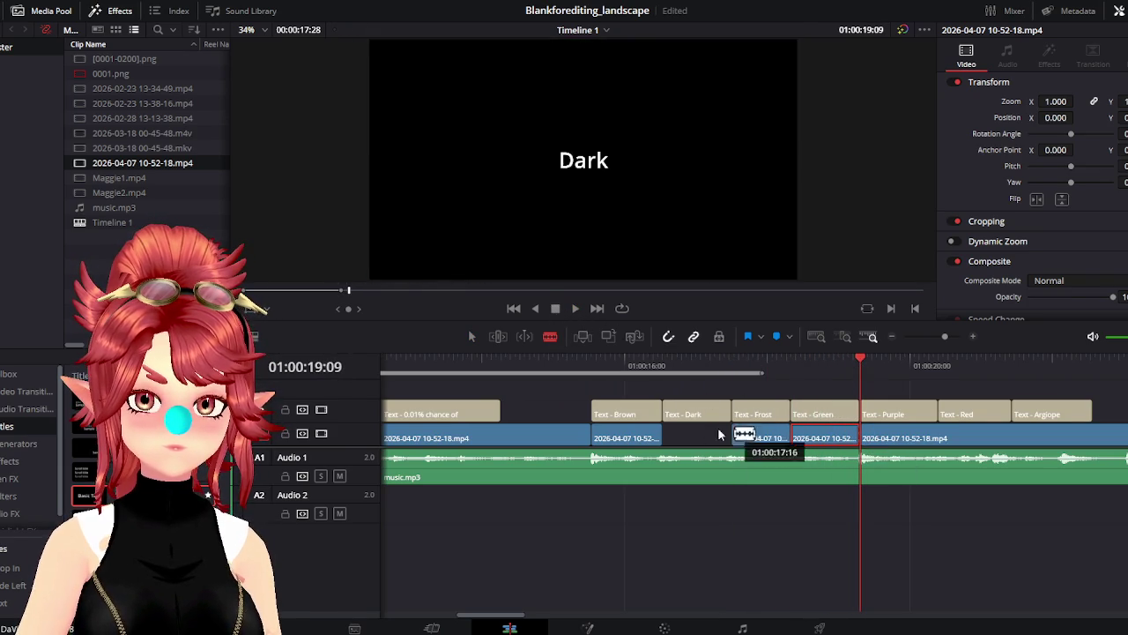
{"action": "scroll", "coordinate": [731, 458], "scroll_direction": "right", "scroll_amount": 3}
{"action": "left_click_drag", "start_coordinate": [579, 363], "coordinate": [702, 365]}
{"action": "scroll", "coordinate": [666, 520], "scroll_direction": "right", "scroll_amount": 3}
{"action": "scroll", "coordinate": [667, 523], "scroll_direction": "down", "scroll_amount": 3}
{"action": "scroll", "coordinate": [729, 534], "scroll_direction": "down", "scroll_amount": 2}
Play the edit from the 0.01% chance caption to review the new cut
{"action": "left_click", "coordinate": [557, 363]}
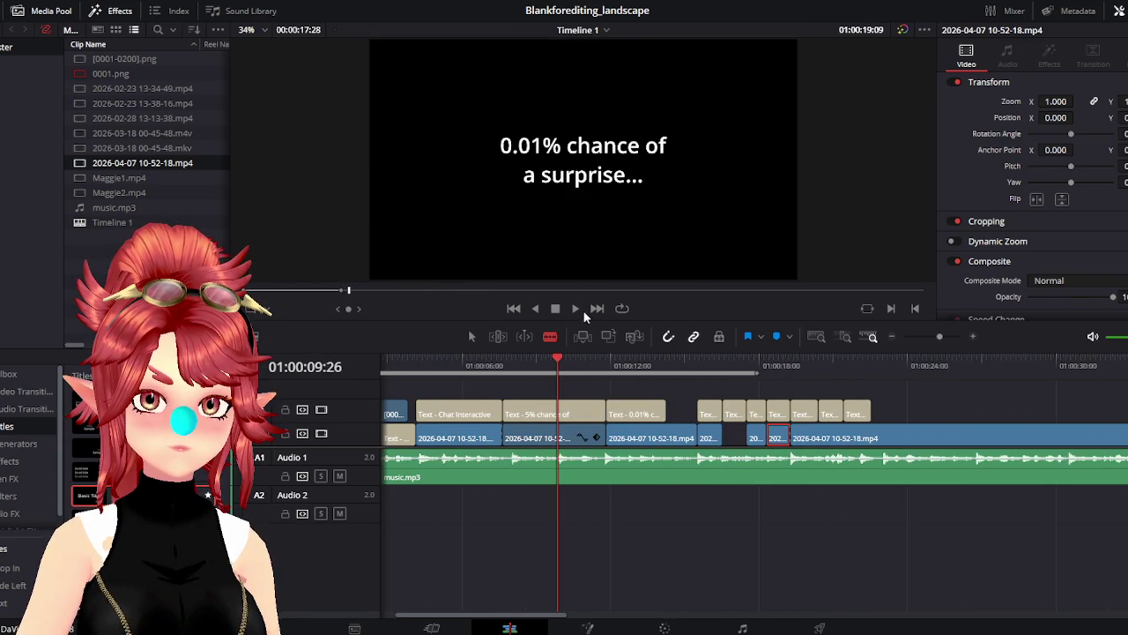
{"action": "left_click", "coordinate": [577, 308]}
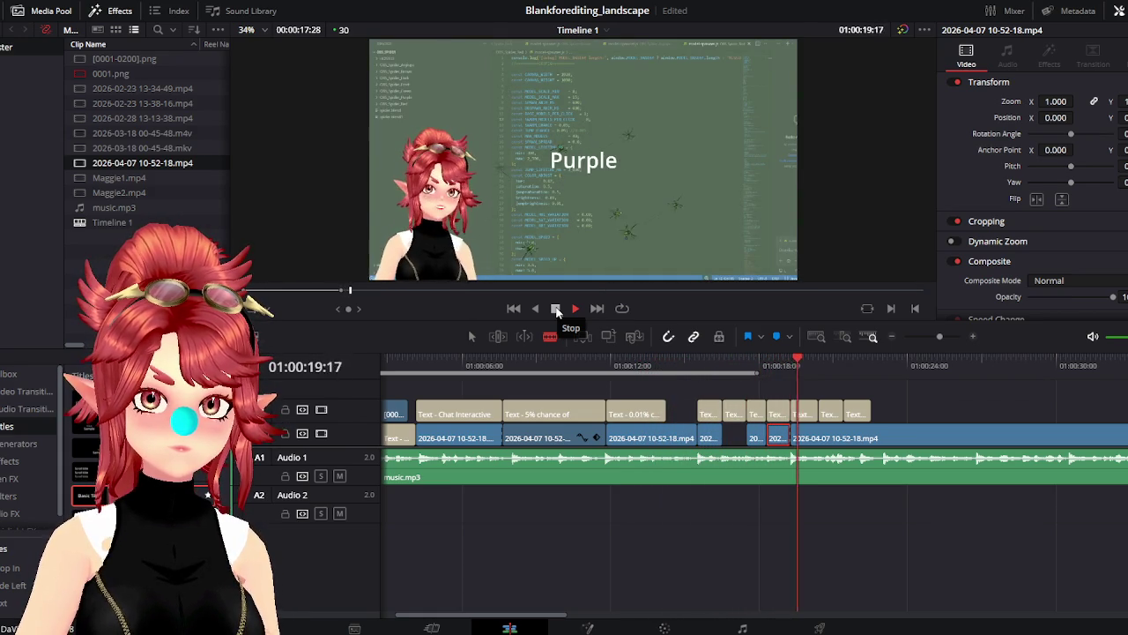
{"action": "left_click", "coordinate": [556, 310]}
{"action": "scroll", "coordinate": [714, 517], "scroll_direction": "down", "scroll_amount": 3}
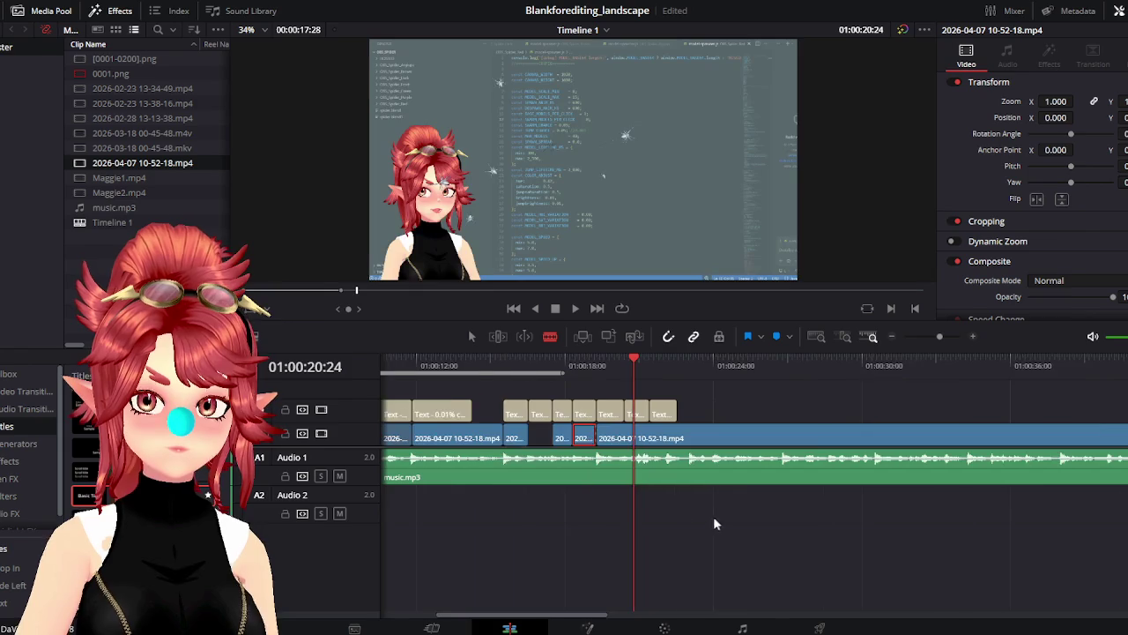
Shorten the long closing video clip with the Selection tool
{"action": "scroll", "coordinate": [711, 516], "scroll_direction": "down", "scroll_amount": 2}
{"action": "mouse_move", "coordinate": [496, 368]}
{"action": "left_mouse_down"}
{"action": "mouse_move", "coordinate": [683, 379]}
{"action": "mouse_move", "coordinate": [614, 379]}
{"action": "mouse_move", "coordinate": [628, 375]}
{"action": "left_mouse_up"}
{"action": "key", "text": "a"}
{"action": "mouse_move", "coordinate": [489, 438]}
{"action": "left_mouse_down"}
{"action": "mouse_move", "coordinate": [650, 436]}
{"action": "mouse_move", "coordinate": [489, 438]}
{"action": "left_mouse_up"}
Split the video clip at 01:00:20:12, where the Red caption starts
{"action": "left_click", "coordinate": [494, 365]}
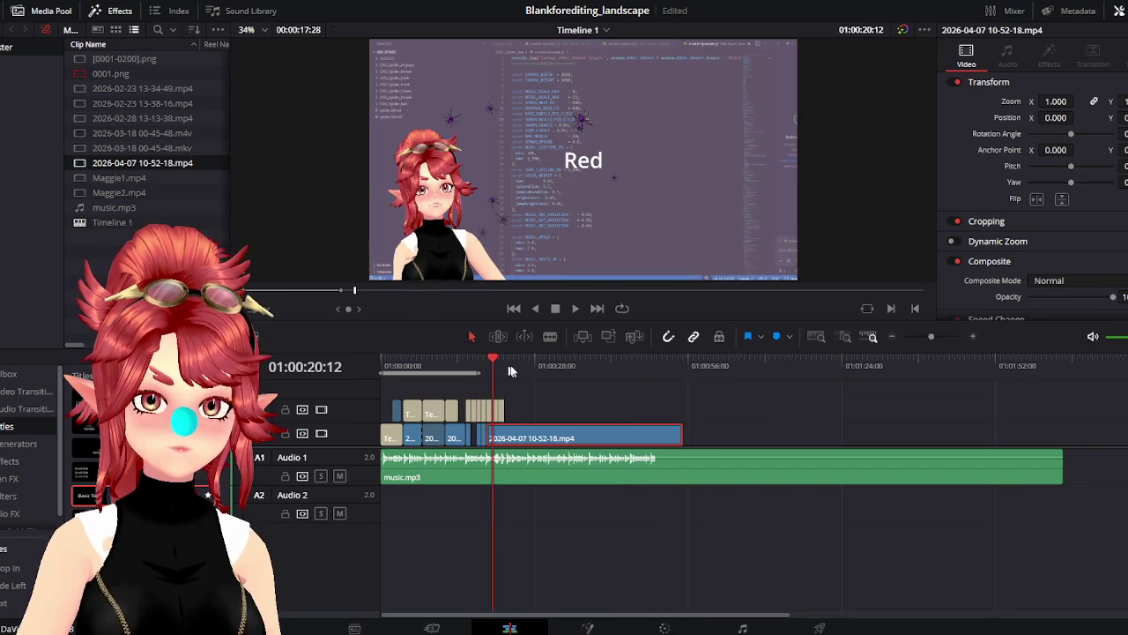
{"action": "scroll", "coordinate": [786, 399], "scroll_direction": "up", "scroll_amount": 5}
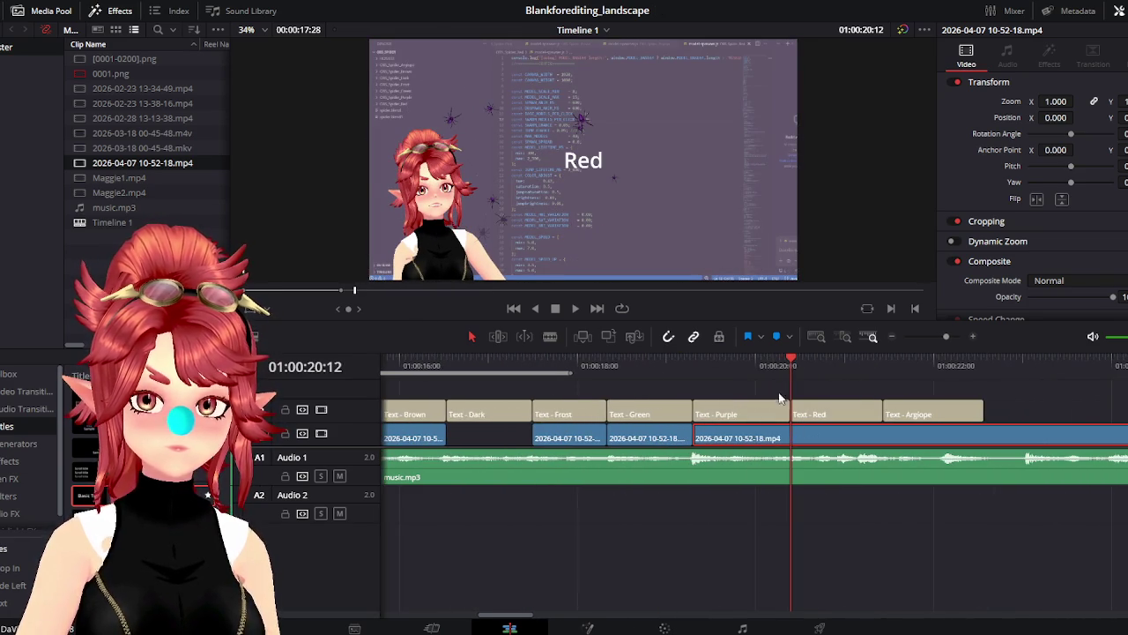
{"action": "left_click_drag", "start_coordinate": [702, 372], "coordinate": [786, 377]}
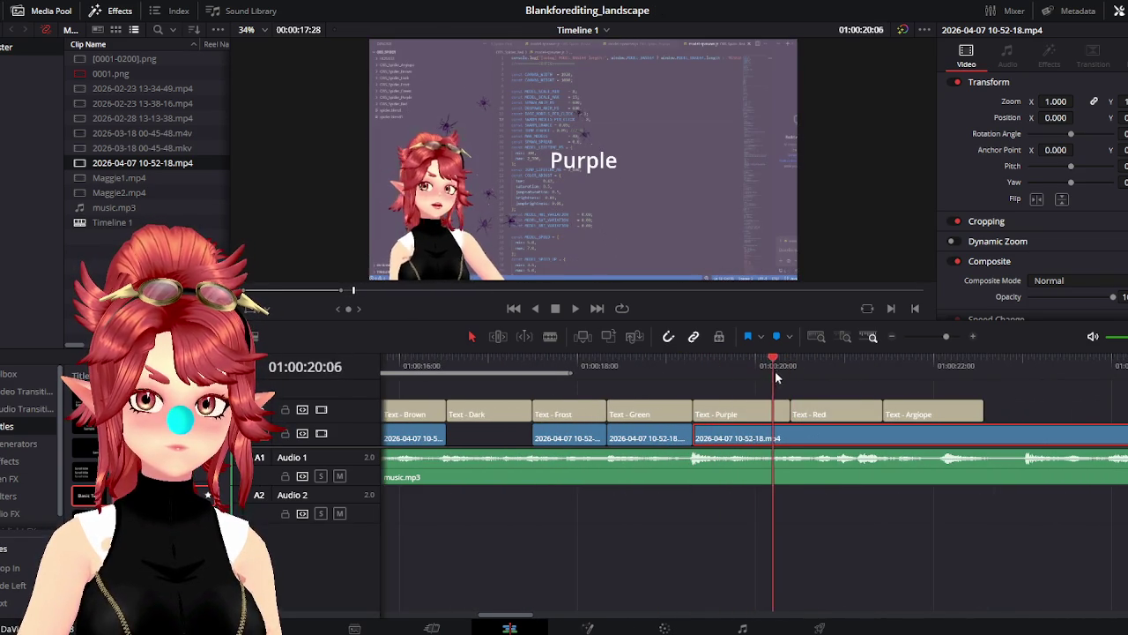
{"action": "left_click", "coordinate": [550, 336]}
{"action": "left_click", "coordinate": [791, 438]}
{"action": "left_click", "coordinate": [473, 336]}
Scrub through the Purple and Red section and trim the edit point between the clips
{"action": "scroll", "coordinate": [719, 486], "scroll_direction": "down", "scroll_amount": 3}
{"action": "scroll", "coordinate": [667, 503], "scroll_direction": "down", "scroll_amount": 3}
{"action": "left_click_drag", "start_coordinate": [803, 365], "coordinate": [1045, 370]}
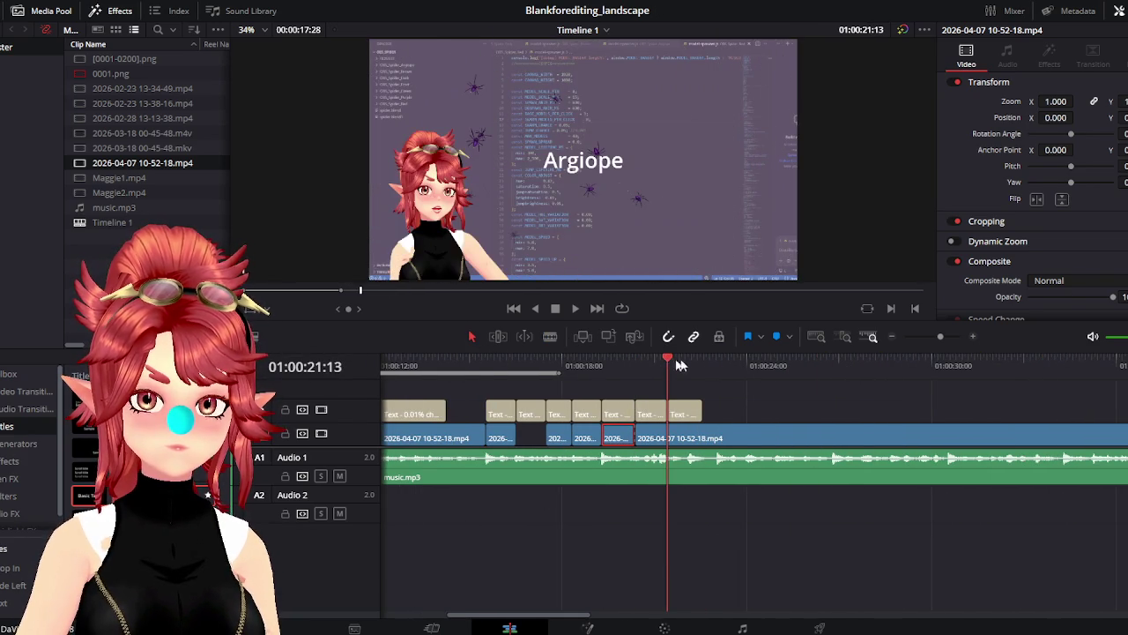
{"action": "mouse_move", "coordinate": [664, 361]}
{"action": "left_mouse_down"}
{"action": "mouse_move", "coordinate": [605, 365]}
{"action": "mouse_move", "coordinate": [723, 384]}
{"action": "mouse_move", "coordinate": [705, 377]}
{"action": "left_mouse_up"}
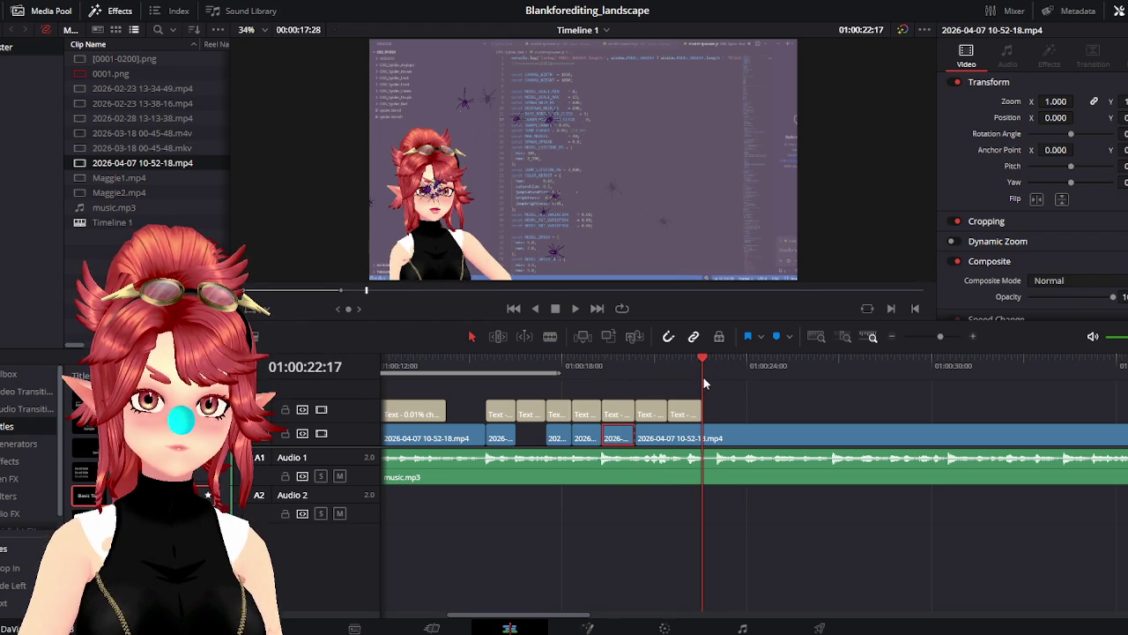
{"action": "left_click_drag", "start_coordinate": [631, 439], "coordinate": [705, 438]}
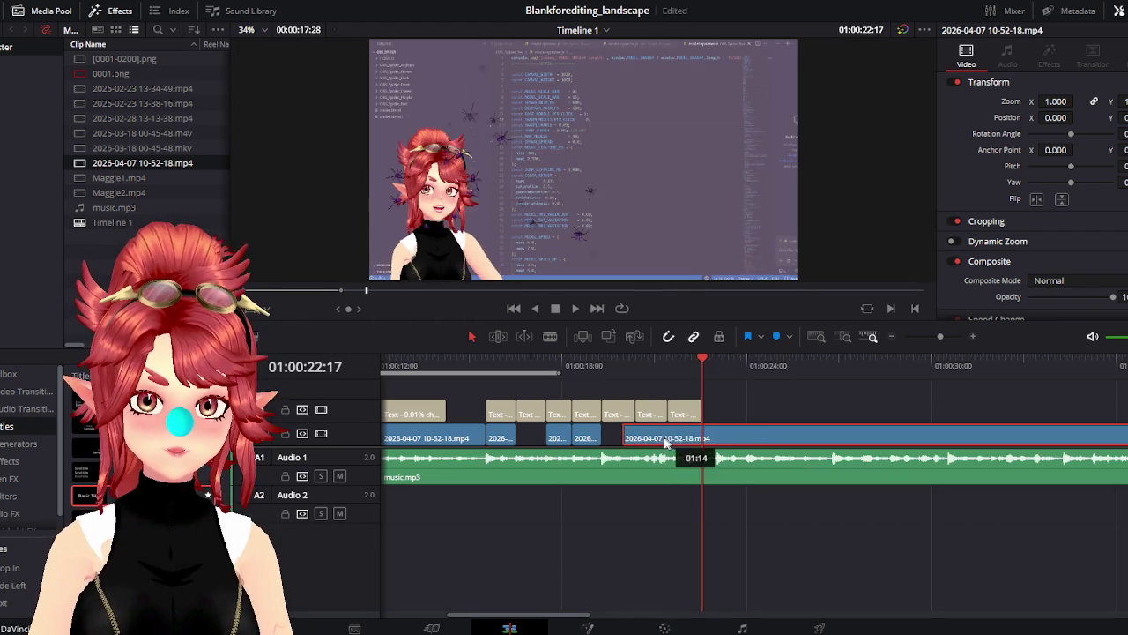
Play back the Purple section and trim the clip edge back a few frames
{"action": "left_click", "coordinate": [605, 365]}
{"action": "key", "text": "space"}
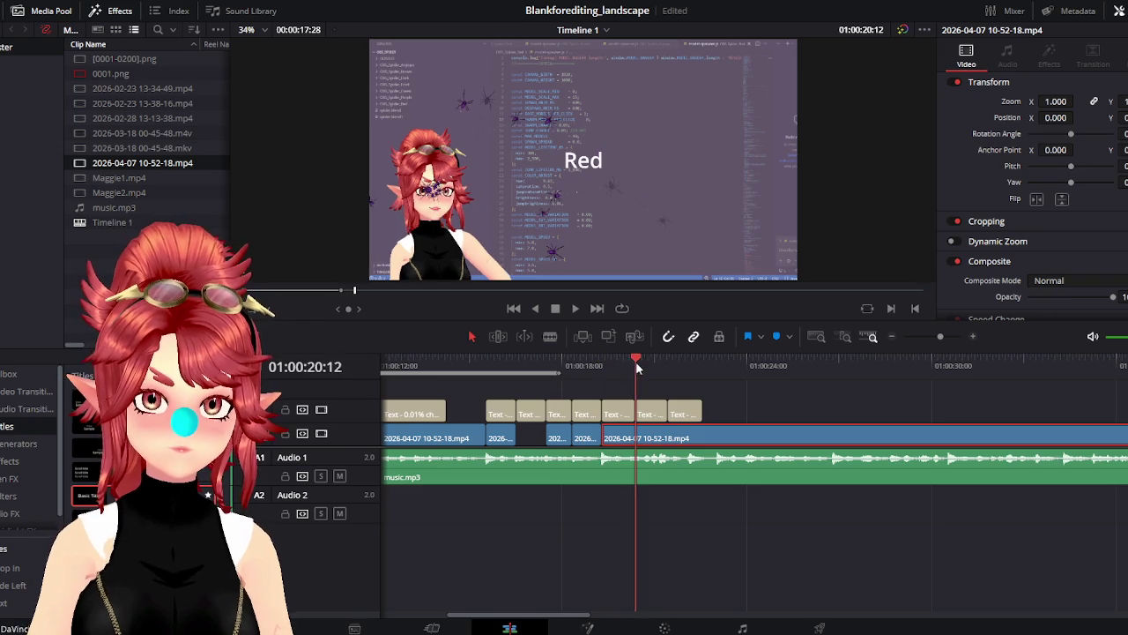
{"action": "left_click", "coordinate": [667, 364]}
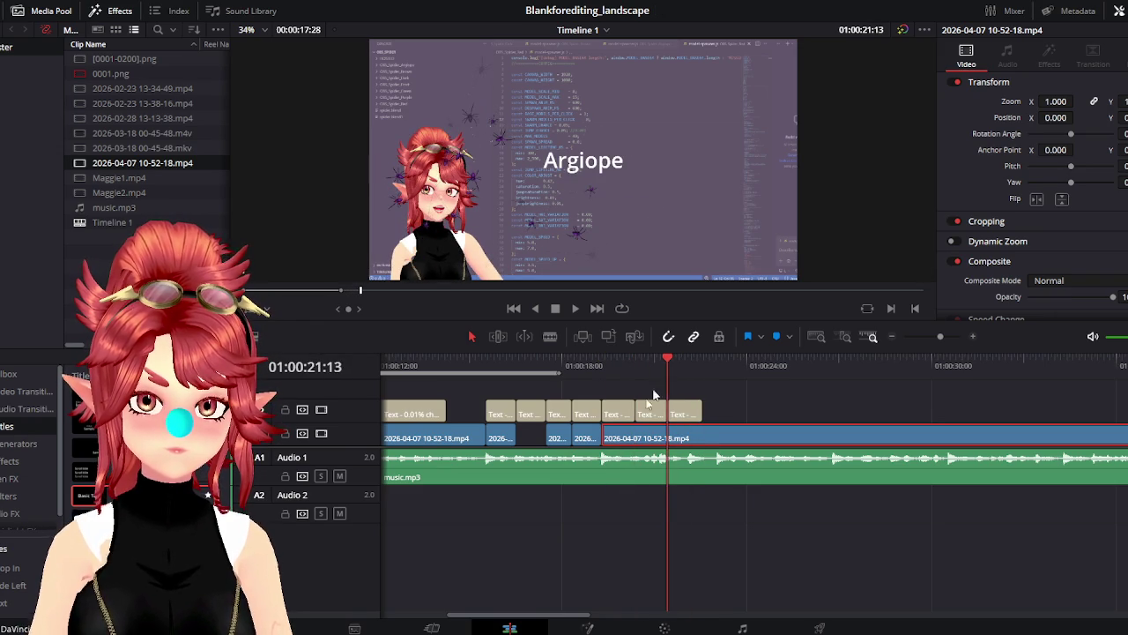
{"action": "left_click_drag", "start_coordinate": [610, 437], "coordinate": [636, 440]}
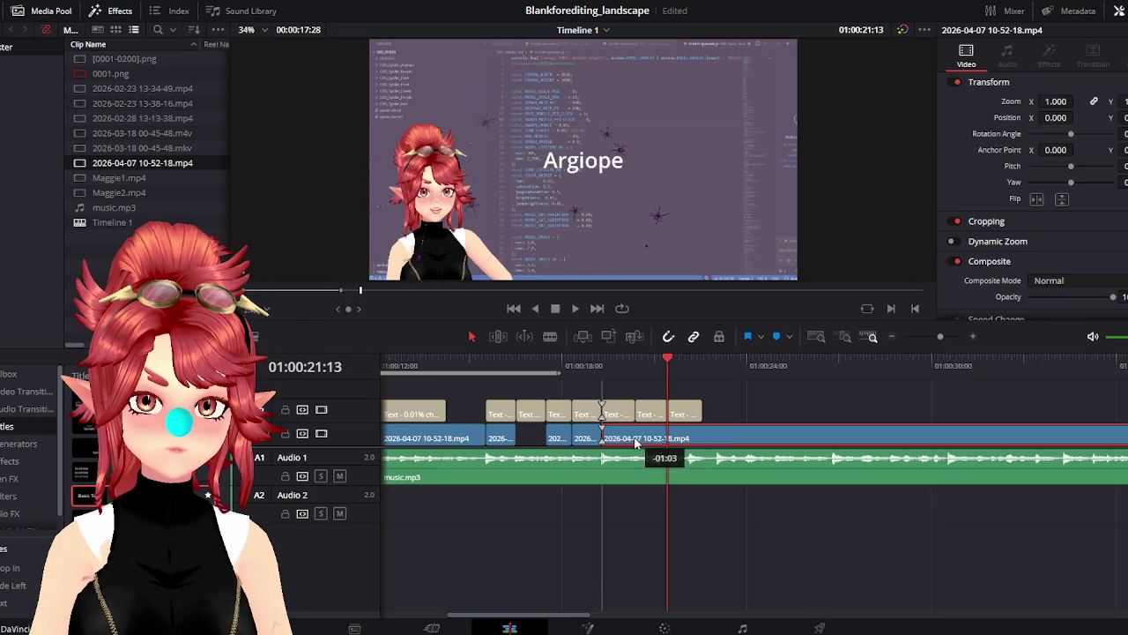
Split the video clip at 01:00:20:12 and play the edit from the beginning
{"action": "left_click", "coordinate": [602, 363]}
{"action": "left_click", "coordinate": [634, 365]}
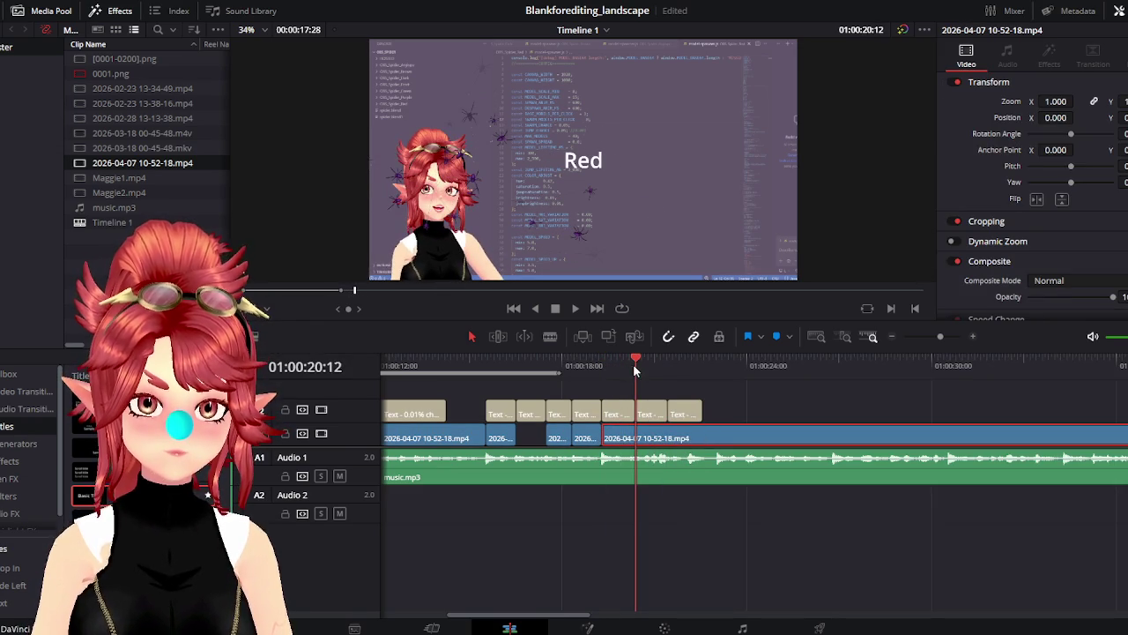
{"action": "left_click", "coordinate": [550, 336]}
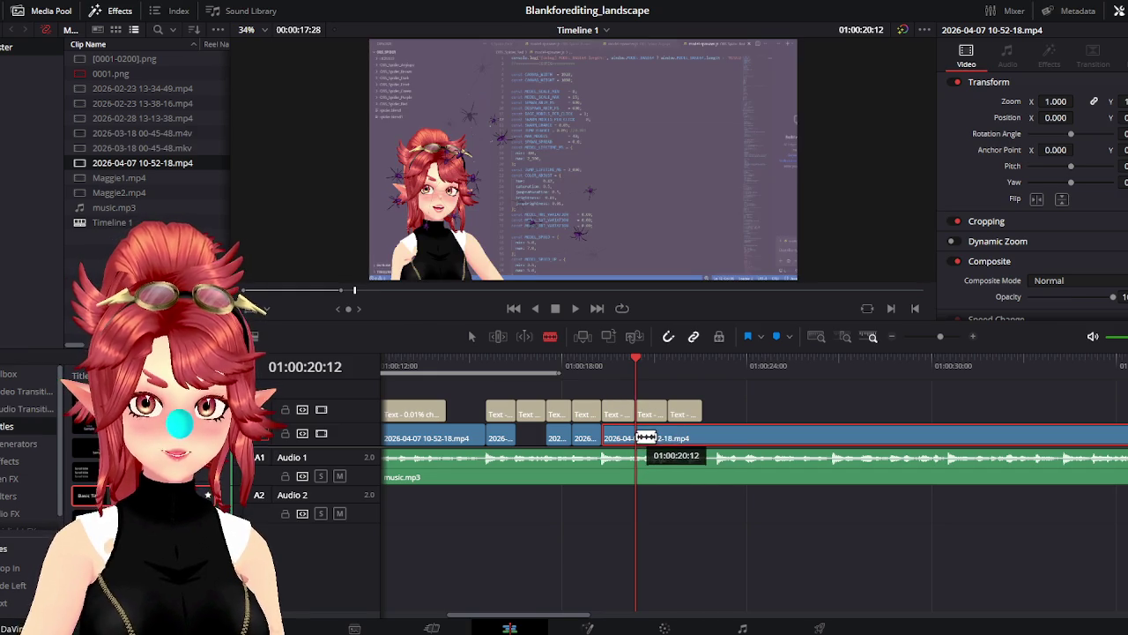
{"action": "left_click", "coordinate": [648, 435]}
{"action": "scroll", "coordinate": [623, 505], "scroll_direction": "down", "scroll_amount": 5}
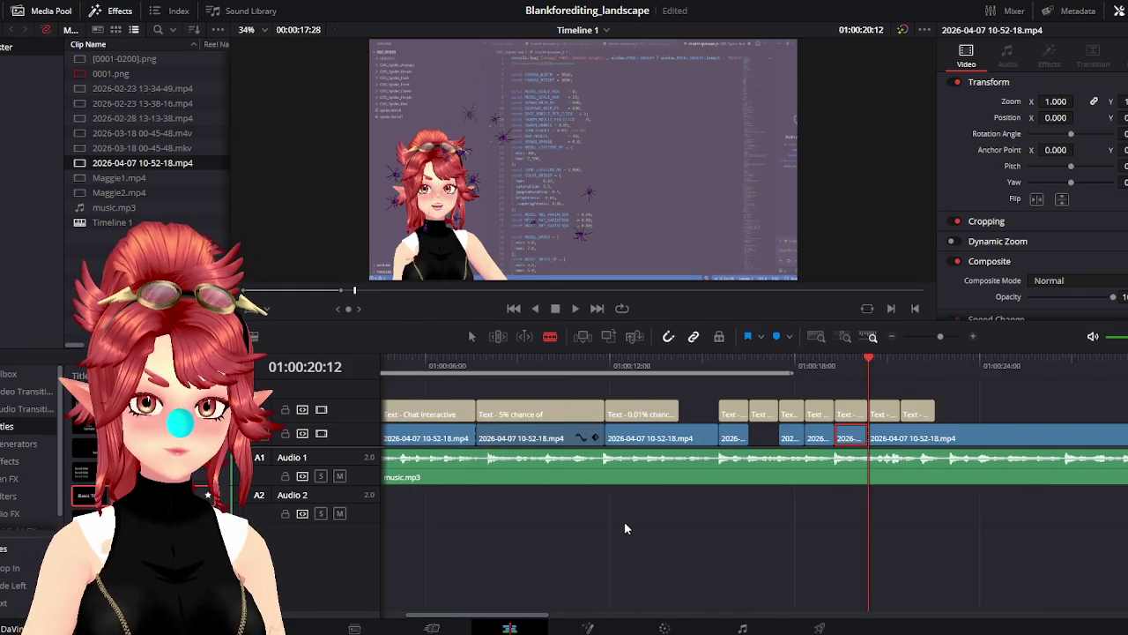
{"action": "scroll", "coordinate": [626, 523], "scroll_direction": "down", "scroll_amount": 5}
{"action": "left_click_drag", "start_coordinate": [433, 361], "coordinate": [335, 362]}
{"action": "left_click", "coordinate": [574, 309]}
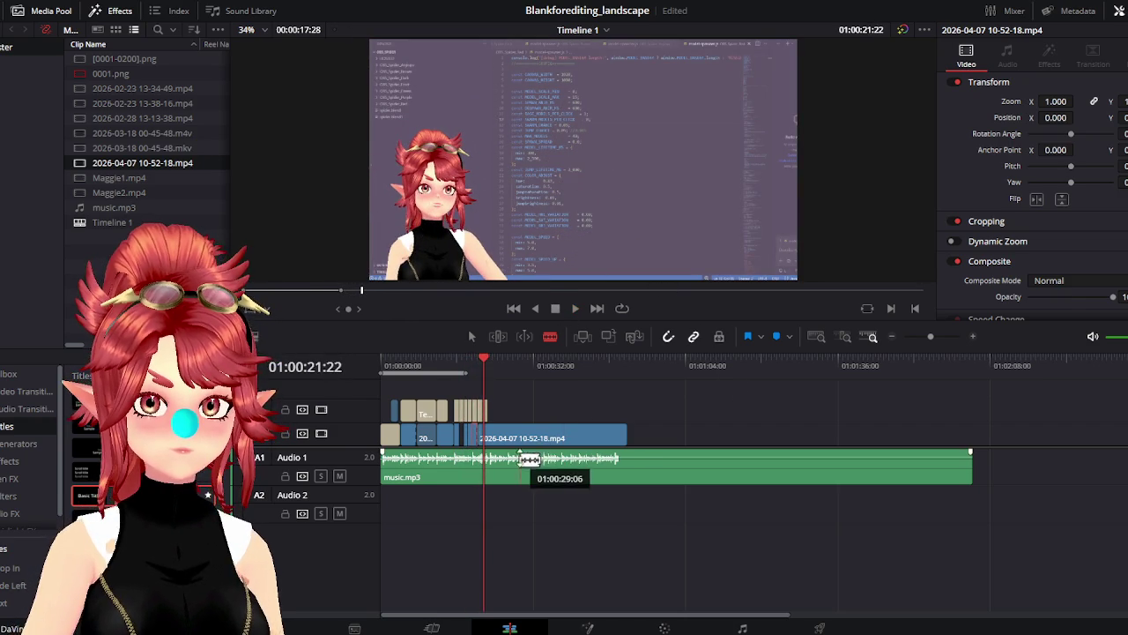
Scrub through the spider scene at the Red caption and trim the video clip's edge
{"action": "scroll", "coordinate": [577, 438], "scroll_direction": "up", "scroll_amount": 3}
{"action": "scroll", "coordinate": [790, 468], "scroll_direction": "up", "scroll_amount": 3}
{"action": "scroll", "coordinate": [790, 468], "scroll_direction": "up", "scroll_amount": 2}
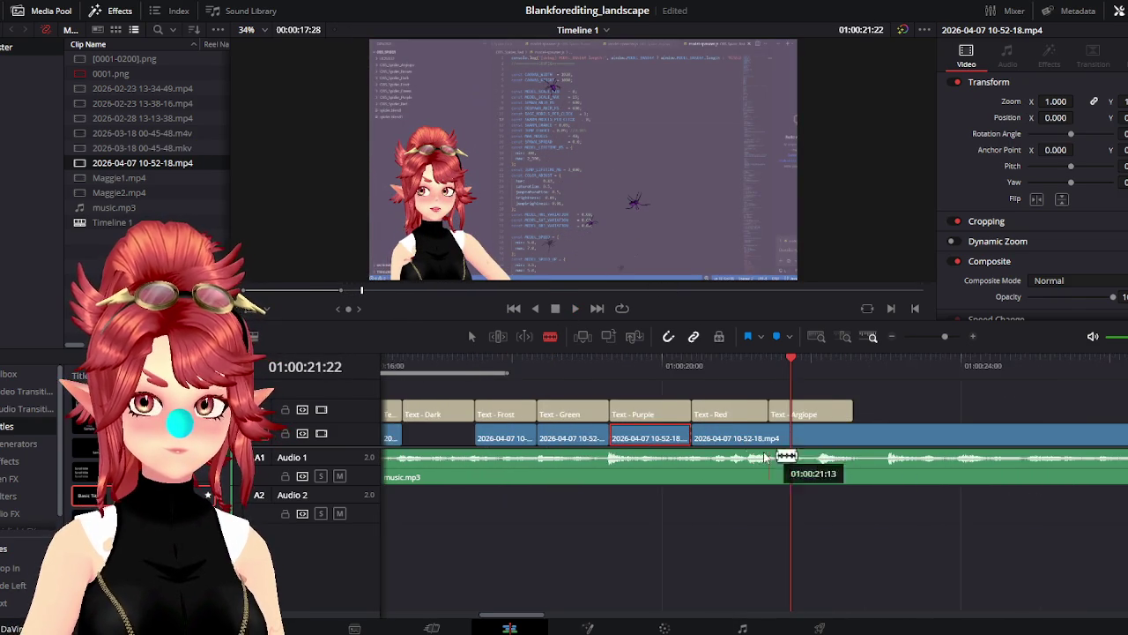
{"action": "left_click_drag", "start_coordinate": [716, 363], "coordinate": [969, 363]}
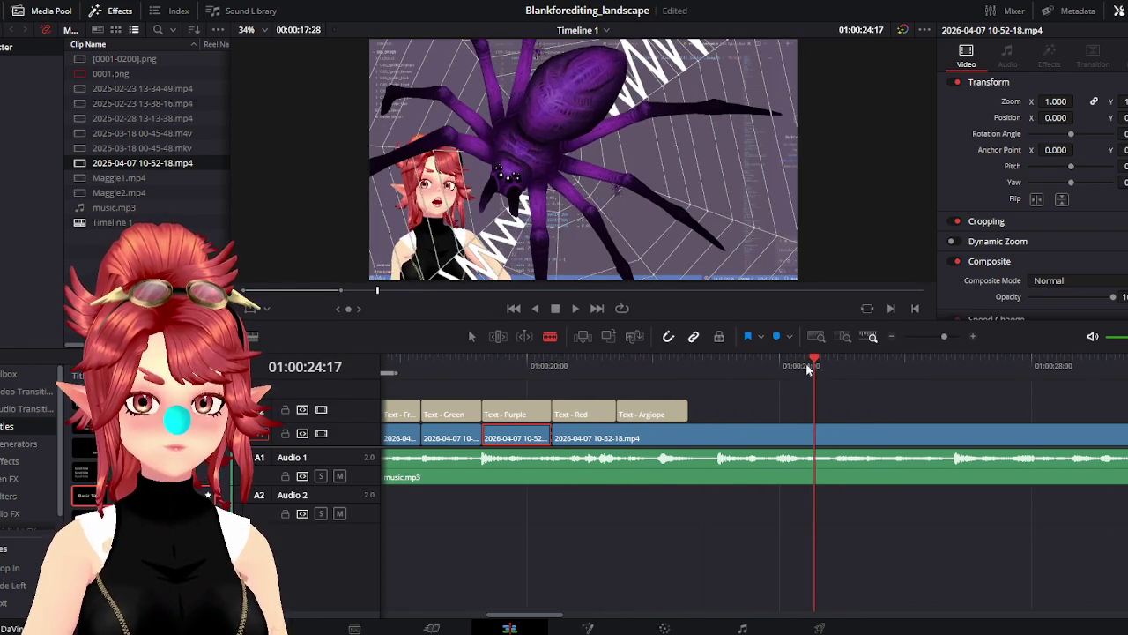
{"action": "key", "text": "b"}
{"action": "scroll", "coordinate": [758, 458], "scroll_direction": "down", "scroll_amount": 3}
{"action": "scroll", "coordinate": [687, 489], "scroll_direction": "up", "scroll_amount": 2}
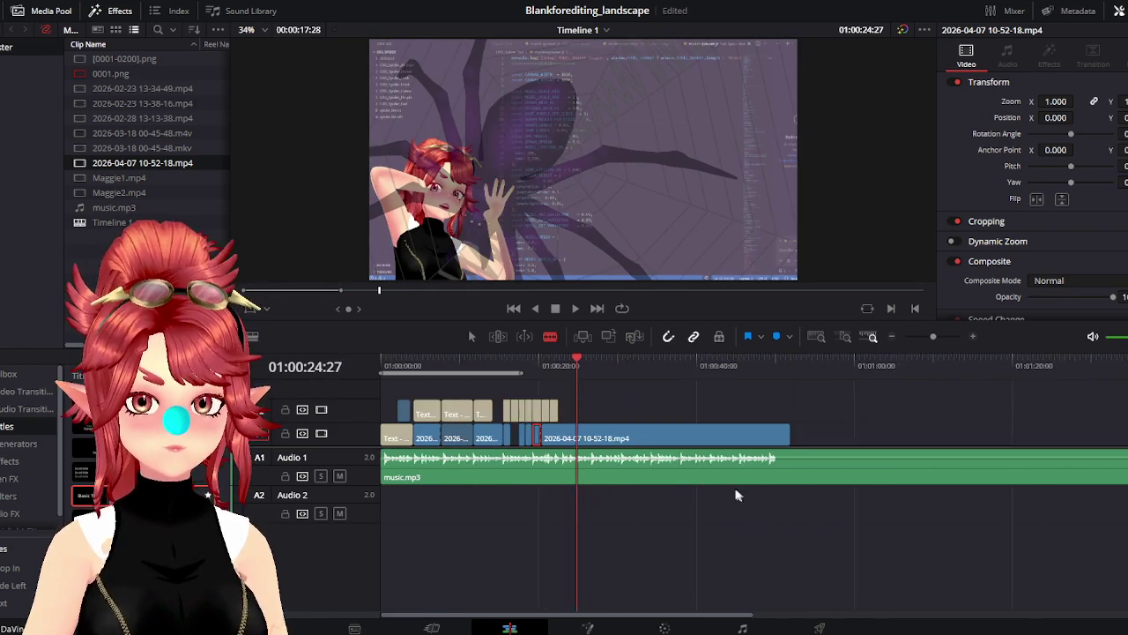
{"action": "scroll", "coordinate": [705, 476], "scroll_direction": "down", "scroll_amount": 3}
{"action": "mouse_move", "coordinate": [774, 363]}
{"action": "left_mouse_down"}
{"action": "mouse_move", "coordinate": [881, 363]}
{"action": "mouse_move", "coordinate": [735, 359]}
{"action": "mouse_move", "coordinate": [750, 358]}
{"action": "left_mouse_up"}
{"action": "left_click", "coordinate": [470, 336]}
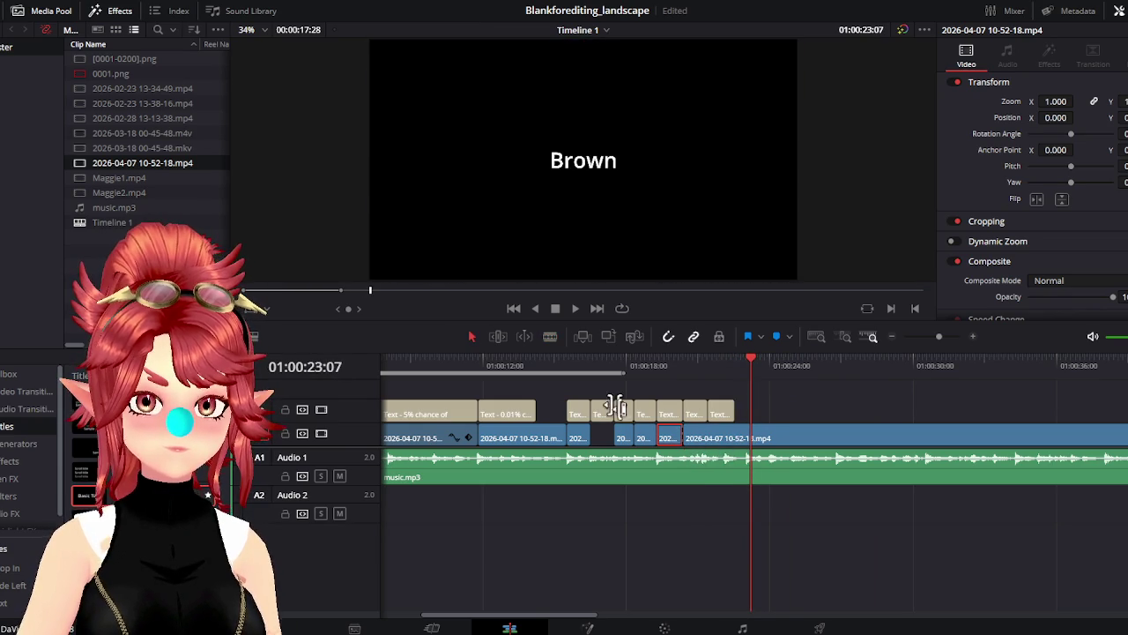
{"action": "mouse_move", "coordinate": [692, 433]}
{"action": "left_mouse_down"}
{"action": "mouse_move", "coordinate": [750, 433]}
{"action": "mouse_move", "coordinate": [672, 435]}
{"action": "mouse_move", "coordinate": [731, 450]}
{"action": "mouse_move", "coordinate": [662, 445]}
{"action": "left_mouse_up"}
Cut the video clip at the Red caption start, 01:00:20:12, then step back one second
{"action": "left_click", "coordinate": [670, 366]}
{"action": "left_click", "coordinate": [662, 365]}
{"action": "left_click", "coordinate": [678, 368]}
{"action": "left_click", "coordinate": [661, 367]}
{"action": "left_click", "coordinate": [681, 368]}
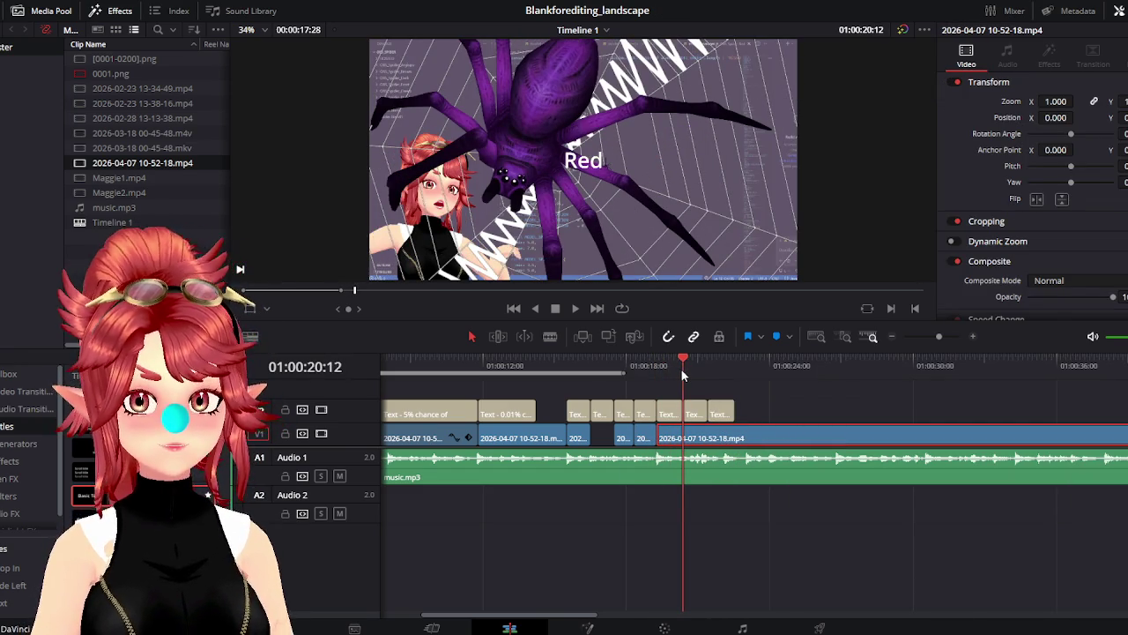
{"action": "left_click", "coordinate": [550, 335]}
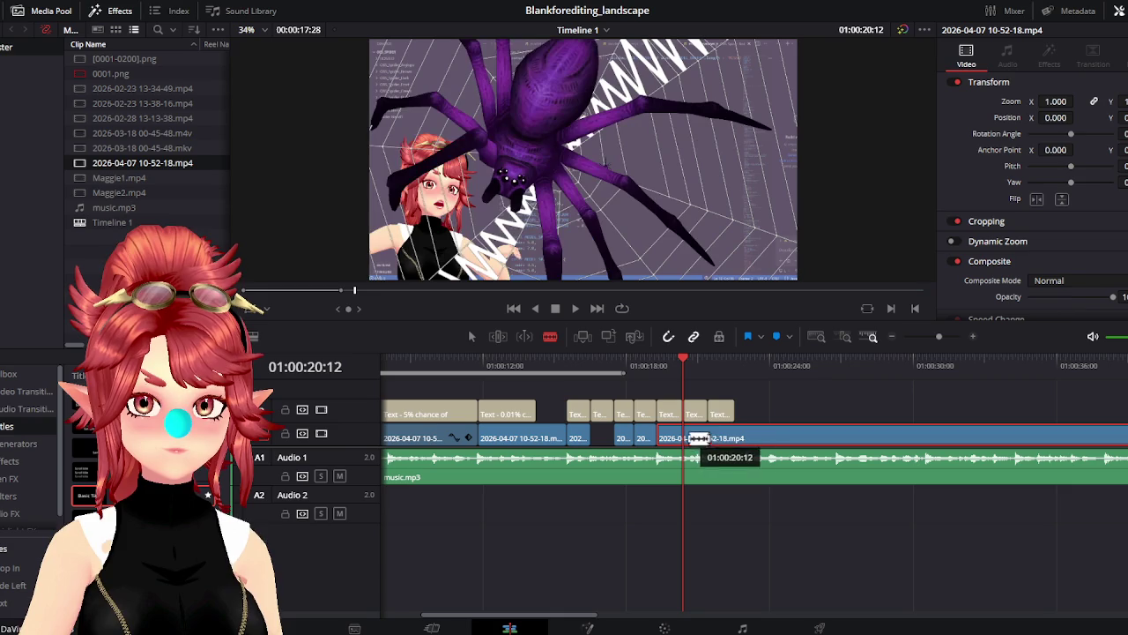
{"action": "left_click", "coordinate": [694, 437]}
{"action": "key", "text": "a"}
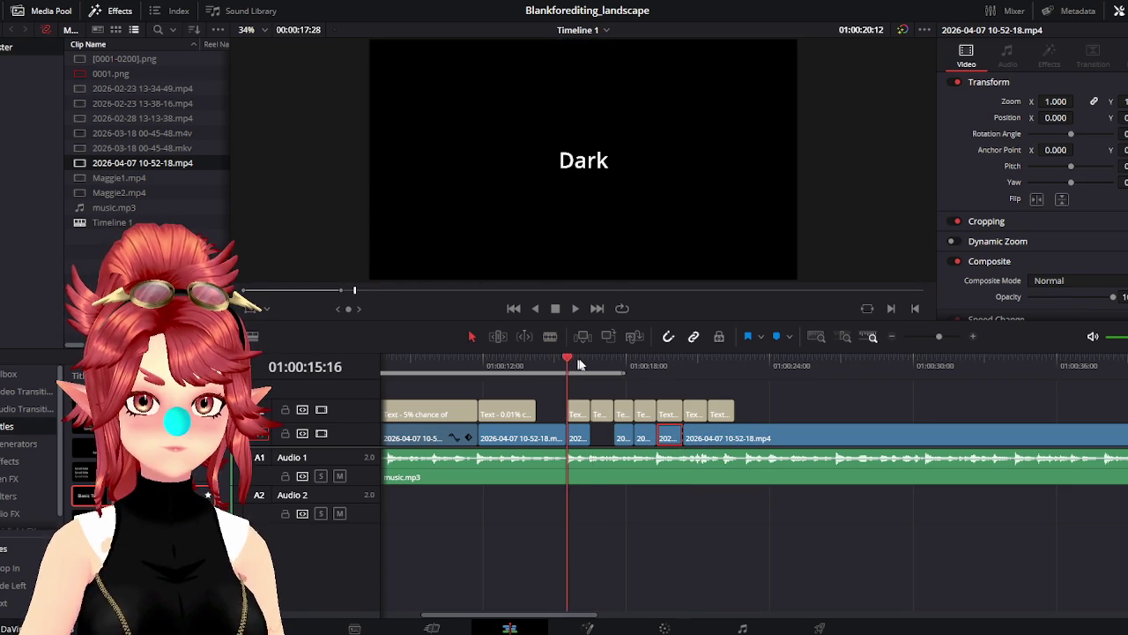
{"action": "key", "text": "shift+Left"}
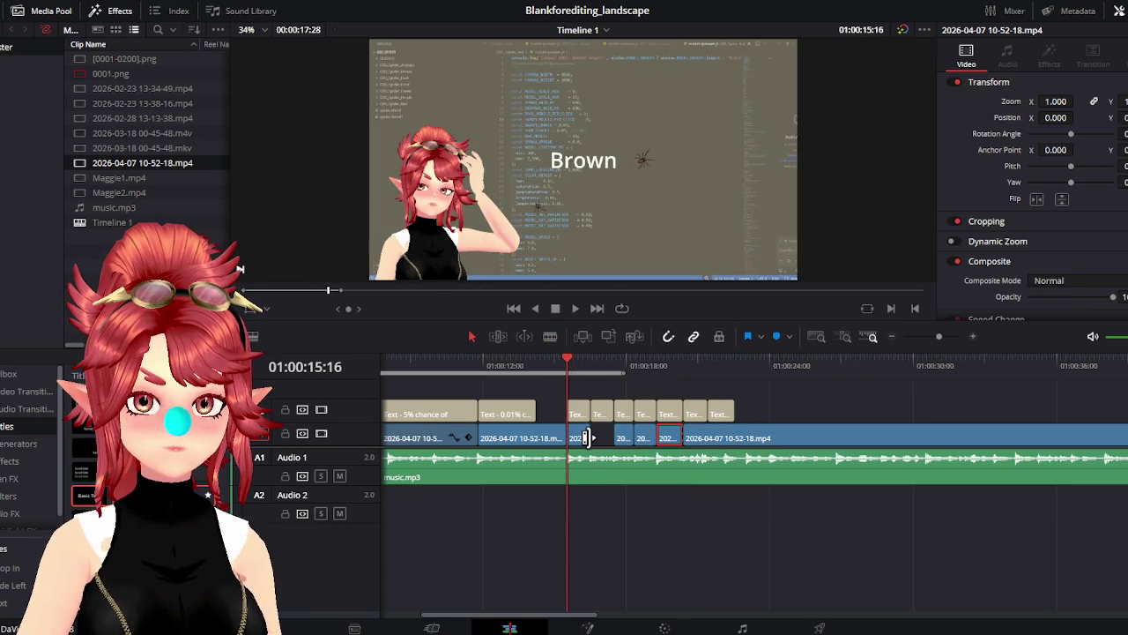
Push the later captions right, refit the short video clip, and review from 01:00:13:22
{"action": "mouse_move", "coordinate": [608, 401]}
{"action": "left_mouse_down"}
{"action": "mouse_move", "coordinate": [744, 445]}
{"action": "mouse_move", "coordinate": [1008, 443]}
{"action": "left_mouse_up"}
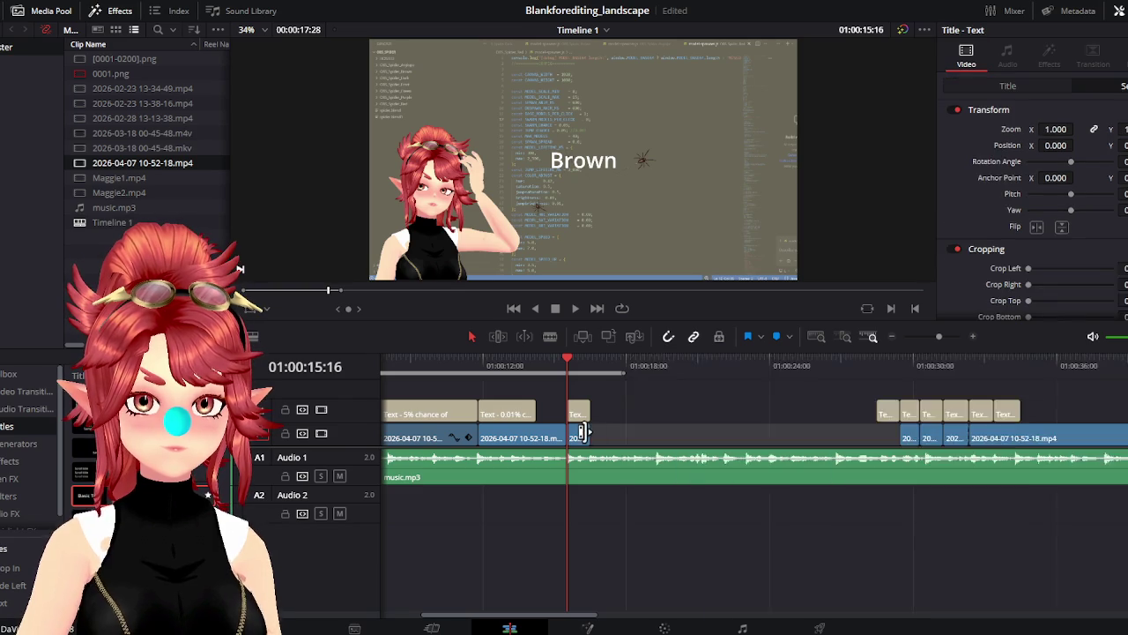
{"action": "left_click_drag", "start_coordinate": [590, 438], "coordinate": [836, 436]}
{"action": "mouse_move", "coordinate": [728, 361]}
{"action": "left_mouse_down"}
{"action": "mouse_move", "coordinate": [800, 388]}
{"action": "mouse_move", "coordinate": [750, 379]}
{"action": "left_mouse_up"}
{"action": "mouse_move", "coordinate": [567, 438]}
{"action": "left_mouse_down"}
{"action": "mouse_move", "coordinate": [662, 441]}
{"action": "mouse_move", "coordinate": [587, 439]}
{"action": "left_mouse_up"}
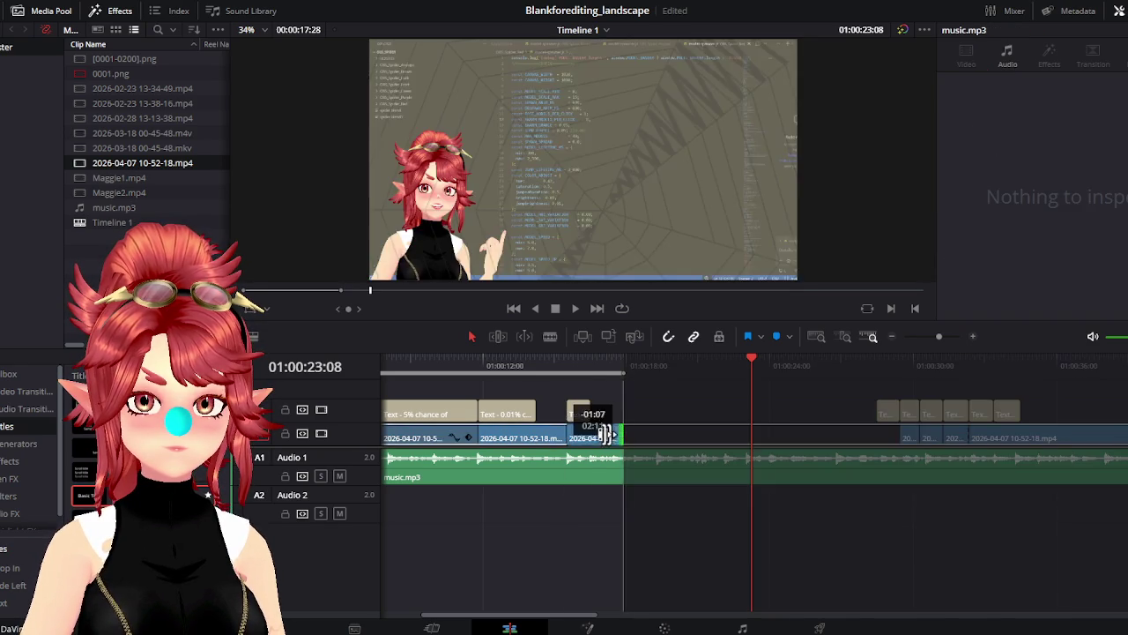
{"action": "left_click_drag", "start_coordinate": [643, 440], "coordinate": [589, 438]}
{"action": "left_click", "coordinate": [524, 365]}
{"action": "left_click", "coordinate": [576, 309]}
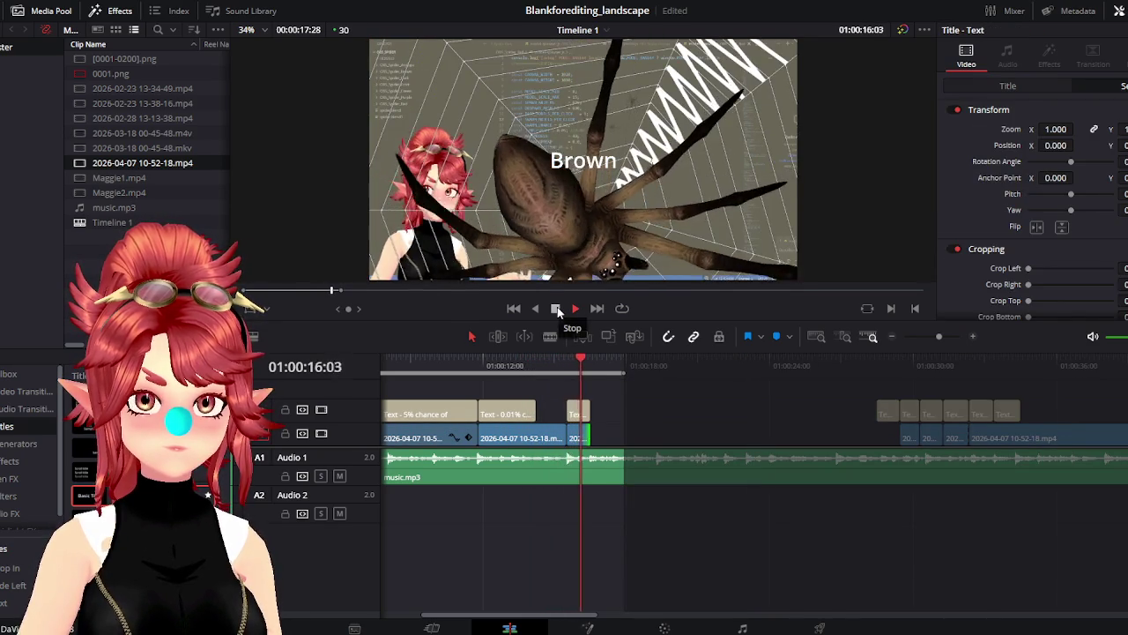
{"action": "left_click", "coordinate": [556, 309]}
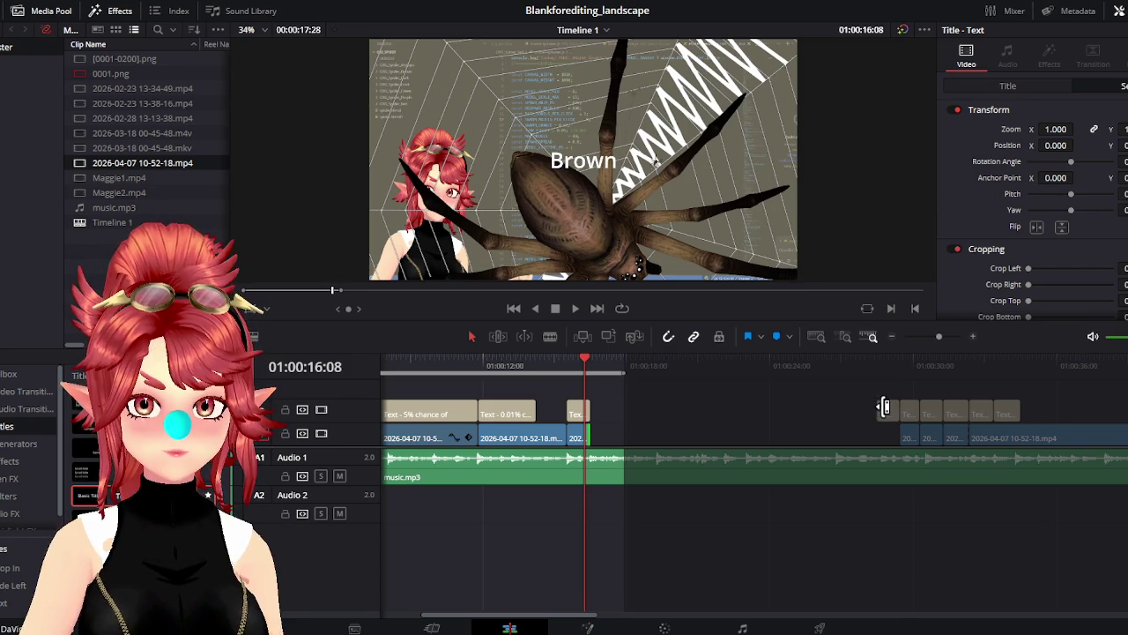
Move the Dark title left so it directly follows the Brown caption
{"action": "left_click_drag", "start_coordinate": [884, 407], "coordinate": [600, 410]}
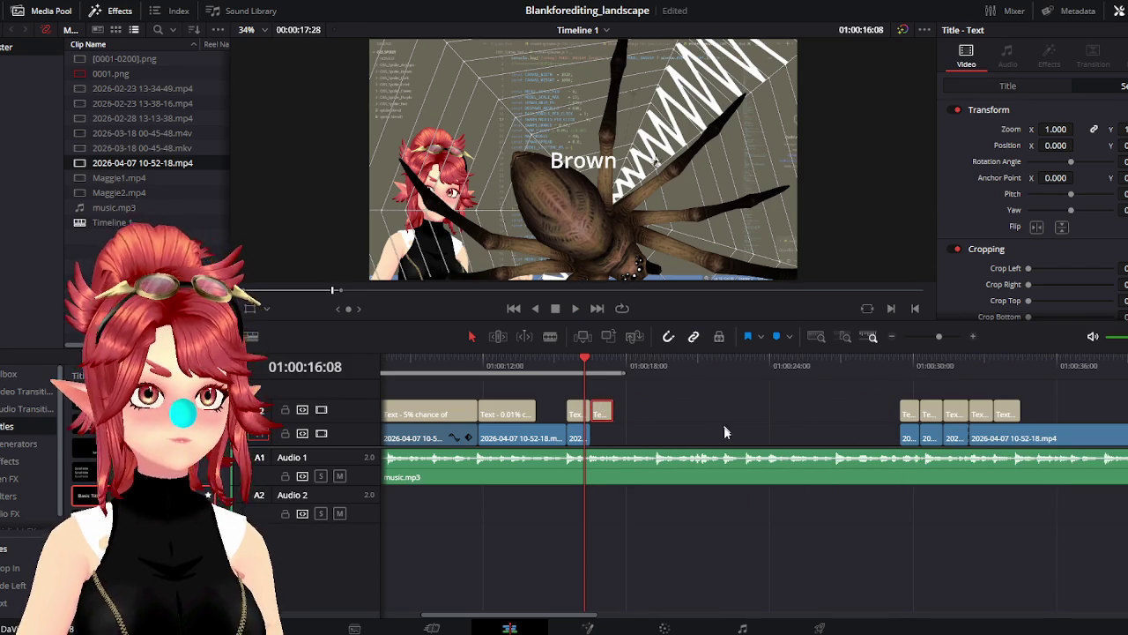
{"action": "left_click", "coordinate": [591, 365]}
{"action": "scroll", "coordinate": [645, 417], "scroll_direction": "down", "scroll_amount": 5}
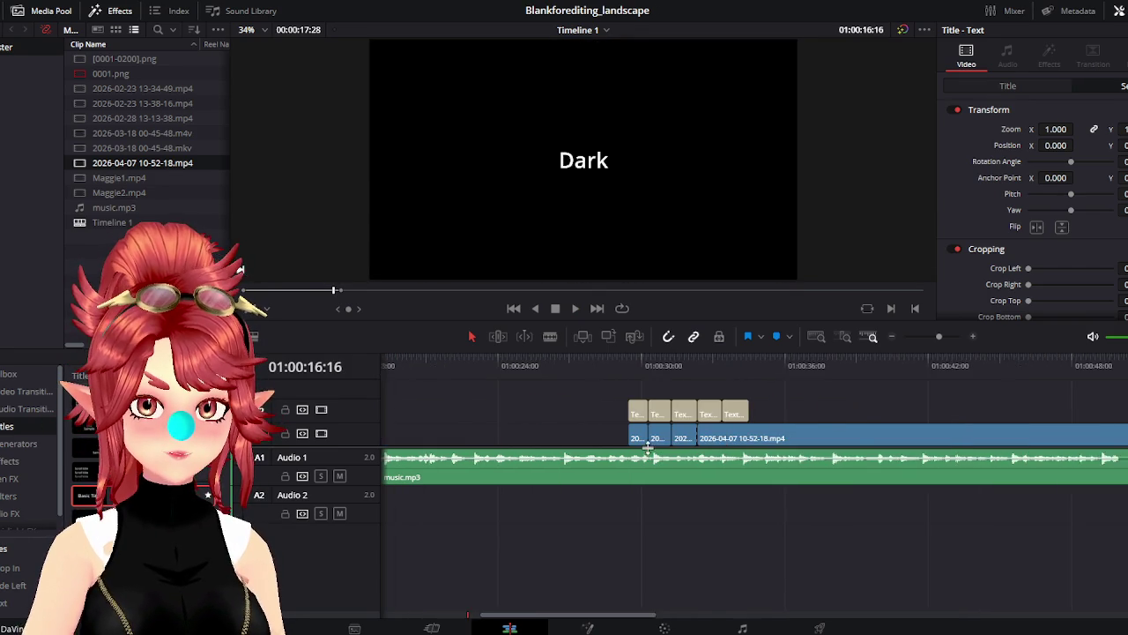
{"action": "key", "text": "alt+Tab"}
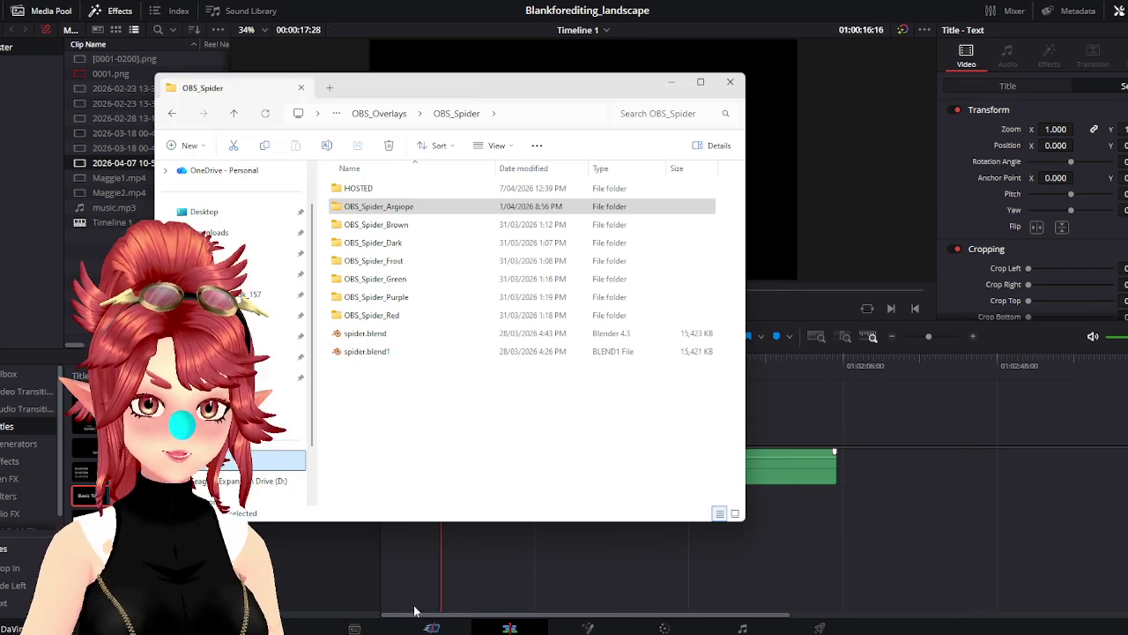
{"action": "key", "text": "alt+Left"}
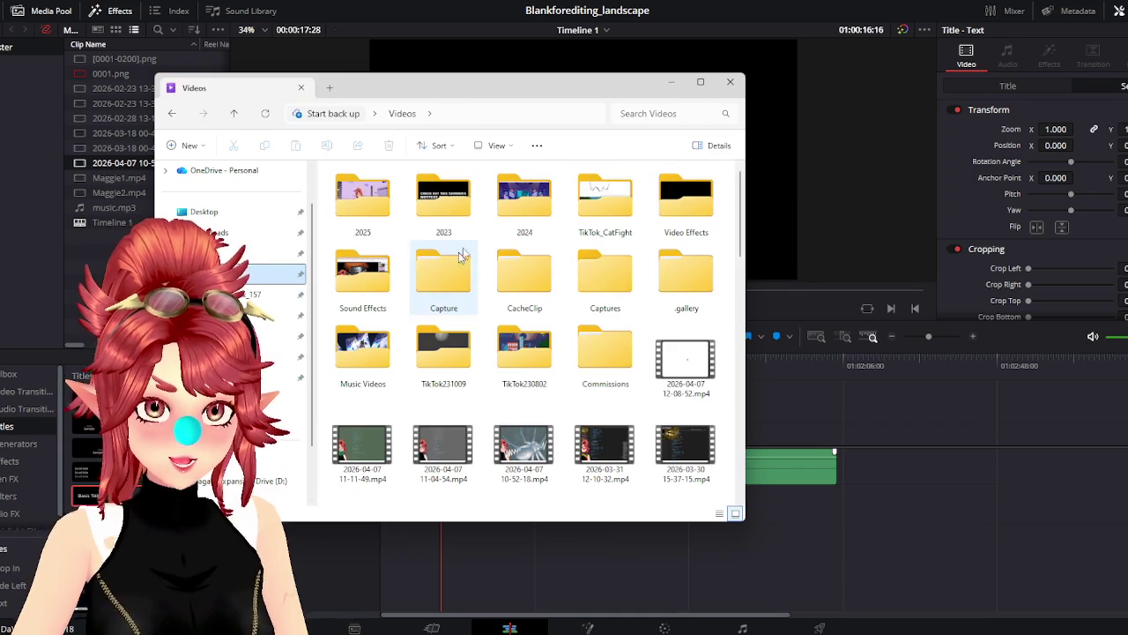
{"action": "left_click_drag", "start_coordinate": [415, 439], "coordinate": [800, 423]}
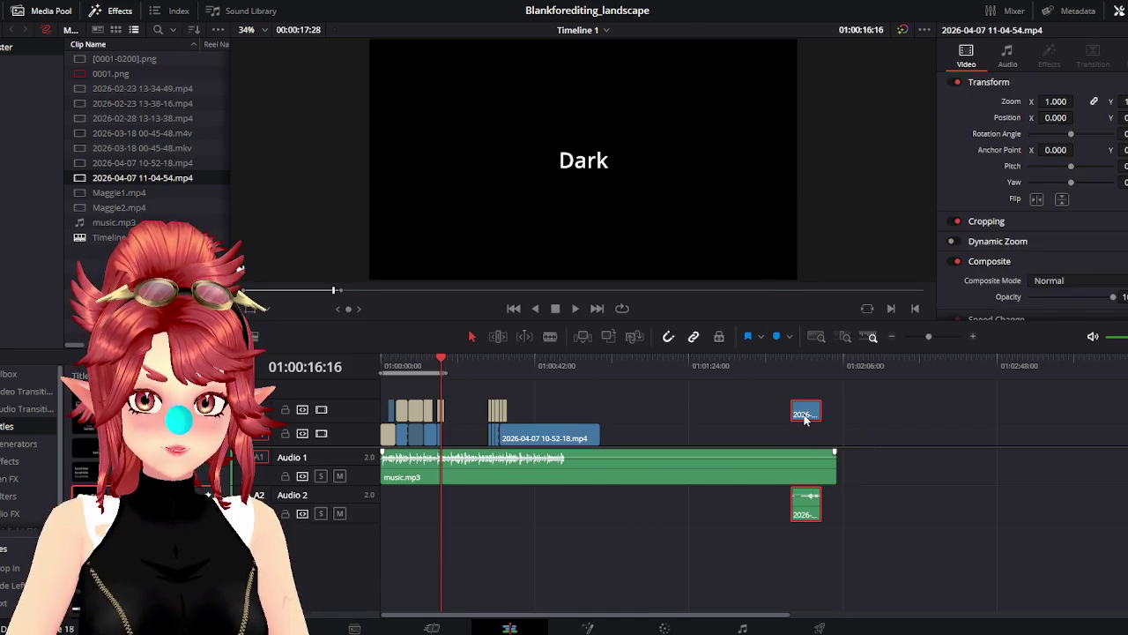
{"action": "right_click", "coordinate": [804, 417]}
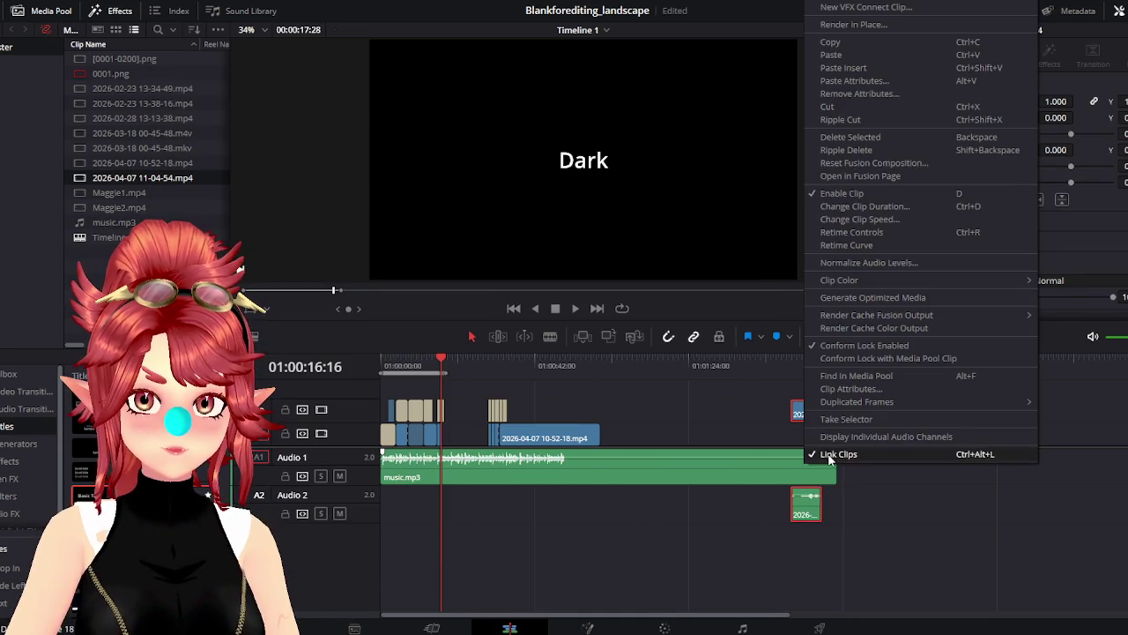
{"action": "left_click", "coordinate": [837, 454]}
{"action": "left_click", "coordinate": [805, 515]}
{"action": "key", "text": "Delete"}
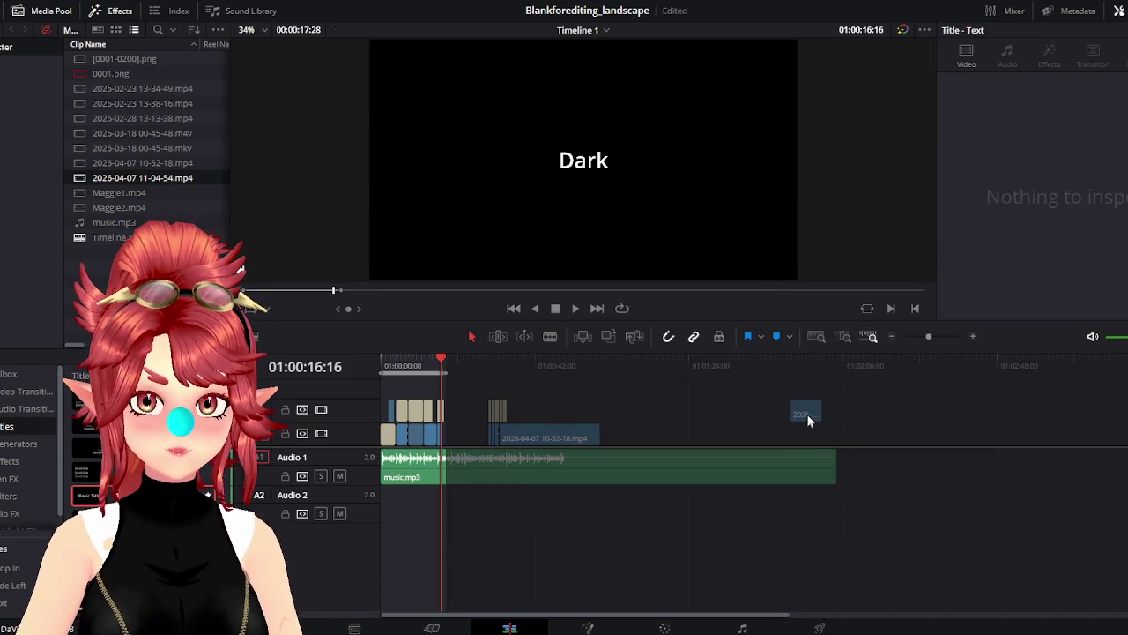
{"action": "left_click_drag", "start_coordinate": [807, 414], "coordinate": [463, 436]}
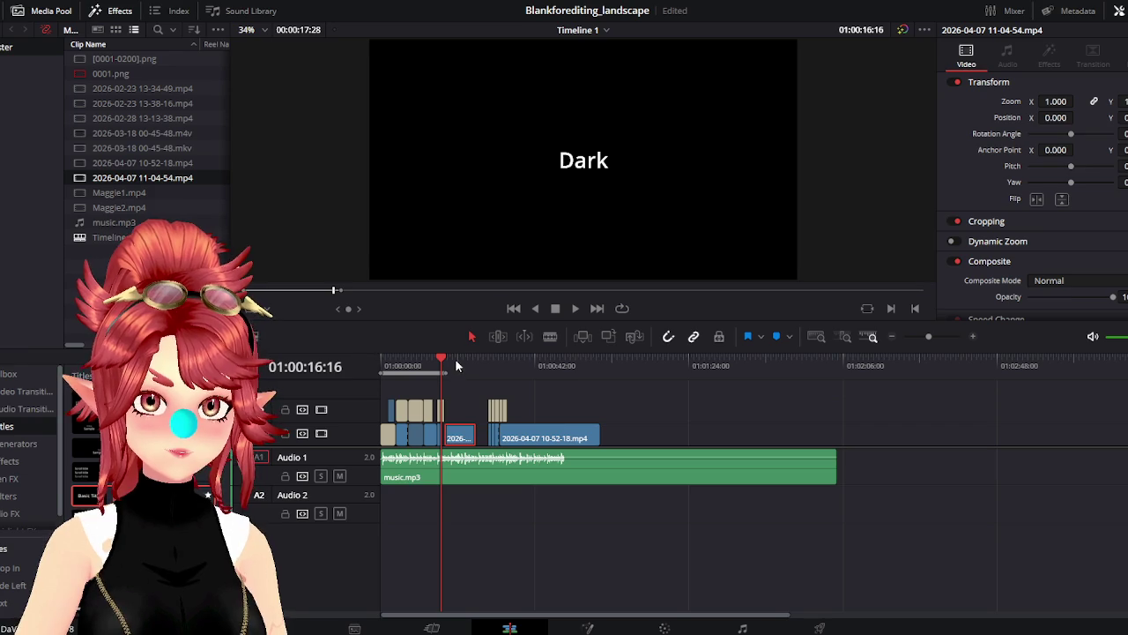
Trim the 11-04-54 clip to start at the dark spider and end the Dark title to match
{"action": "scroll", "coordinate": [805, 445], "scroll_direction": "up", "scroll_amount": 5}
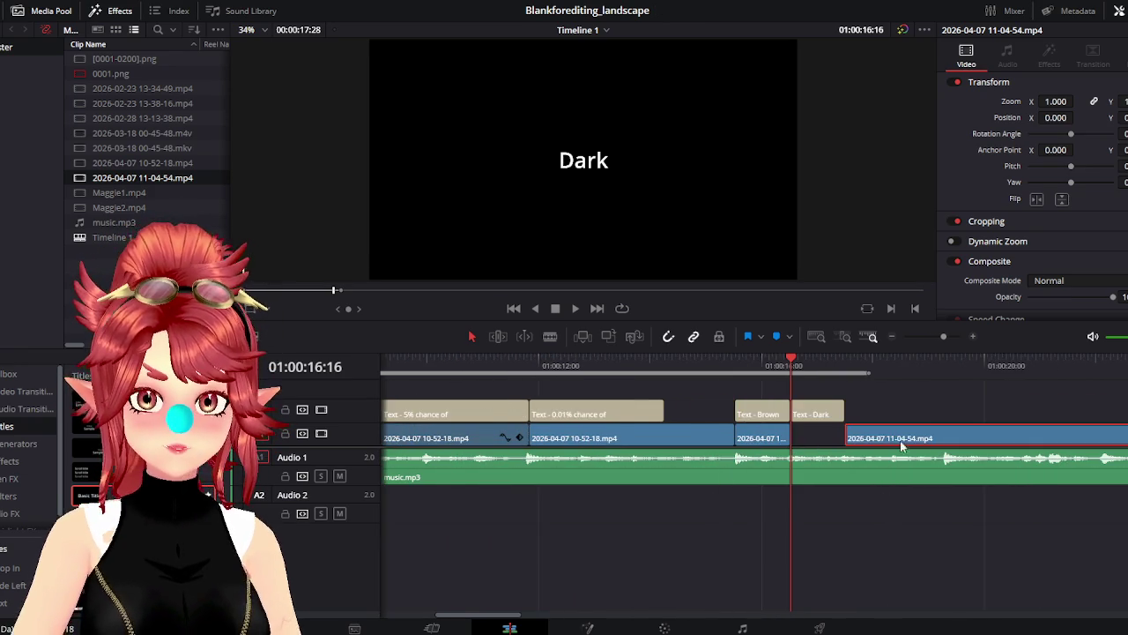
{"action": "left_click_drag", "start_coordinate": [864, 366], "coordinate": [861, 374]}
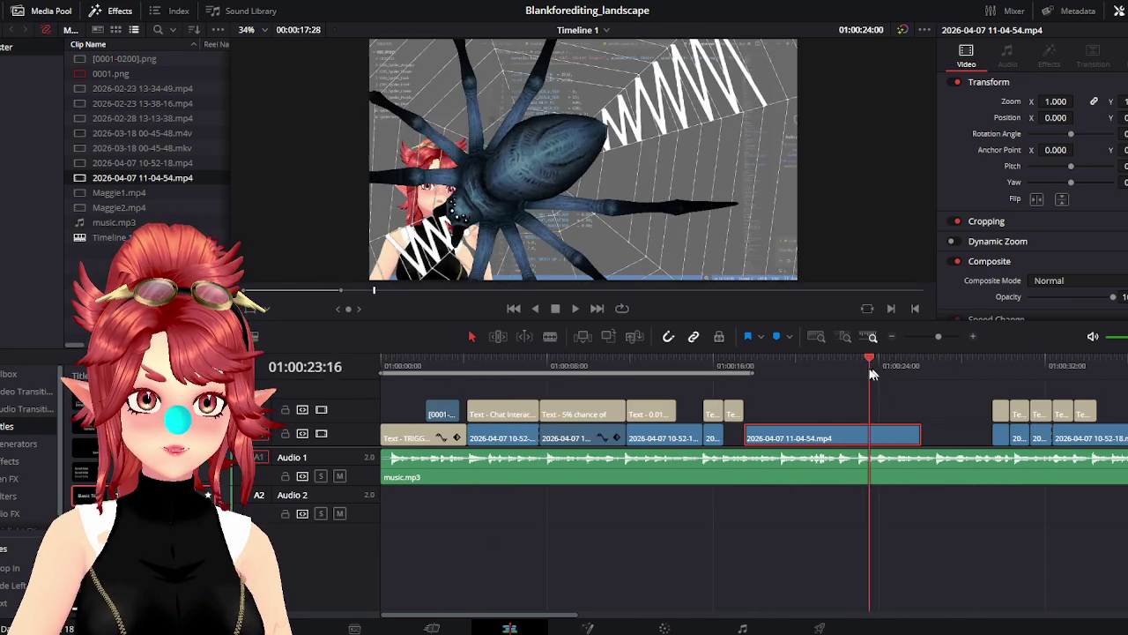
{"action": "mouse_move", "coordinate": [753, 433]}
{"action": "left_mouse_down"}
{"action": "mouse_move", "coordinate": [863, 441]}
{"action": "mouse_move", "coordinate": [763, 441]}
{"action": "left_mouse_up"}
{"action": "left_click", "coordinate": [572, 308]}
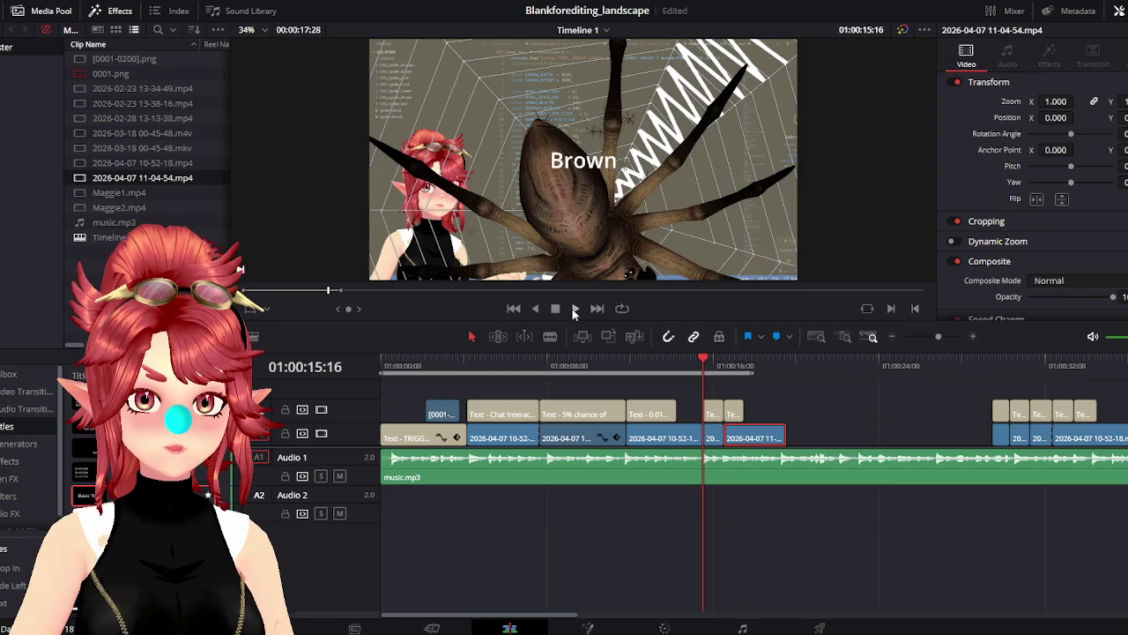
{"action": "left_click", "coordinate": [559, 308]}
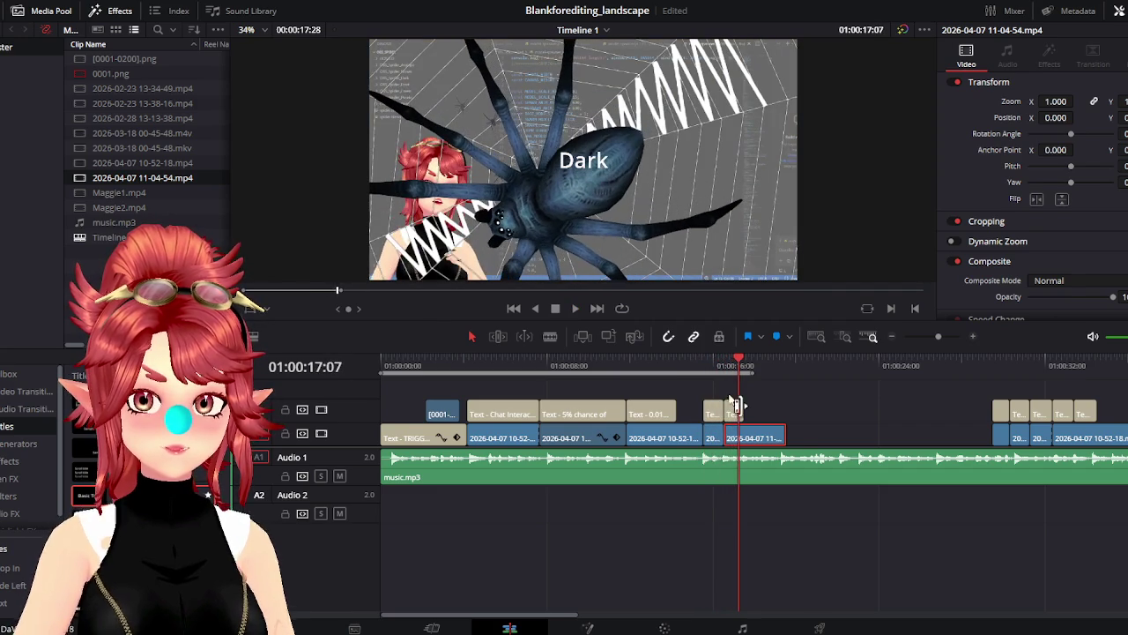
{"action": "left_click_drag", "start_coordinate": [793, 436], "coordinate": [788, 460]}
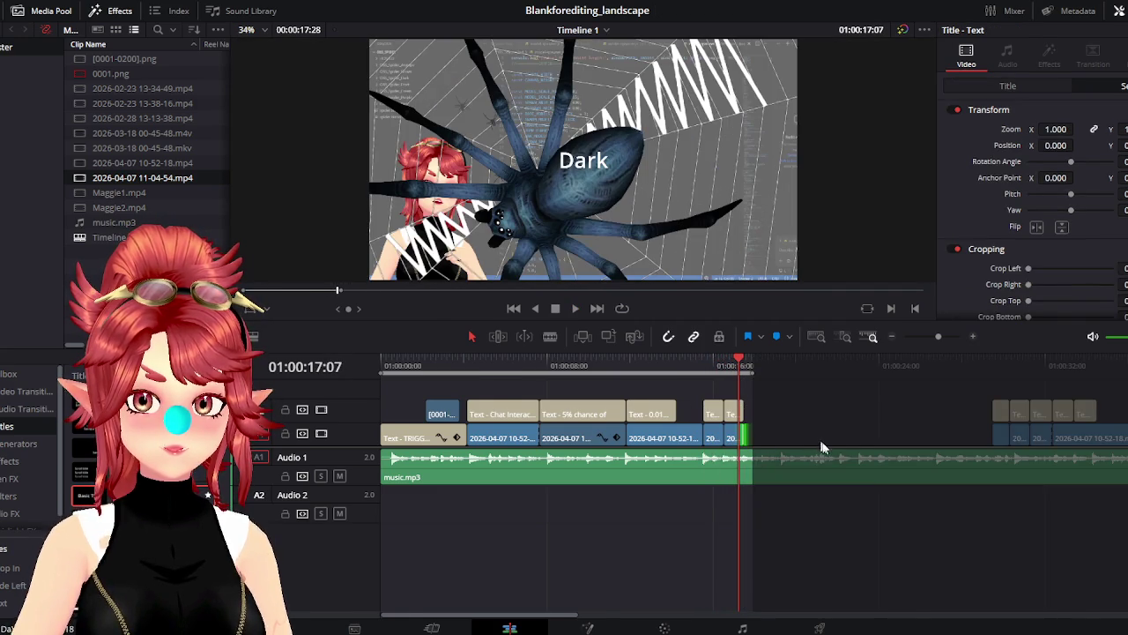
Move the Frost title right after Dark and bring a 10-52-18 clip toward it
{"action": "left_click_drag", "start_coordinate": [844, 416], "coordinate": [597, 410]}
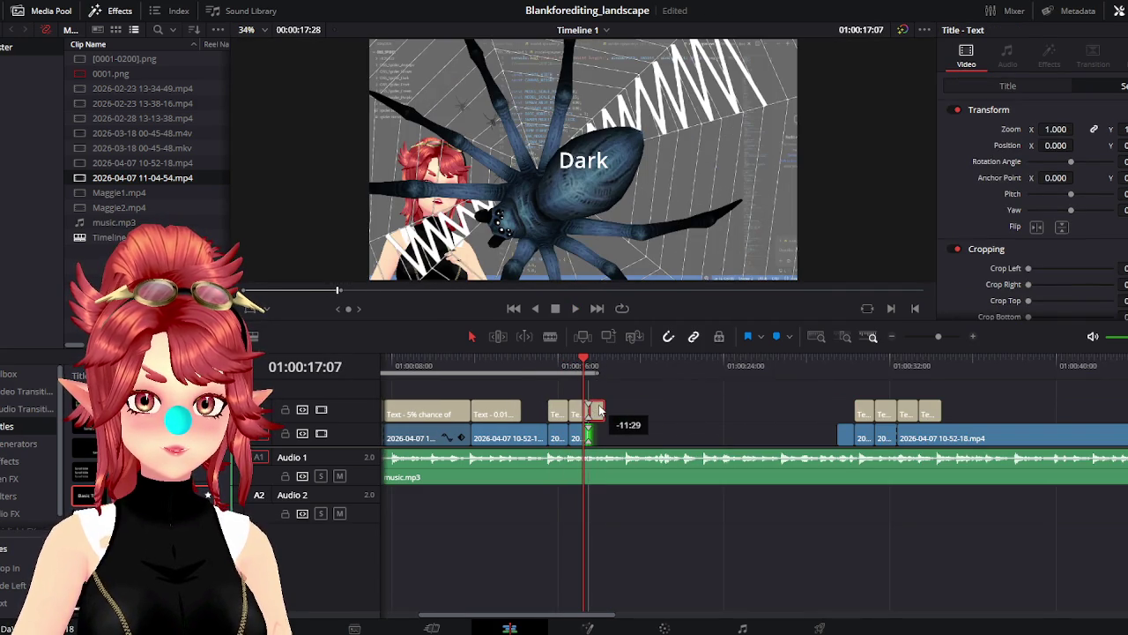
{"action": "left_click", "coordinate": [605, 365]}
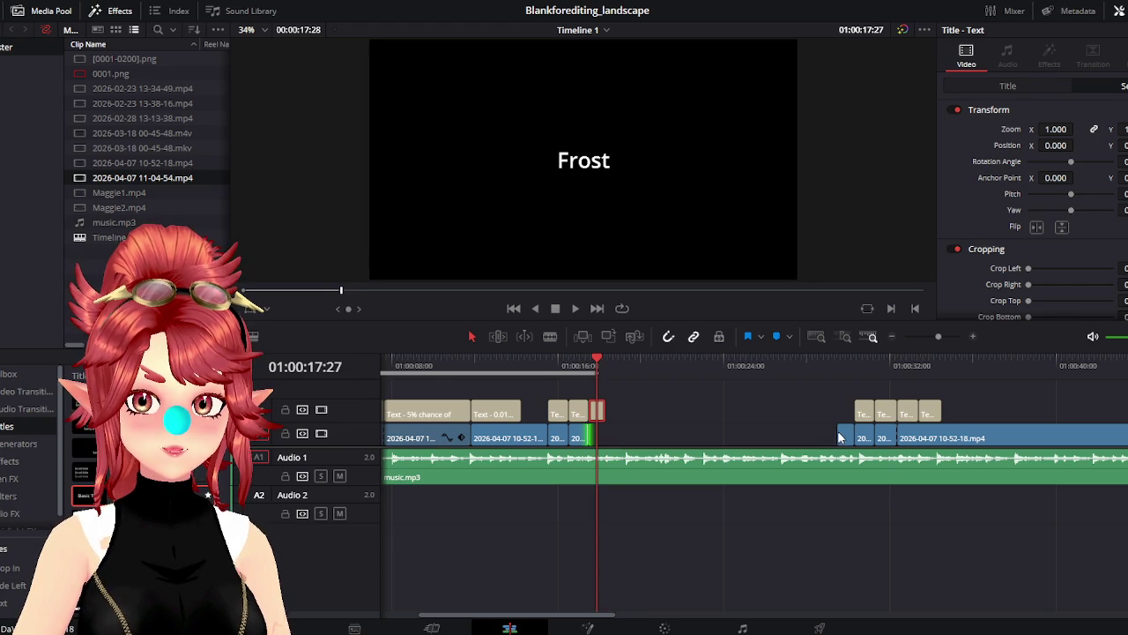
{"action": "left_click_drag", "start_coordinate": [840, 436], "coordinate": [763, 436]}
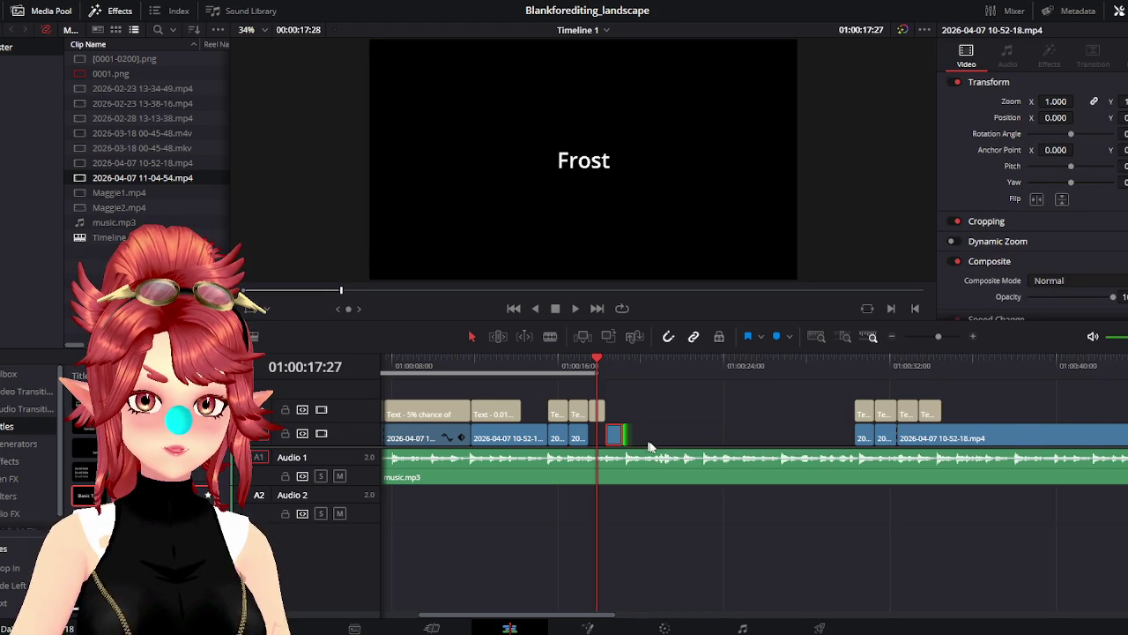
{"action": "scroll", "coordinate": [804, 447], "scroll_direction": "up", "scroll_amount": 3}
{"action": "mouse_move", "coordinate": [870, 434]}
{"action": "left_mouse_down"}
{"action": "mouse_move", "coordinate": [761, 438]}
{"action": "mouse_move", "coordinate": [987, 436]}
{"action": "left_mouse_up"}
Trim the 10-52-18 clip to the frost spider, butting the dark-spider clip and ending with Frost
{"action": "left_click", "coordinate": [782, 363]}
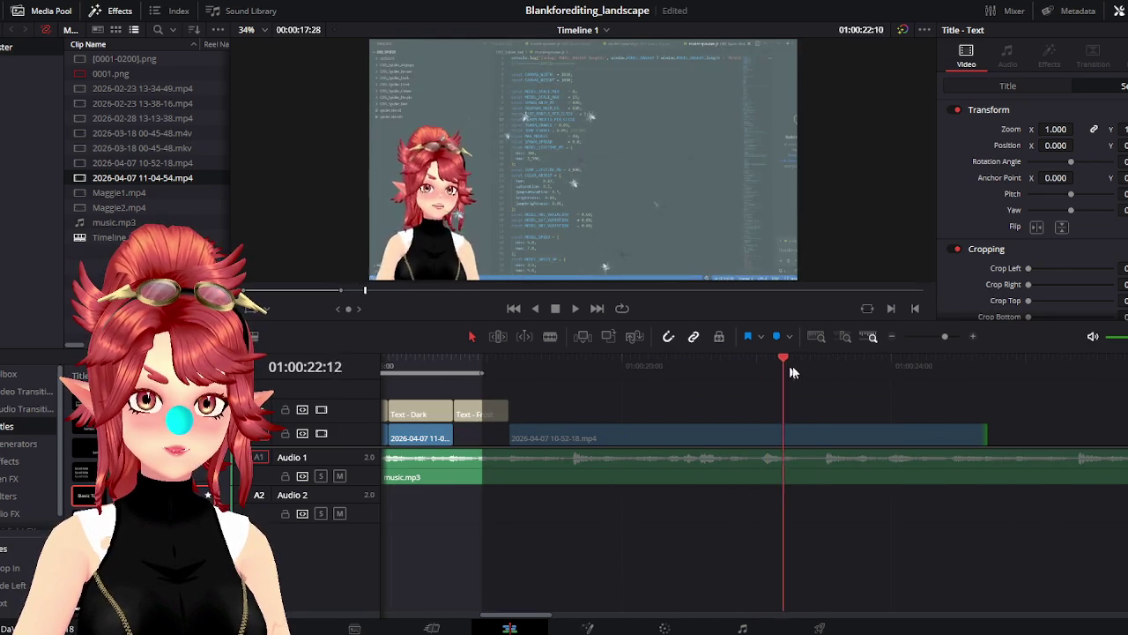
{"action": "key", "text": "space"}
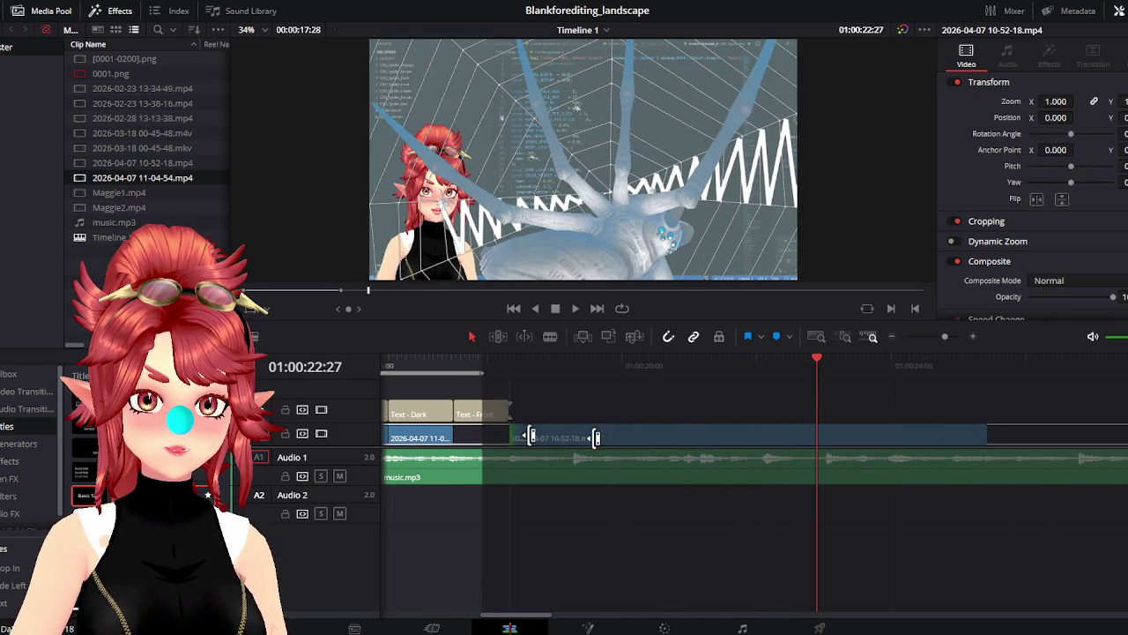
{"action": "mouse_move", "coordinate": [521, 438]}
{"action": "left_mouse_down"}
{"action": "mouse_move", "coordinate": [819, 432]}
{"action": "mouse_move", "coordinate": [471, 436]}
{"action": "left_mouse_up"}
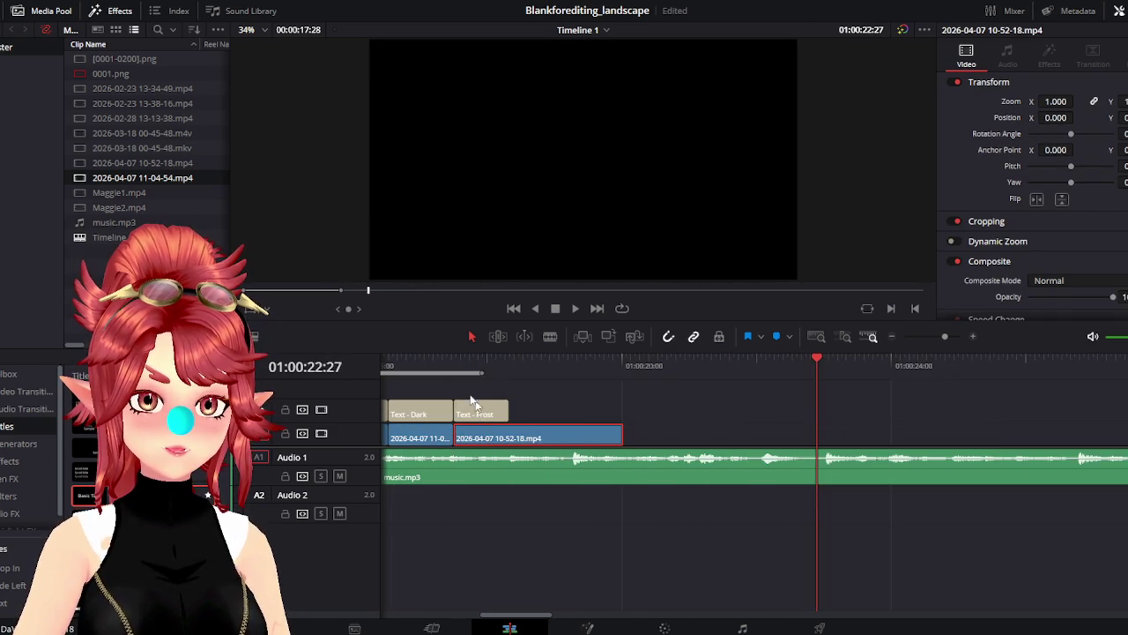
{"action": "left_click", "coordinate": [456, 366]}
{"action": "key", "text": "space"}
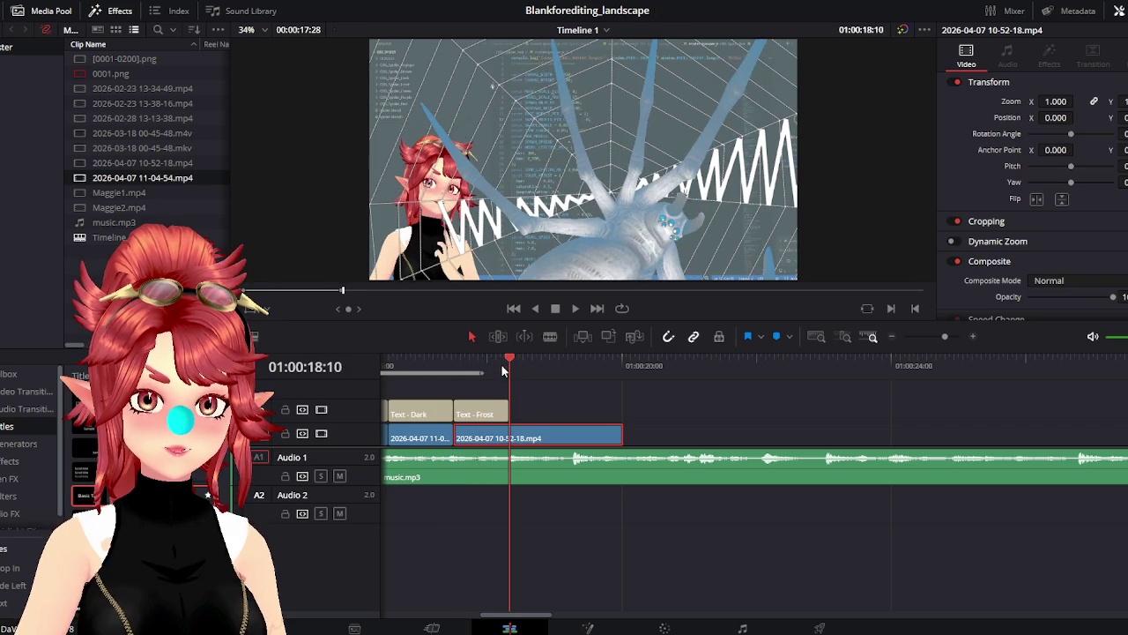
{"action": "left_click_drag", "start_coordinate": [620, 438], "coordinate": [502, 432]}
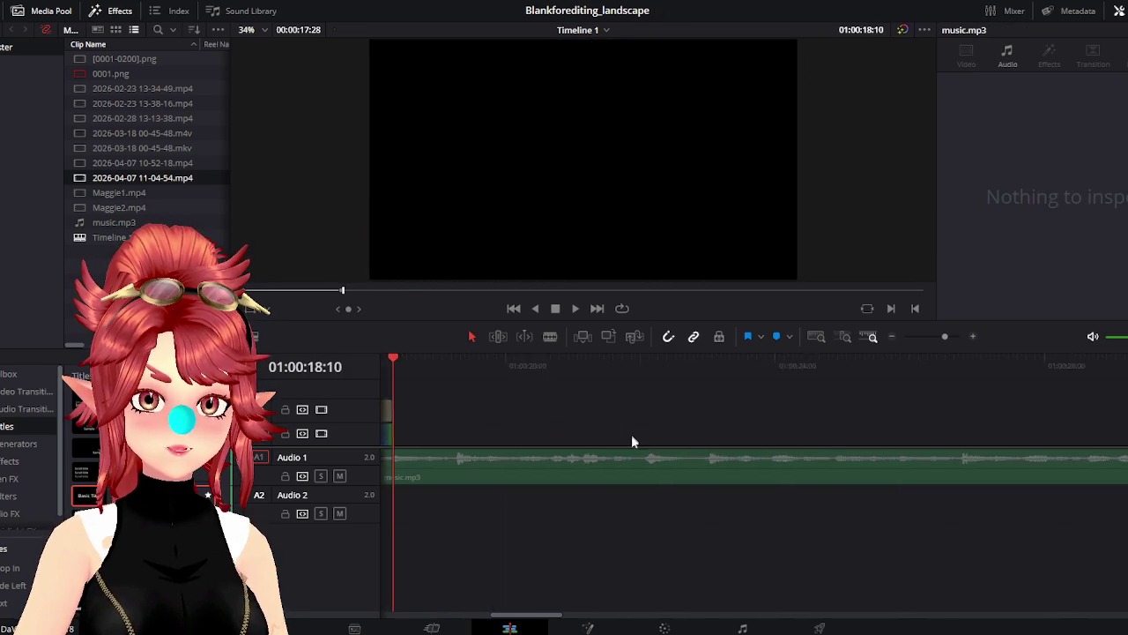
Move the four remaining title clips up behind the Frost caption
{"action": "scroll", "coordinate": [630, 432], "scroll_direction": "down", "scroll_amount": 5}
{"action": "scroll", "coordinate": [646, 445], "scroll_direction": "up", "scroll_amount": 2}
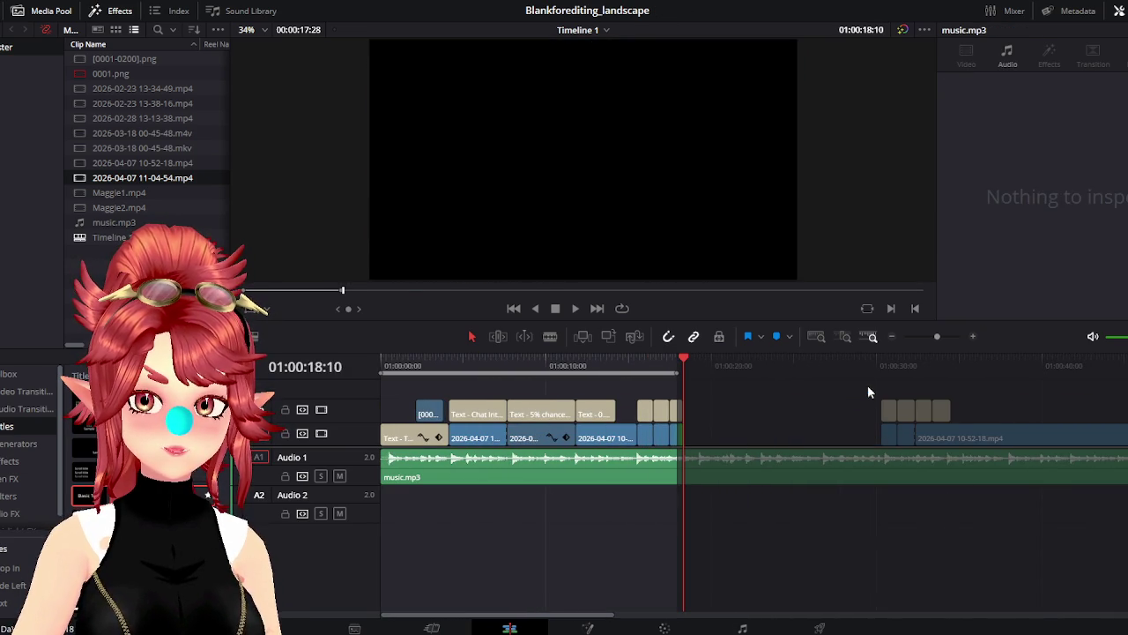
{"action": "left_click_drag", "start_coordinate": [868, 393], "coordinate": [956, 419]}
{"action": "left_click_drag", "start_coordinate": [888, 416], "coordinate": [690, 417]}
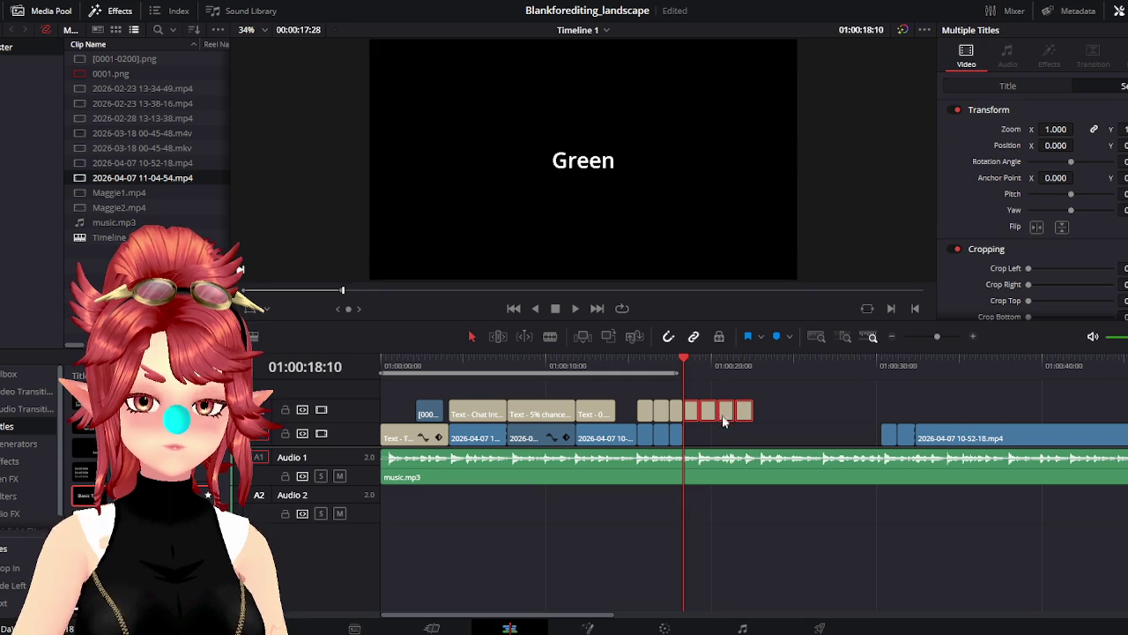
Reposition the small blue clip, shorten the following clip, and end the 10-52-18 clip earlier
{"action": "key", "text": "Right"}
{"action": "mouse_move", "coordinate": [888, 437]}
{"action": "left_mouse_down"}
{"action": "mouse_move", "coordinate": [699, 440]}
{"action": "mouse_move", "coordinate": [872, 434]}
{"action": "left_mouse_up"}
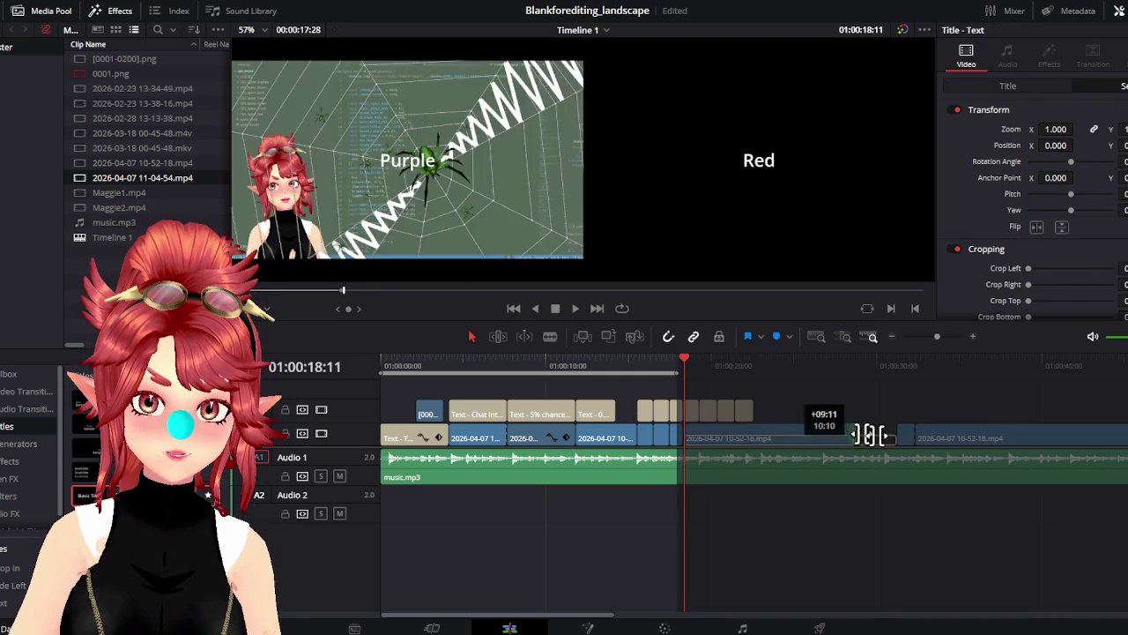
{"action": "left_click", "coordinate": [813, 359]}
{"action": "left_click_drag", "start_coordinate": [813, 359], "coordinate": [840, 359]}
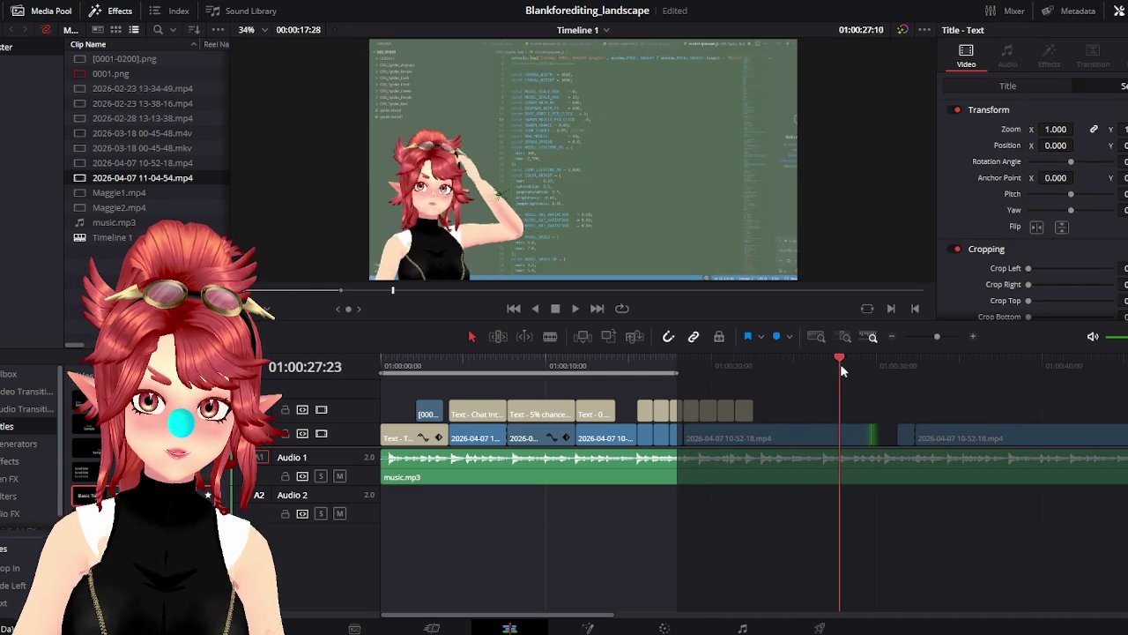
{"action": "left_click_drag", "start_coordinate": [688, 435], "coordinate": [864, 435]}
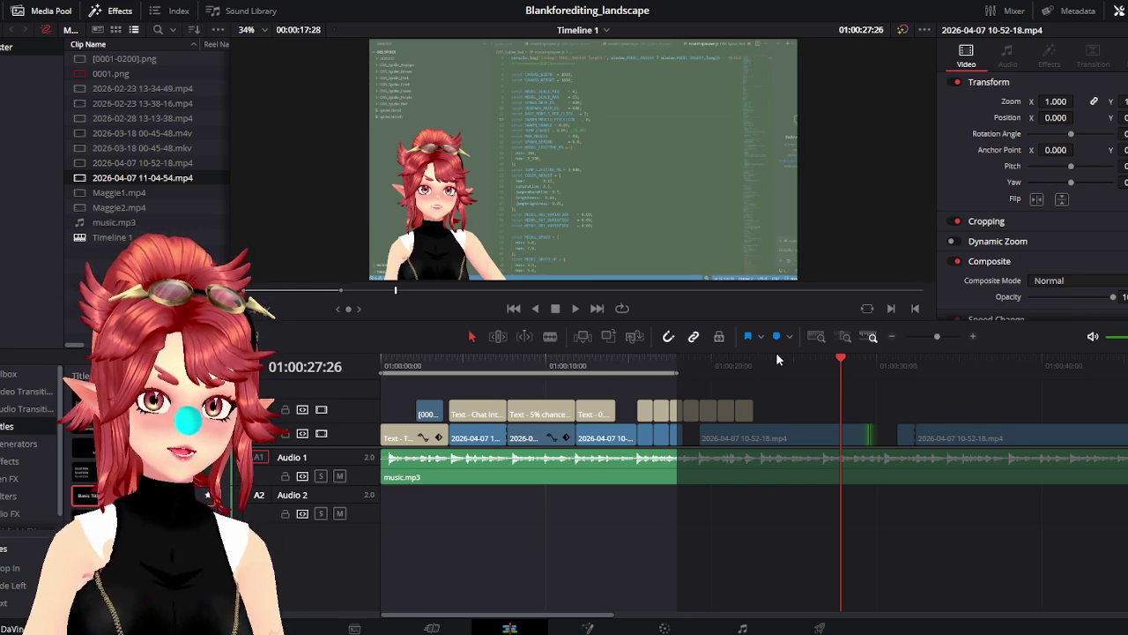
{"action": "left_click_drag", "start_coordinate": [785, 378], "coordinate": [750, 378]}
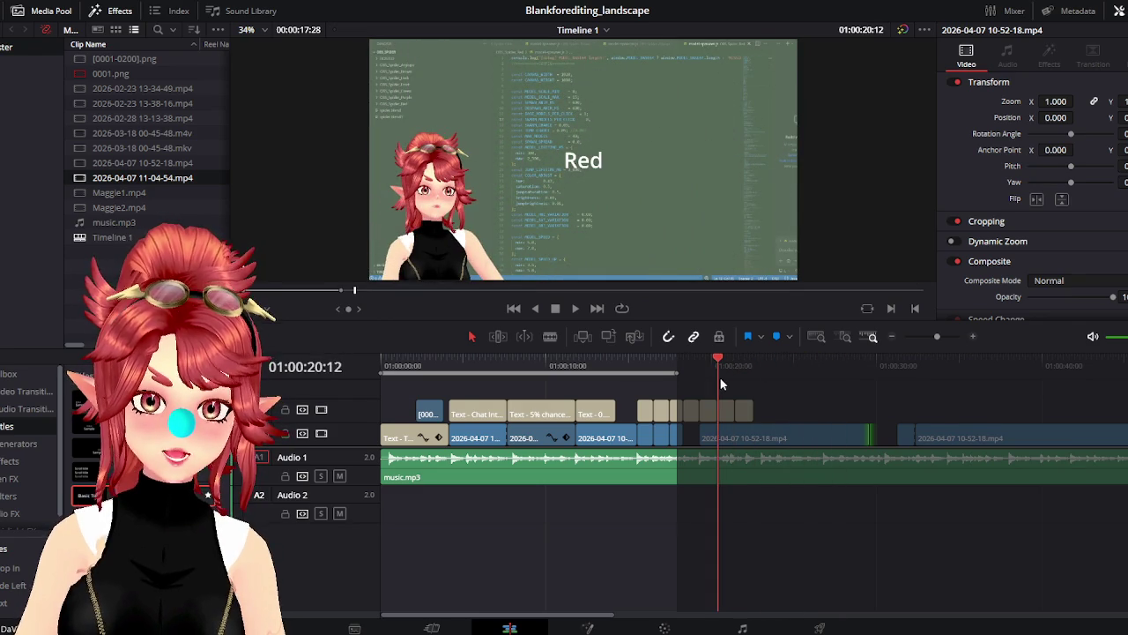
{"action": "mouse_move", "coordinate": [870, 437]}
{"action": "left_mouse_down"}
{"action": "mouse_move", "coordinate": [732, 439]}
{"action": "mouse_move", "coordinate": [875, 437]}
{"action": "mouse_move", "coordinate": [835, 416]}
{"action": "mouse_move", "coordinate": [853, 429]}
{"action": "left_mouse_up"}
Trim the 10-52-18 piece to the green spider and fit it on V1 under the Green caption
{"action": "scroll", "coordinate": [691, 426], "scroll_direction": "right", "scroll_amount": 3}
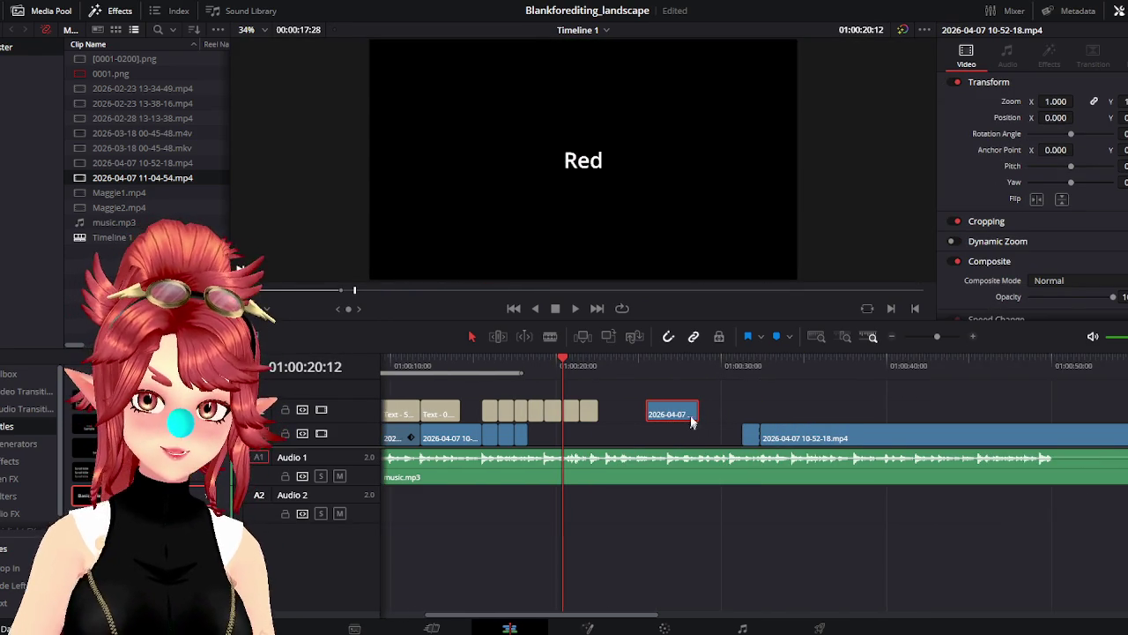
{"action": "mouse_move", "coordinate": [692, 408]}
{"action": "left_mouse_down"}
{"action": "mouse_move", "coordinate": [851, 423]}
{"action": "mouse_move", "coordinate": [957, 418]}
{"action": "mouse_move", "coordinate": [629, 413]}
{"action": "left_mouse_up"}
{"action": "left_click_drag", "start_coordinate": [686, 365], "coordinate": [771, 365]}
{"action": "mouse_move", "coordinate": [628, 413]}
{"action": "left_mouse_down"}
{"action": "mouse_move", "coordinate": [740, 414]}
{"action": "mouse_move", "coordinate": [683, 414]}
{"action": "left_mouse_up"}
{"action": "mouse_move", "coordinate": [912, 412]}
{"action": "left_mouse_down"}
{"action": "mouse_move", "coordinate": [725, 413]}
{"action": "mouse_move", "coordinate": [579, 445]}
{"action": "left_mouse_up"}
{"action": "left_click", "coordinate": [529, 361]}
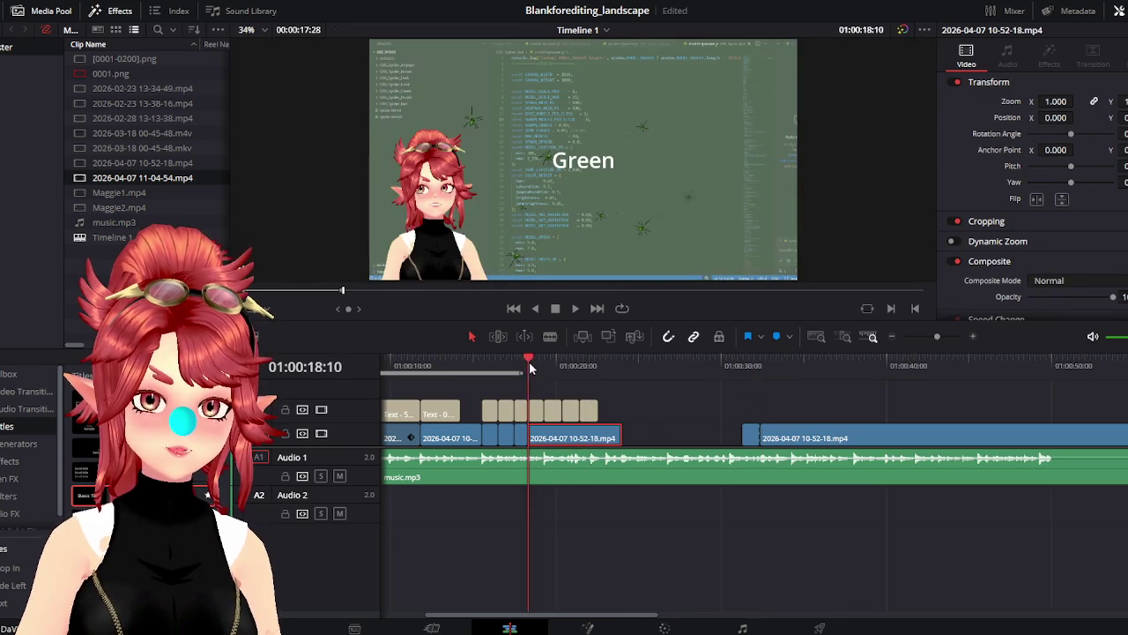
{"action": "left_click", "coordinate": [544, 364]}
{"action": "left_click_drag", "start_coordinate": [619, 438], "coordinate": [603, 441]}
{"action": "scroll", "coordinate": [604, 445], "scroll_direction": "up", "scroll_amount": 3}
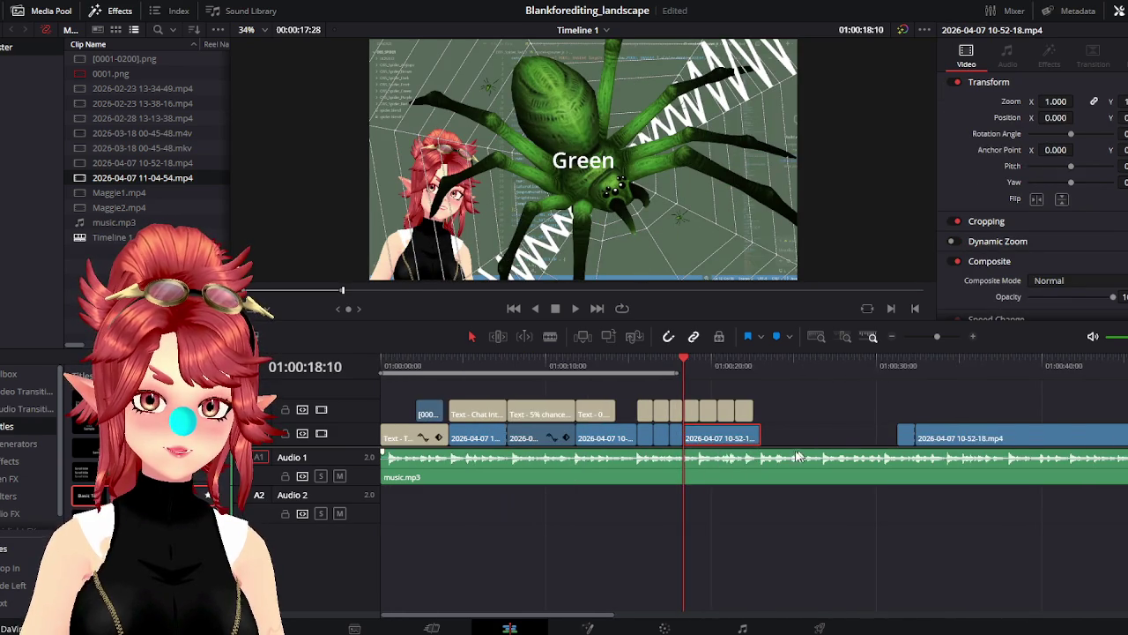
{"action": "scroll", "coordinate": [777, 456], "scroll_direction": "up", "scroll_amount": 2}
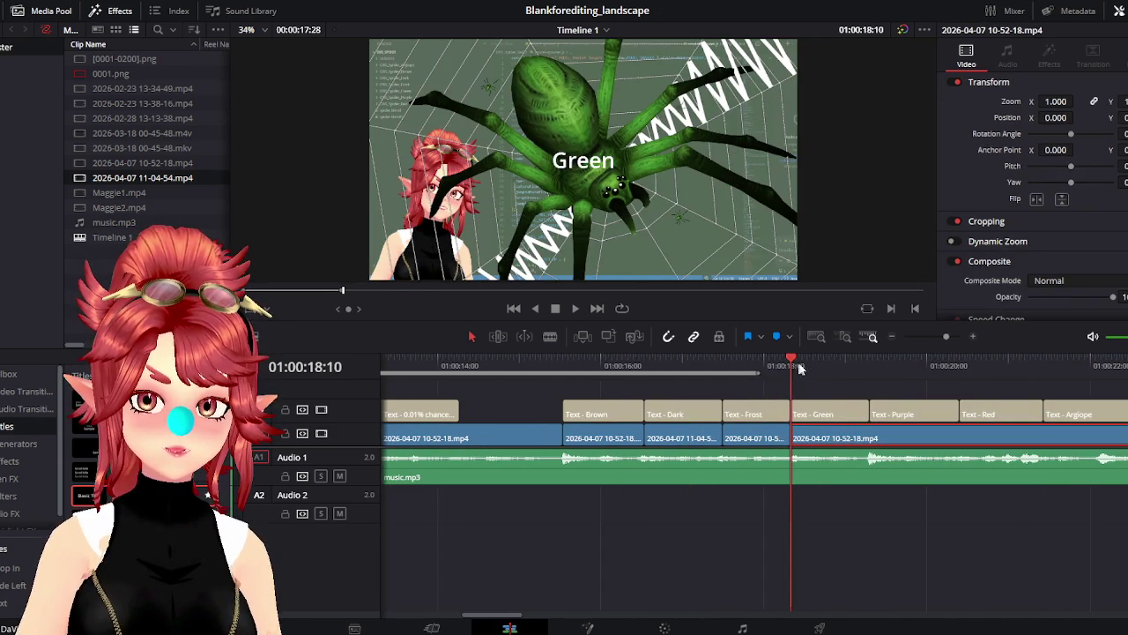
Extend the recording clip's start under the Purple caption so it shows the purple spider
{"action": "left_click_drag", "start_coordinate": [796, 368], "coordinate": [870, 365]}
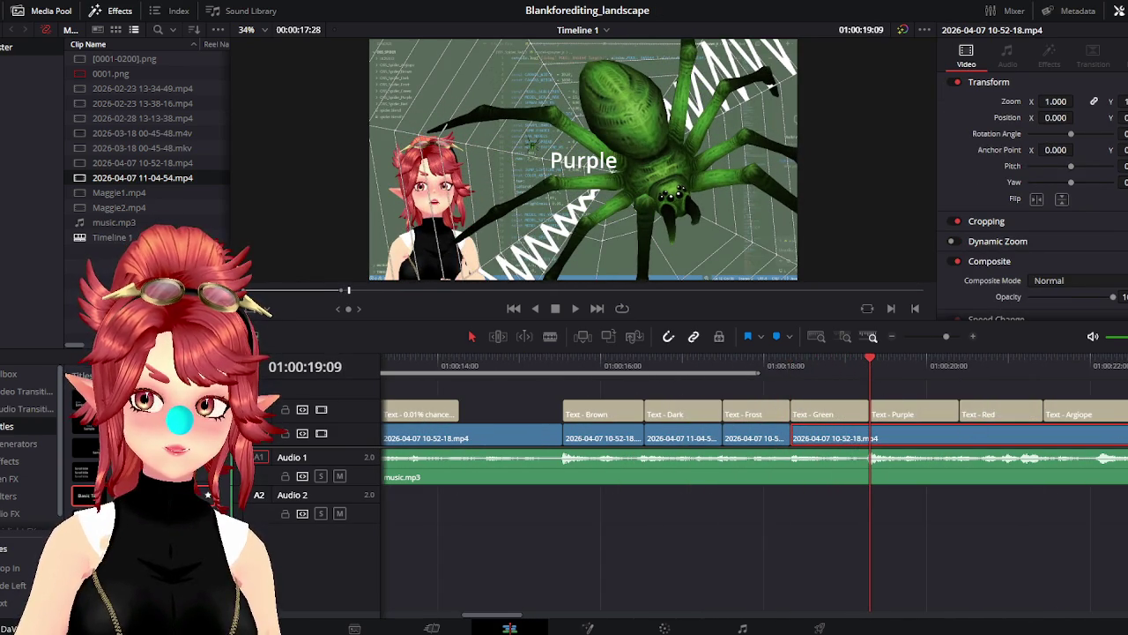
{"action": "left_click_drag", "start_coordinate": [919, 433], "coordinate": [869, 433]}
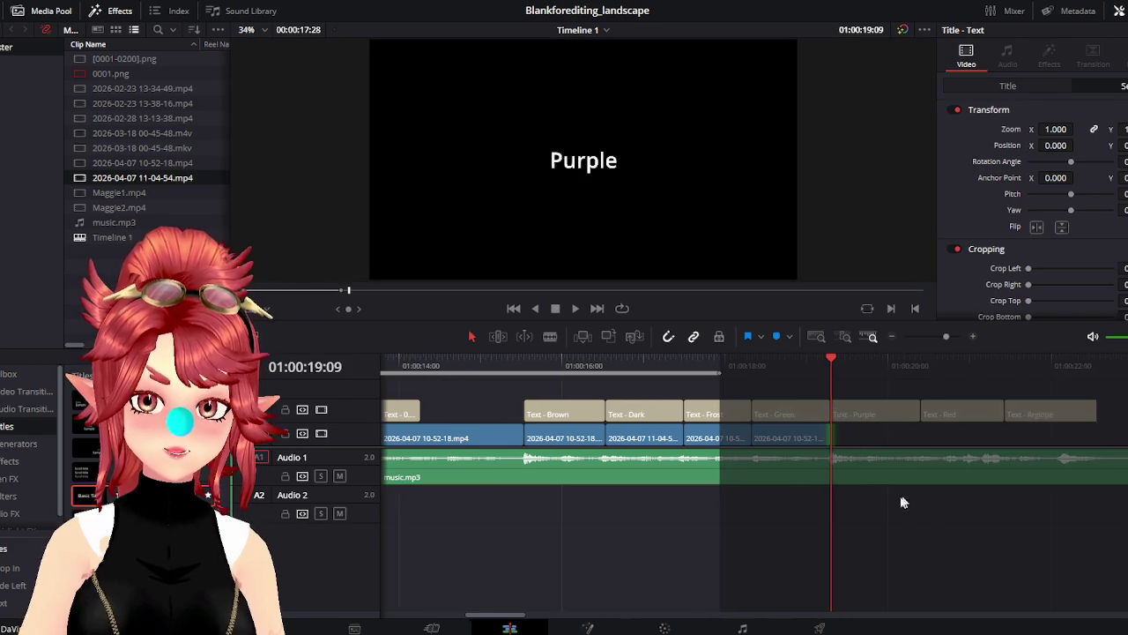
{"action": "scroll", "coordinate": [741, 511], "scroll_direction": "down", "scroll_amount": 2}
{"action": "scroll", "coordinate": [796, 511], "scroll_direction": "down", "scroll_amount": 1}
{"action": "scroll", "coordinate": [699, 482], "scroll_direction": "up", "scroll_amount": 1}
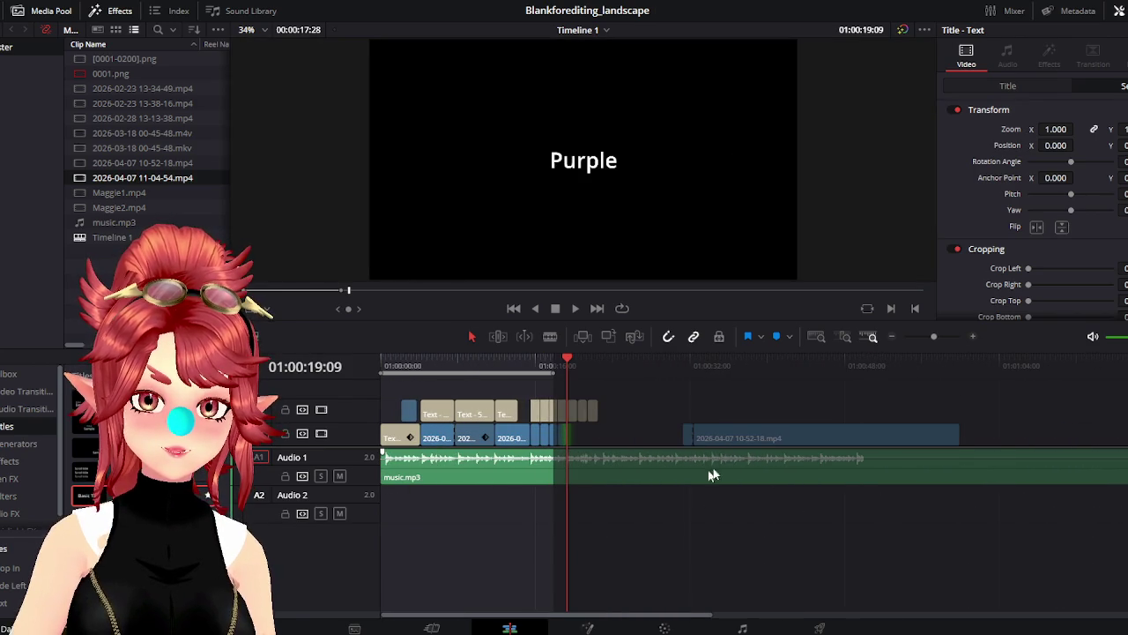
{"action": "left_click_drag", "start_coordinate": [690, 439], "coordinate": [659, 434]}
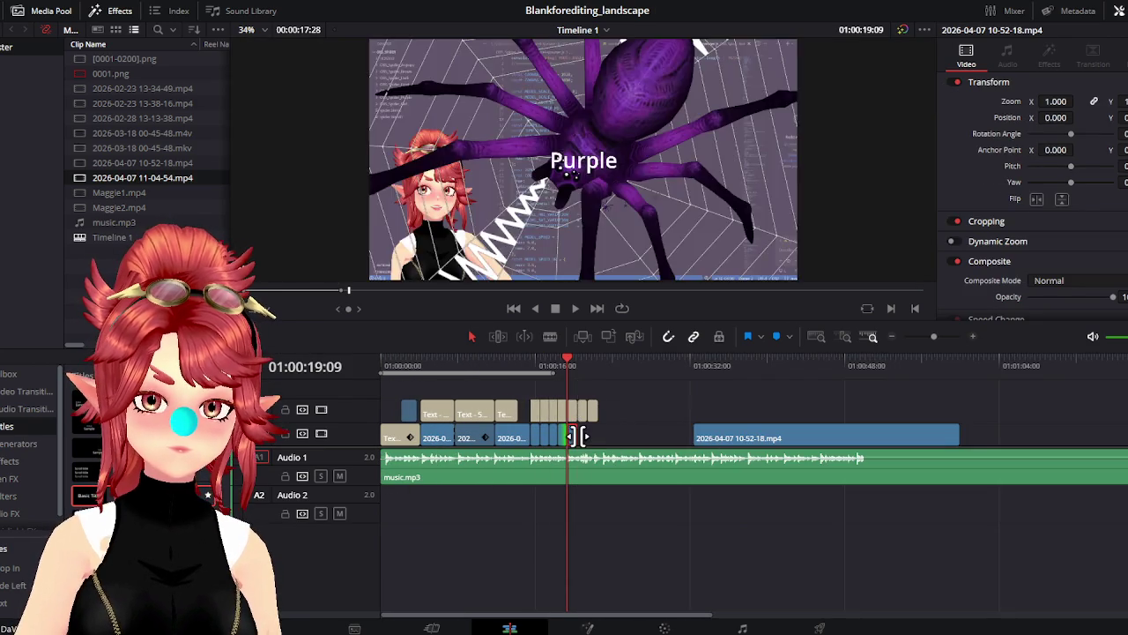
{"action": "left_click_drag", "start_coordinate": [660, 435], "coordinate": [574, 433]}
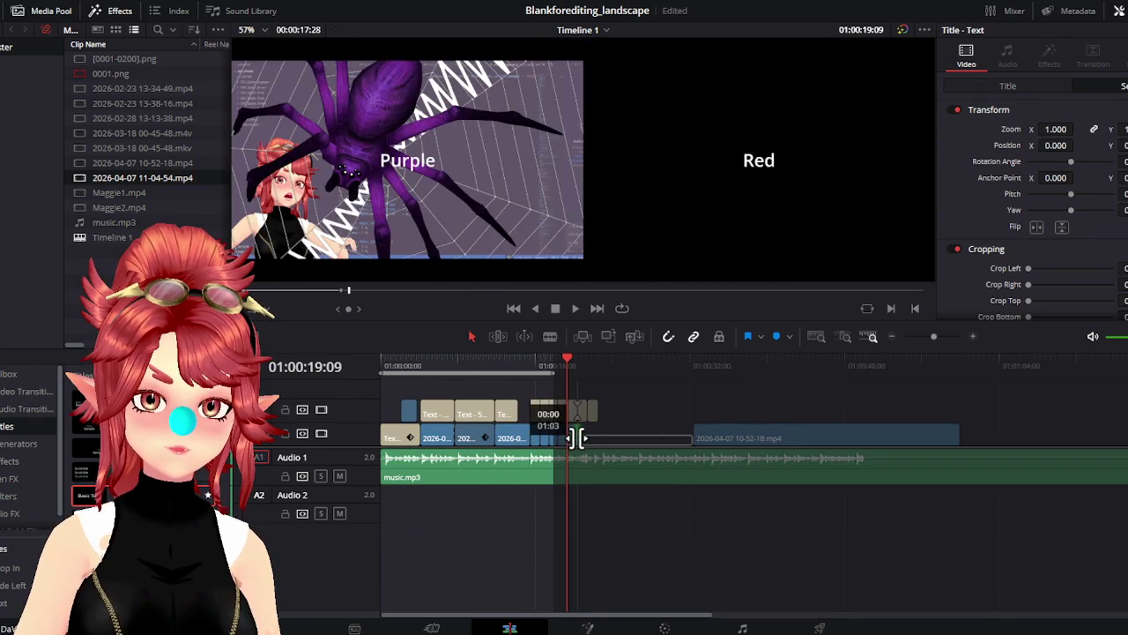
Trim the recording to the red spider section and move it under the Red caption
{"action": "left_click", "coordinate": [577, 361]}
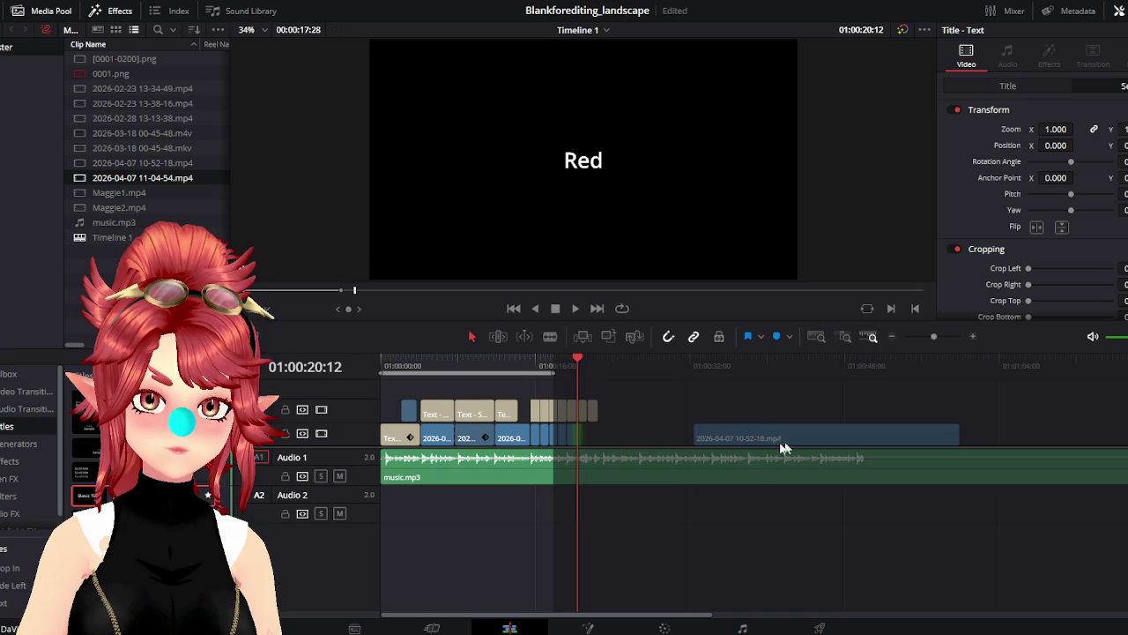
{"action": "mouse_move", "coordinate": [724, 359]}
{"action": "left_mouse_down"}
{"action": "mouse_move", "coordinate": [917, 378]}
{"action": "mouse_move", "coordinate": [902, 379]}
{"action": "left_mouse_up"}
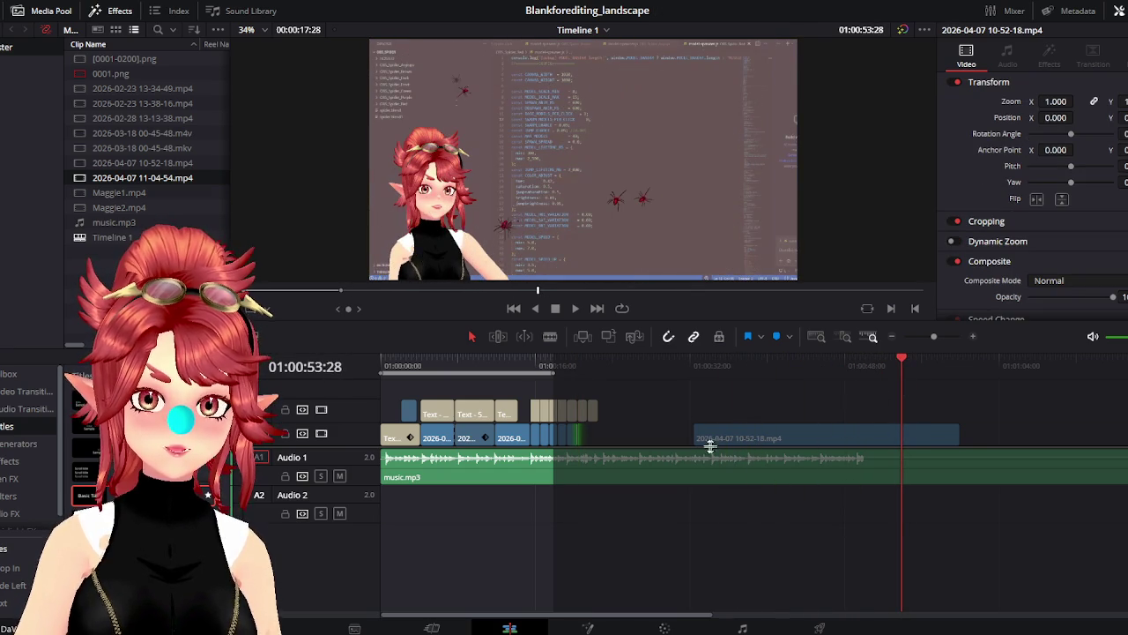
{"action": "mouse_move", "coordinate": [698, 438]}
{"action": "left_mouse_down"}
{"action": "mouse_move", "coordinate": [911, 433]}
{"action": "mouse_move", "coordinate": [608, 438]}
{"action": "left_mouse_up"}
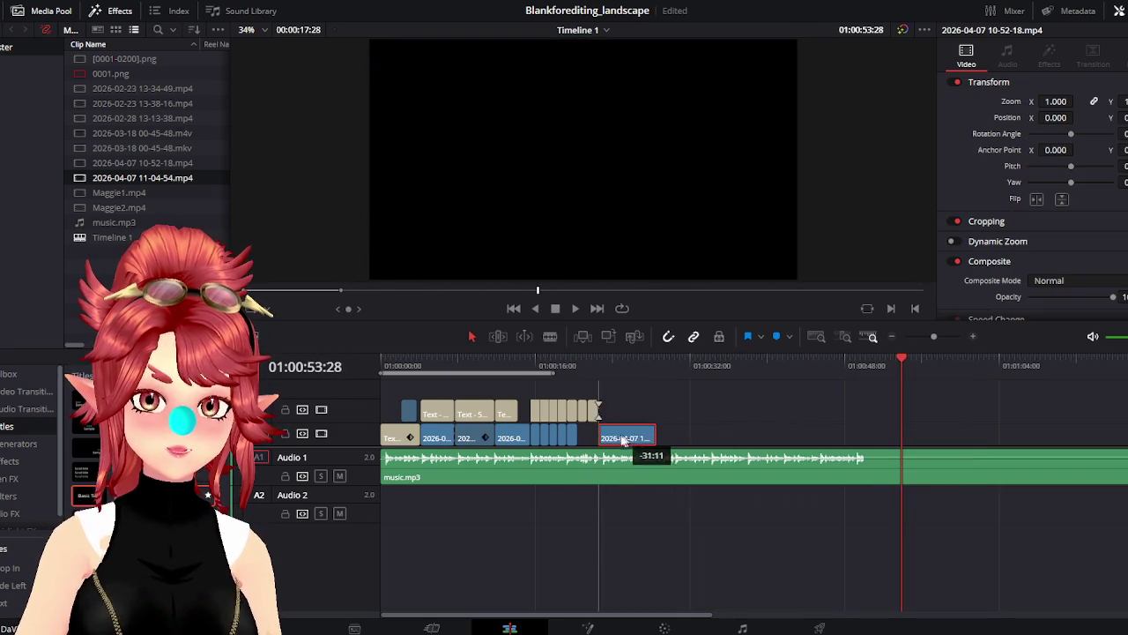
{"action": "left_click", "coordinate": [575, 362]}
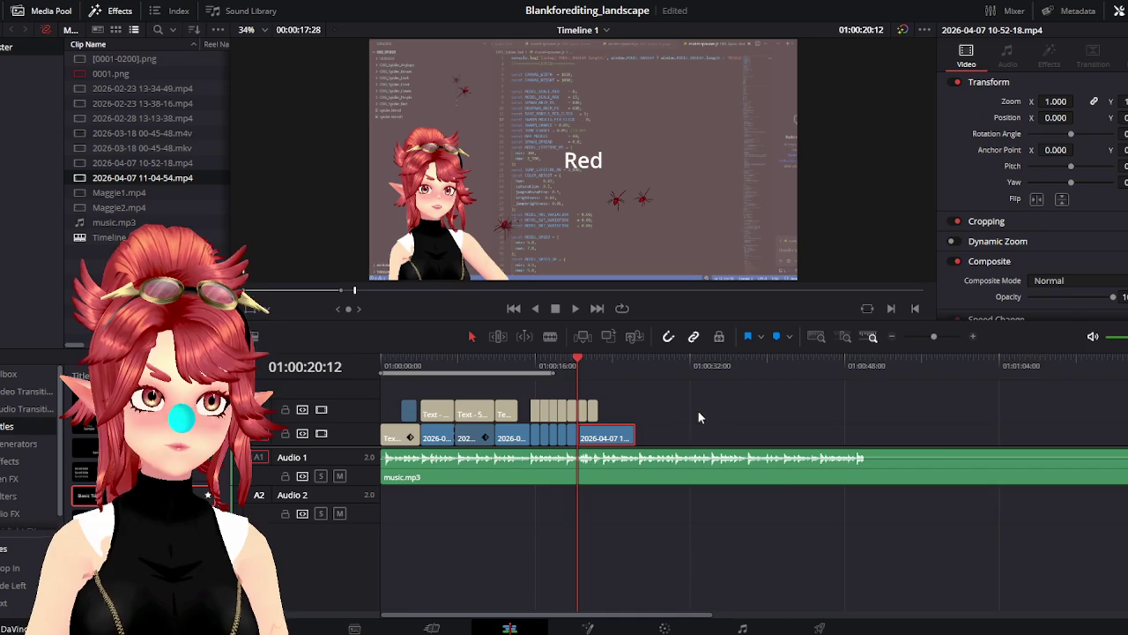
{"action": "scroll", "coordinate": [705, 420], "scroll_direction": "up", "scroll_amount": 3}
{"action": "scroll", "coordinate": [758, 414], "scroll_direction": "up", "scroll_amount": 3}
Adjust the red spider clip's start and trim its end to where Argiope begins
{"action": "mouse_move", "coordinate": [834, 368]}
{"action": "left_mouse_down"}
{"action": "mouse_move", "coordinate": [823, 368]}
{"action": "mouse_move", "coordinate": [927, 389]}
{"action": "left_mouse_up"}
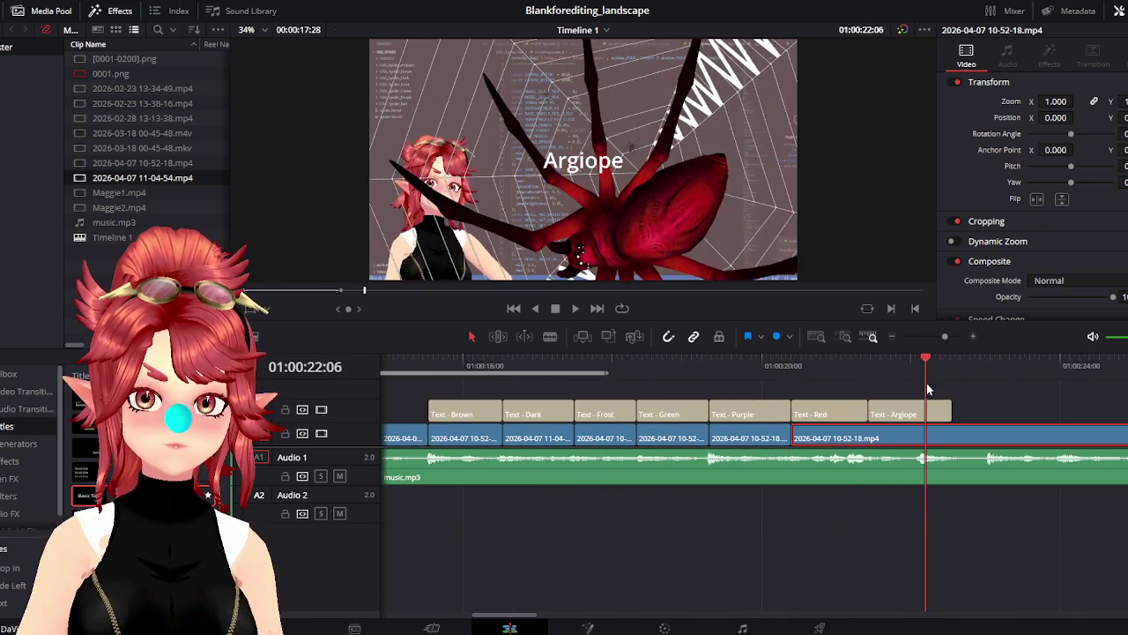
{"action": "mouse_move", "coordinate": [802, 438]}
{"action": "left_mouse_down"}
{"action": "mouse_move", "coordinate": [887, 433]}
{"action": "mouse_move", "coordinate": [795, 438]}
{"action": "left_mouse_up"}
{"action": "left_click", "coordinate": [792, 363]}
{"action": "key", "text": "space"}
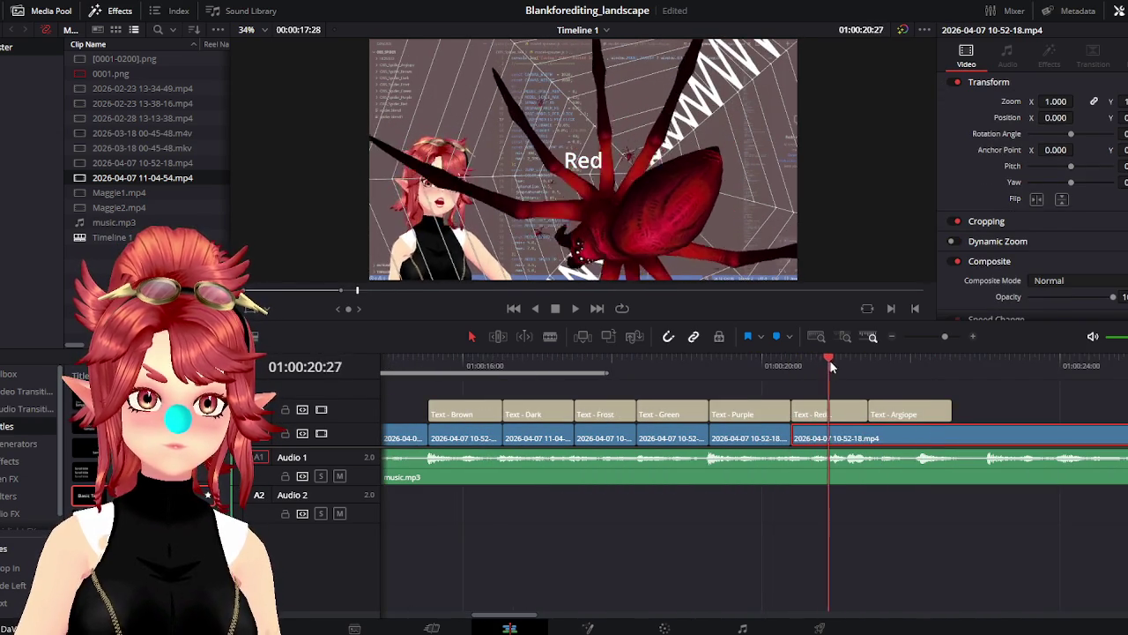
{"action": "left_click_drag", "start_coordinate": [1124, 438], "coordinate": [828, 438]}
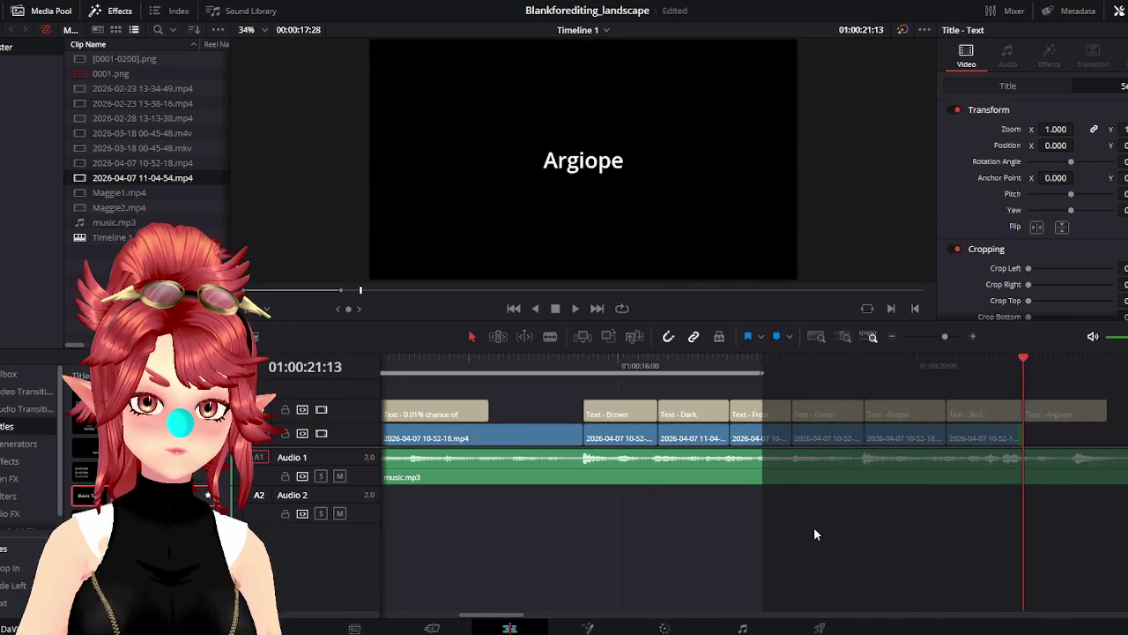
{"action": "scroll", "coordinate": [771, 525], "scroll_direction": "down", "scroll_amount": 3}
Extend the last V1 clip so footage continues under the Argiope caption
{"action": "left_click", "coordinate": [582, 437]}
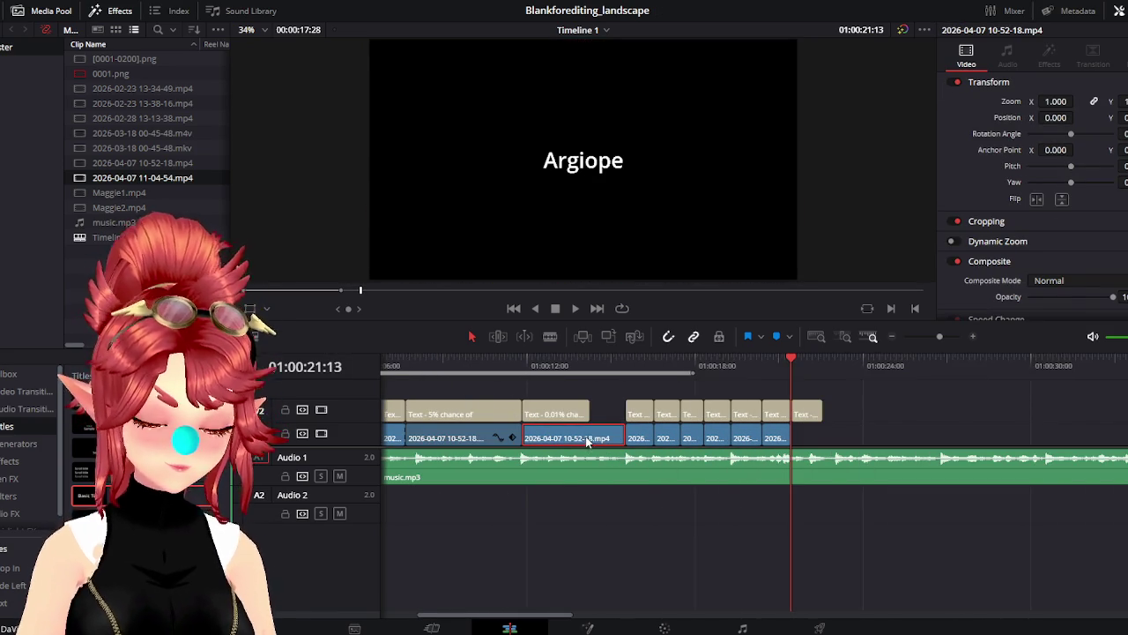
{"action": "key", "text": "ctrl+z"}
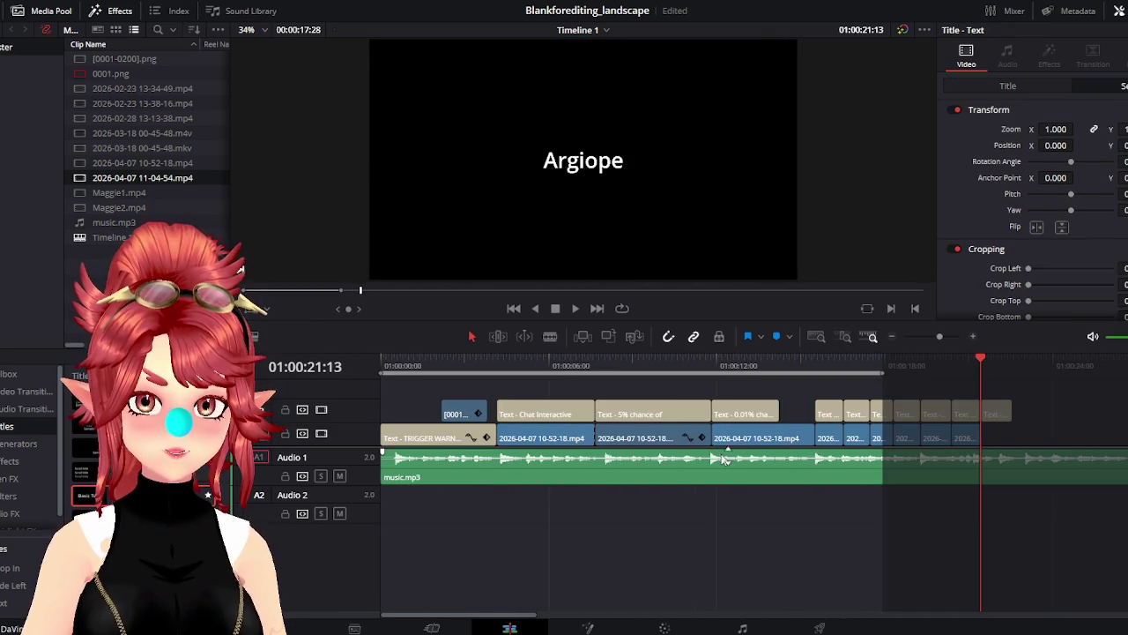
{"action": "scroll", "coordinate": [810, 505], "scroll_direction": "right", "scroll_amount": 2}
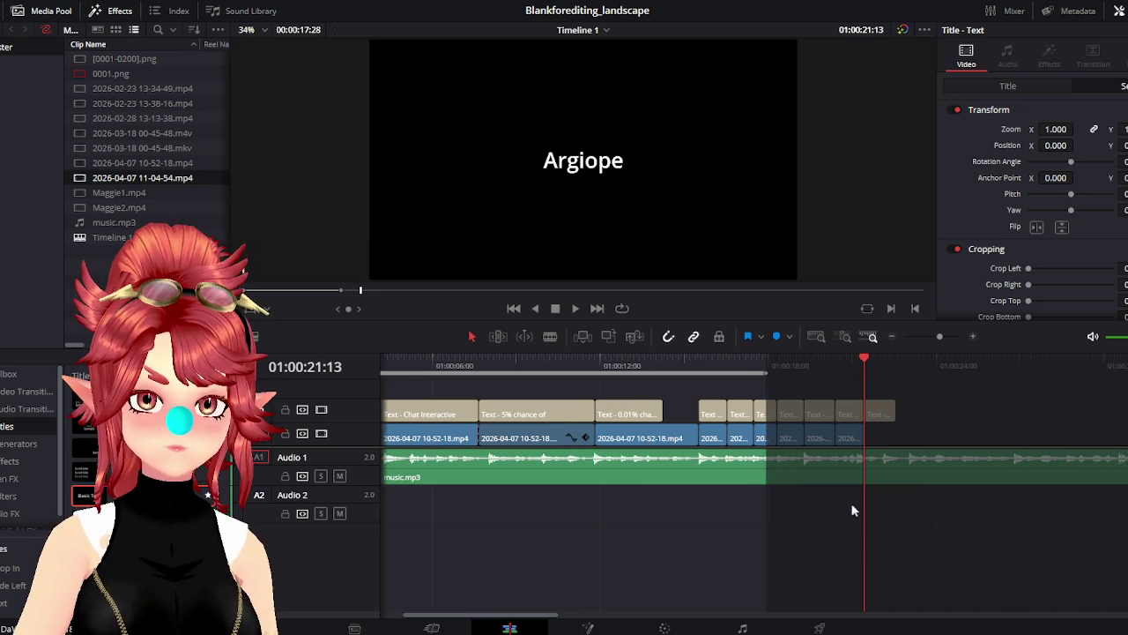
{"action": "scroll", "coordinate": [809, 475], "scroll_direction": "right", "scroll_amount": 2}
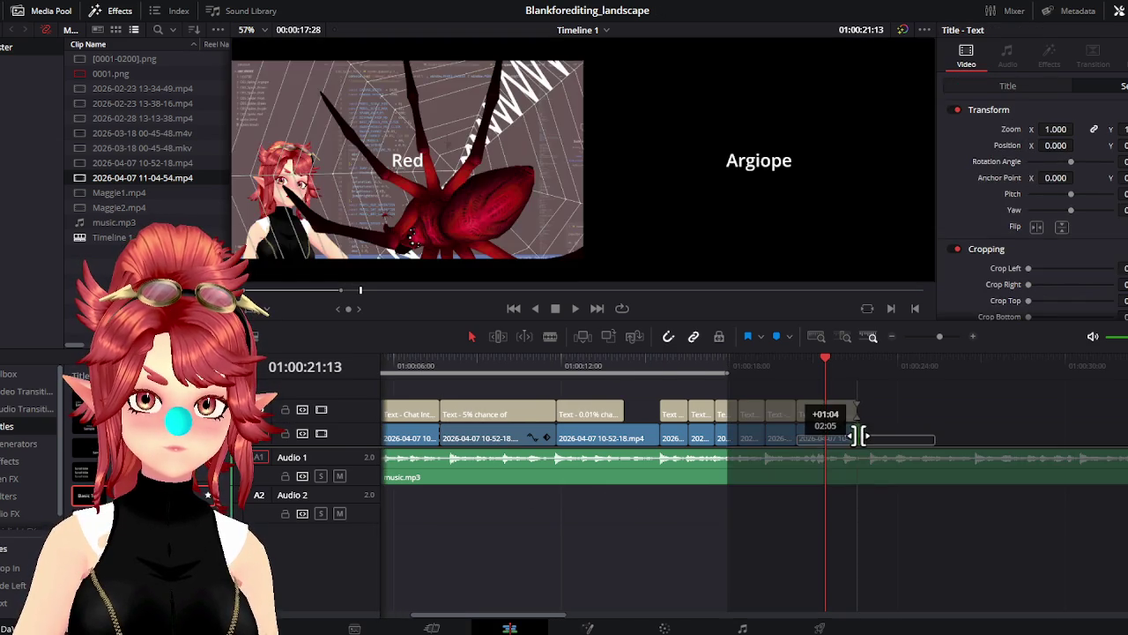
{"action": "left_click_drag", "start_coordinate": [828, 435], "coordinate": [855, 435]}
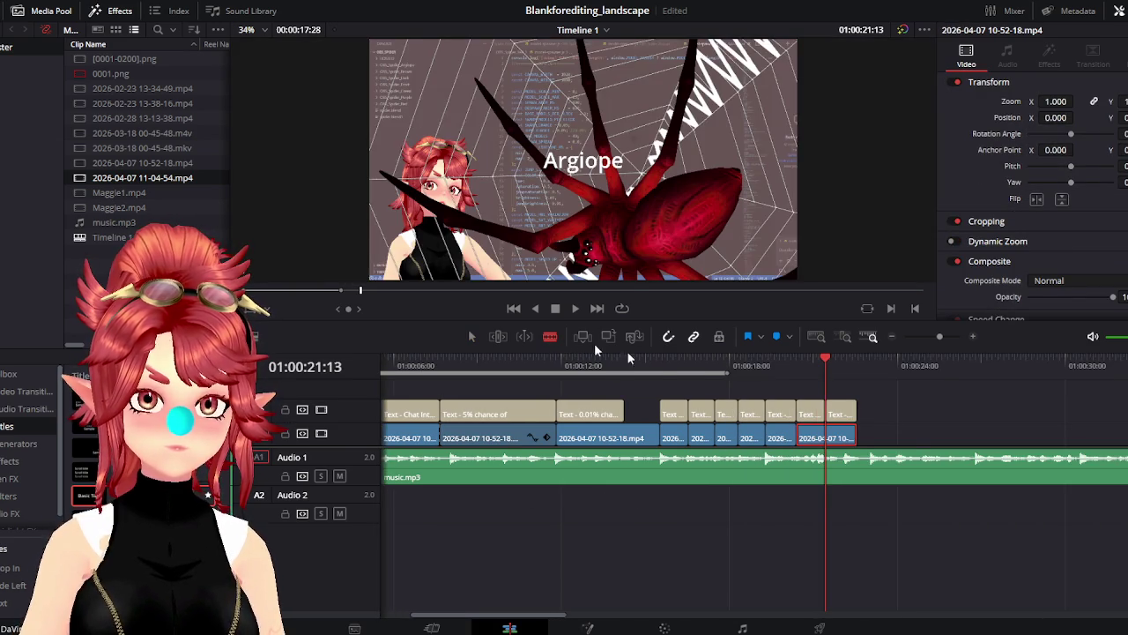
Split the last clip at the playhead and move the short split-off piece later
{"action": "left_click", "coordinate": [825, 437]}
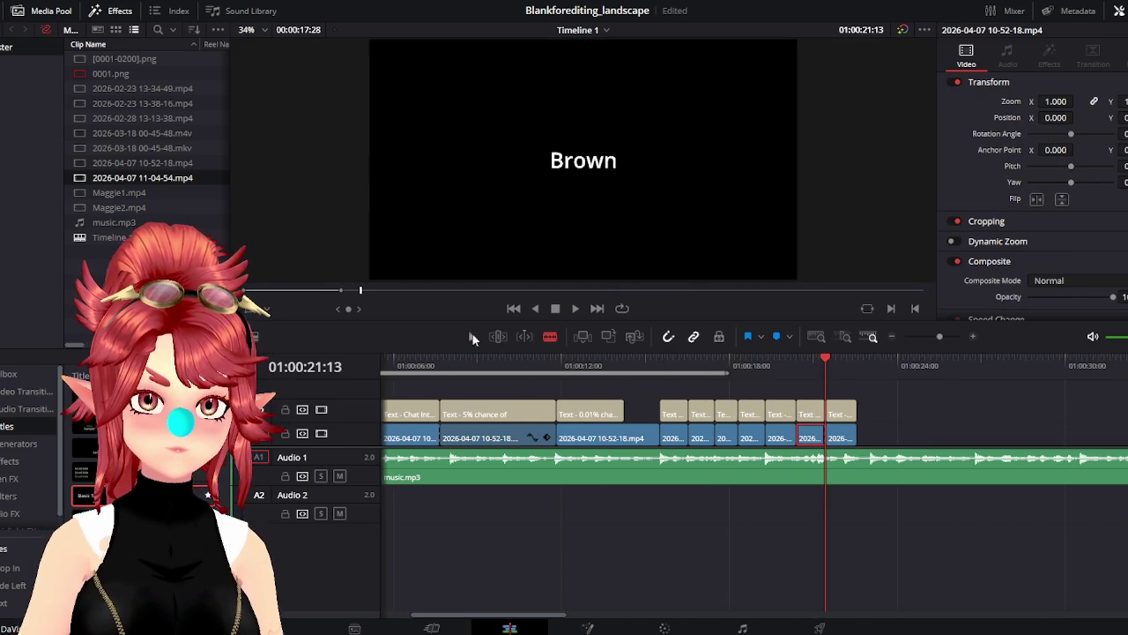
{"action": "scroll", "coordinate": [882, 467], "scroll_direction": "right", "scroll_amount": 2}
{"action": "scroll", "coordinate": [904, 484], "scroll_direction": "right", "scroll_amount": 4}
{"action": "scroll", "coordinate": [819, 465], "scroll_direction": "right", "scroll_amount": 2}
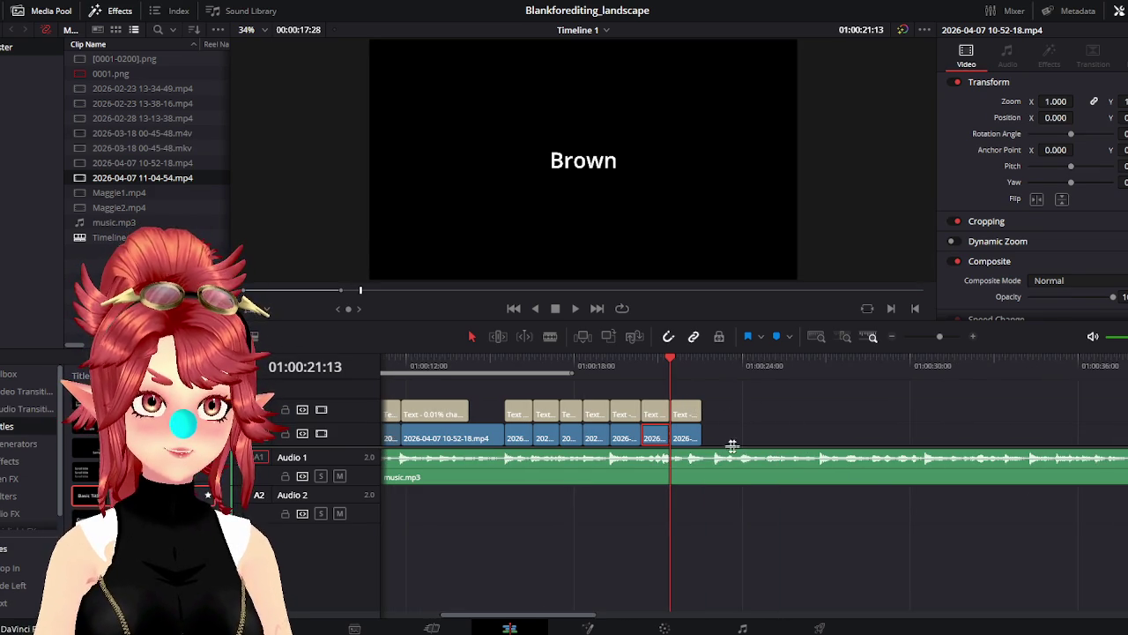
{"action": "left_click_drag", "start_coordinate": [689, 440], "coordinate": [970, 440]}
{"action": "scroll", "coordinate": [874, 468], "scroll_direction": "right", "scroll_amount": 5}
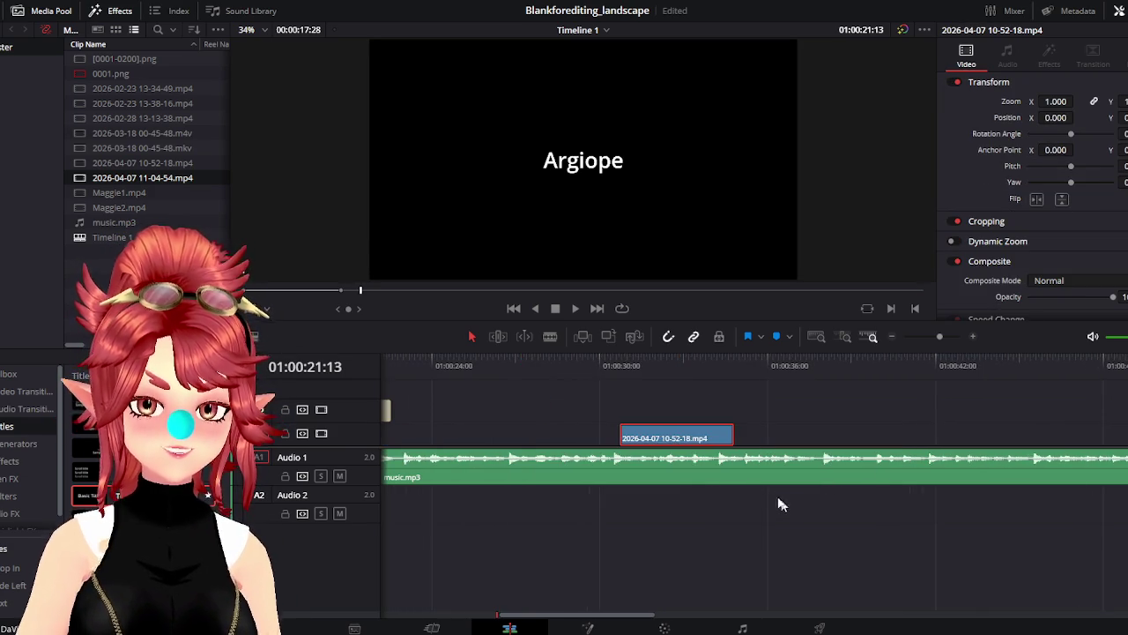
{"action": "scroll", "coordinate": [687, 464], "scroll_direction": "down", "scroll_amount": 3}
{"action": "scroll", "coordinate": [581, 448], "scroll_direction": "down", "scroll_amount": 2}
{"action": "left_click_drag", "start_coordinate": [692, 431], "coordinate": [709, 436]}
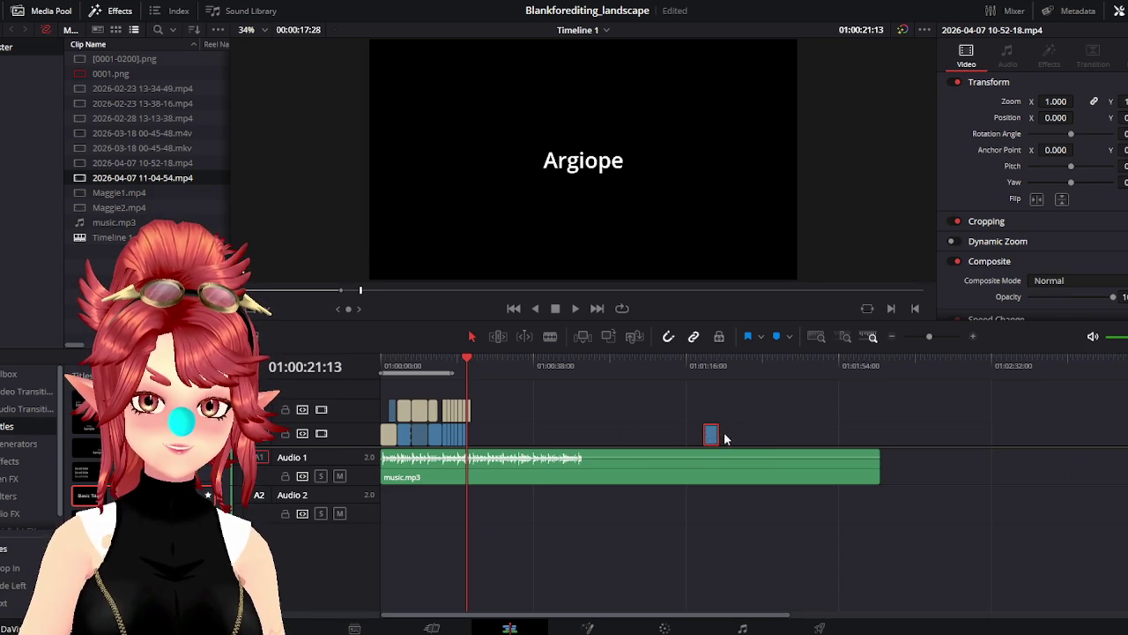
{"action": "scroll", "coordinate": [720, 438], "scroll_direction": "up", "scroll_amount": 2}
Re-trim the 10-52-18 gameplay clip's start and end to the wanted section
{"action": "left_click_drag", "start_coordinate": [954, 432], "coordinate": [577, 436]}
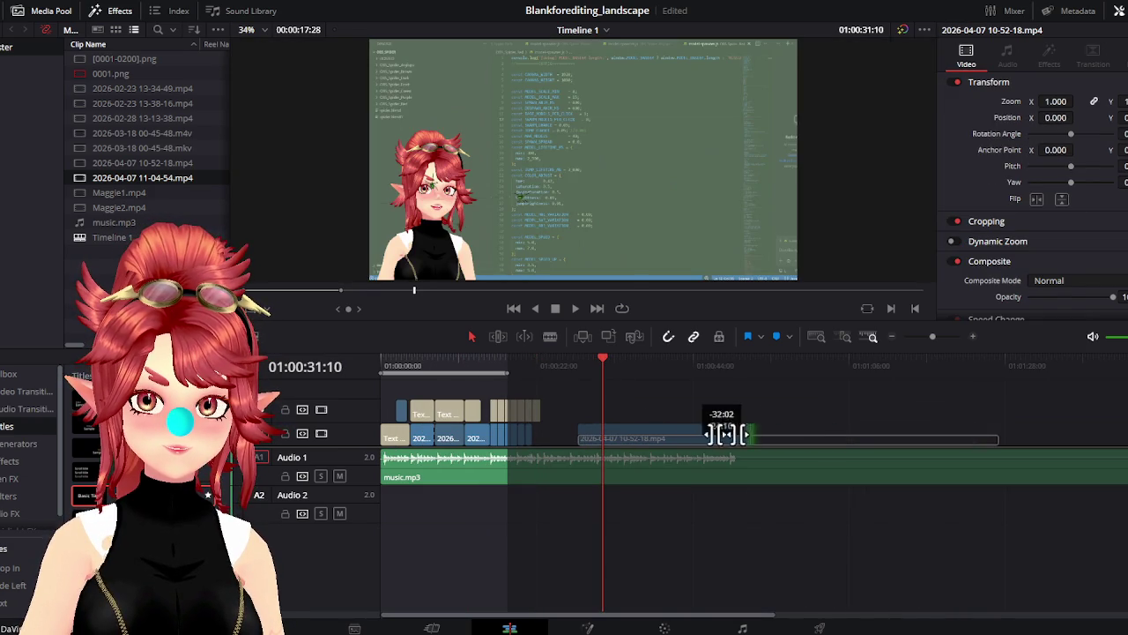
{"action": "mouse_move", "coordinate": [974, 434]}
{"action": "left_mouse_down"}
{"action": "mouse_move", "coordinate": [659, 434]}
{"action": "mouse_move", "coordinate": [1093, 428]}
{"action": "mouse_move", "coordinate": [566, 436]}
{"action": "left_mouse_up"}
{"action": "left_click_drag", "start_coordinate": [608, 377], "coordinate": [715, 377]}
{"action": "left_click_drag", "start_coordinate": [1107, 434], "coordinate": [567, 435]}
{"action": "left_click", "coordinate": [609, 365]}
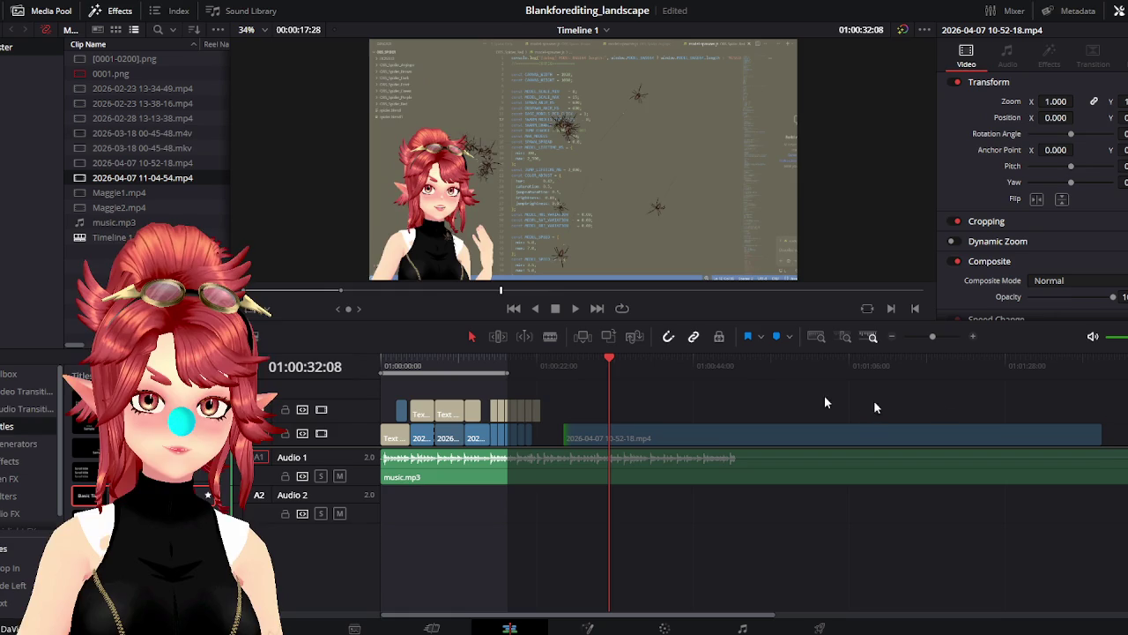
{"action": "left_click_drag", "start_coordinate": [1101, 440], "coordinate": [736, 436]}
{"action": "left_click_drag", "start_coordinate": [662, 365], "coordinate": [708, 365]}
Trim the 10-52-18 clip's start and place it right after the captions near 01:00:22
{"action": "left_click_drag", "start_coordinate": [737, 434], "coordinate": [928, 433]}
{"action": "left_click_drag", "start_coordinate": [725, 365], "coordinate": [582, 365]}
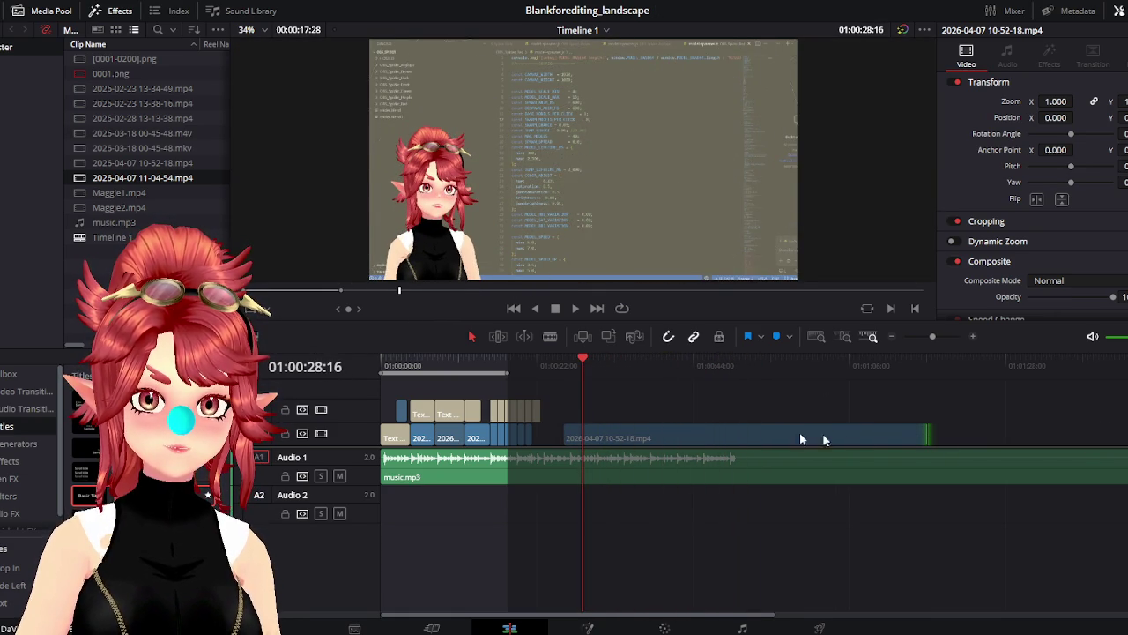
{"action": "mouse_move", "coordinate": [923, 437]}
{"action": "left_mouse_down"}
{"action": "mouse_move", "coordinate": [584, 437]}
{"action": "mouse_move", "coordinate": [1002, 432]}
{"action": "mouse_move", "coordinate": [825, 434]}
{"action": "left_mouse_up"}
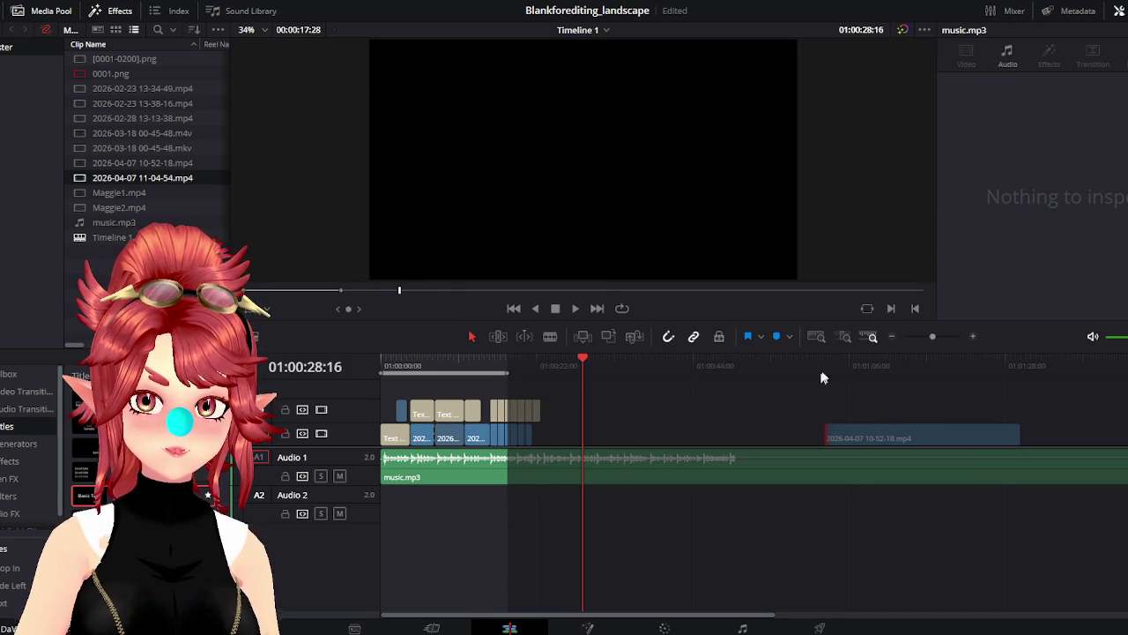
{"action": "left_click", "coordinate": [849, 365]}
{"action": "left_click_drag", "start_coordinate": [852, 366], "coordinate": [938, 368]}
{"action": "mouse_move", "coordinate": [833, 433]}
{"action": "left_mouse_down"}
{"action": "mouse_move", "coordinate": [927, 433]}
{"action": "mouse_move", "coordinate": [582, 436]}
{"action": "left_mouse_up"}
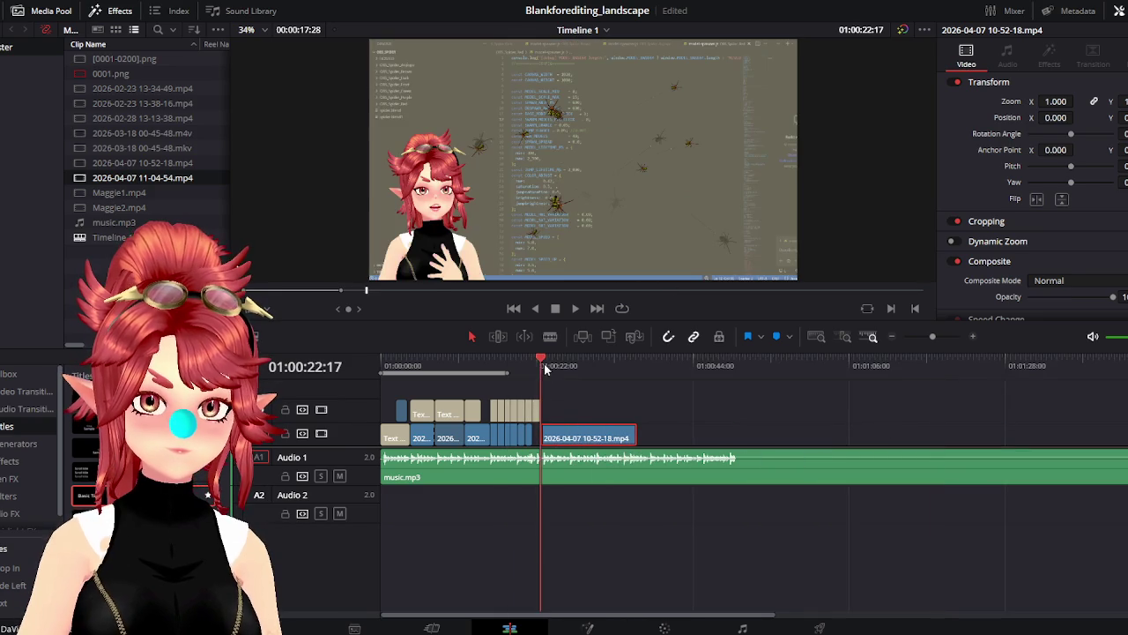
Trim the new spider clip's start, play it, and cut its end at the playhead
{"action": "scroll", "coordinate": [753, 431], "scroll_direction": "up", "scroll_amount": 2}
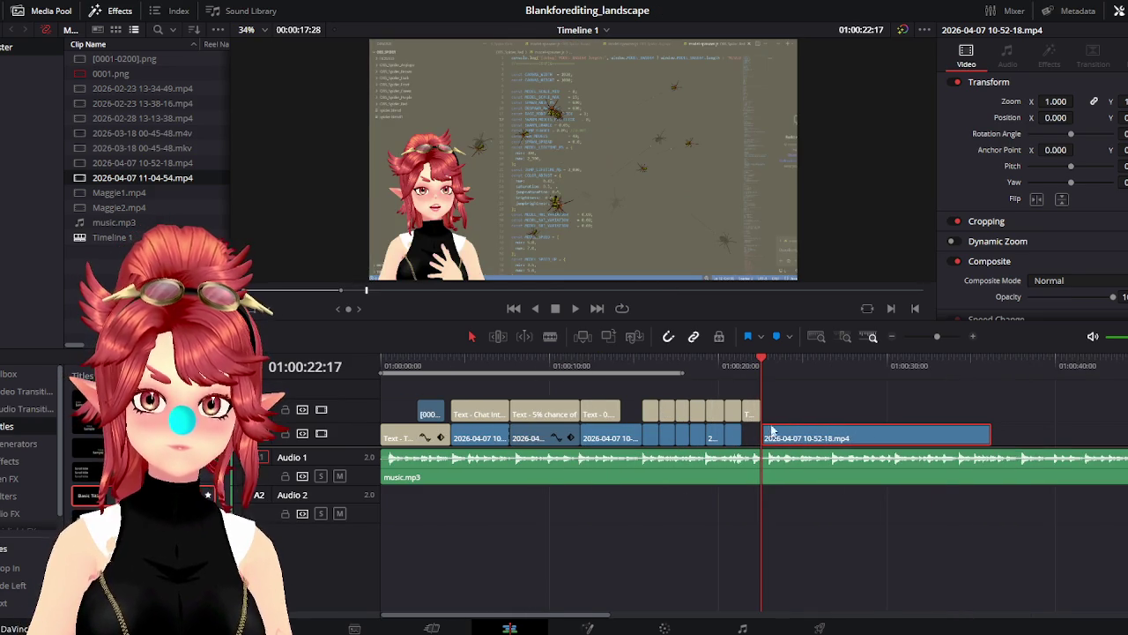
{"action": "left_click_drag", "start_coordinate": [764, 369], "coordinate": [792, 374]}
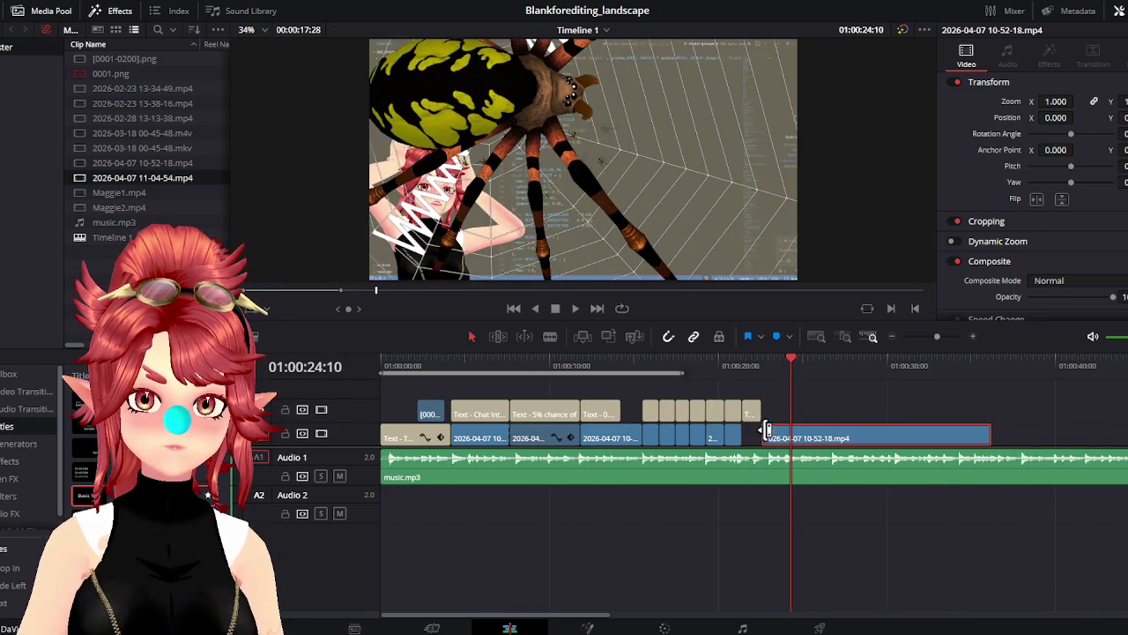
{"action": "left_click_drag", "start_coordinate": [765, 432], "coordinate": [795, 432]}
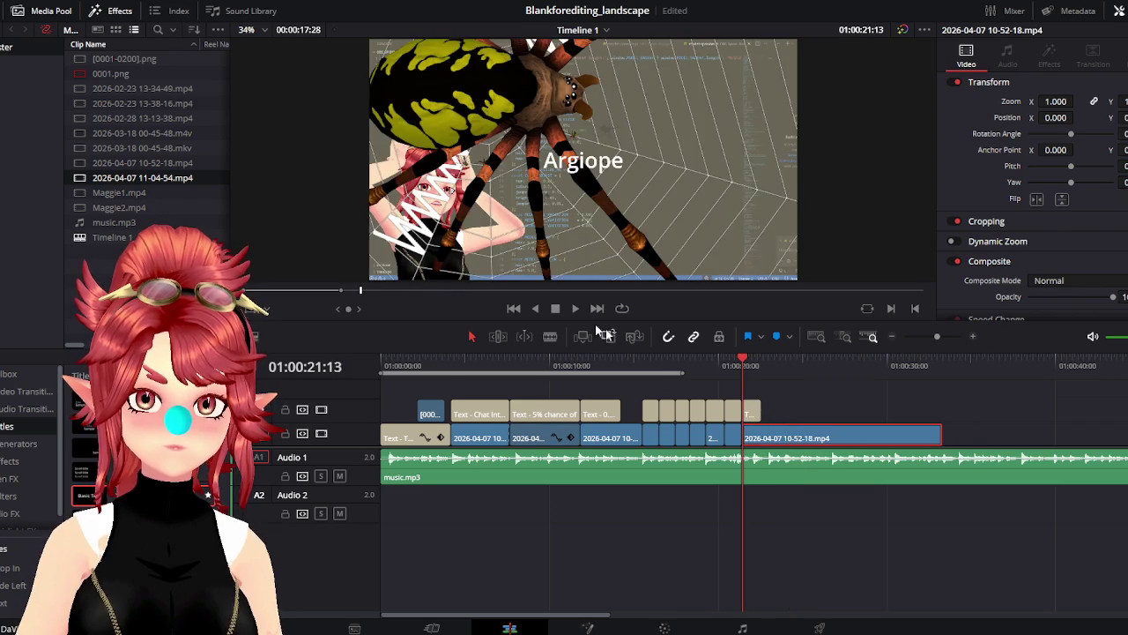
{"action": "left_click", "coordinate": [575, 308]}
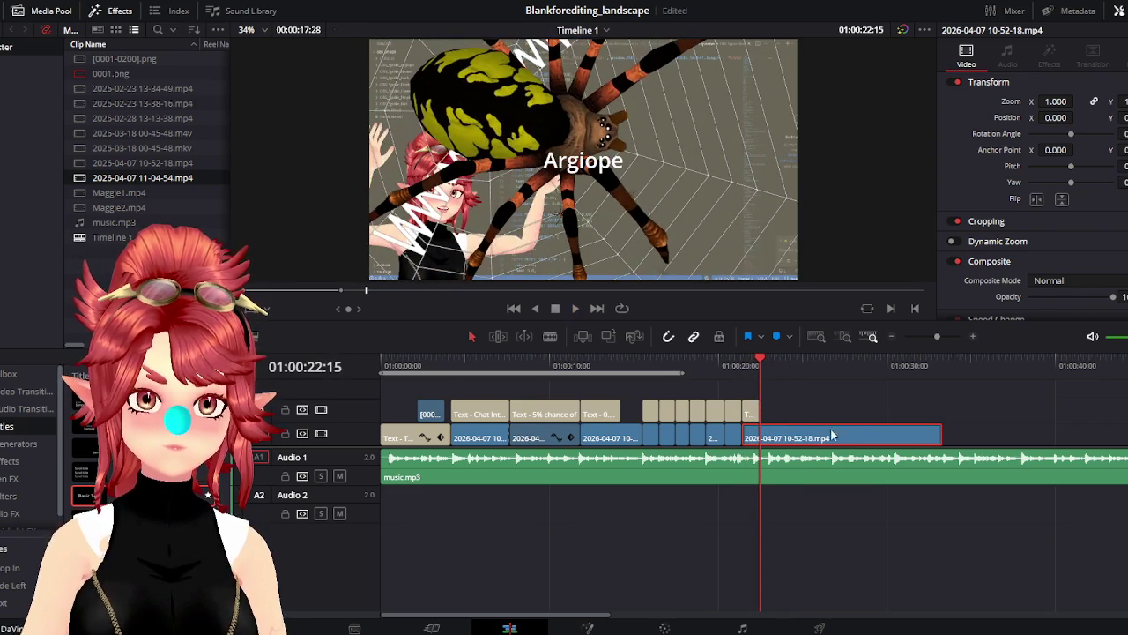
{"action": "left_click_drag", "start_coordinate": [936, 435], "coordinate": [760, 436]}
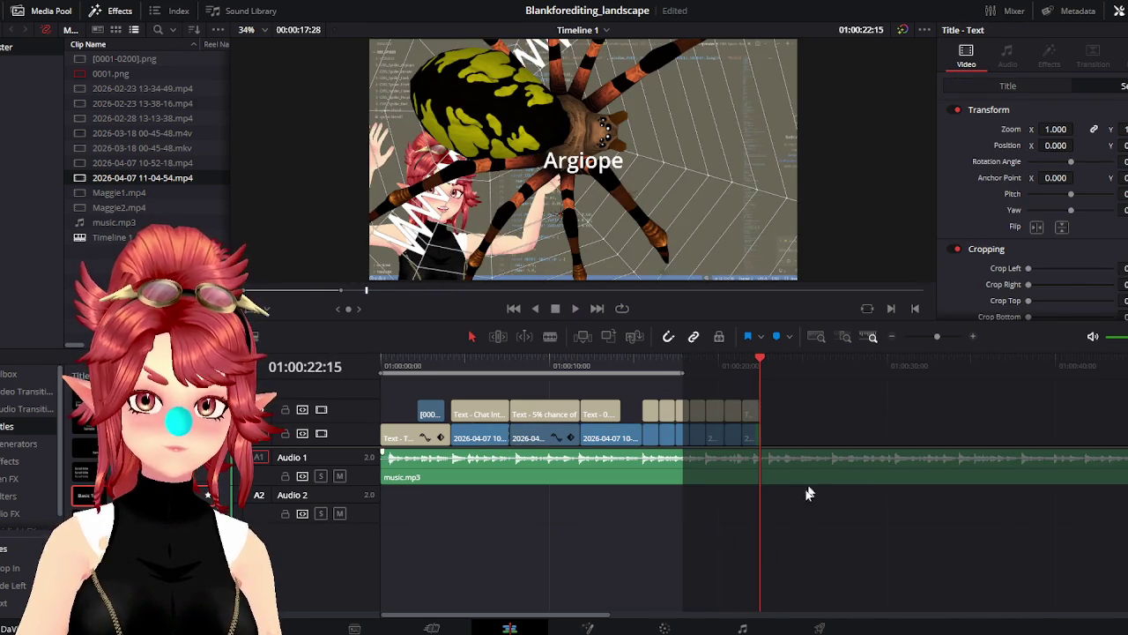
Park the playhead at the end of the footage and pick the Basic Title template
{"action": "scroll", "coordinate": [666, 493], "scroll_direction": "down", "scroll_amount": 3}
{"action": "scroll", "coordinate": [599, 436], "scroll_direction": "up", "scroll_amount": 1}
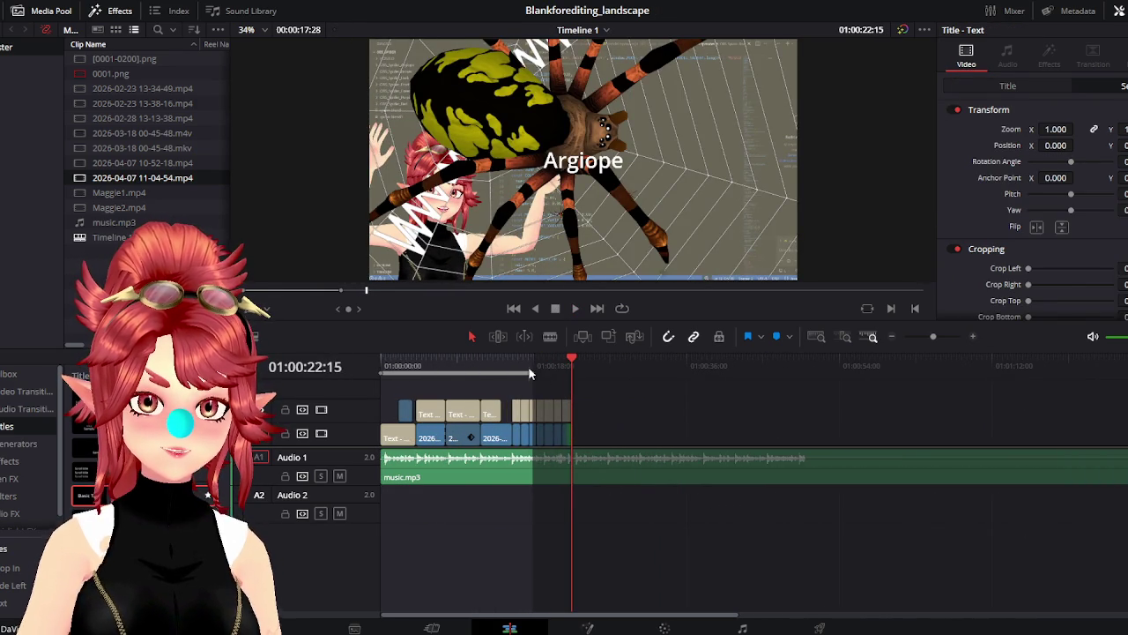
{"action": "left_click_drag", "start_coordinate": [531, 377], "coordinate": [619, 367]}
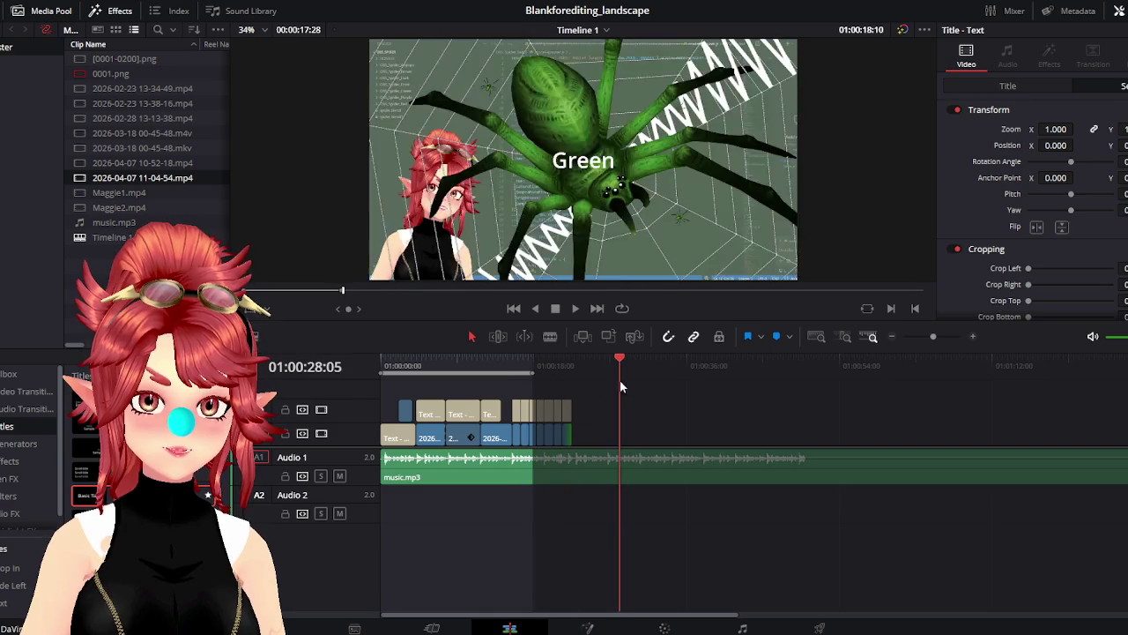
{"action": "scroll", "coordinate": [621, 396], "scroll_direction": "up", "scroll_amount": 1}
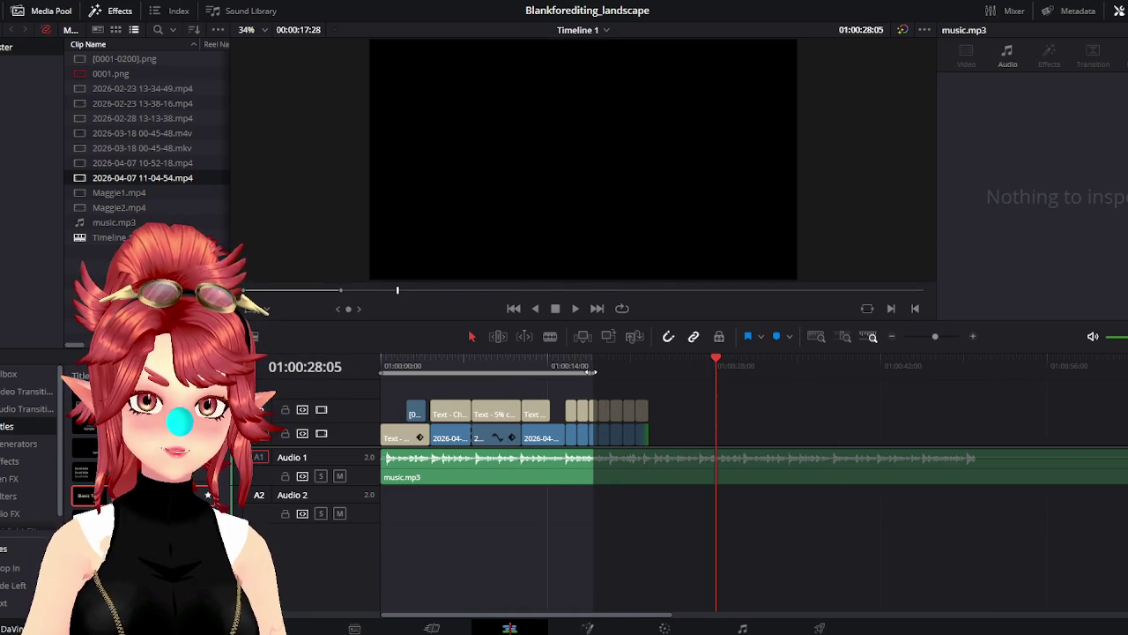
{"action": "left_click_drag", "start_coordinate": [715, 363], "coordinate": [650, 363]}
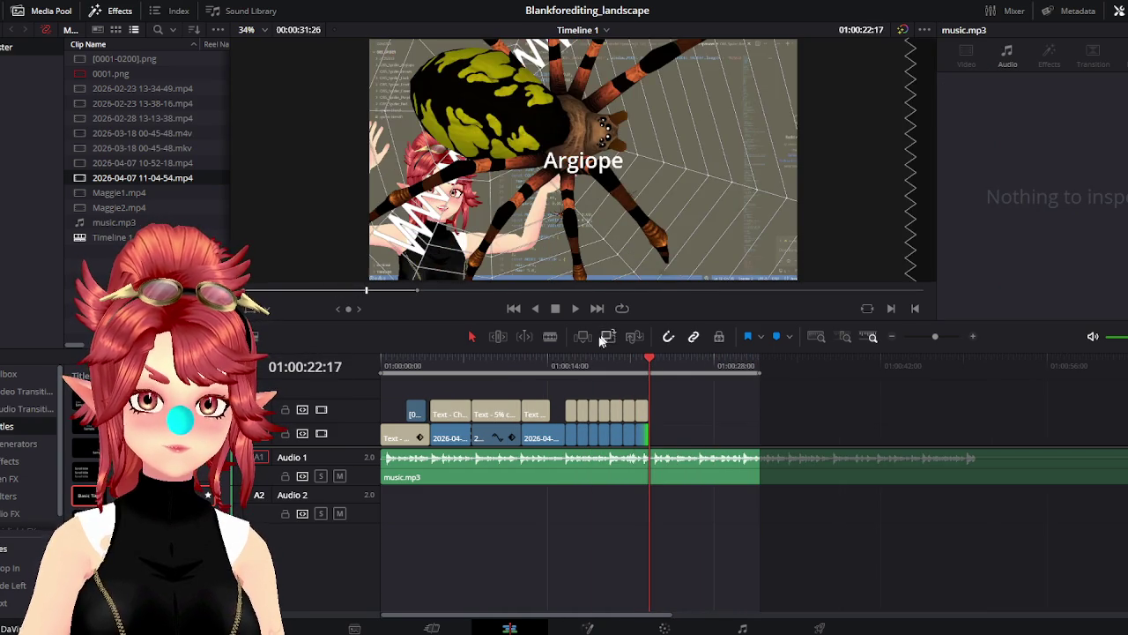
{"action": "left_click", "coordinate": [576, 312]}
Append a Basic Title after the spider footage and delete the gap before it
{"action": "key", "text": "ctrl+z"}
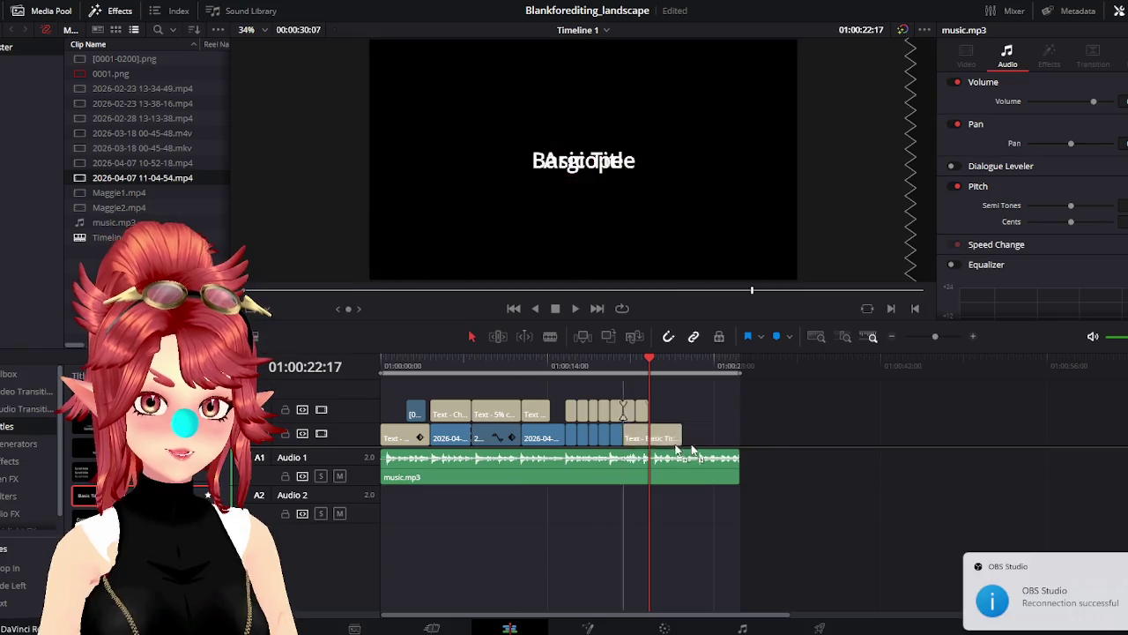
{"action": "left_click", "coordinate": [664, 441]}
{"action": "key", "text": "Delete"}
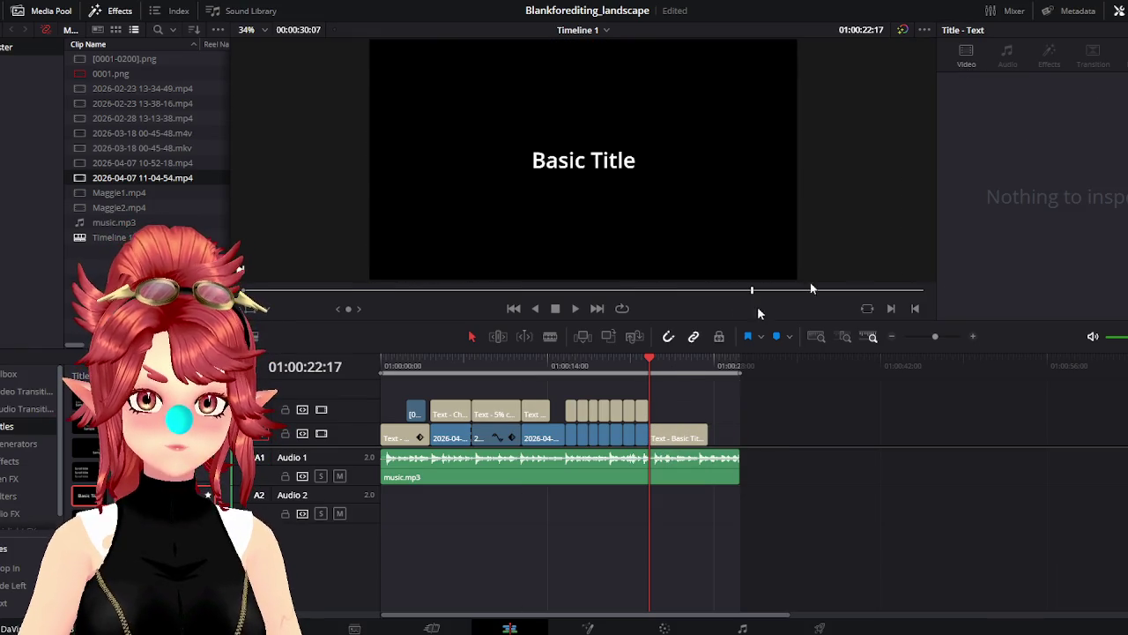
{"action": "left_click", "coordinate": [692, 441]}
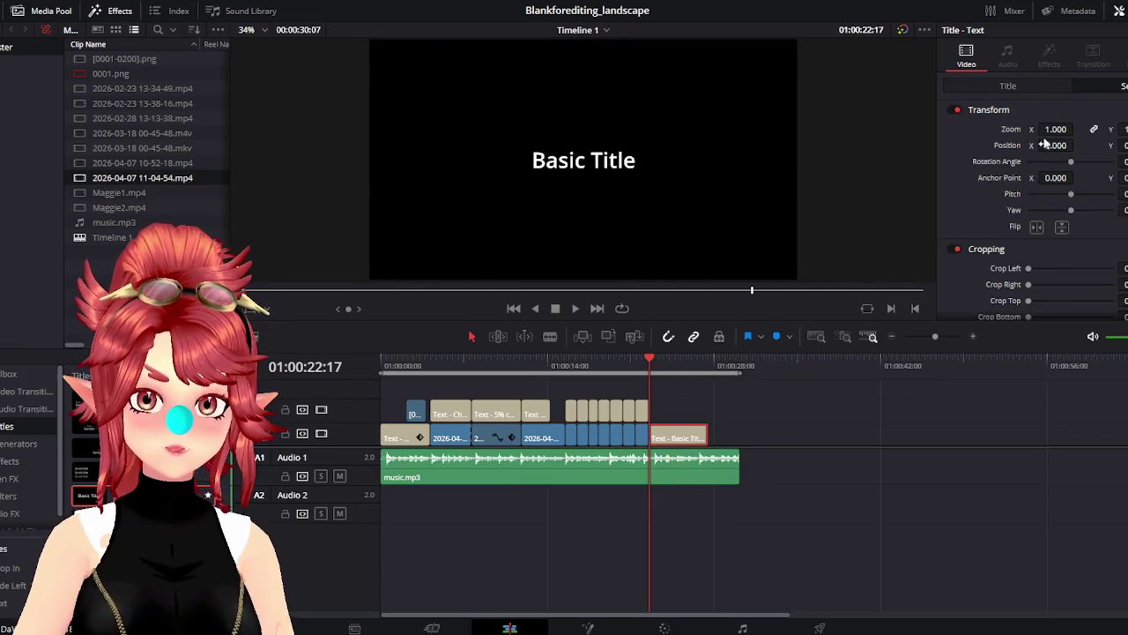
Change the title text to 'phweedomstudio.com' and play back the ending
{"action": "left_click", "coordinate": [1027, 85]}
{"action": "left_click", "coordinate": [1061, 136]}
{"action": "type", "text": "phweedomstudio.com"}
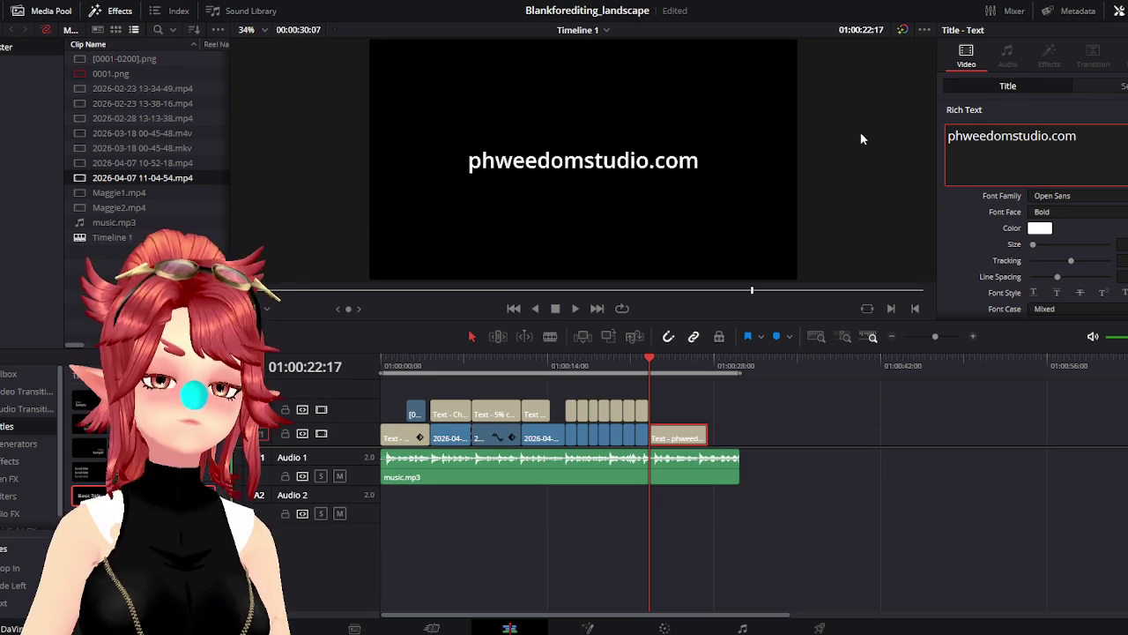
{"action": "left_click_drag", "start_coordinate": [649, 362], "coordinate": [636, 363]}
{"action": "left_click", "coordinate": [573, 309]}
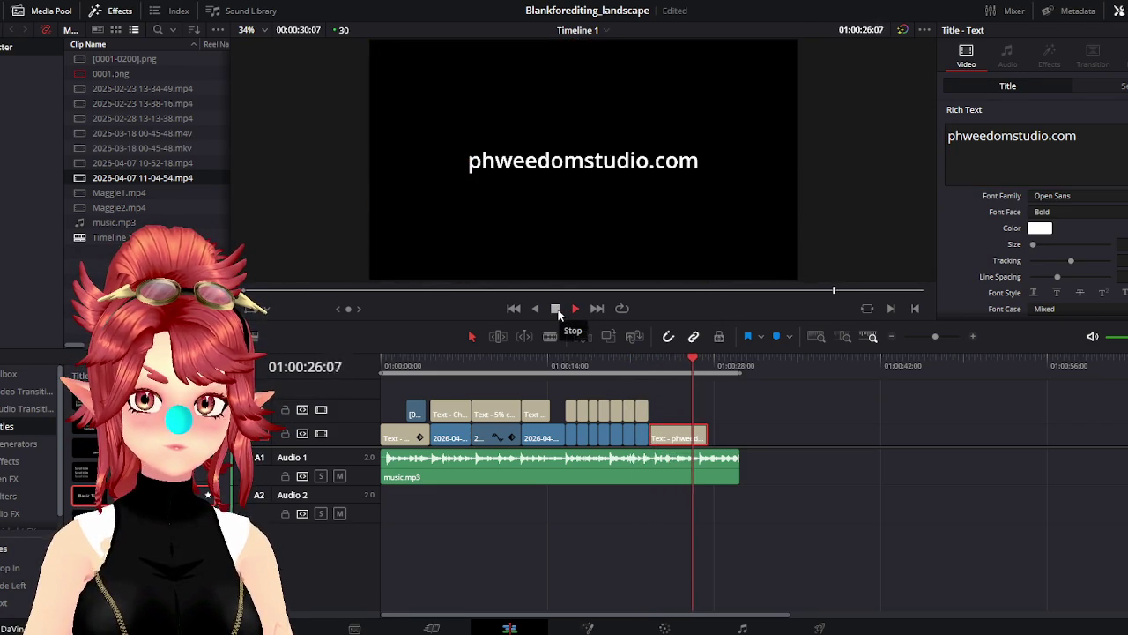
Trim music.mp3 to end with the title, near 01:00:26:22, and add a short fade-out at its tail
{"action": "mouse_move", "coordinate": [738, 467]}
{"action": "left_mouse_down"}
{"action": "mouse_move", "coordinate": [747, 476]}
{"action": "mouse_move", "coordinate": [698, 473]}
{"action": "left_mouse_up"}
{"action": "left_click", "coordinate": [669, 478]}
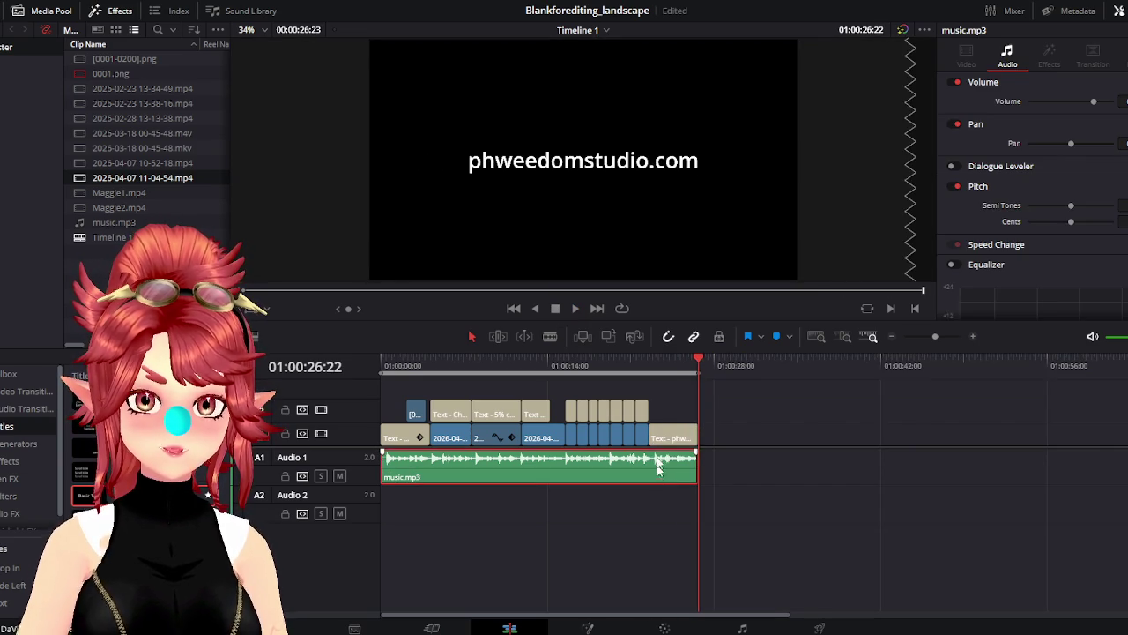
{"action": "left_click", "coordinate": [677, 363]}
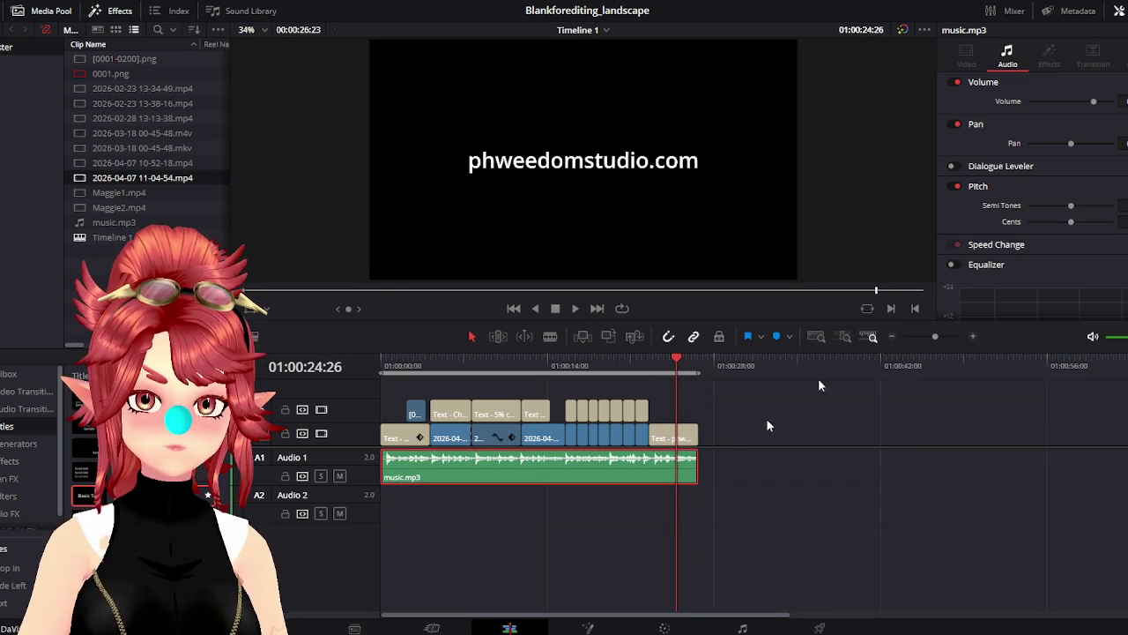
{"action": "key", "text": "ctrl+b"}
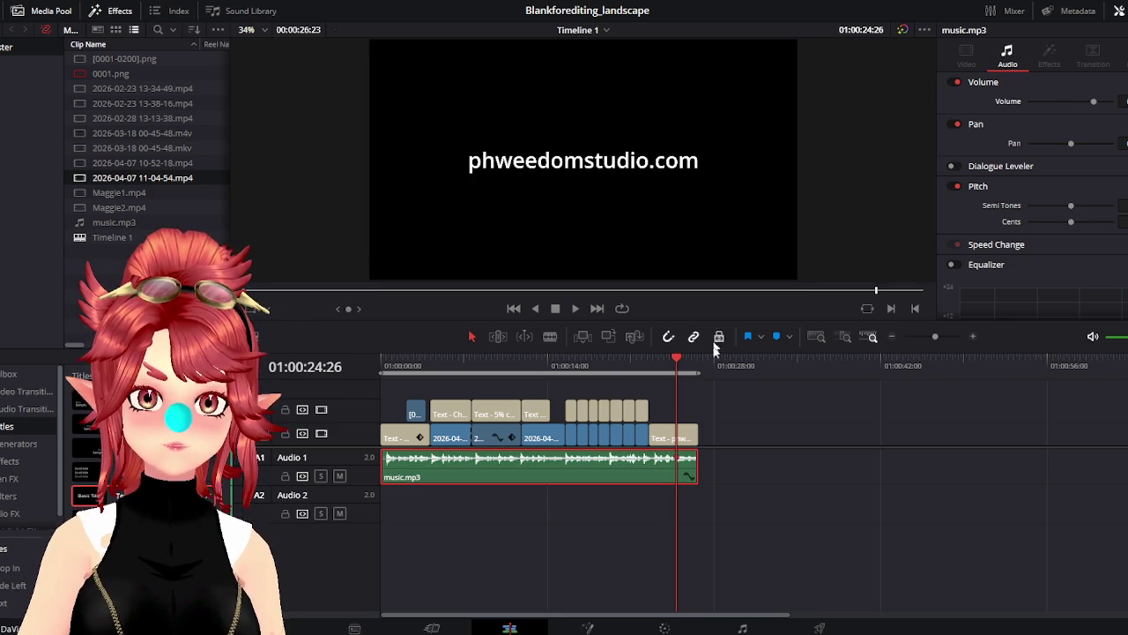
{"action": "left_click", "coordinate": [697, 364]}
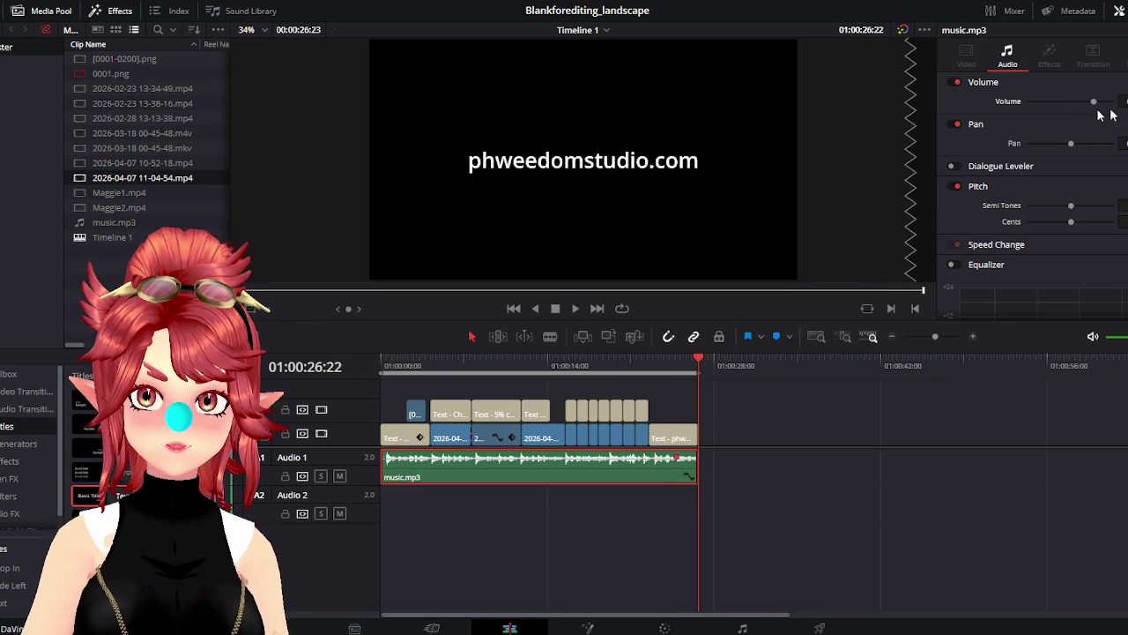
{"action": "left_click", "coordinate": [402, 367]}
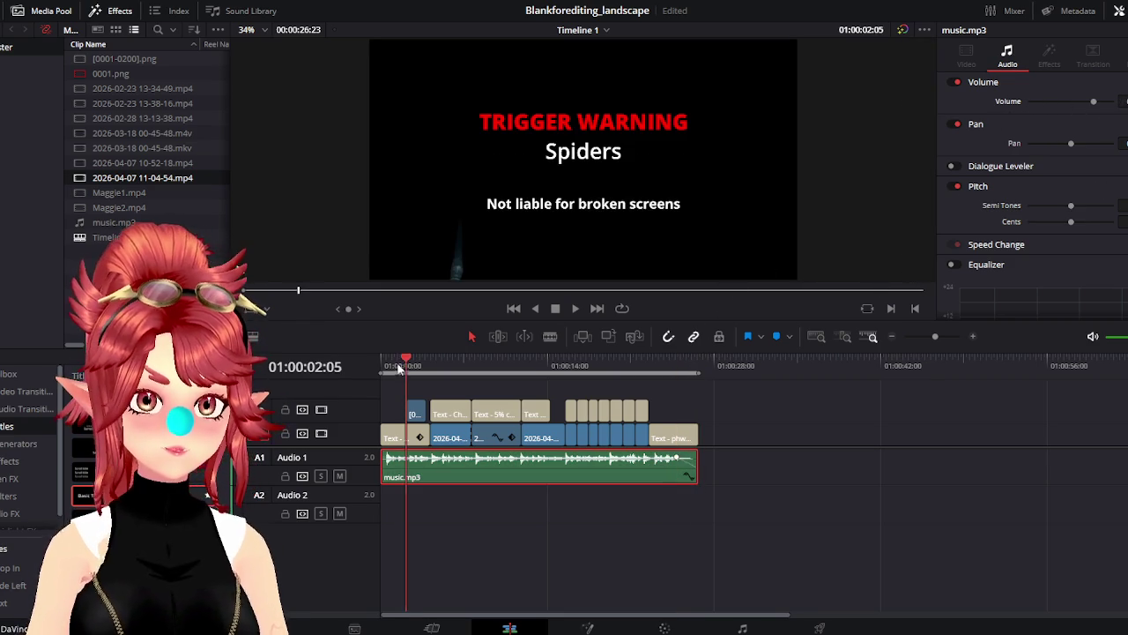
{"action": "key", "text": "Home"}
{"action": "left_click", "coordinate": [574, 309]}
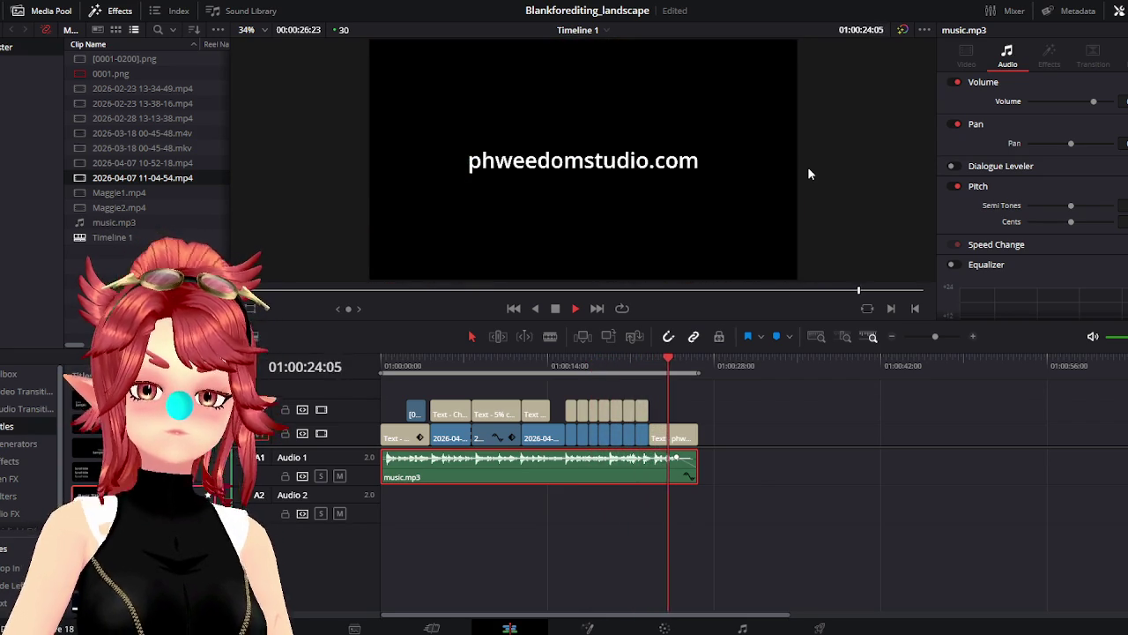
{"action": "left_click", "coordinate": [646, 365]}
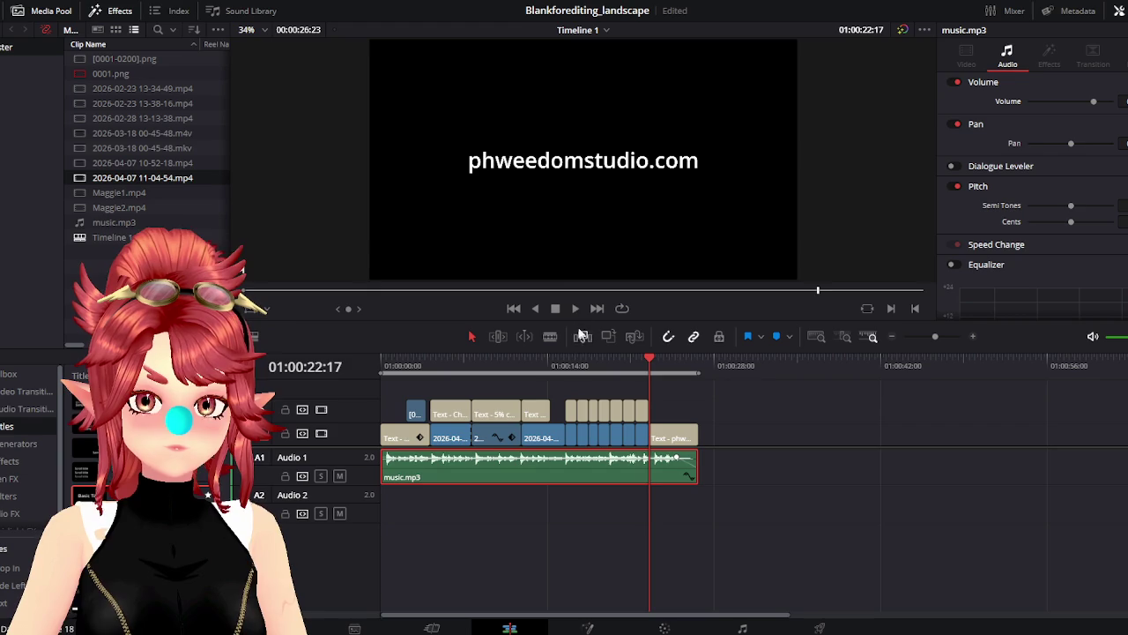
Start the end title where the footage ends, extend the Argiope caption to meet it, and replay
{"action": "scroll", "coordinate": [693, 362], "scroll_direction": "up", "scroll_amount": 5}
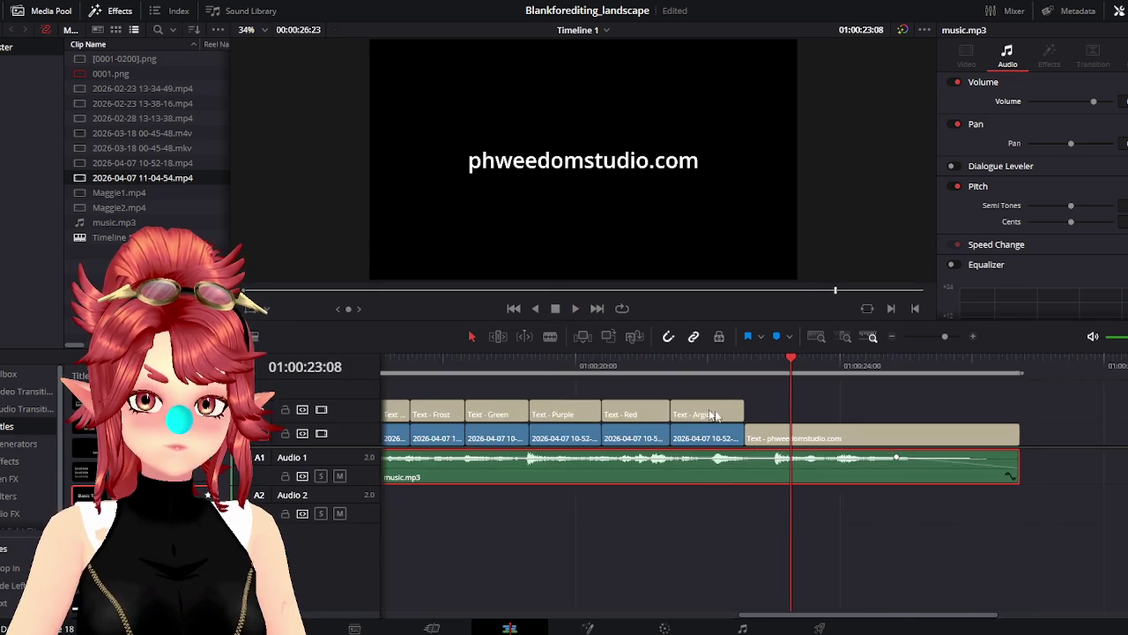
{"action": "left_click", "coordinate": [766, 365]}
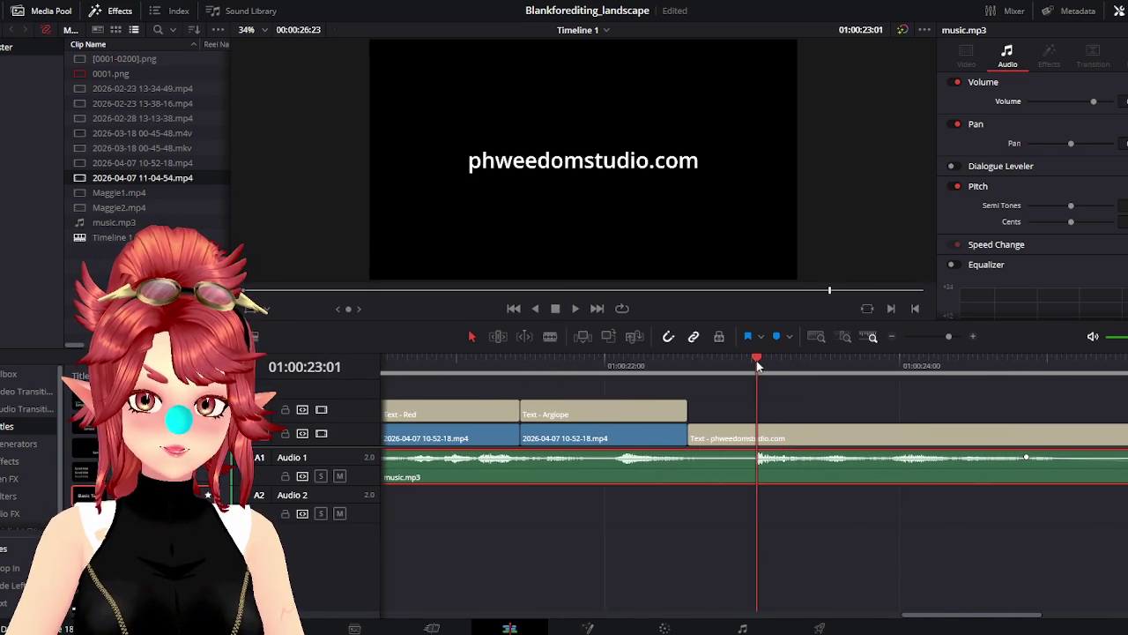
{"action": "left_click", "coordinate": [757, 434]}
{"action": "left_click_drag", "start_coordinate": [696, 436], "coordinate": [757, 435]}
{"action": "left_click", "coordinate": [679, 411]}
{"action": "left_click_drag", "start_coordinate": [679, 408], "coordinate": [756, 408]}
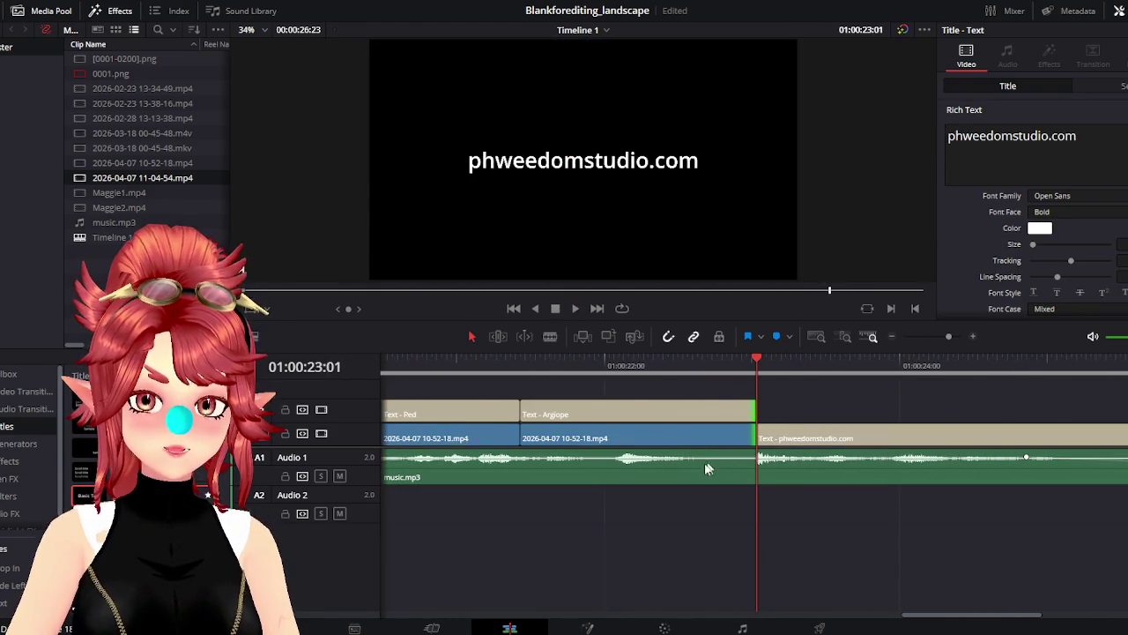
{"action": "scroll", "coordinate": [721, 506], "scroll_direction": "down", "scroll_amount": 3}
{"action": "left_click", "coordinate": [740, 365]}
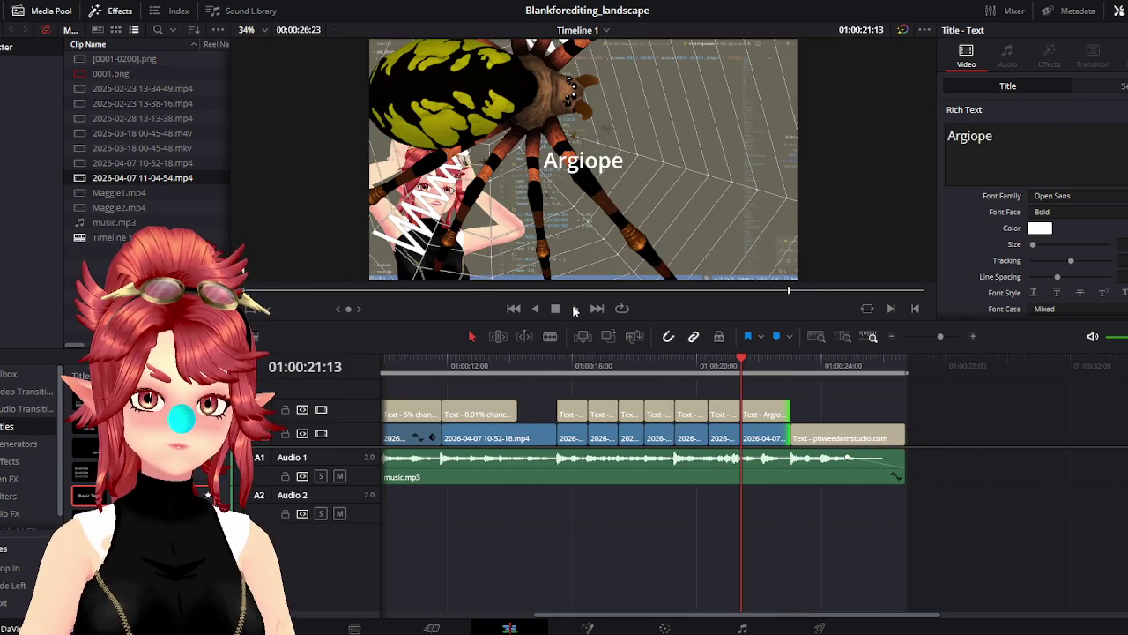
{"action": "left_click", "coordinate": [574, 308]}
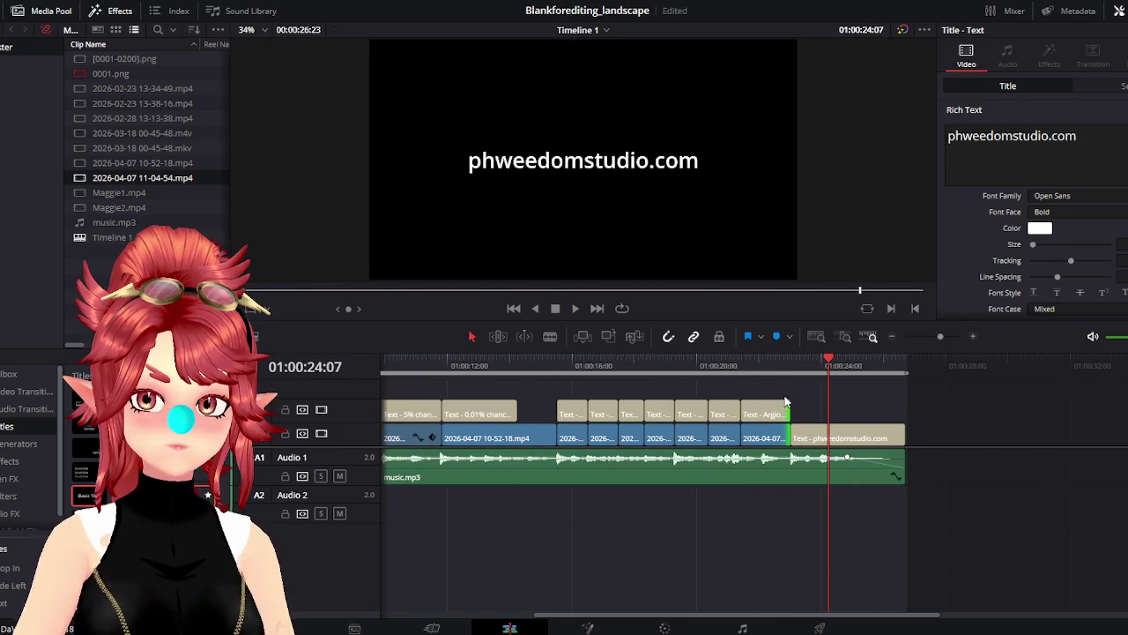
Shorten the last caption and its footage, then replay the ending from the Red caption
{"action": "left_click", "coordinate": [767, 411]}
{"action": "left_click_drag", "start_coordinate": [789, 412], "coordinate": [748, 412]}
{"action": "left_click", "coordinate": [721, 361]}
{"action": "left_click", "coordinate": [574, 309]}
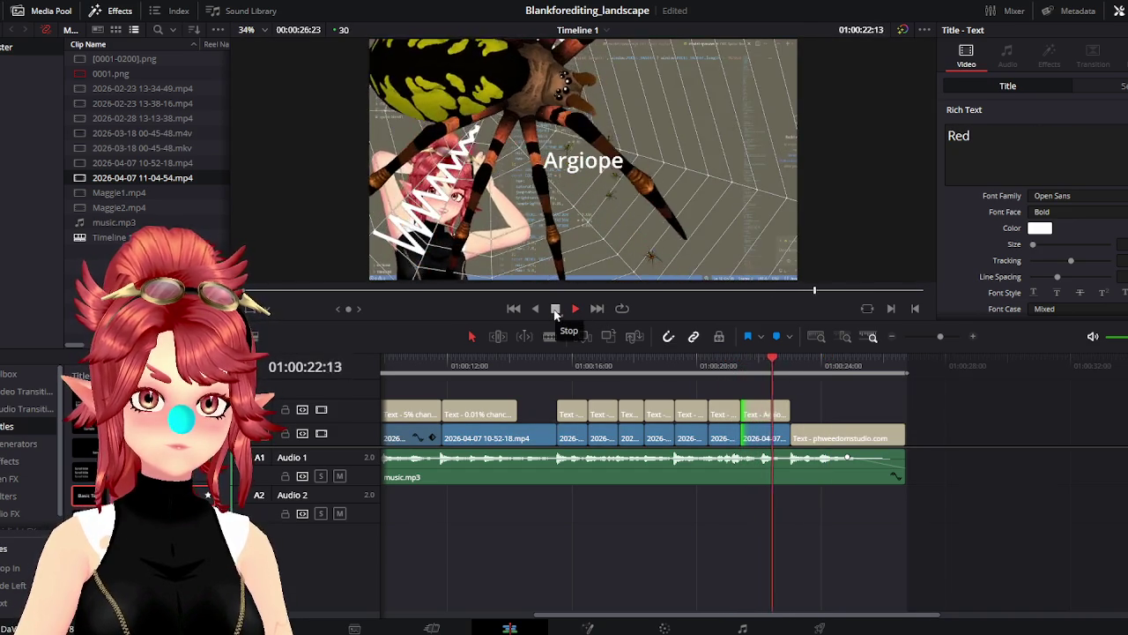
{"action": "left_click", "coordinate": [556, 308]}
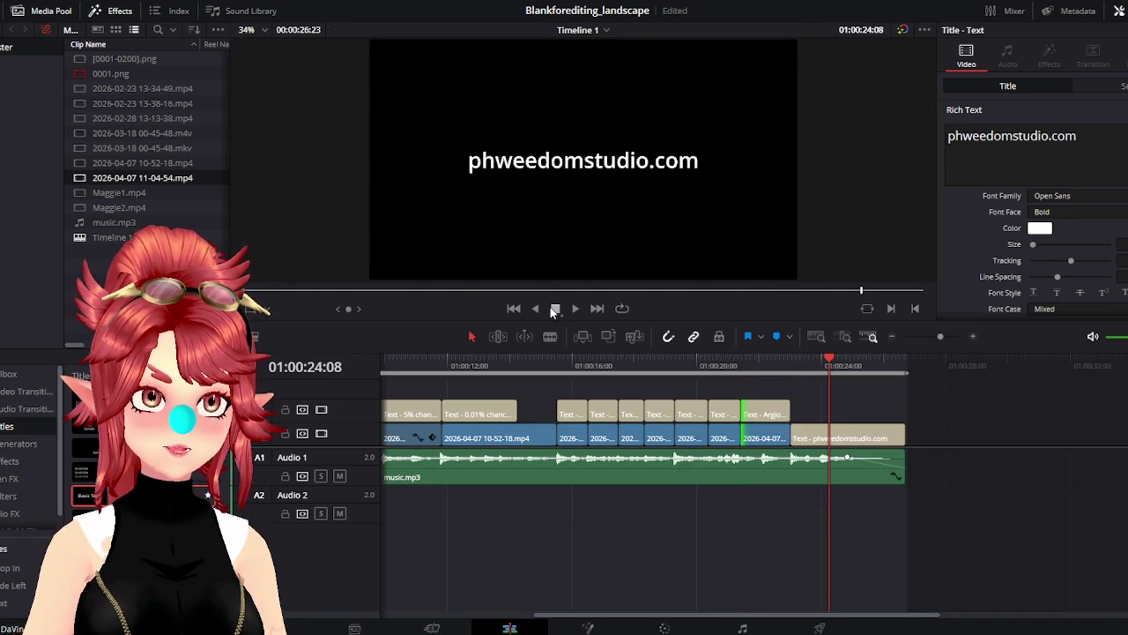
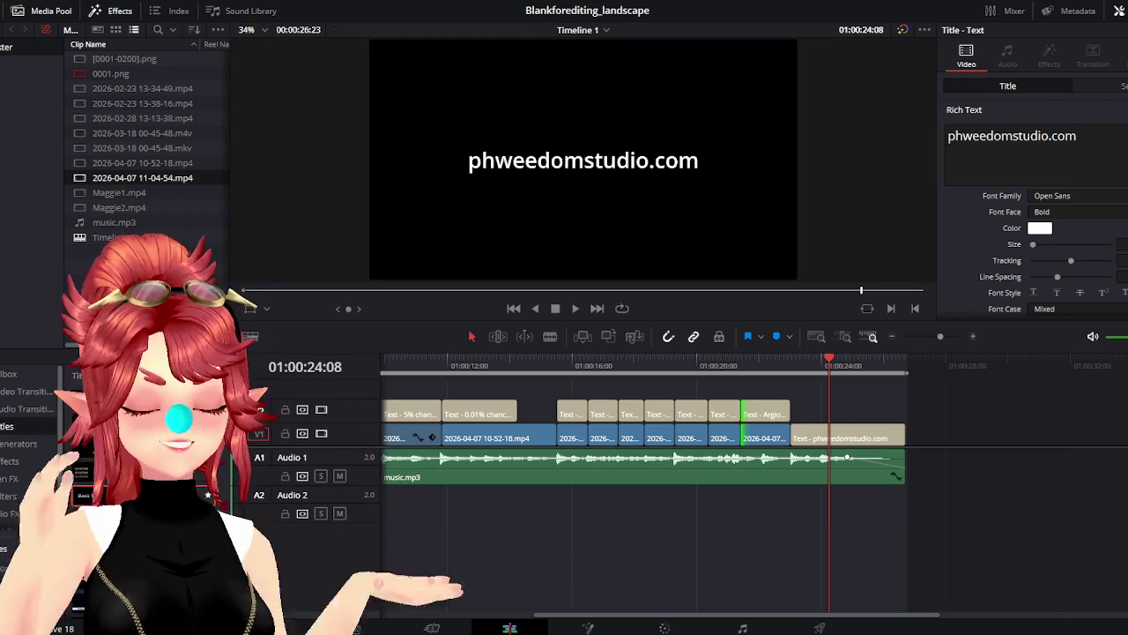
Preview the timeline at the Argiope caption, then at the start of the phweedomstudio.com title card
{"action": "left_click", "coordinate": [778, 362]}
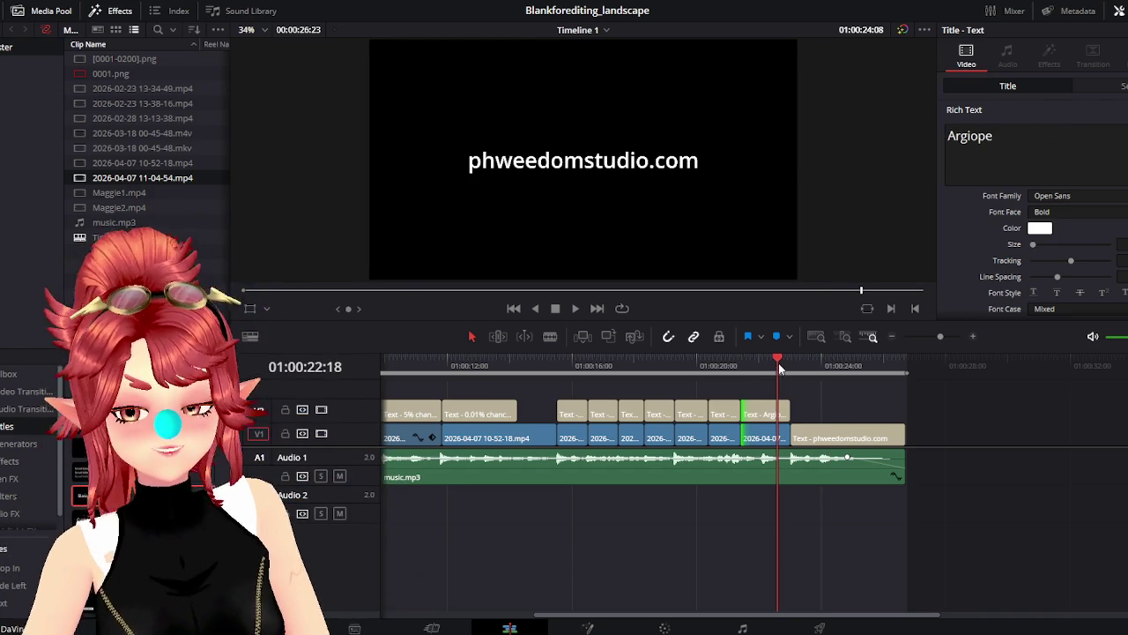
{"action": "left_click", "coordinate": [791, 362]}
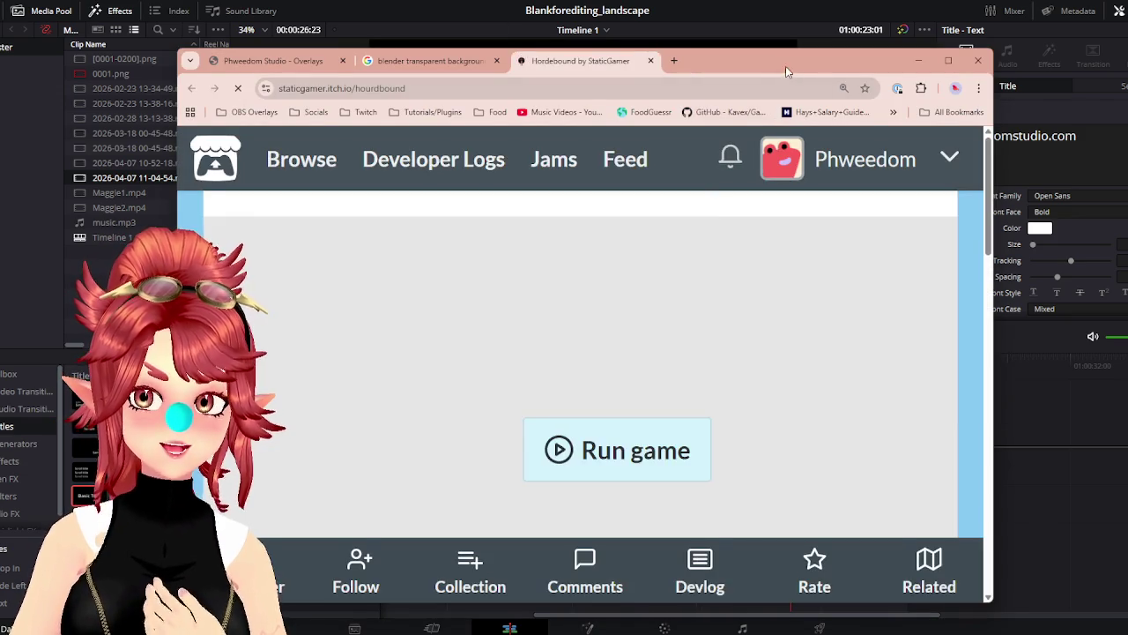
Maximize the Chrome window and launch Hordebound from its itch.io page
{"action": "left_click_drag", "start_coordinate": [786, 70], "coordinate": [754, 29]}
{"action": "left_click", "coordinate": [908, 18]}
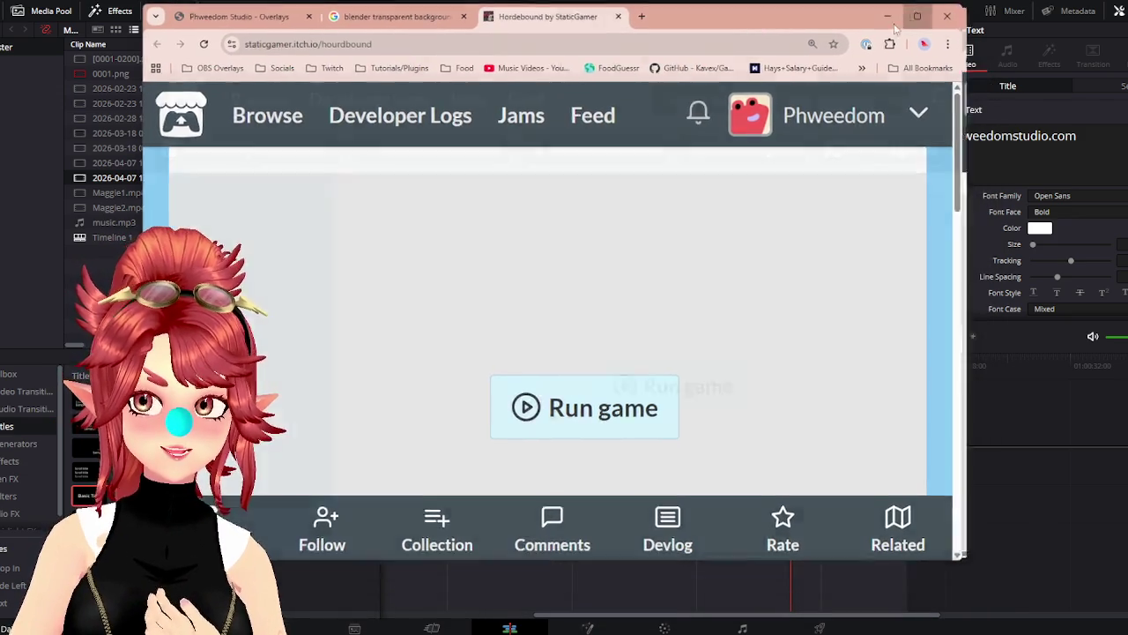
{"action": "left_click", "coordinate": [598, 424]}
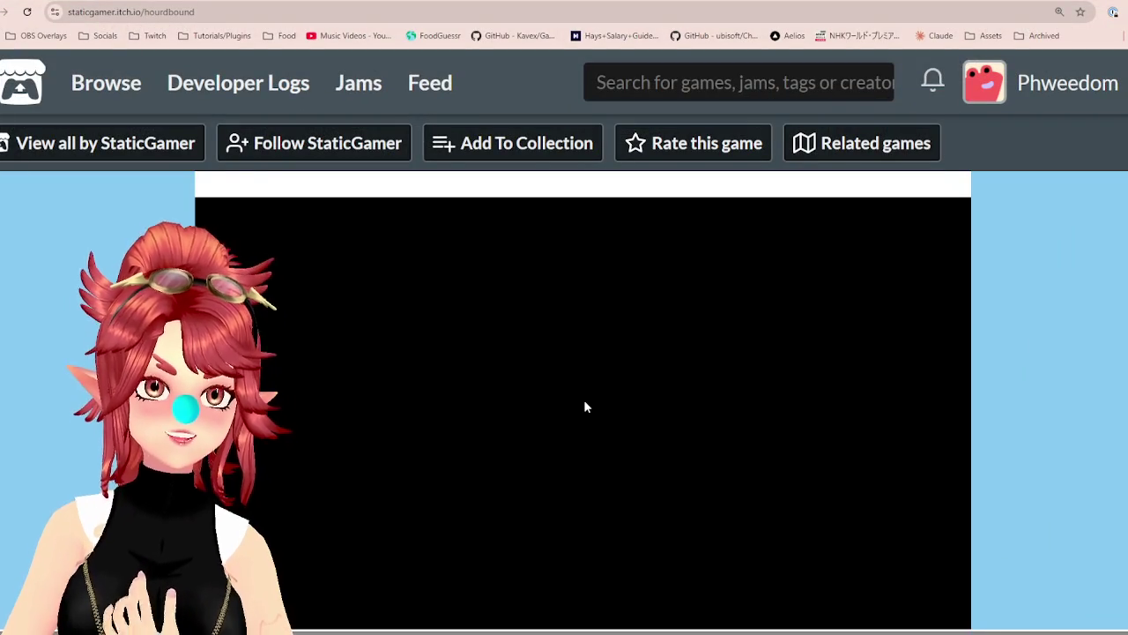
{"action": "scroll", "coordinate": [1053, 393], "scroll_direction": "down", "scroll_amount": 2}
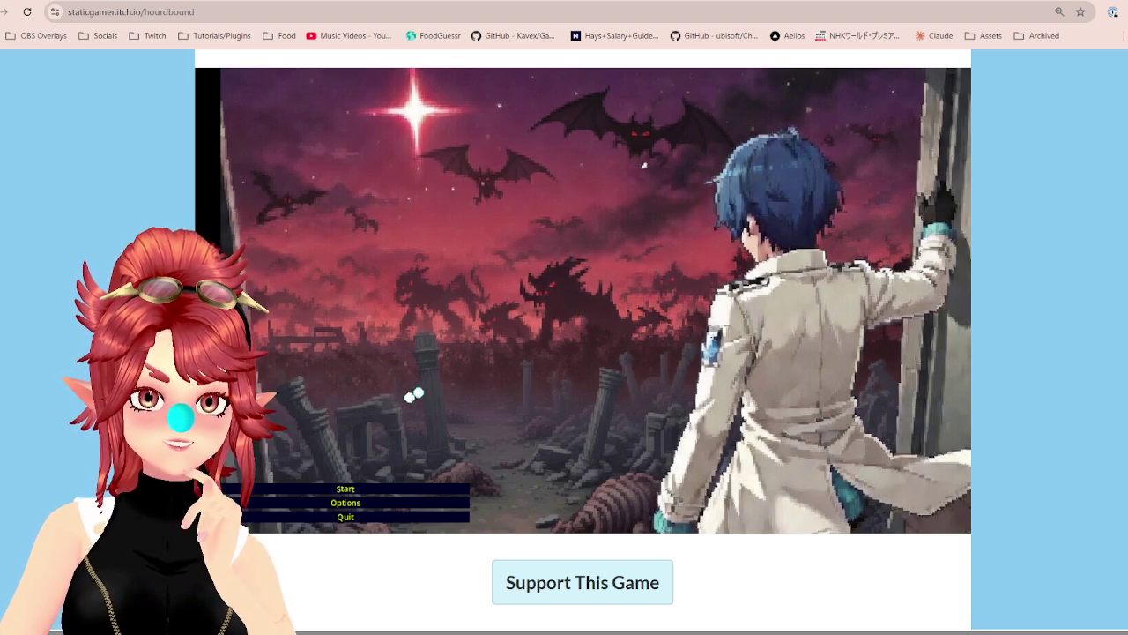
Start a new Hordebound game and advance the intro dialogue to the twenty-minute line
{"action": "left_click", "coordinate": [346, 490]}
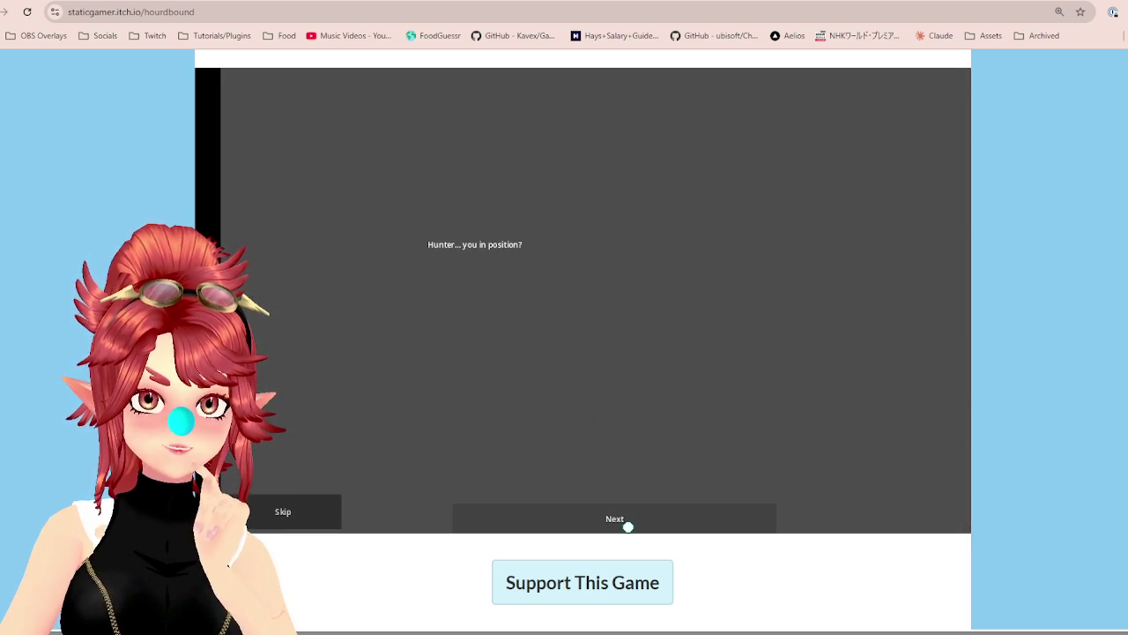
{"action": "left_click", "coordinate": [627, 526]}
{"action": "left_click", "coordinate": [590, 521]}
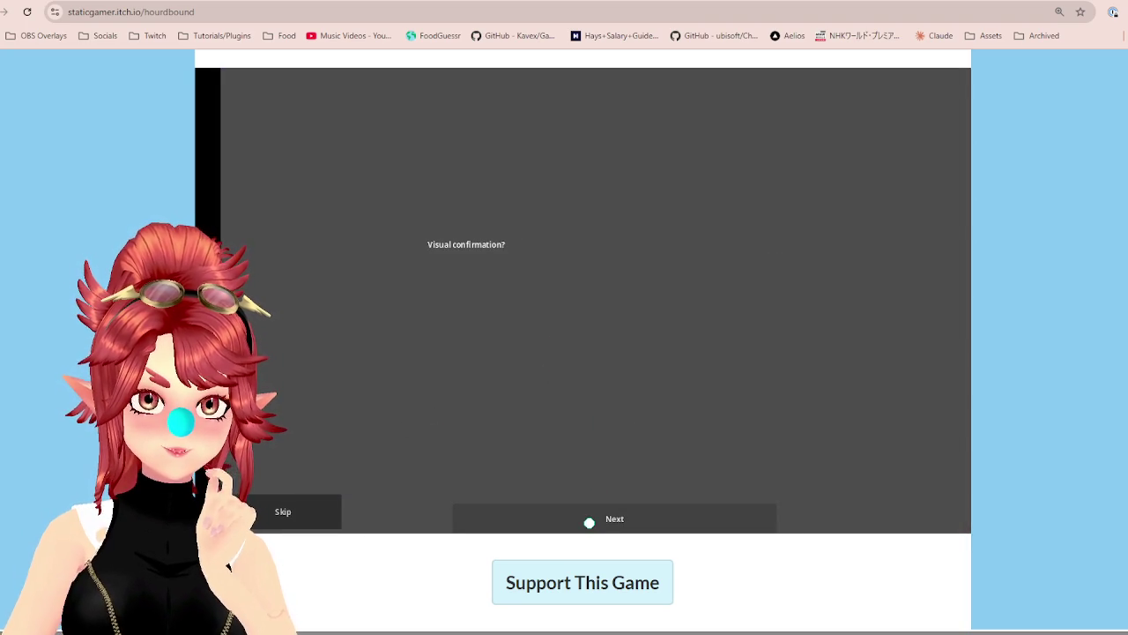
{"action": "left_click", "coordinate": [589, 522]}
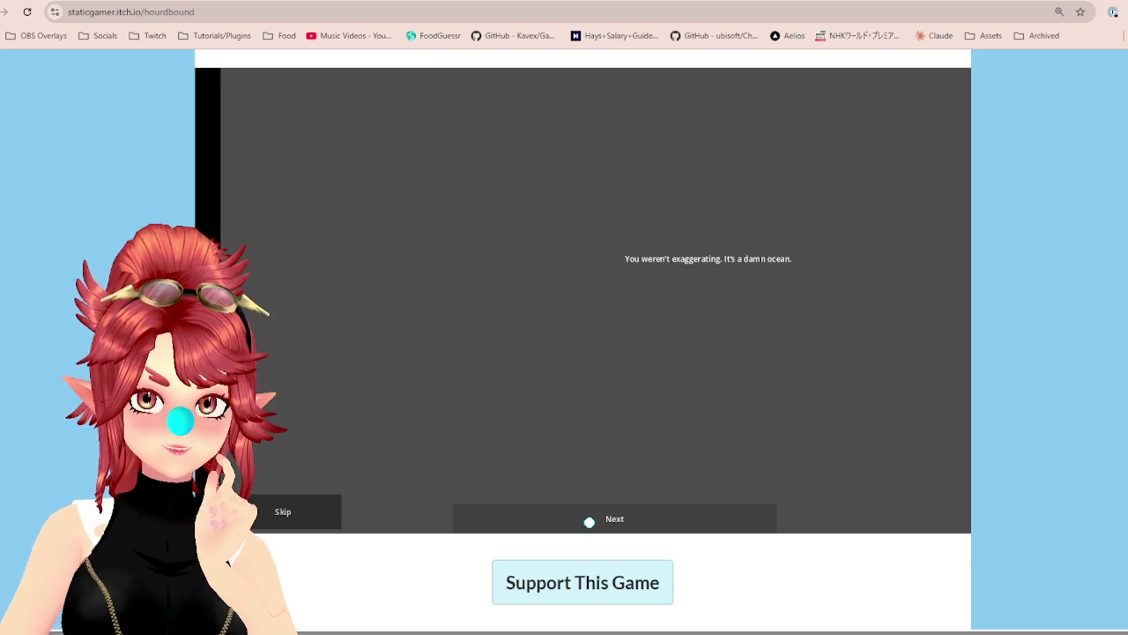
{"action": "left_click", "coordinate": [590, 522]}
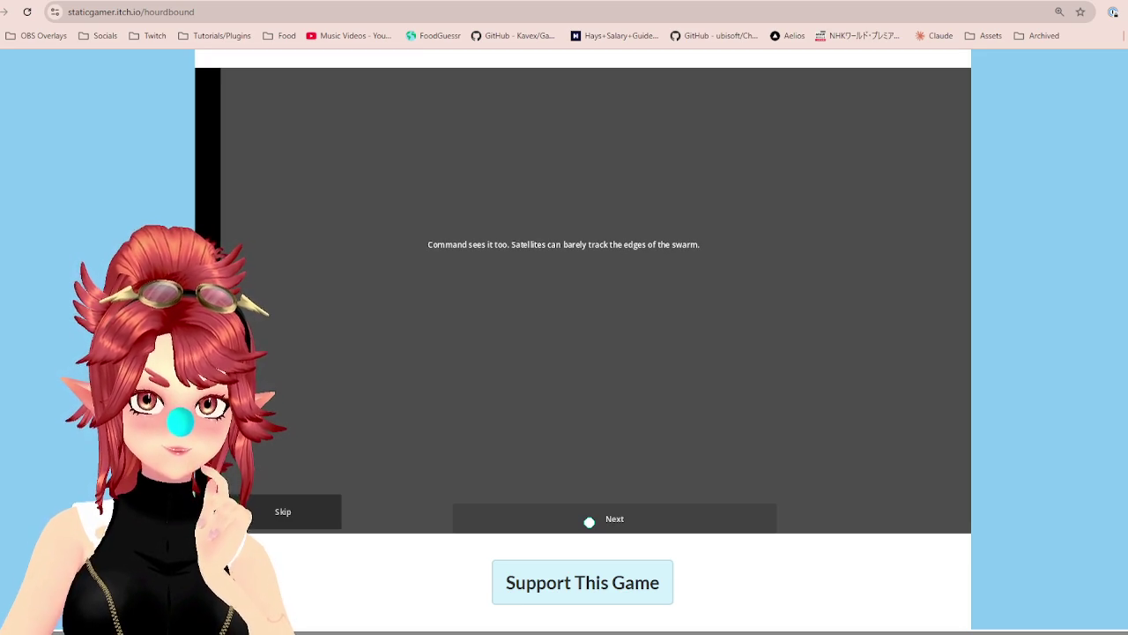
{"action": "left_click", "coordinate": [588, 522]}
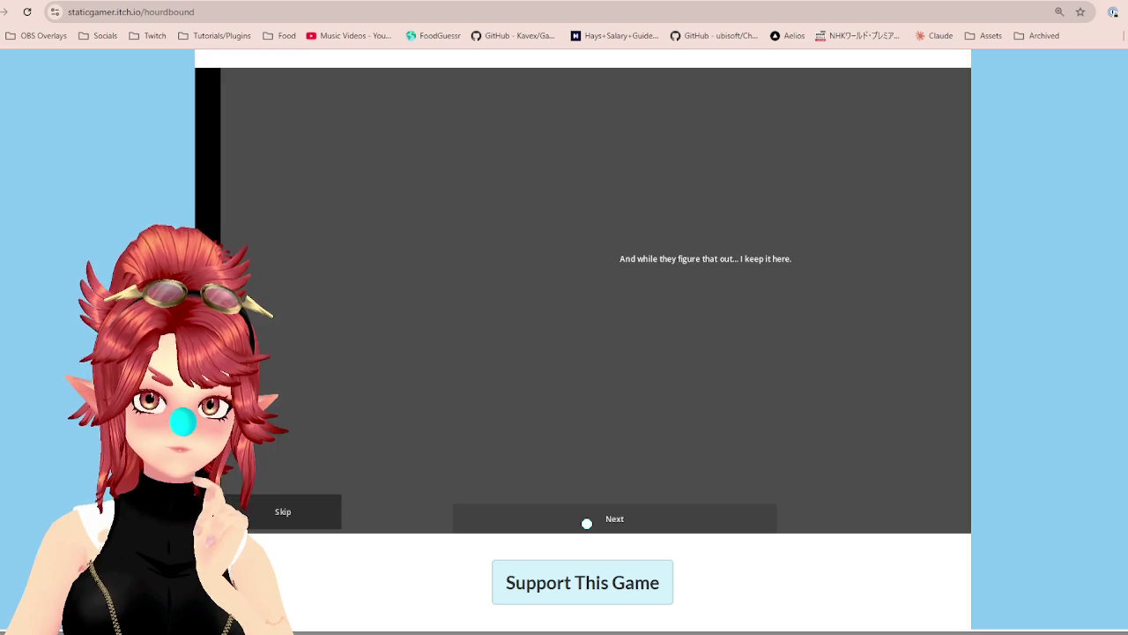
{"action": "left_click", "coordinate": [606, 521]}
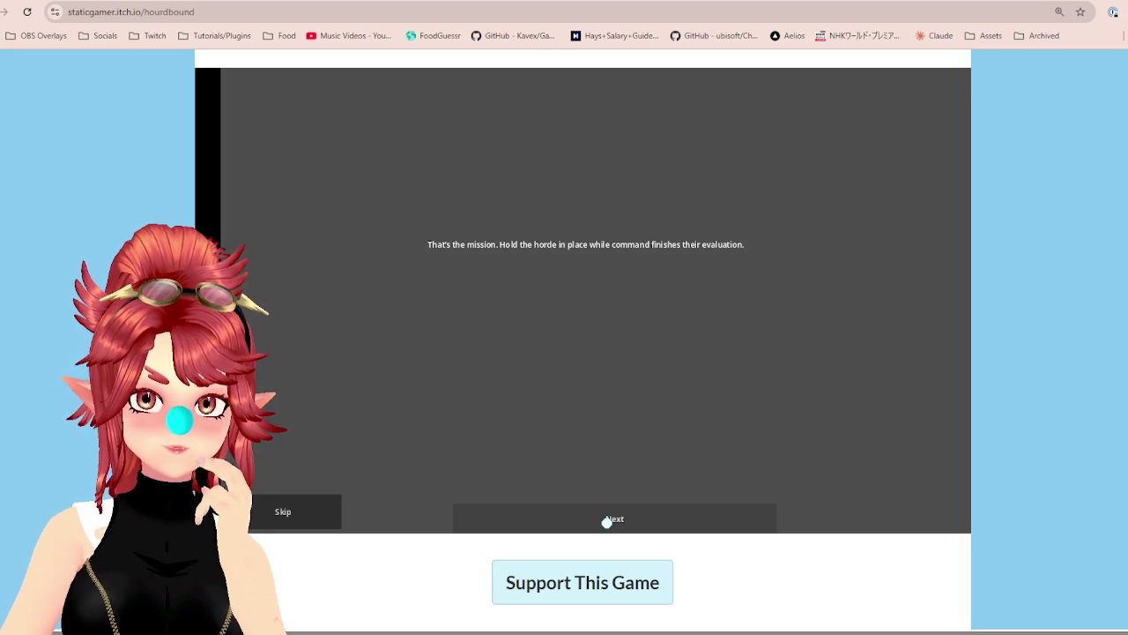
{"action": "left_click", "coordinate": [606, 522]}
{"action": "left_click", "coordinate": [606, 521]}
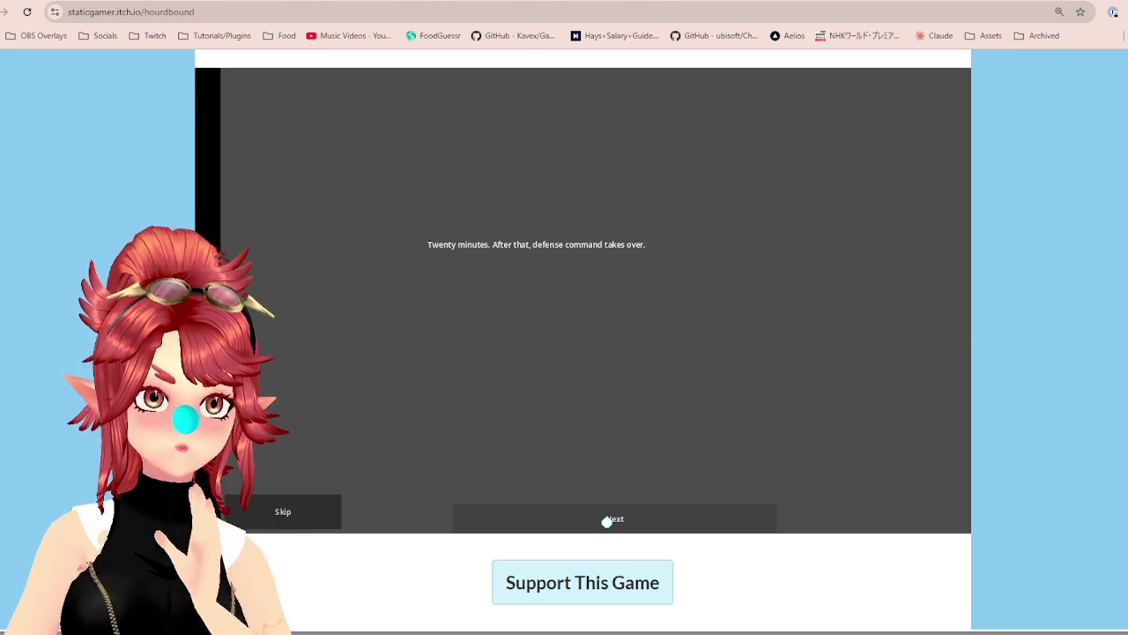
Finish the intro dialogue past 'See you on the other side' so gameplay begins
{"action": "left_click", "coordinate": [606, 521]}
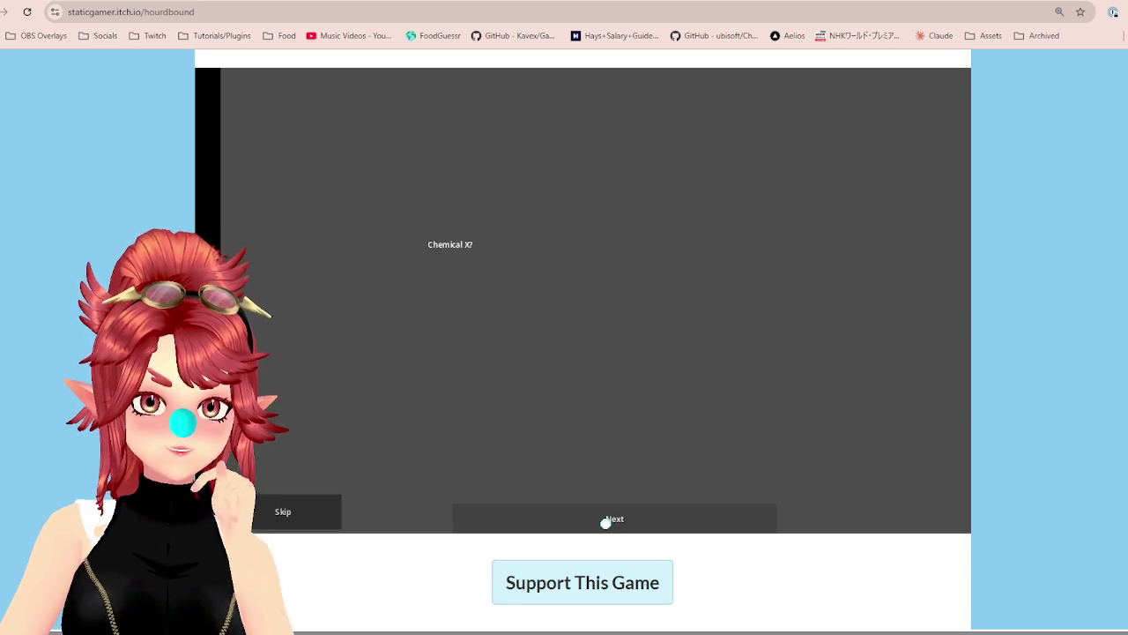
{"action": "left_click", "coordinate": [605, 522]}
{"action": "left_click", "coordinate": [605, 522]}
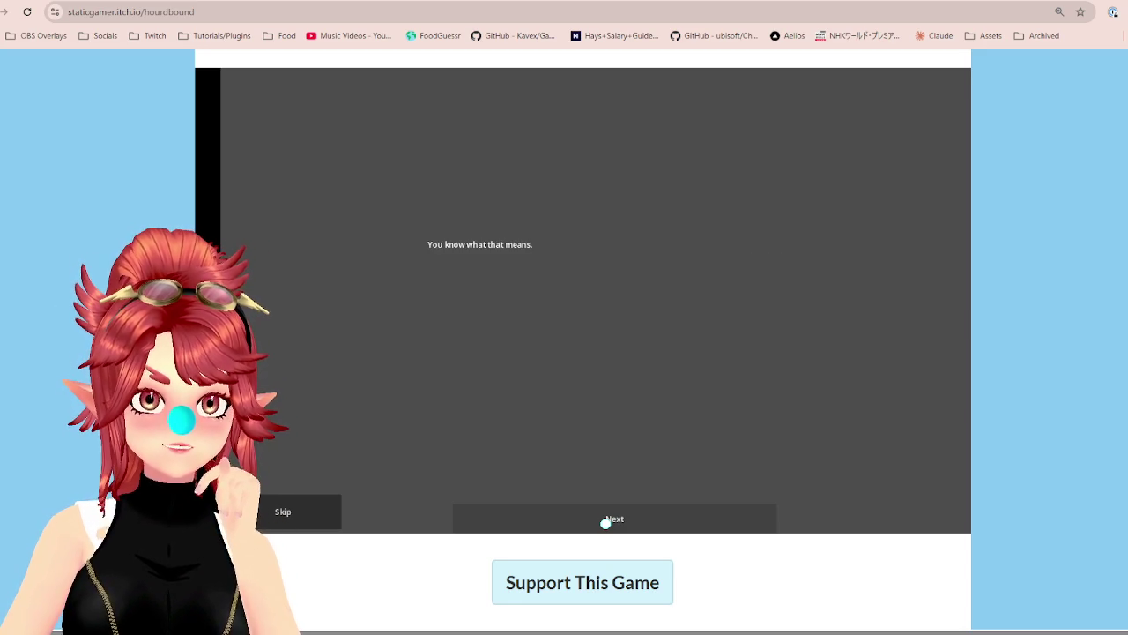
{"action": "left_click", "coordinate": [606, 521]}
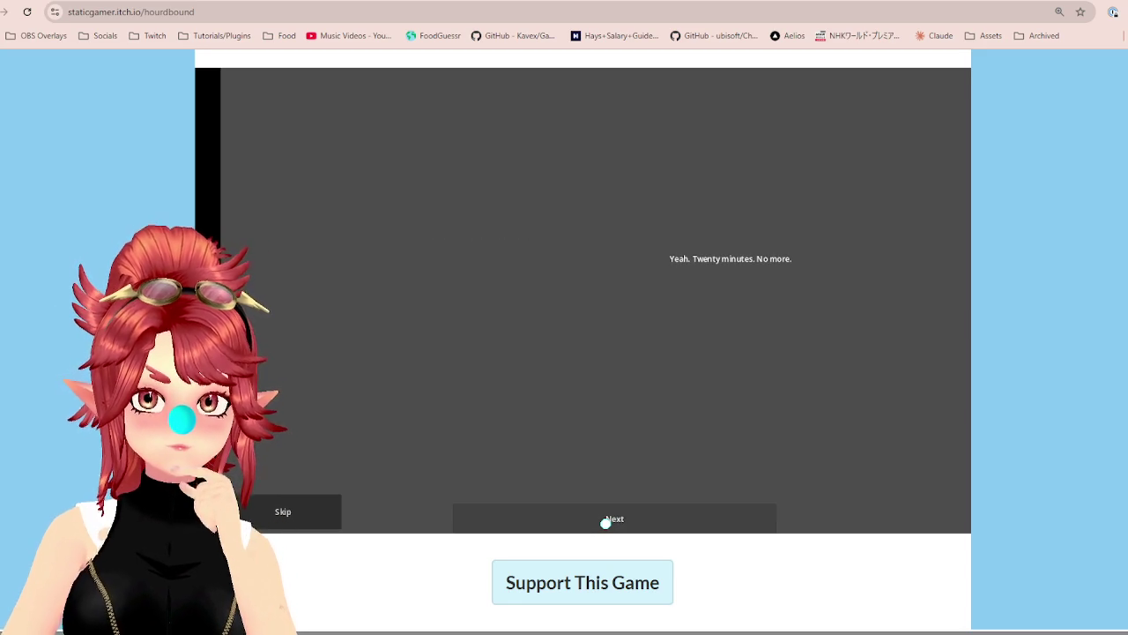
{"action": "left_click", "coordinate": [605, 521]}
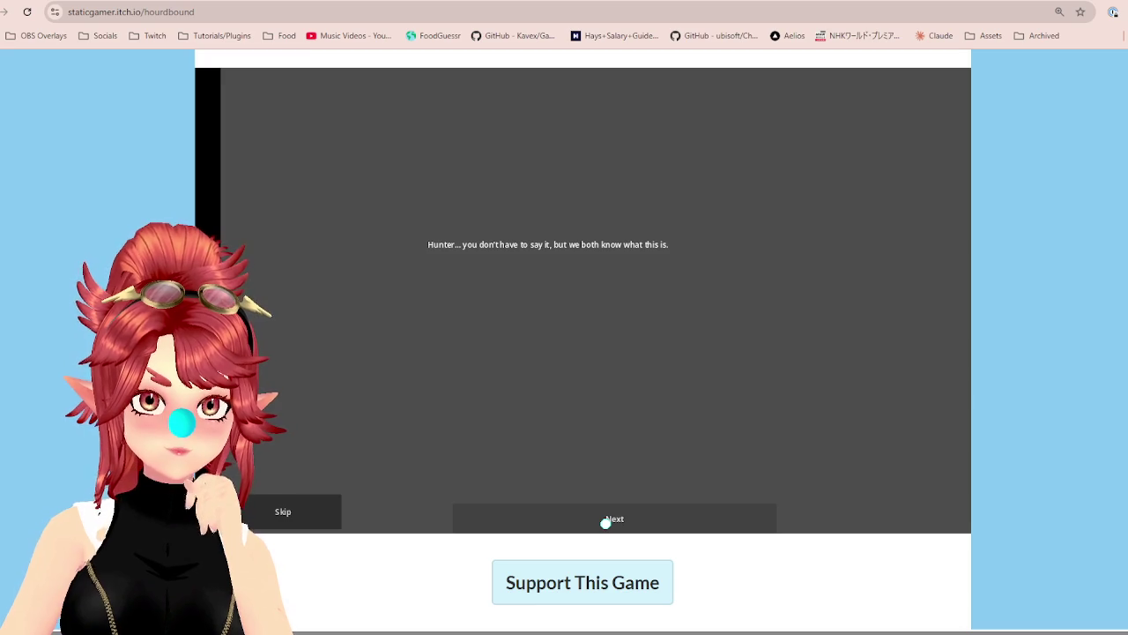
{"action": "left_click", "coordinate": [606, 522]}
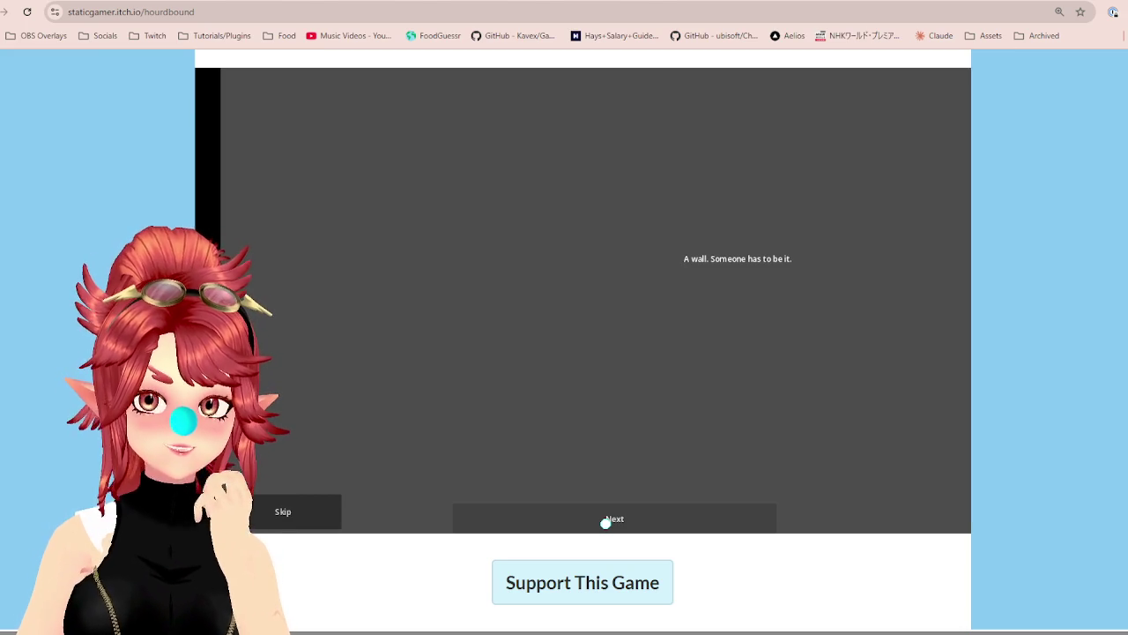
{"action": "left_click", "coordinate": [606, 522]}
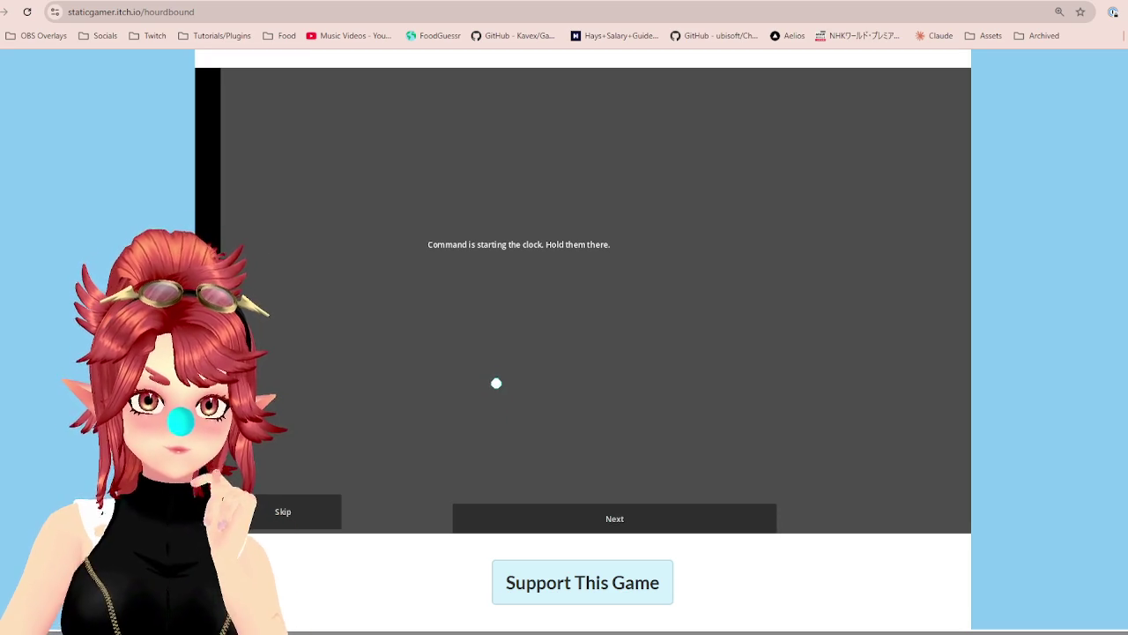
{"action": "left_click", "coordinate": [630, 522]}
{"action": "left_click", "coordinate": [630, 522]}
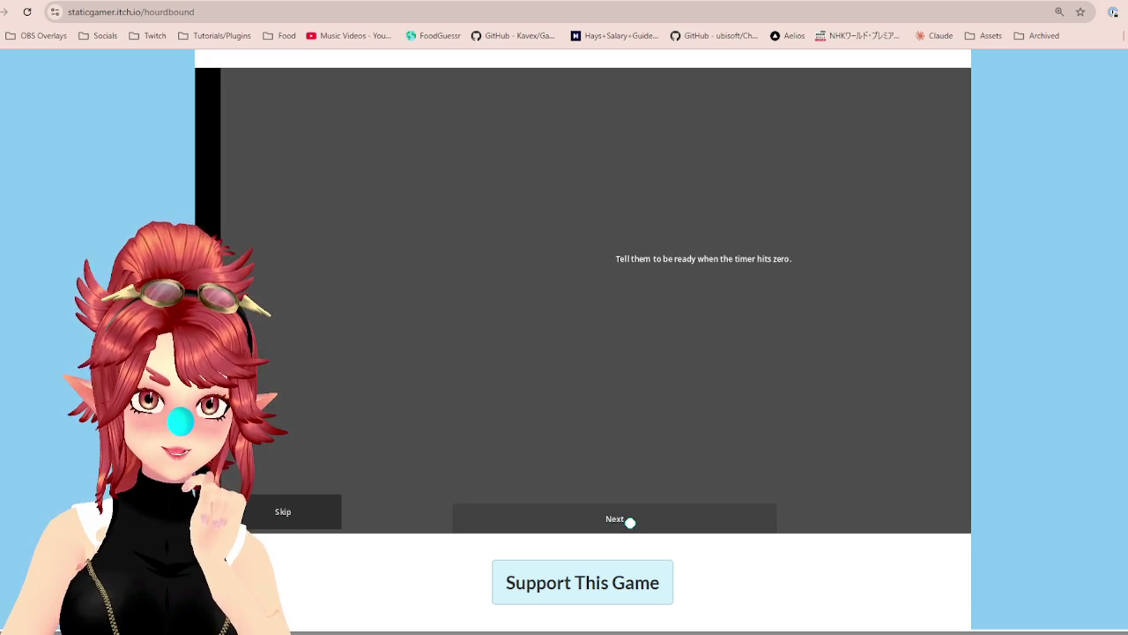
{"action": "left_click", "coordinate": [630, 522]}
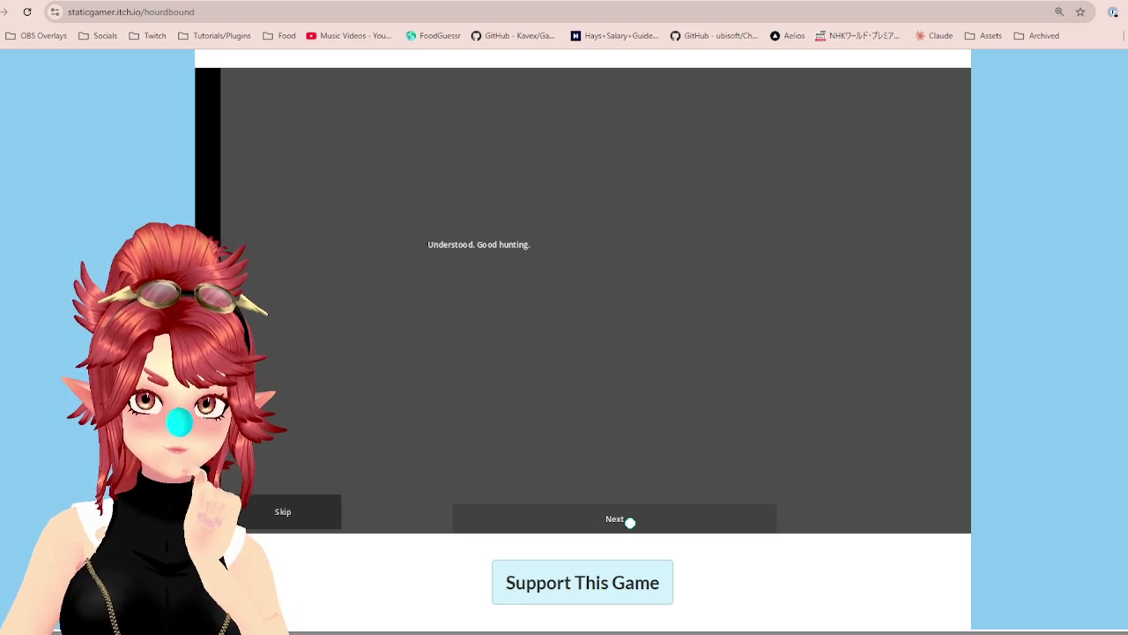
{"action": "left_click", "coordinate": [630, 522]}
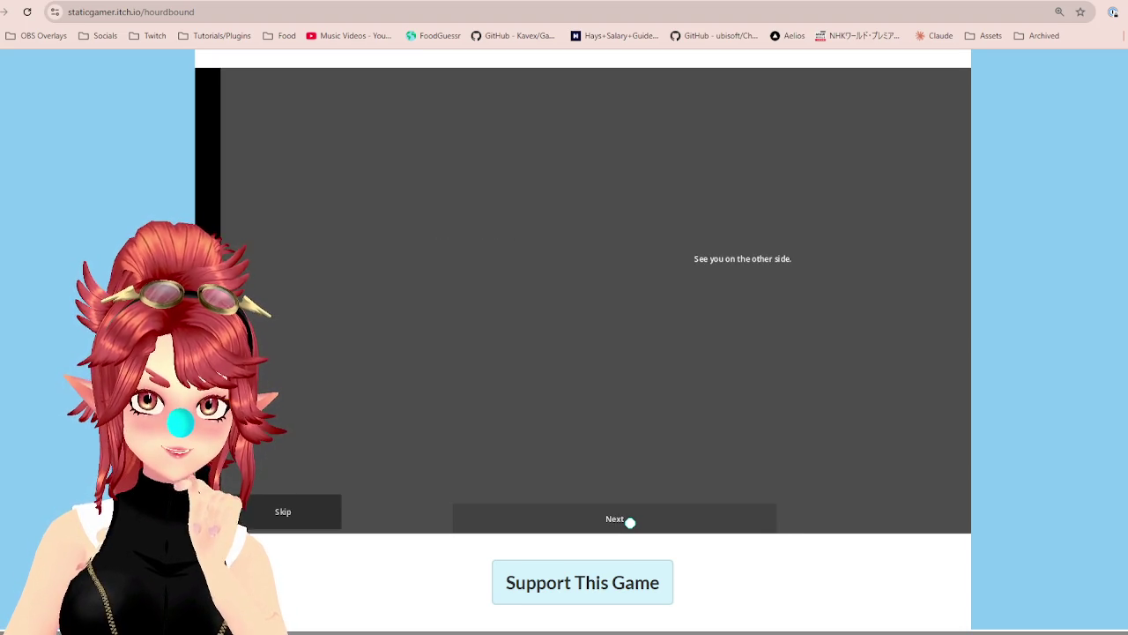
{"action": "left_click", "coordinate": [630, 521]}
{"action": "left_click", "coordinate": [630, 522]}
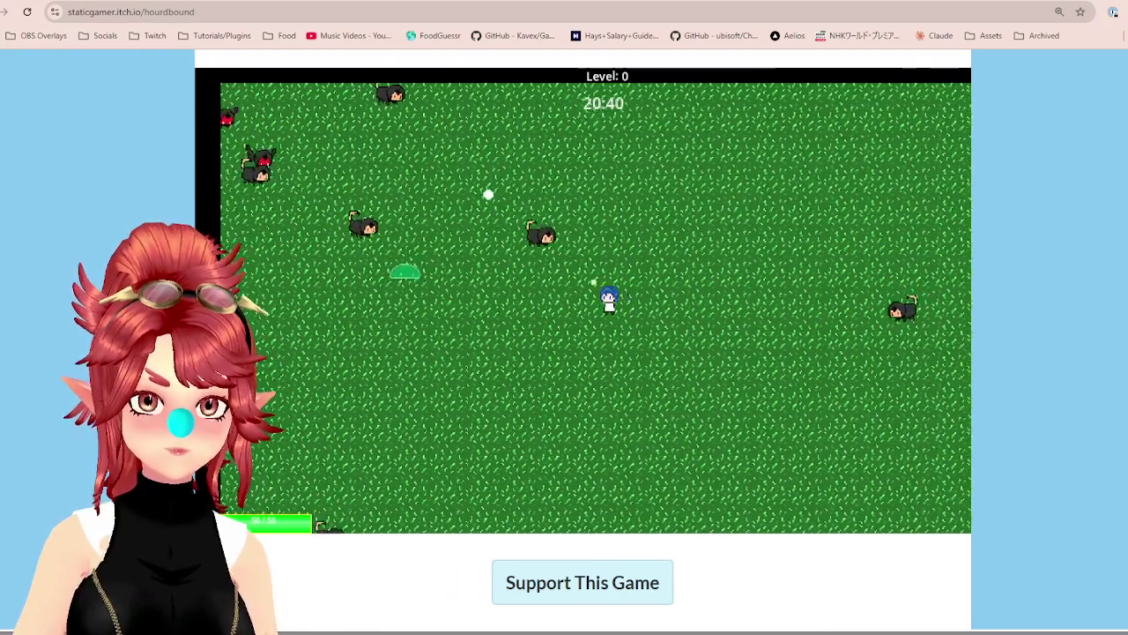
Dodge enemies with WASD and collect XP until the Level 1 upgrade choice appears
{"action": "key", "text": "a"}
{"action": "key", "text": "s"}
{"action": "key", "text": "s"}
{"action": "key", "text": "d"}
{"action": "key", "text": "w"}
{"action": "key", "text": "d"}
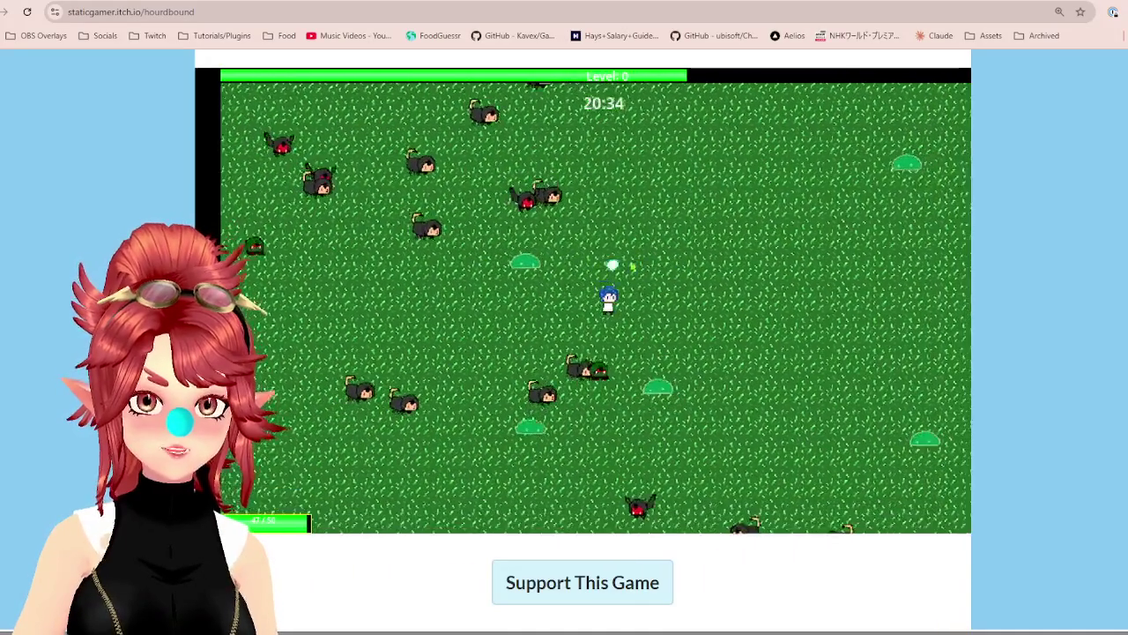
{"action": "key", "text": "s"}
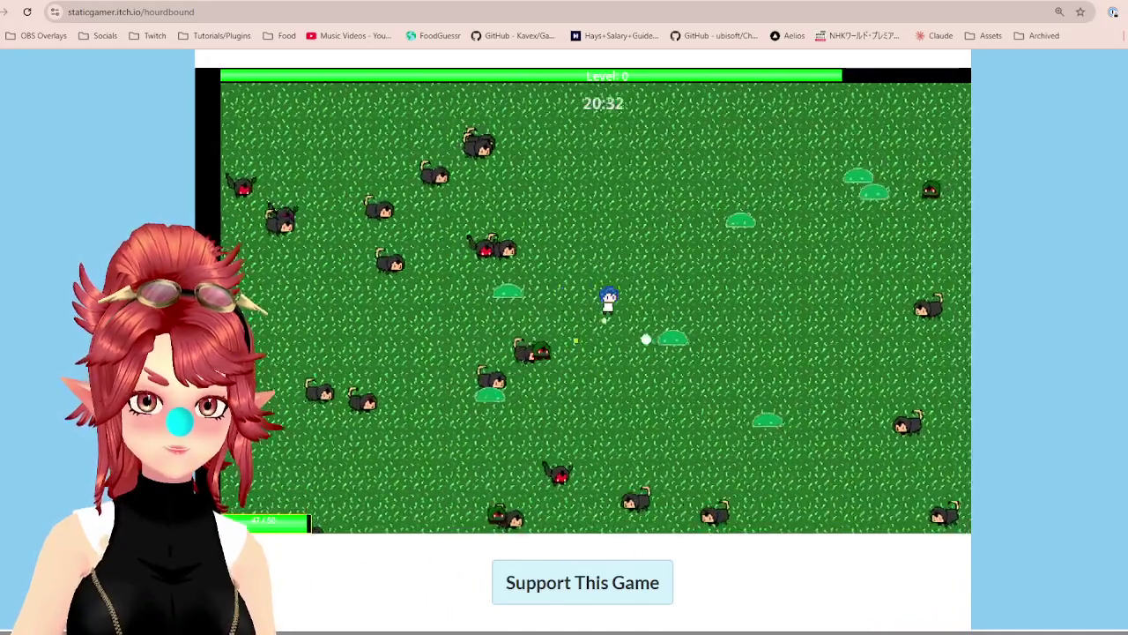
{"action": "key", "text": "w"}
{"action": "key", "text": "d"}
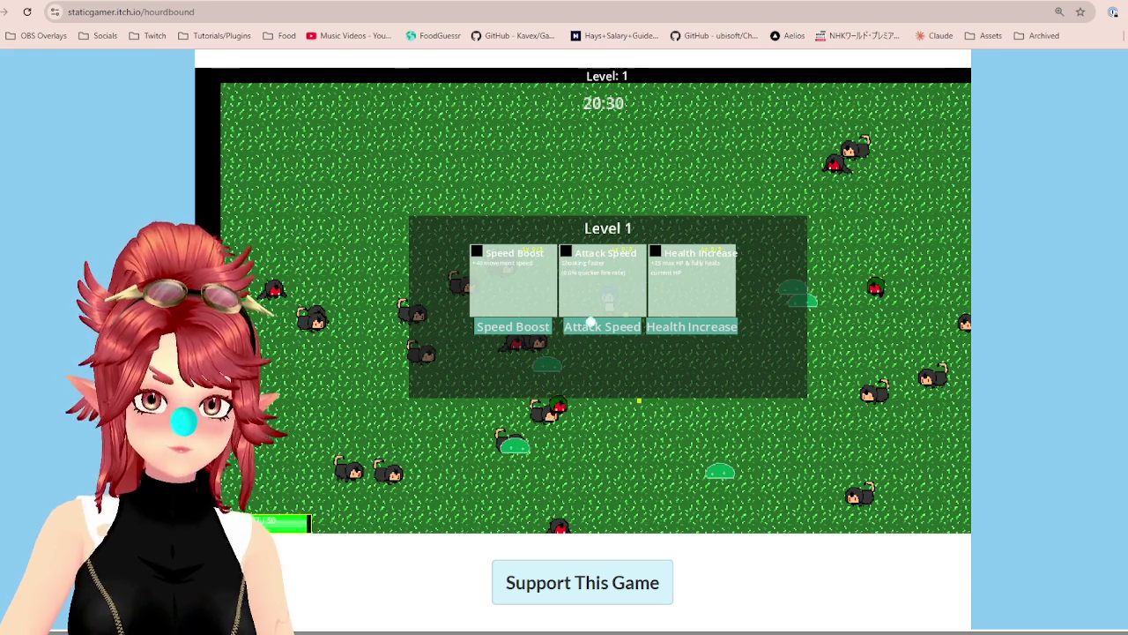
Pick the Level 1 upgrade, then take DamageUP at Level 2 while moving left
{"action": "left_click", "coordinate": [591, 321]}
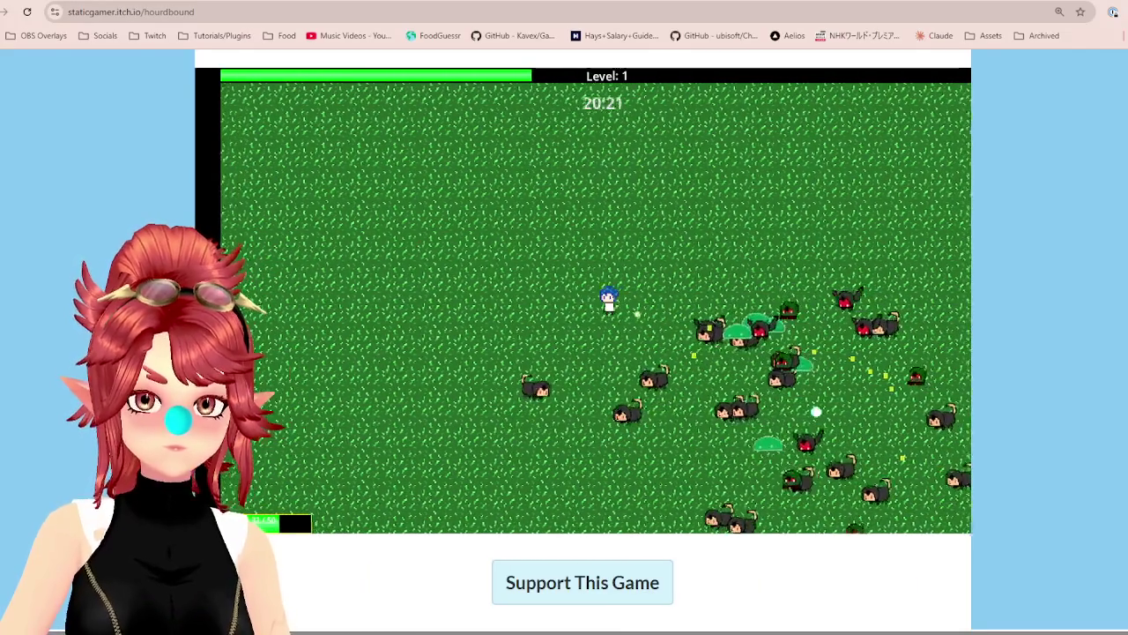
{"action": "key", "text": "a"}
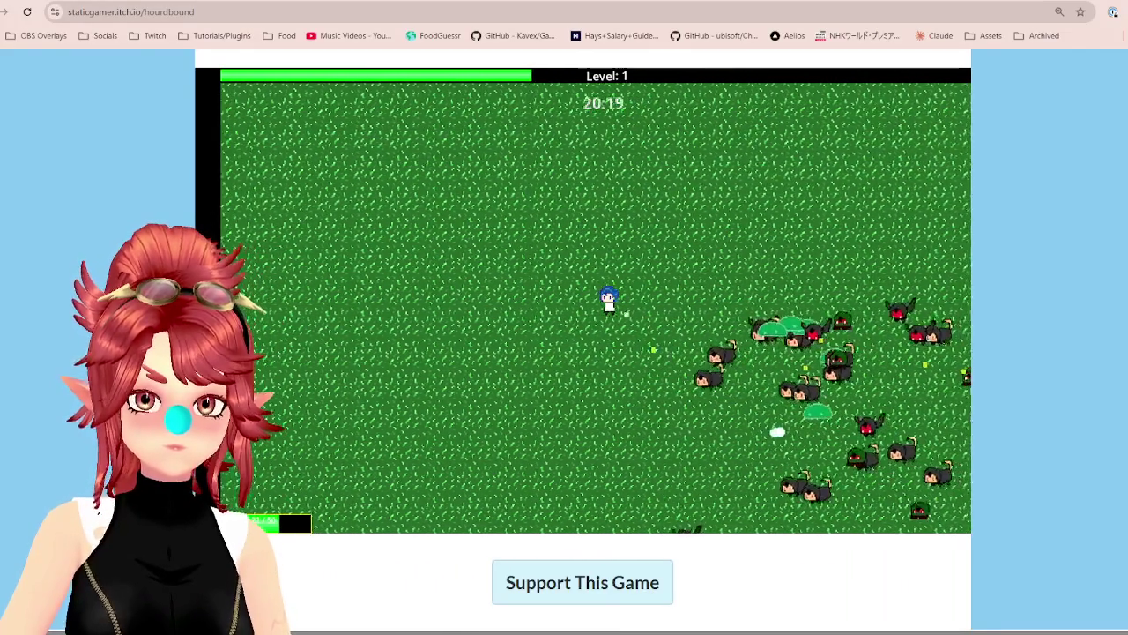
{"action": "key", "text": "a"}
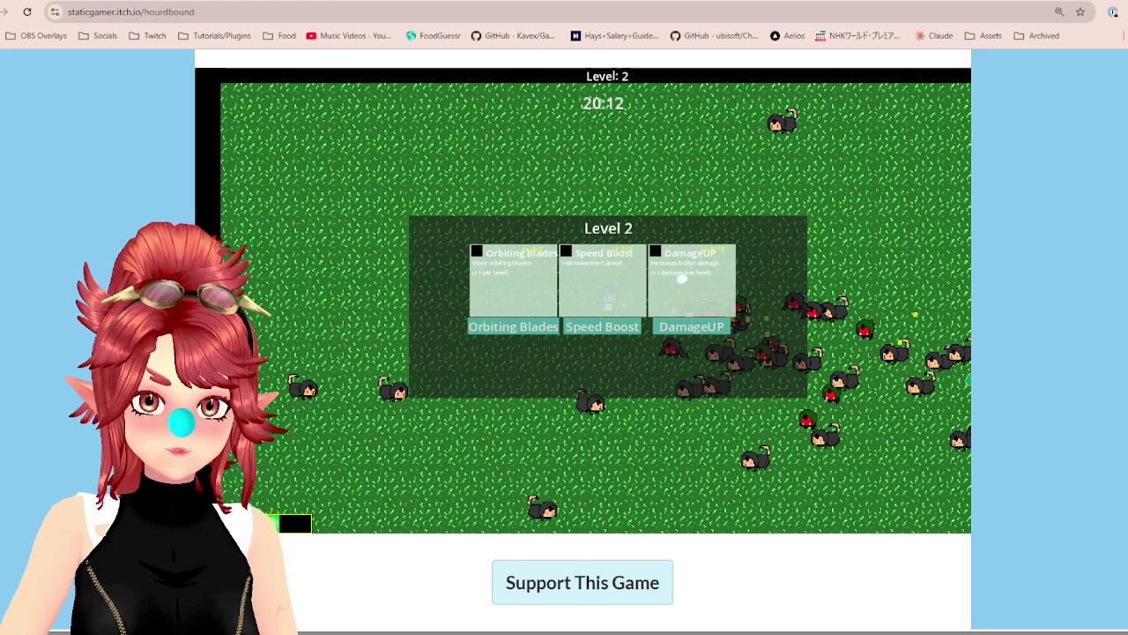
{"action": "left_click", "coordinate": [678, 328]}
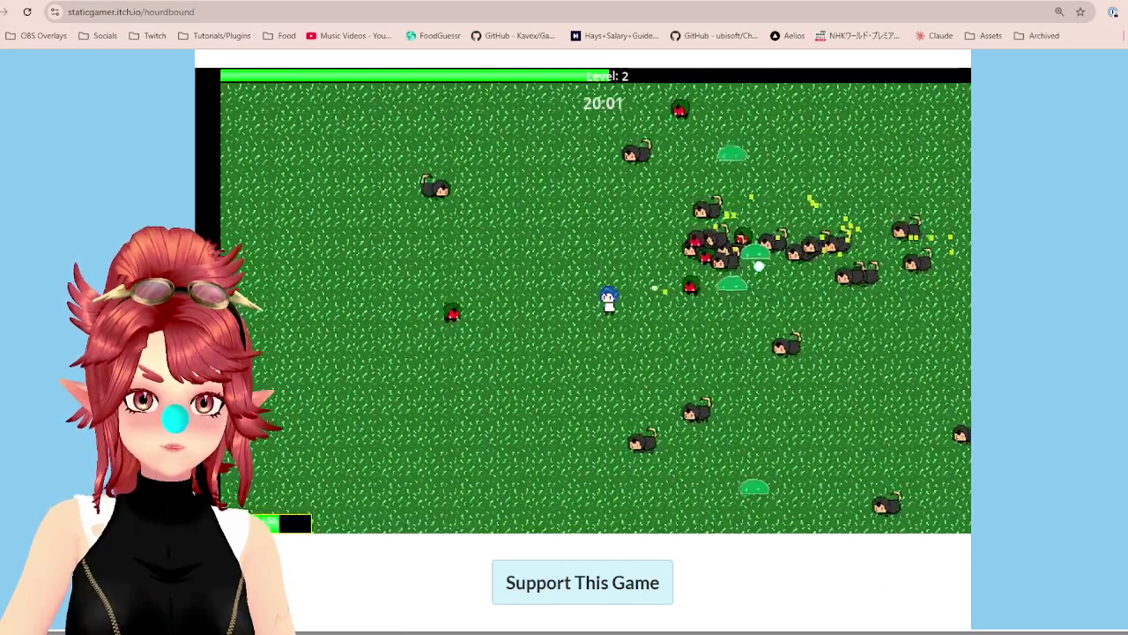
Keep walking the hero down and right until Level 3 and Game Over at 19:33
{"action": "key", "text": "Down"}
{"action": "key", "text": "Right"}
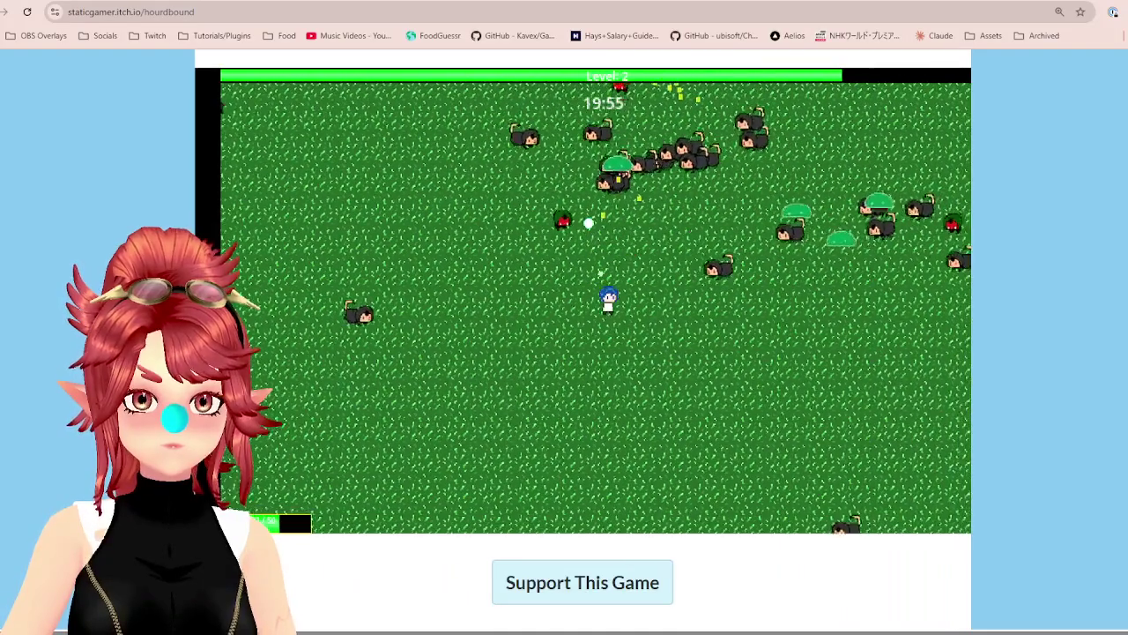
{"action": "key", "text": "Right"}
{"action": "key", "text": "Down"}
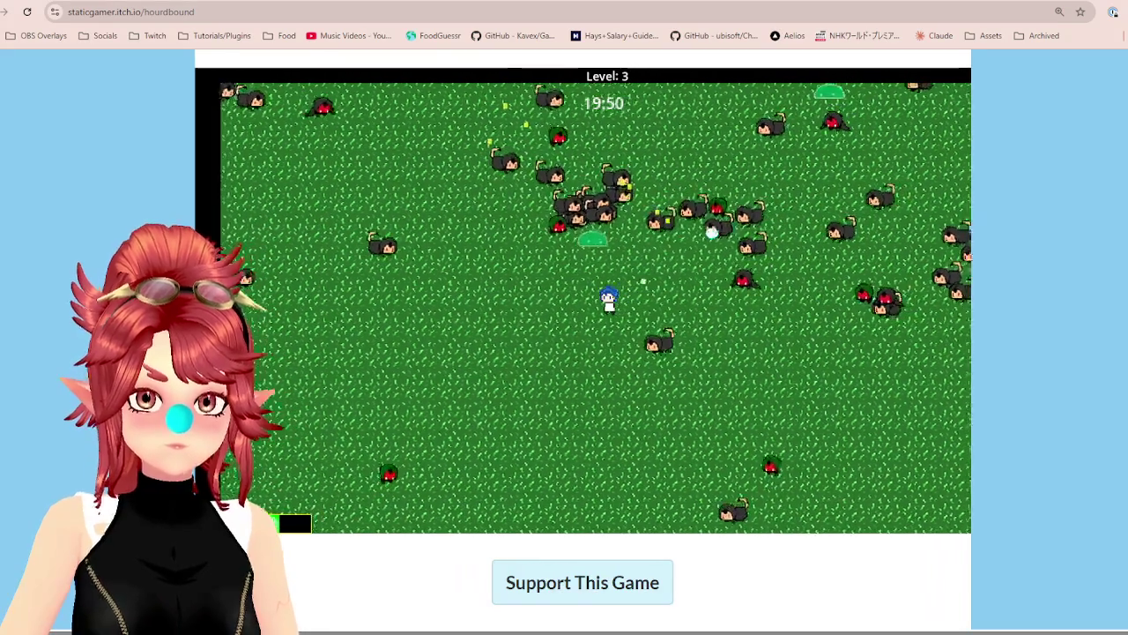
{"action": "key", "text": "s"}
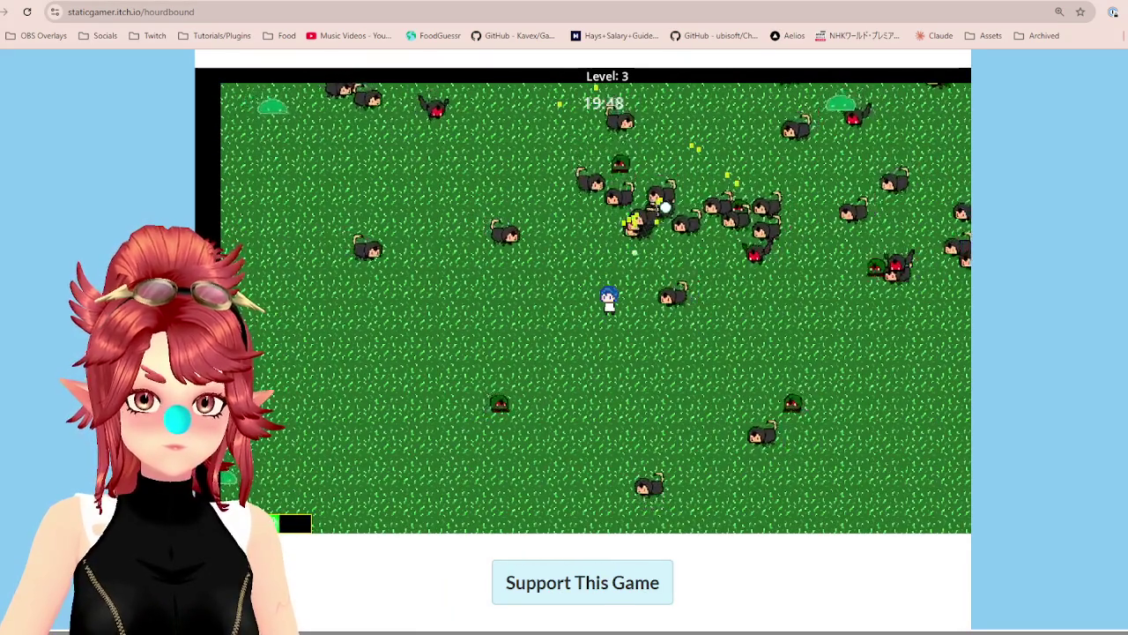
{"action": "key", "text": "d"}
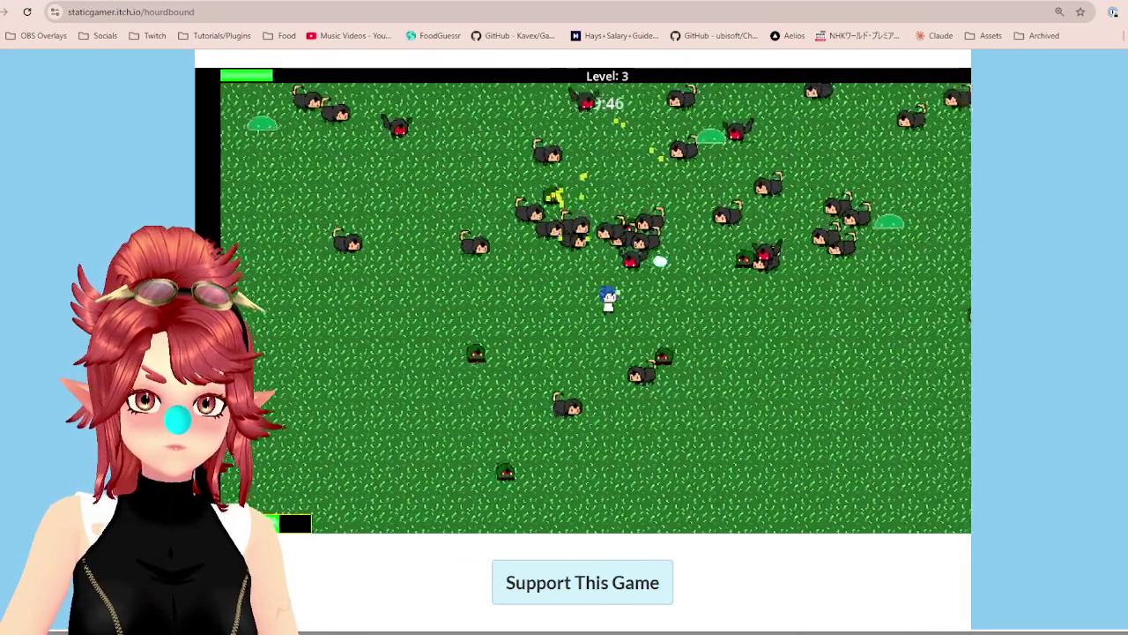
{"action": "key", "text": "s"}
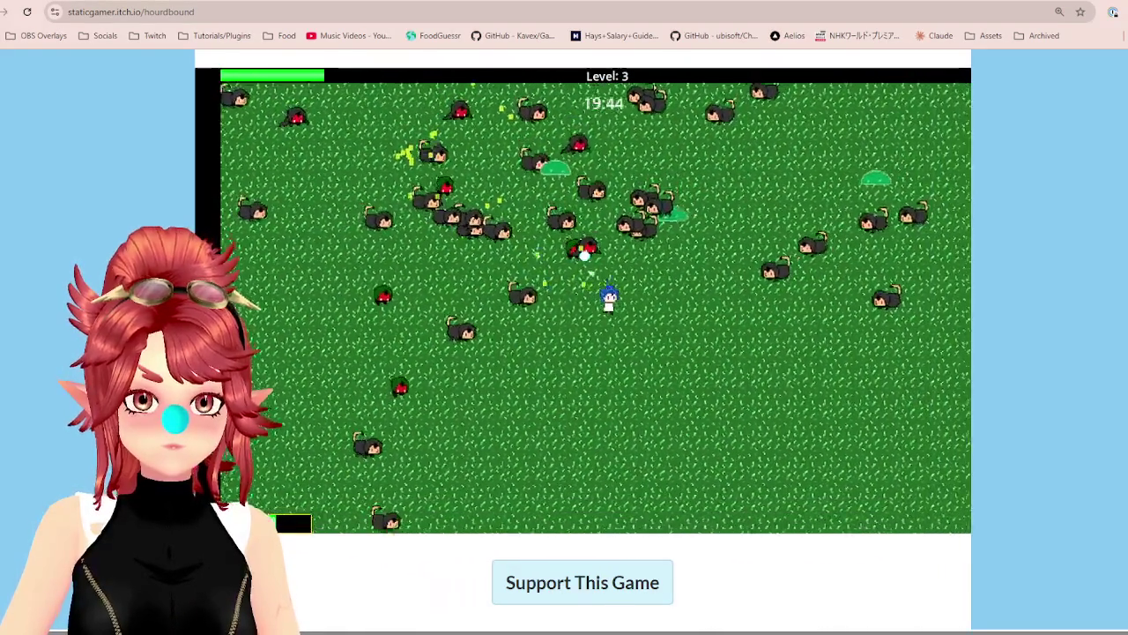
{"action": "key", "text": "s"}
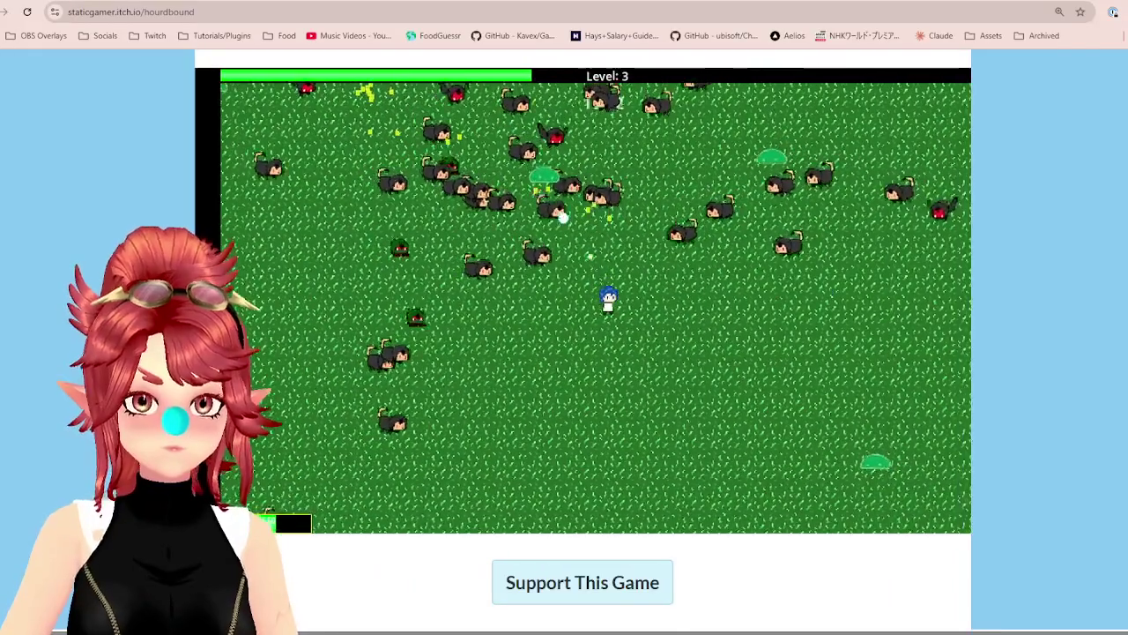
{"action": "key", "text": "s"}
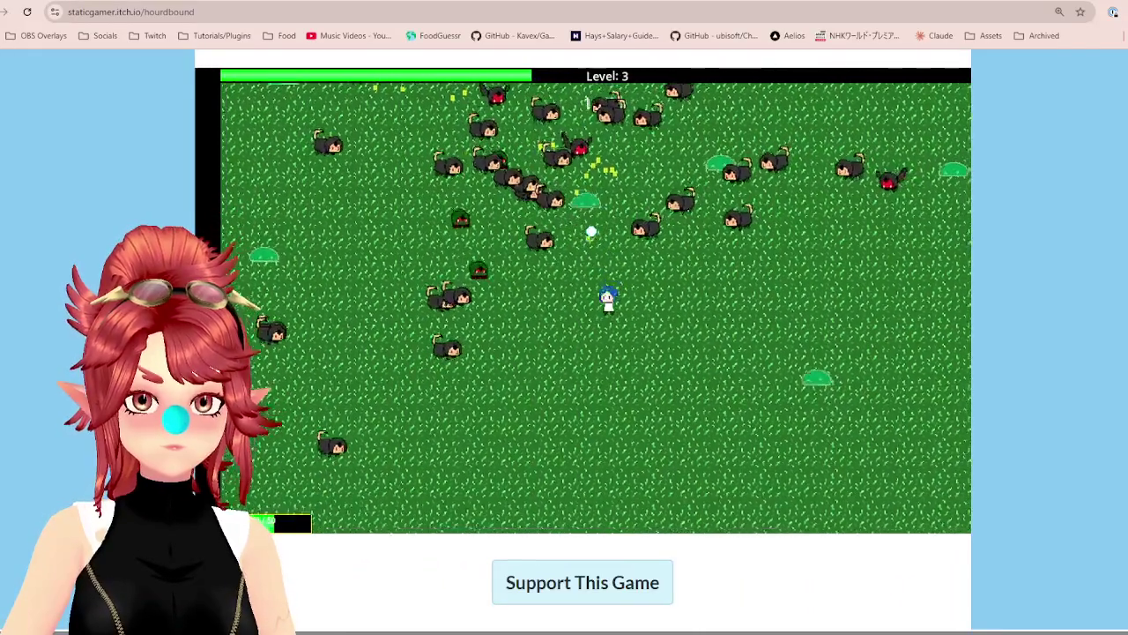
{"action": "key", "text": "d"}
{"action": "key", "text": "s"}
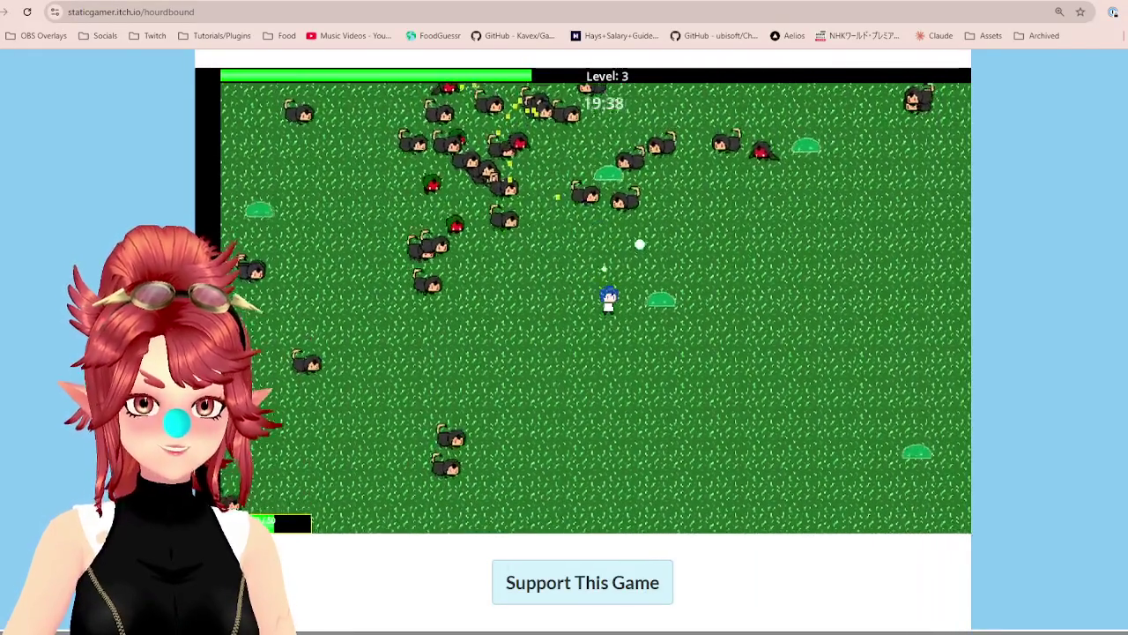
{"action": "key", "text": "d"}
{"action": "key", "text": "w"}
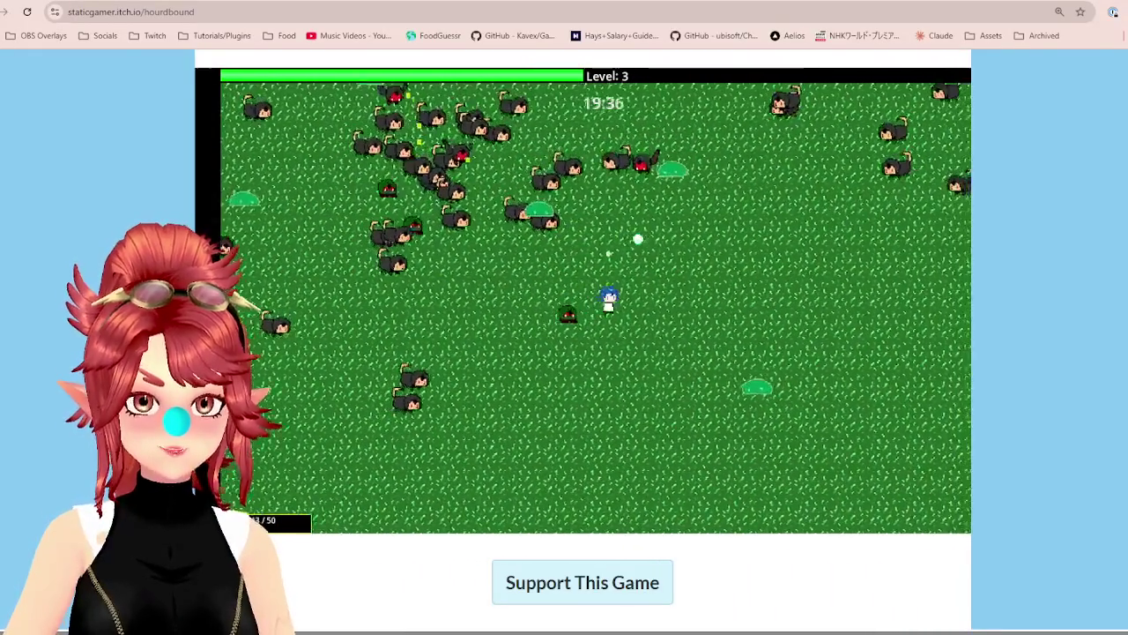
{"action": "key", "text": "d"}
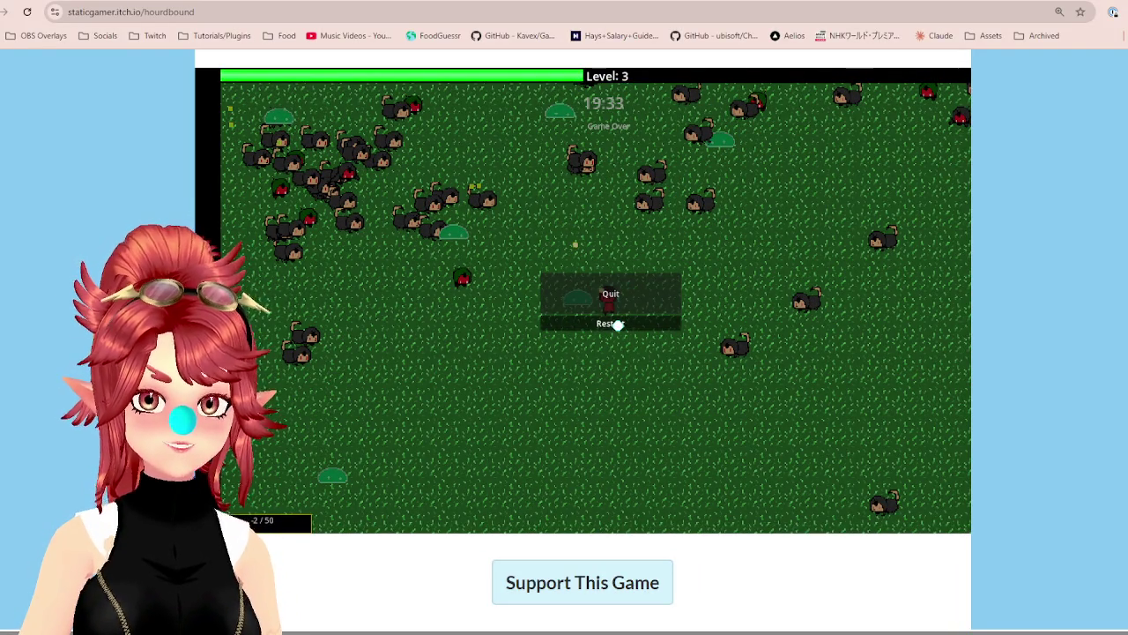
Restart the run, taking Speed Boost at Level 1 and DamageUP at Level 2
{"action": "left_click", "coordinate": [616, 324]}
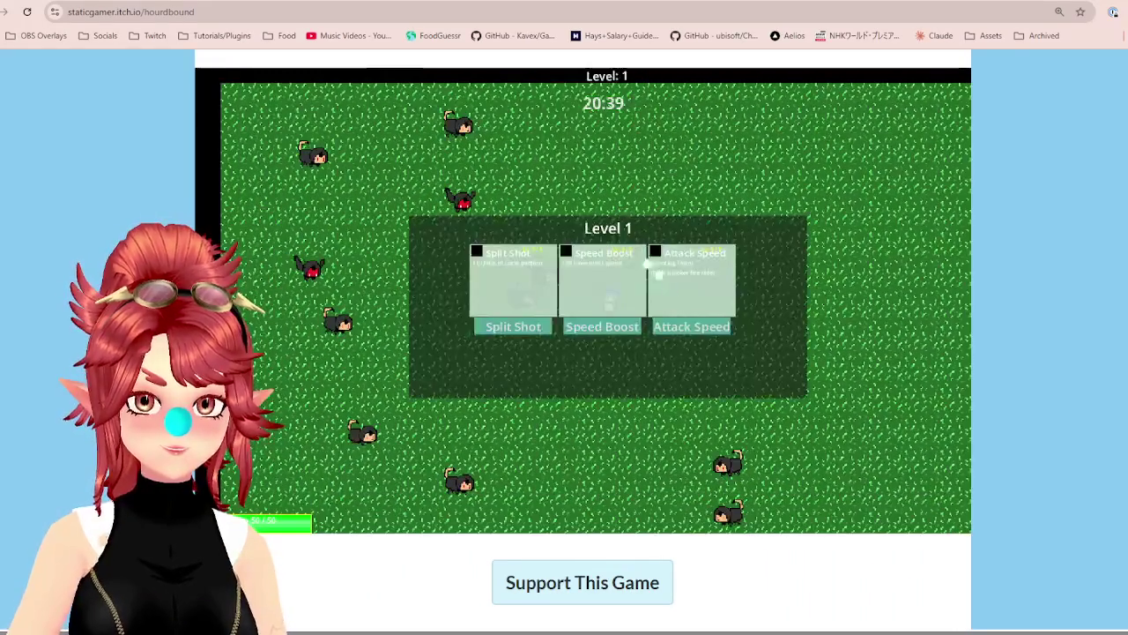
{"action": "left_click", "coordinate": [582, 328]}
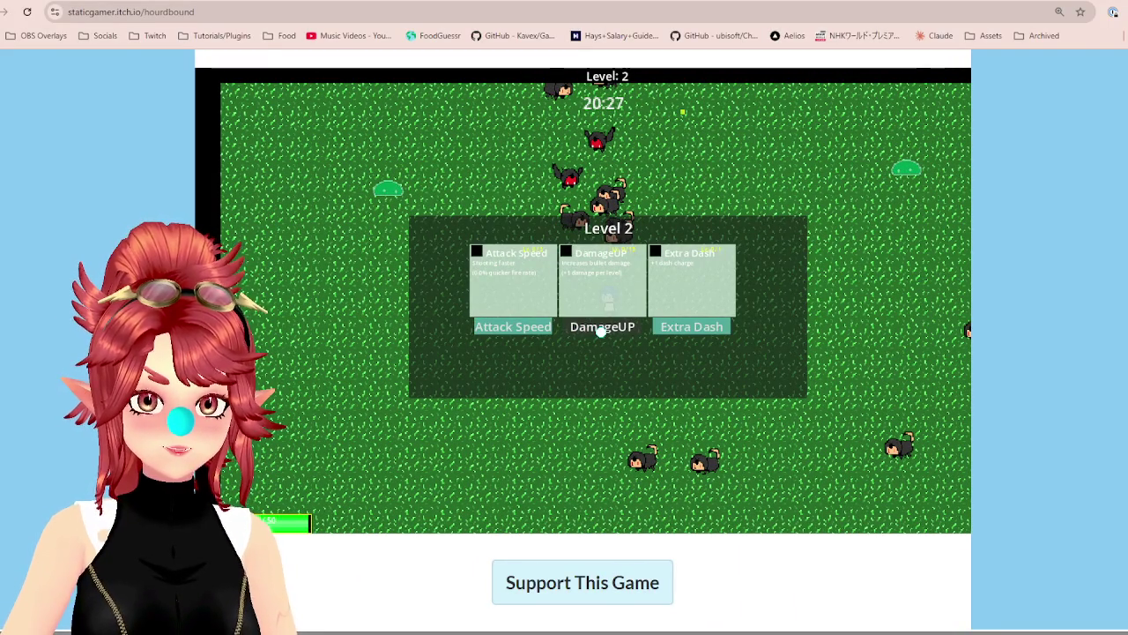
{"action": "left_click", "coordinate": [521, 327]}
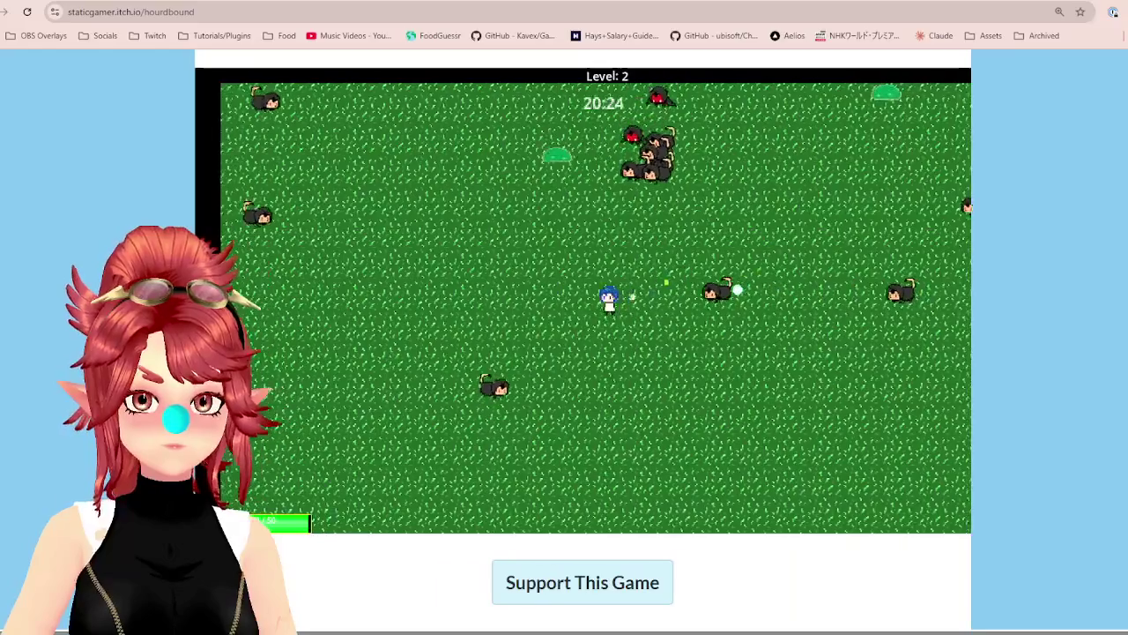
Walk the hero around with WASD until the Level 3 upgrade panel appears
{"action": "key", "text": "d"}
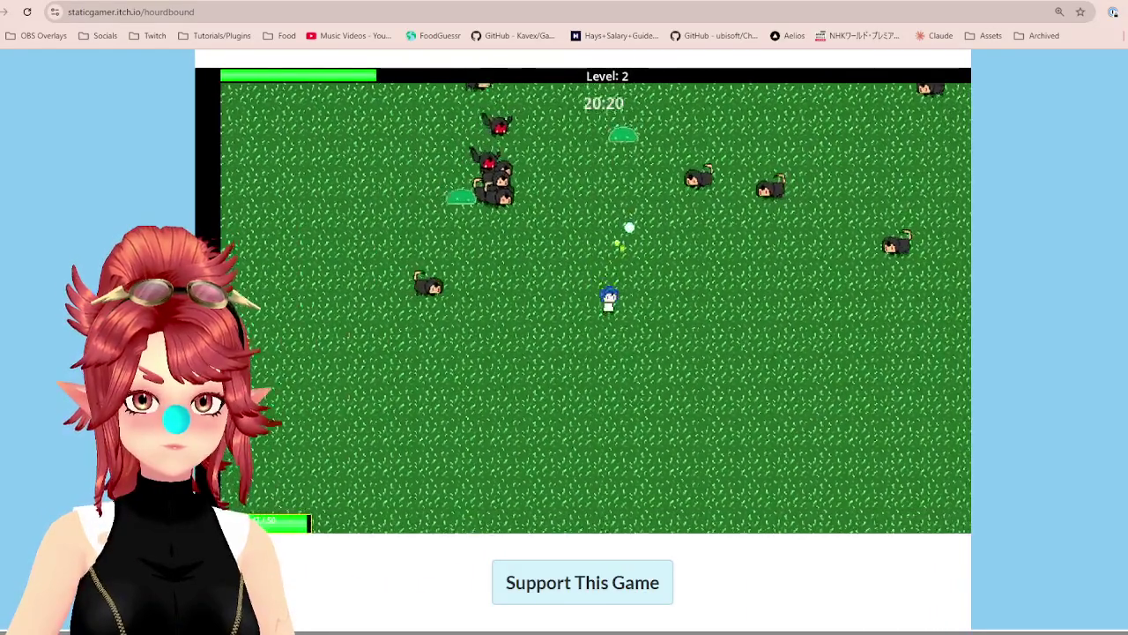
{"action": "key", "text": "d"}
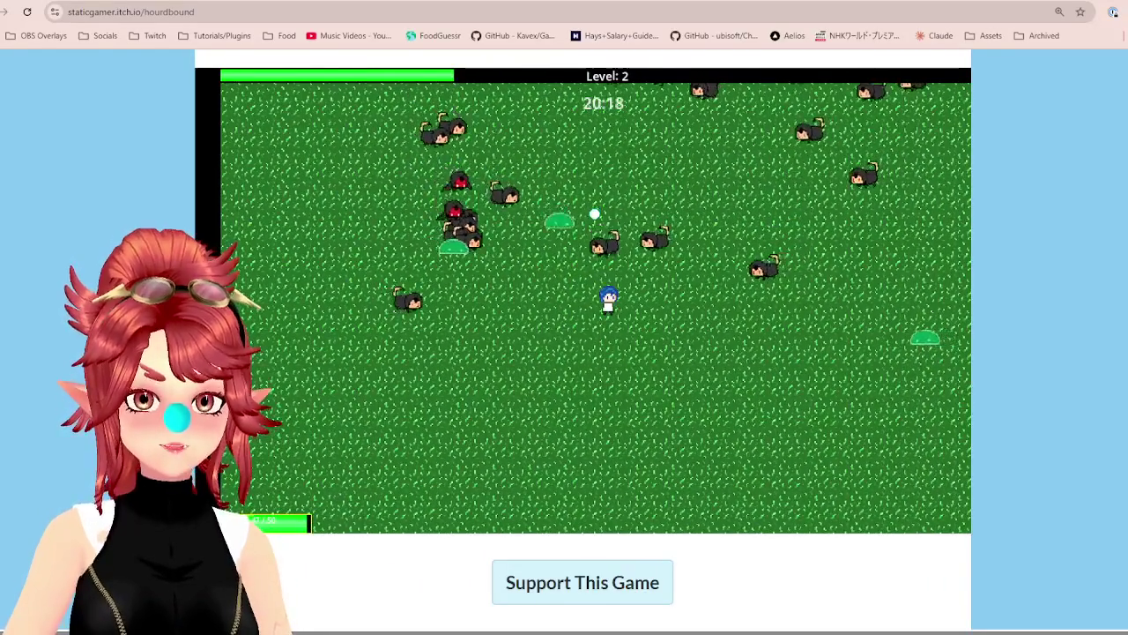
{"action": "key", "text": "d"}
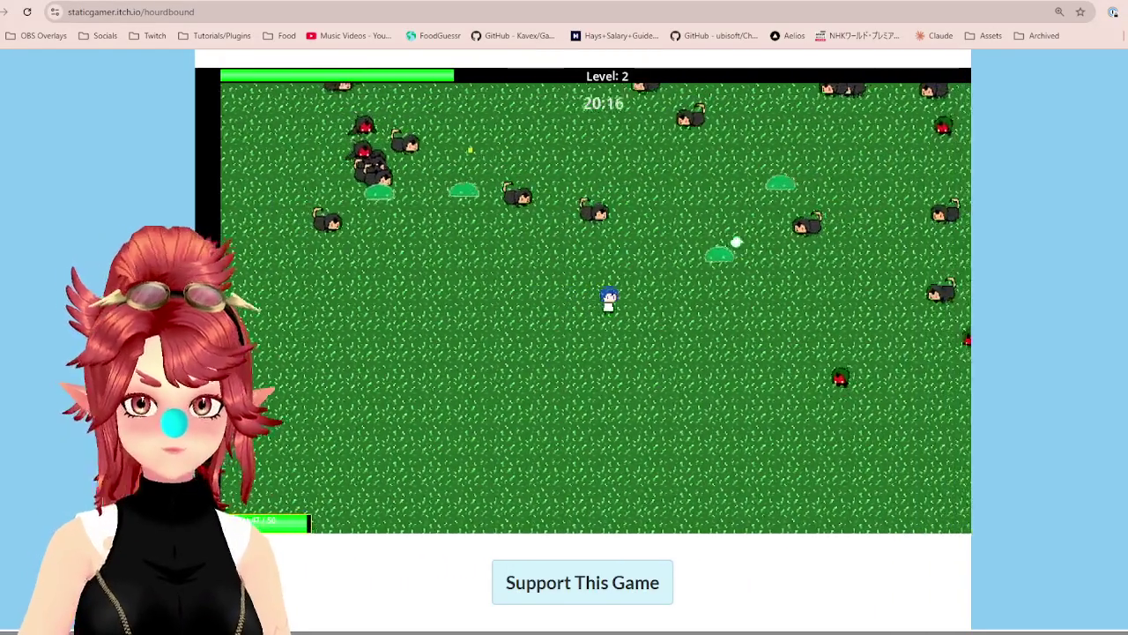
{"action": "key", "text": "s"}
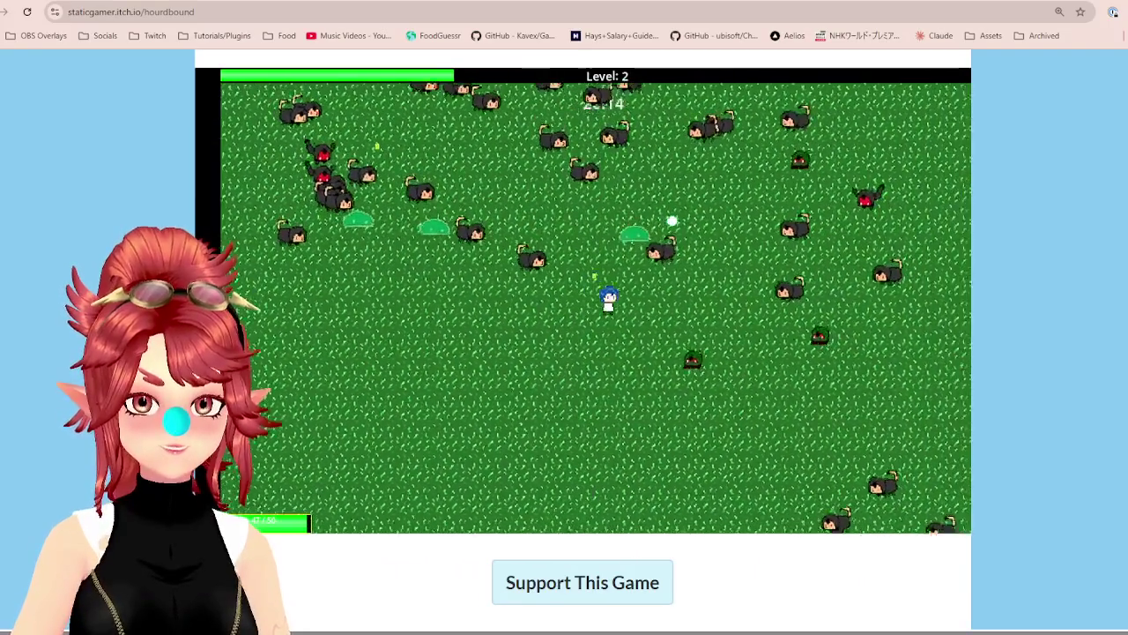
{"action": "key", "text": "a"}
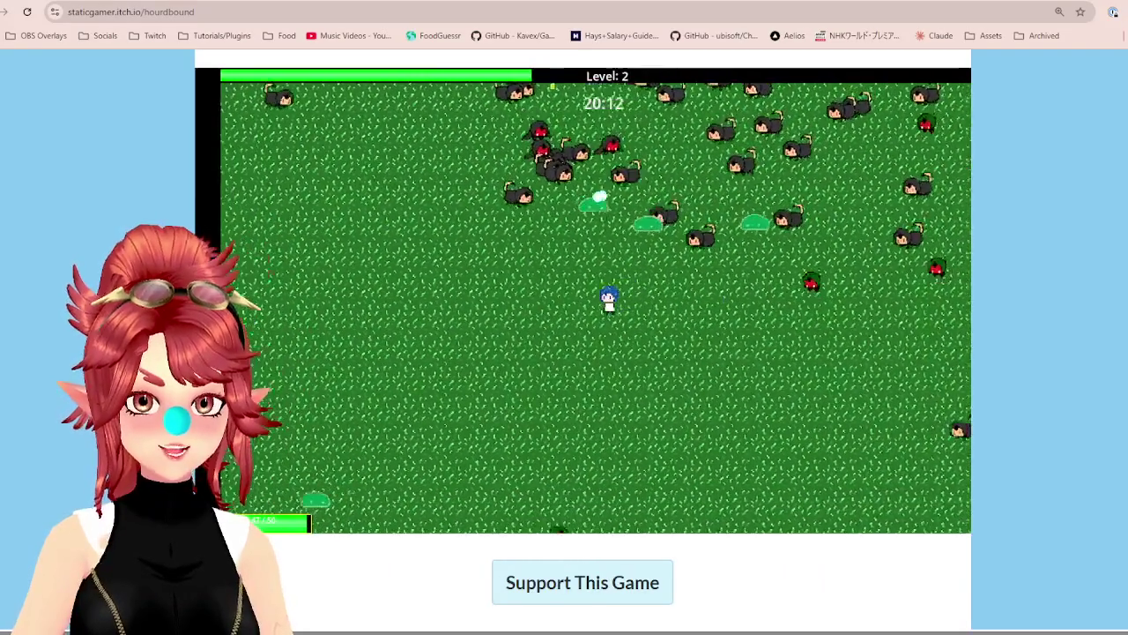
{"action": "key", "text": "a"}
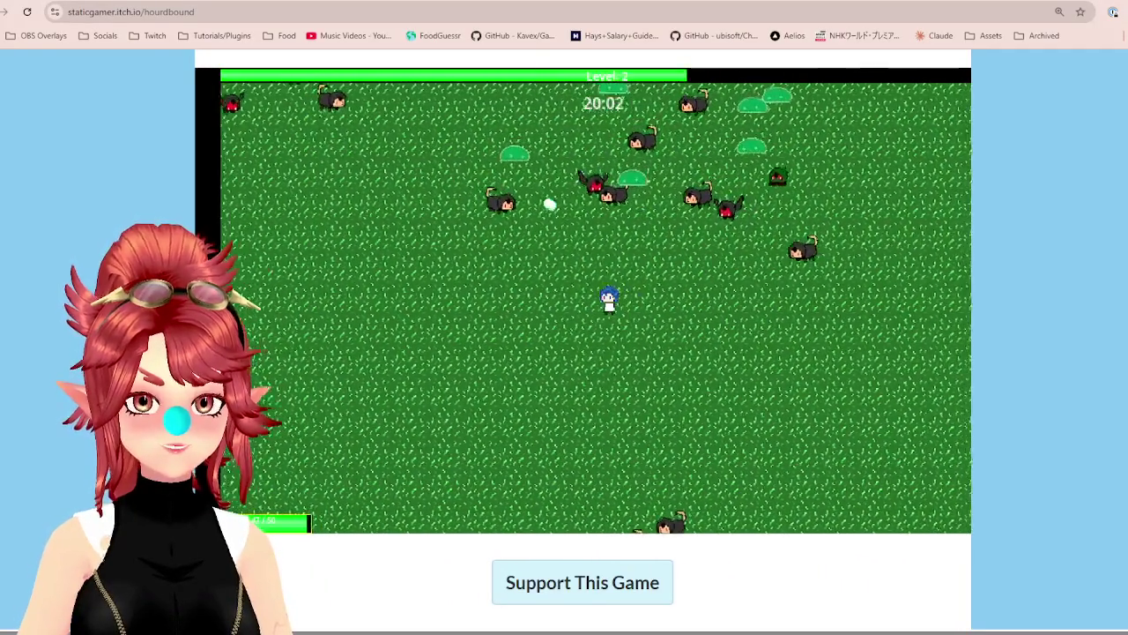
{"action": "key", "text": "a"}
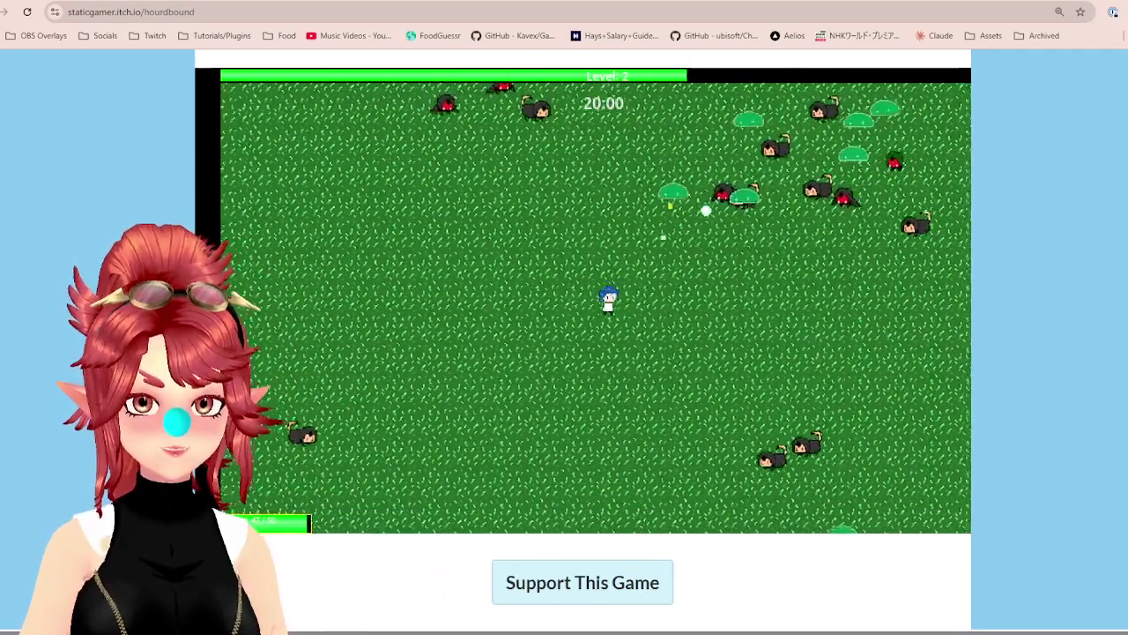
{"action": "key", "text": "d"}
{"action": "key", "text": "s"}
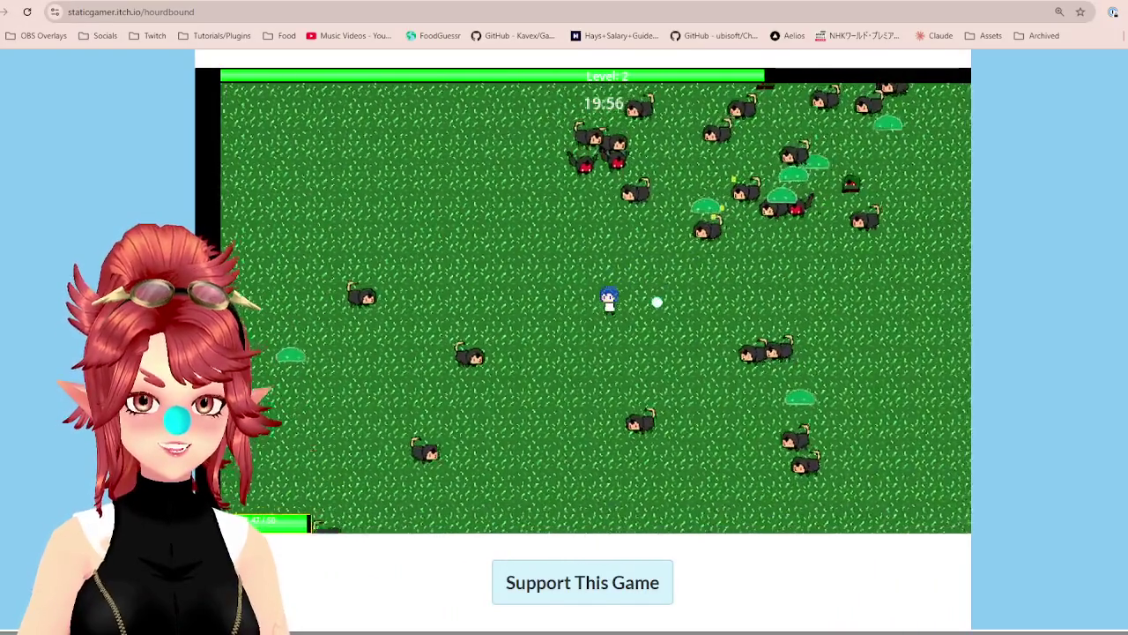
{"action": "key", "text": "s"}
{"action": "key", "text": "a"}
{"action": "key", "text": "a"}
{"action": "key", "text": "w"}
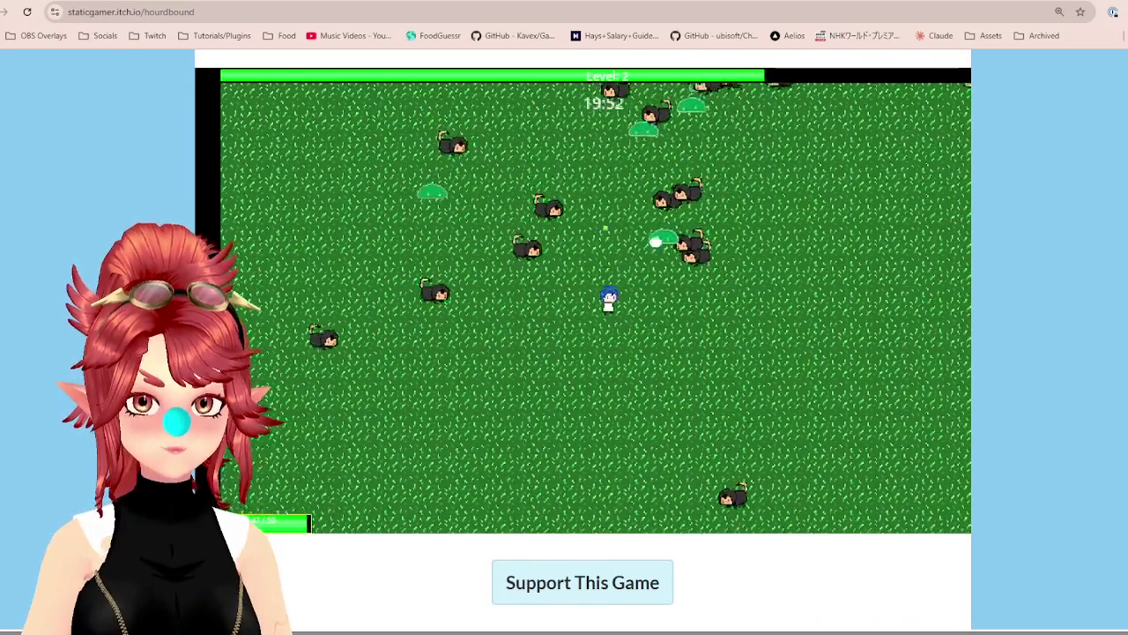
{"action": "key", "text": "d"}
{"action": "key", "text": "s"}
{"action": "key", "text": "w"}
{"action": "key", "text": "d"}
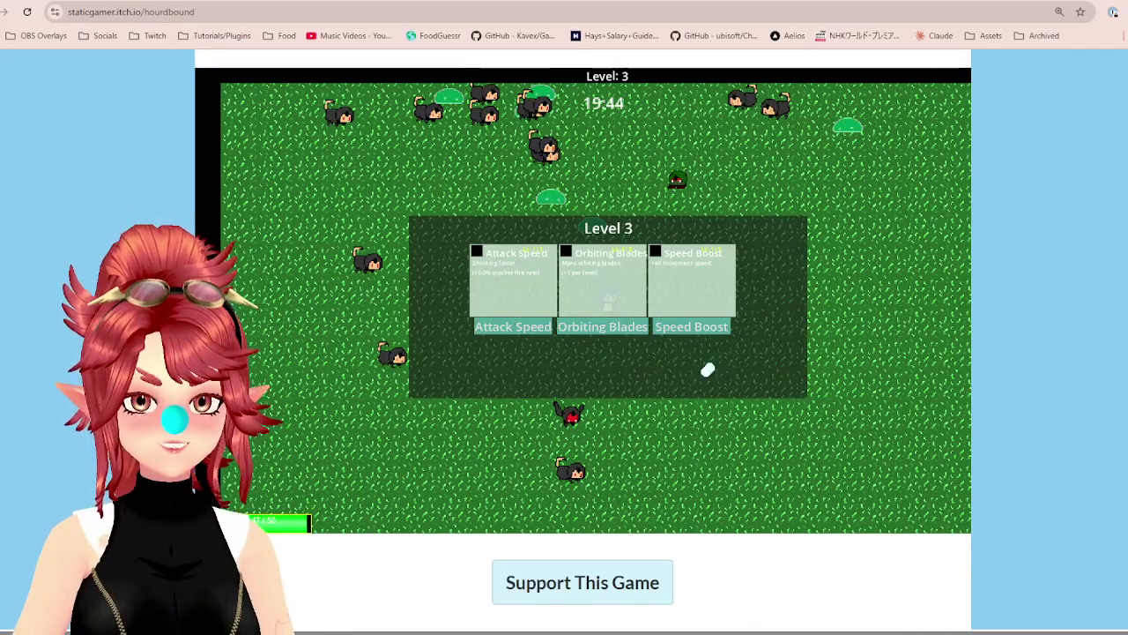
Pick a Level 3 upgrade and steer the hero up and right away from the horde
{"action": "left_click", "coordinate": [692, 327]}
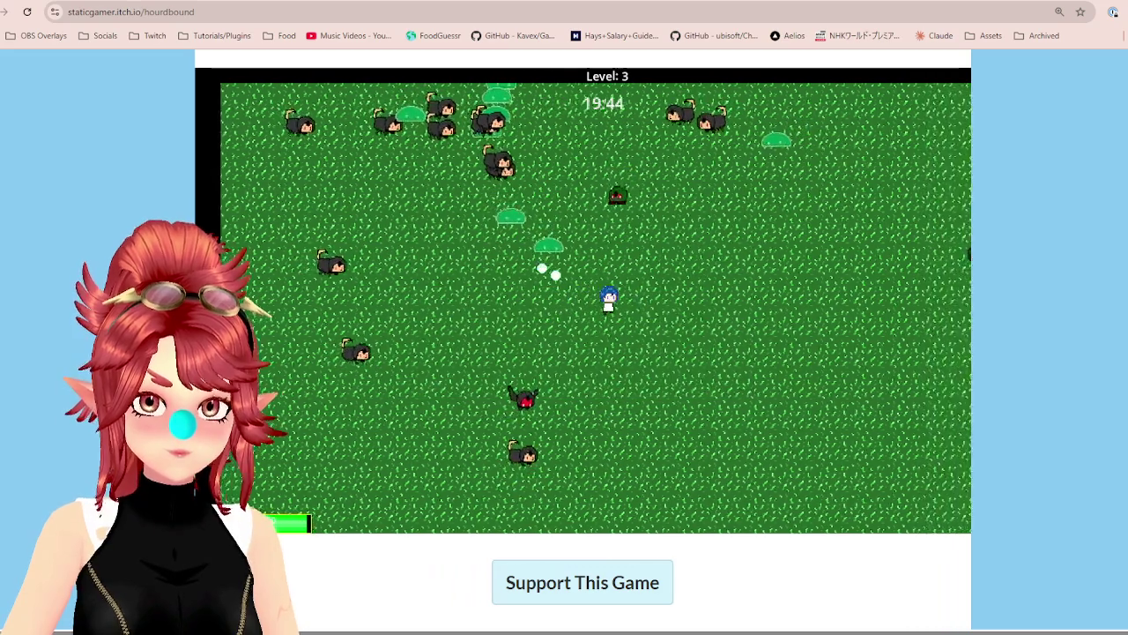
{"action": "key", "text": "d"}
{"action": "key", "text": "d"}
{"action": "key", "text": "w"}
{"action": "key", "text": "d"}
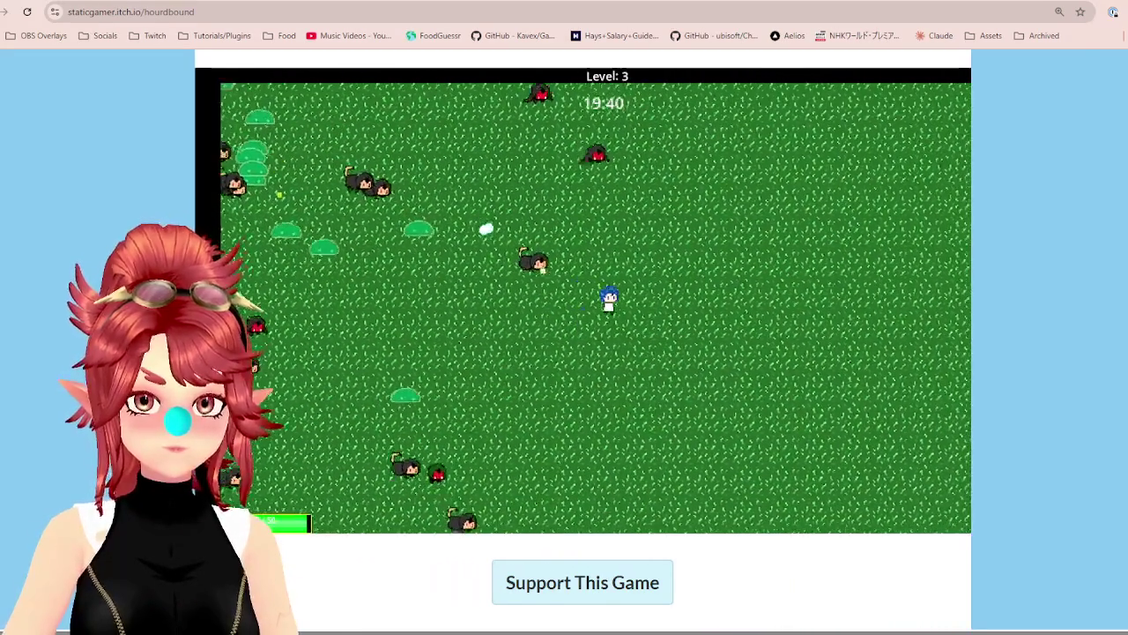
{"action": "key", "text": "w"}
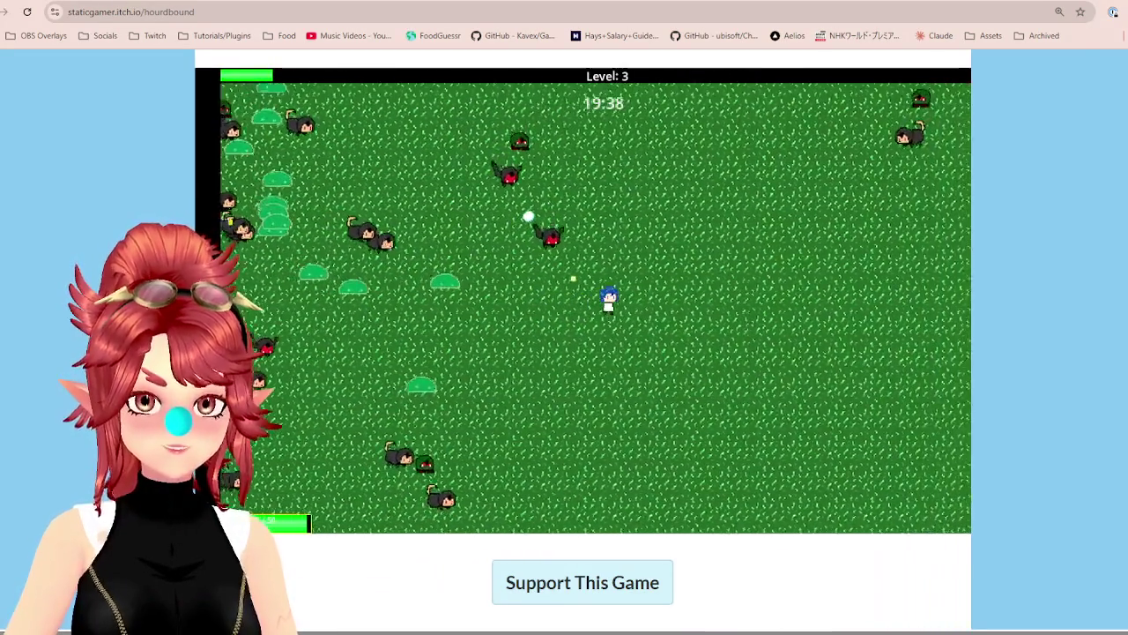
{"action": "key", "text": "w"}
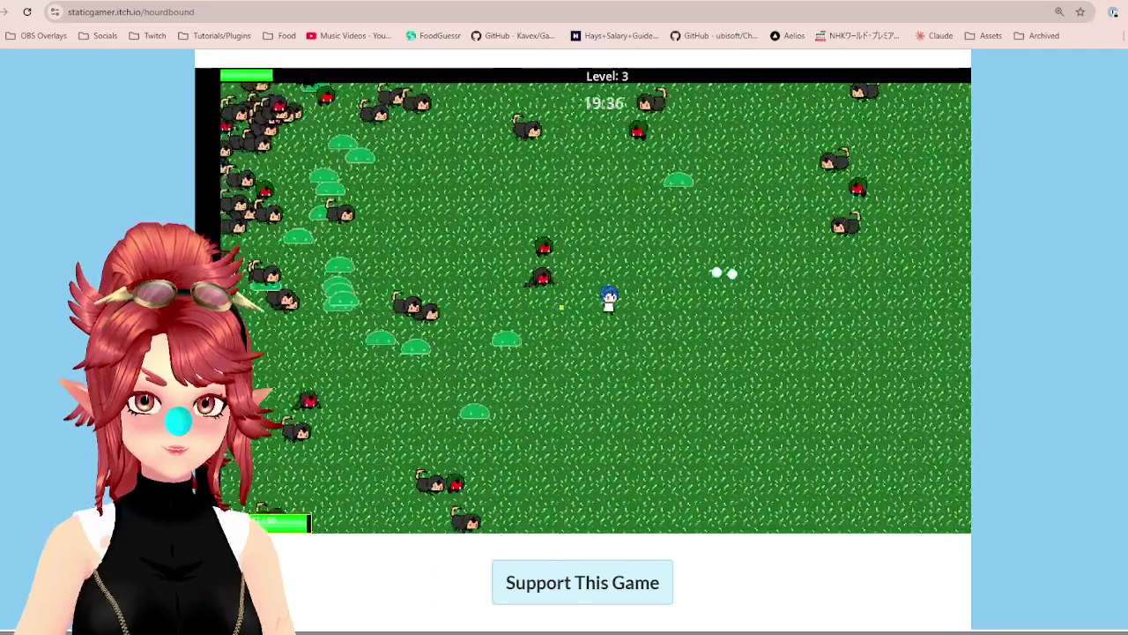
{"action": "key", "text": "d"}
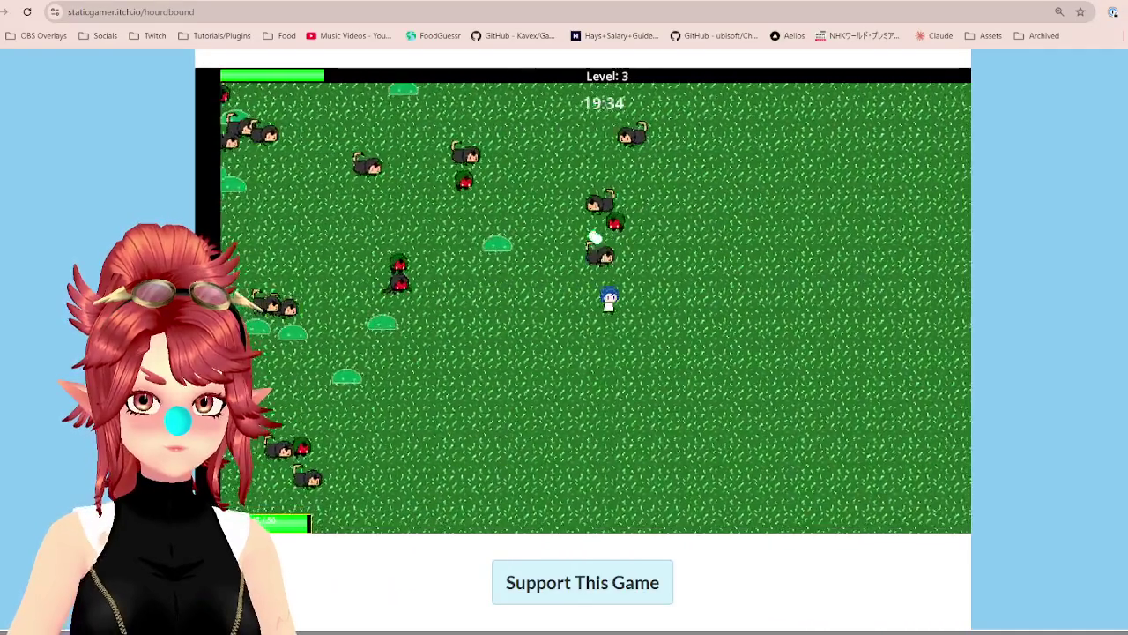
{"action": "key", "text": "w"}
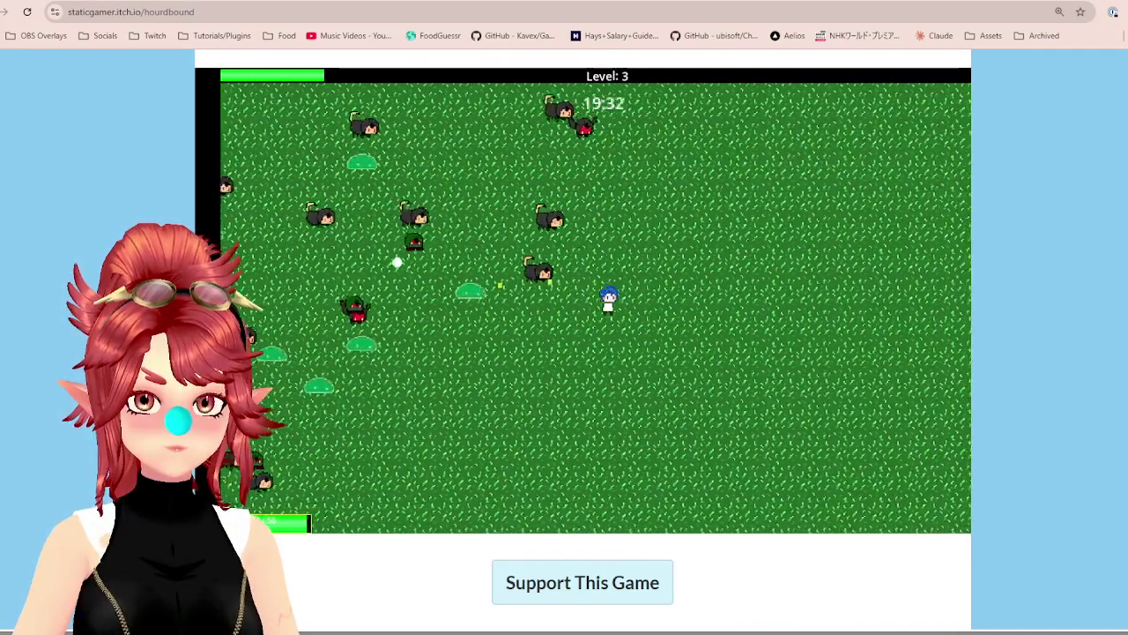
{"action": "key", "text": "w"}
{"action": "key", "text": "a"}
{"action": "key", "text": "w"}
{"action": "key", "text": "d"}
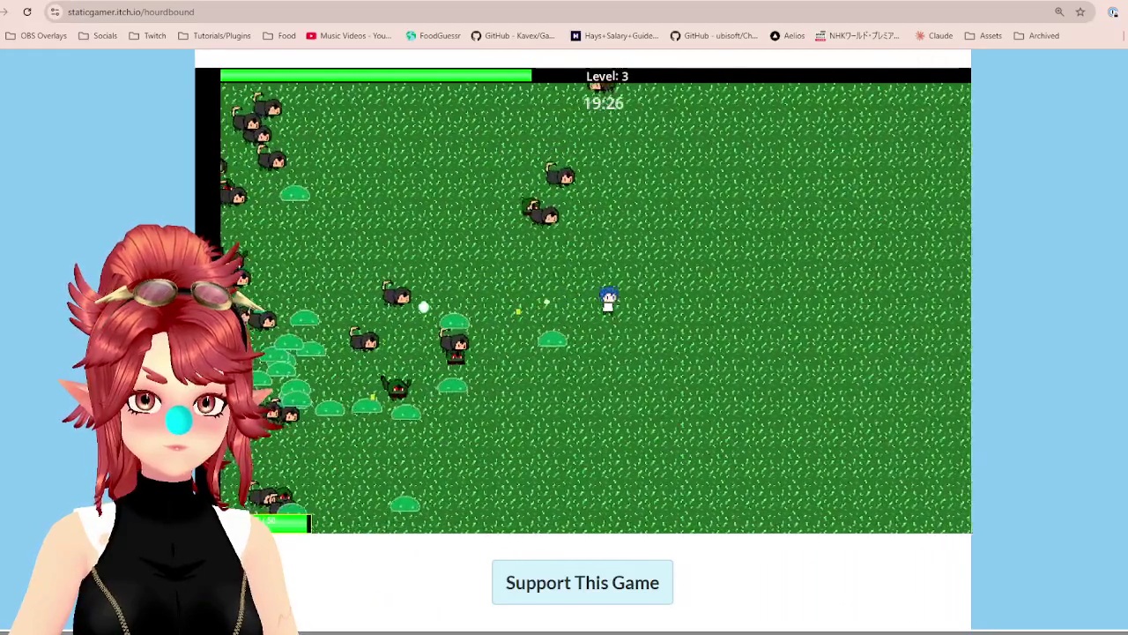
{"action": "key", "text": "a"}
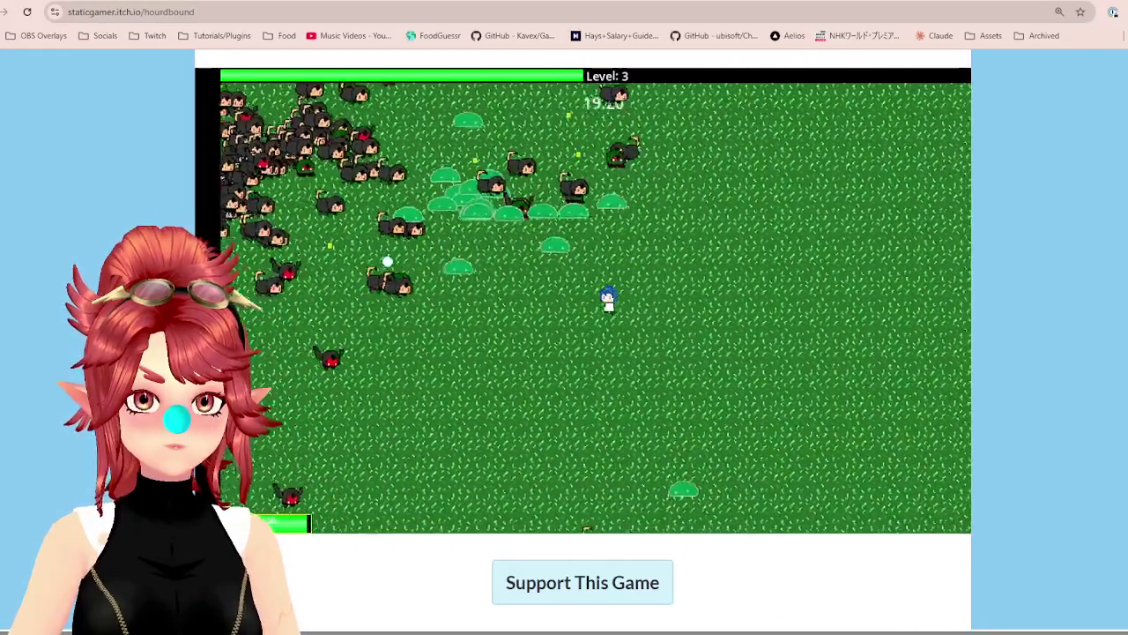
Keep dodging the spider horde and collecting XP gems as the timer falls to 18:55
{"action": "key", "text": "s"}
{"action": "key", "text": "d"}
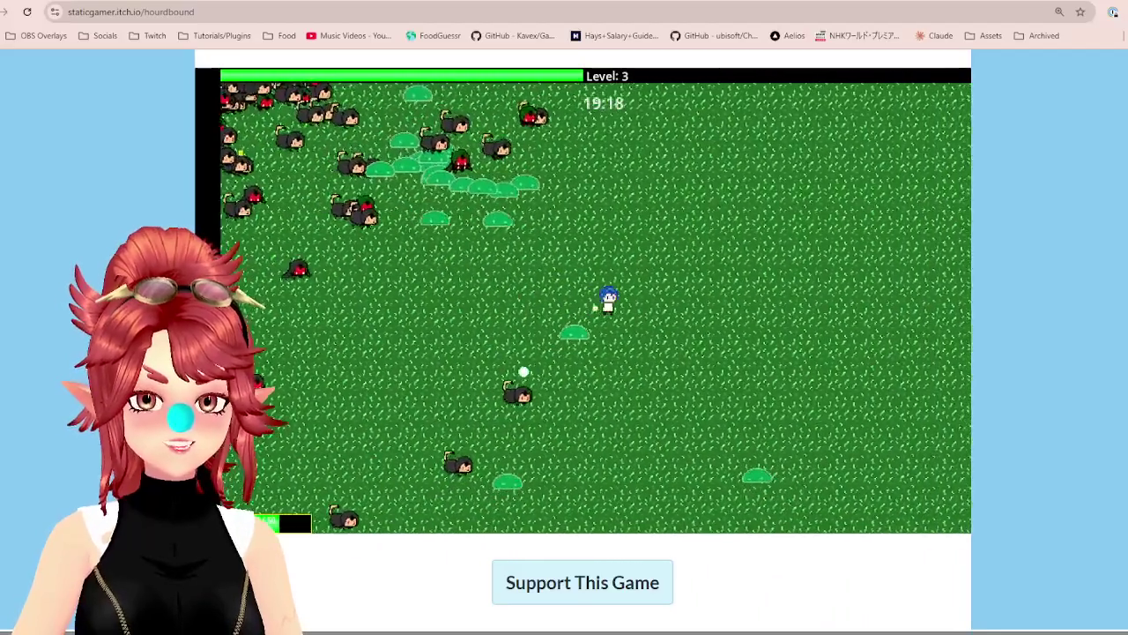
{"action": "key", "text": "d"}
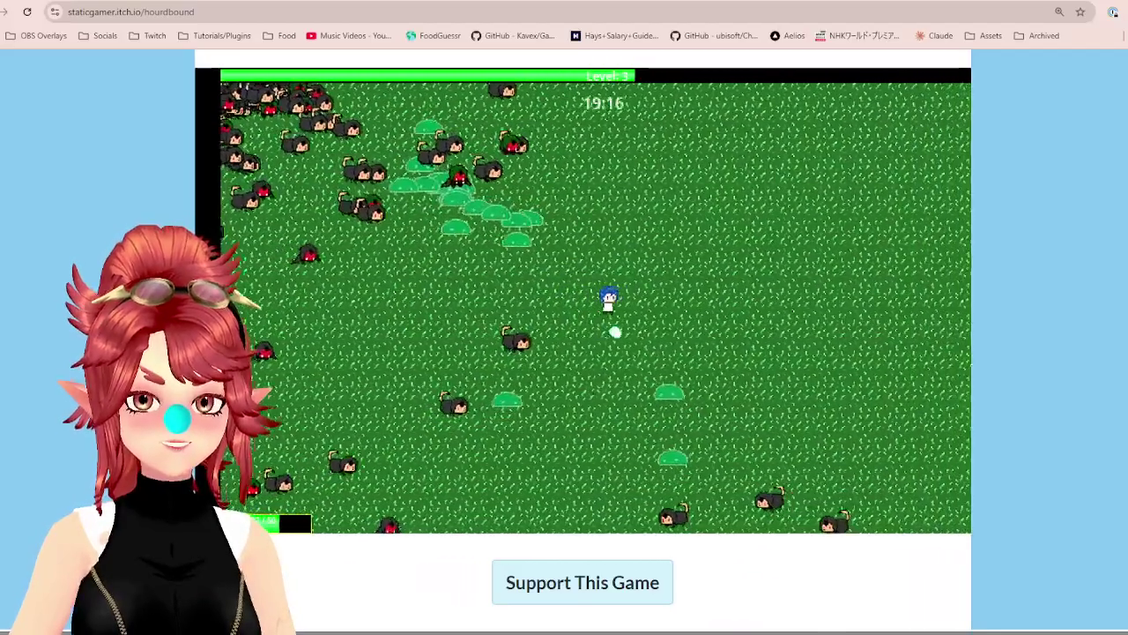
{"action": "key", "text": "s"}
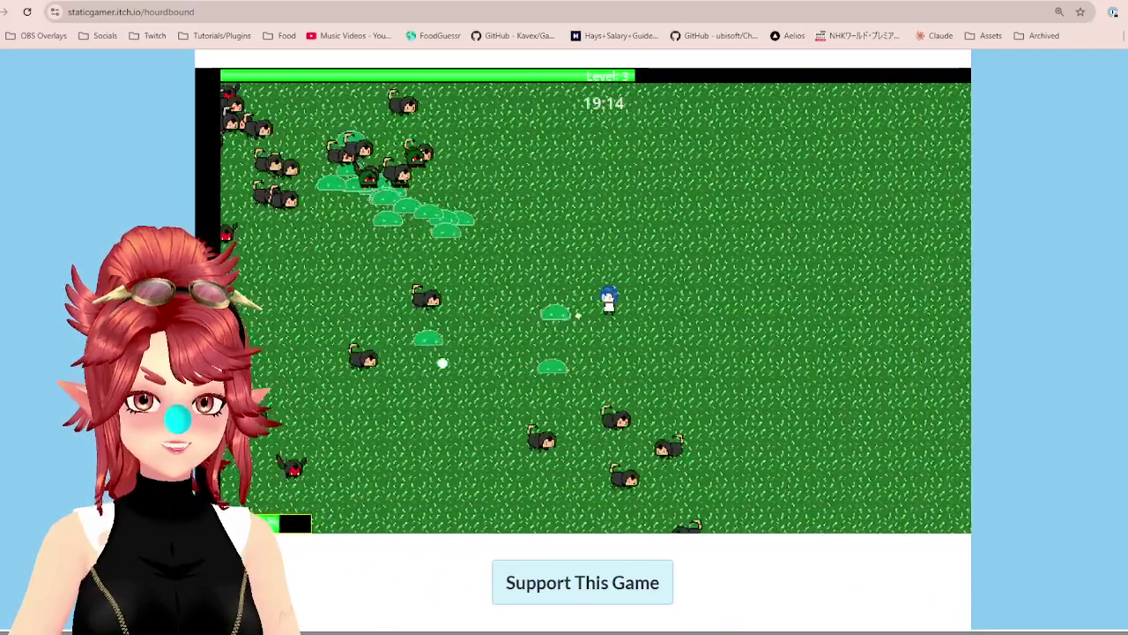
{"action": "key", "text": "s"}
{"action": "key", "text": "d"}
{"action": "key", "text": "s"}
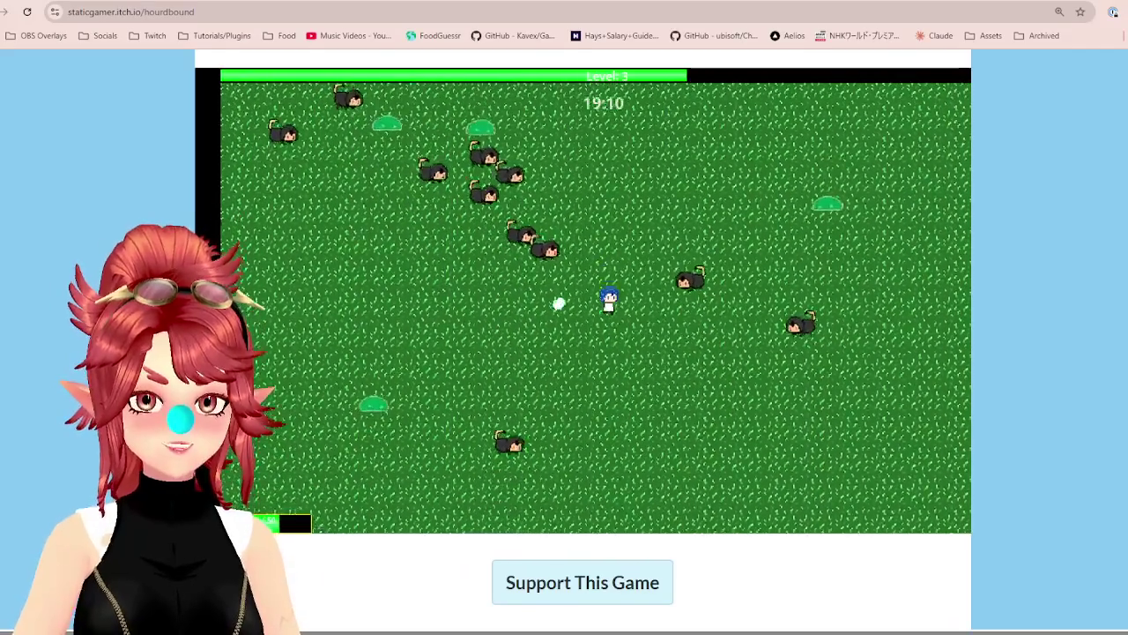
{"action": "key", "text": "w"}
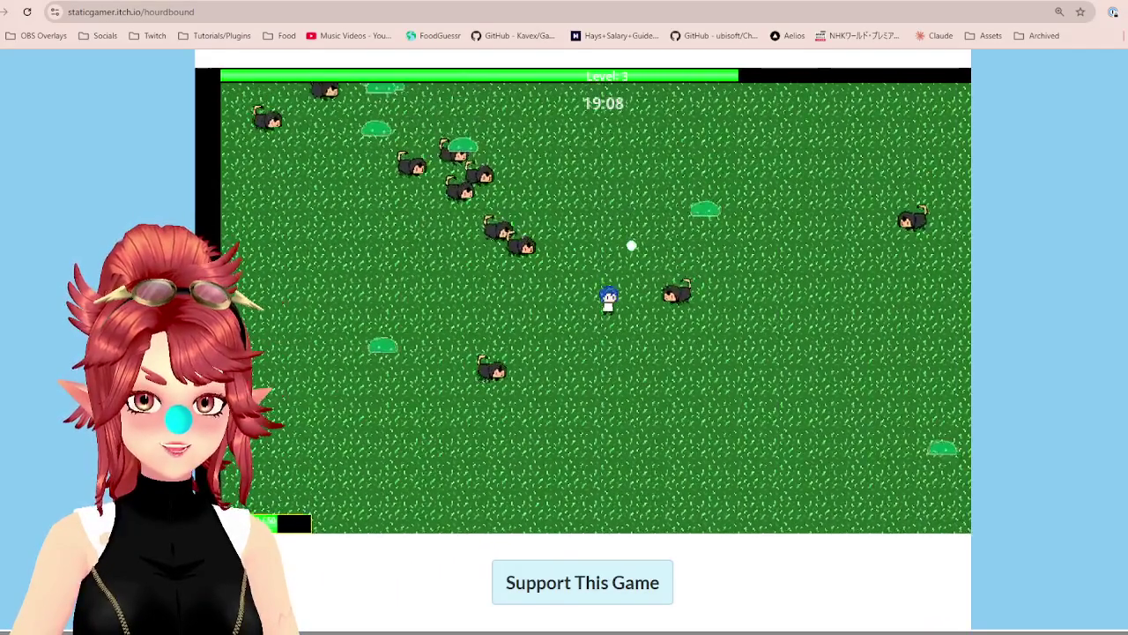
{"action": "key", "text": "a"}
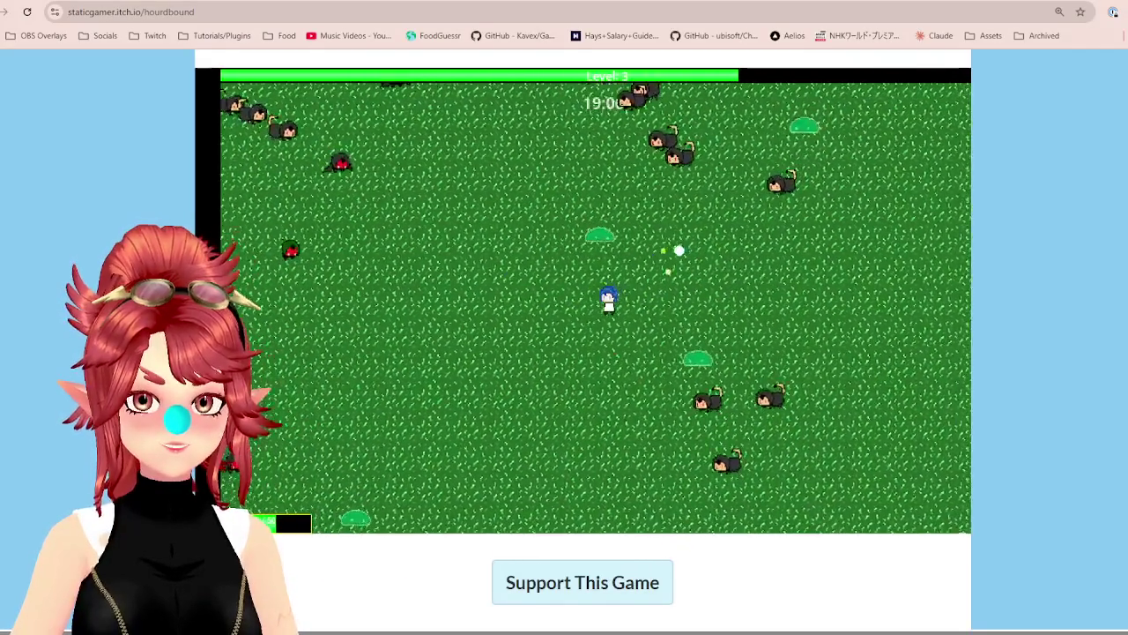
{"action": "key", "text": "a"}
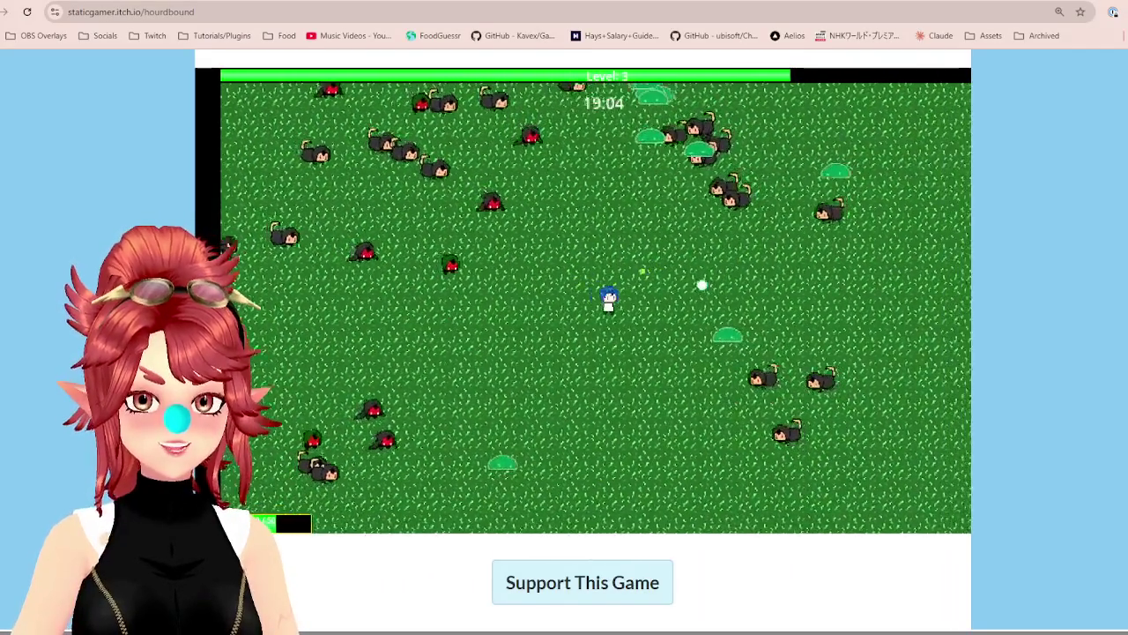
{"action": "key", "text": "s"}
{"action": "key", "text": "d"}
{"action": "key", "text": "s"}
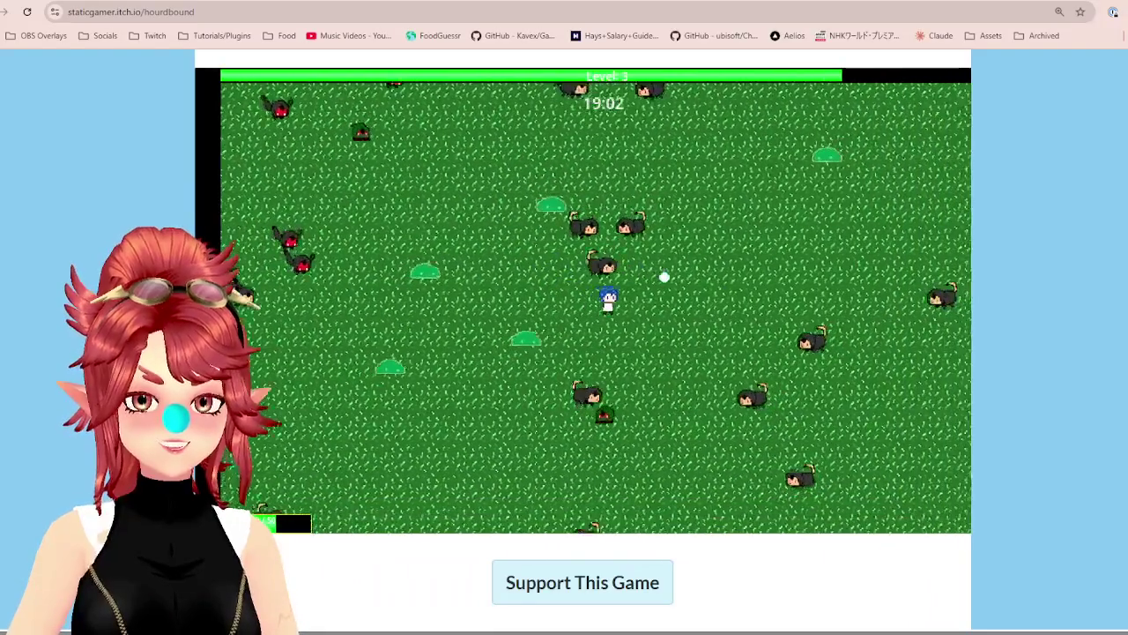
{"action": "key", "text": "w"}
{"action": "key", "text": "a"}
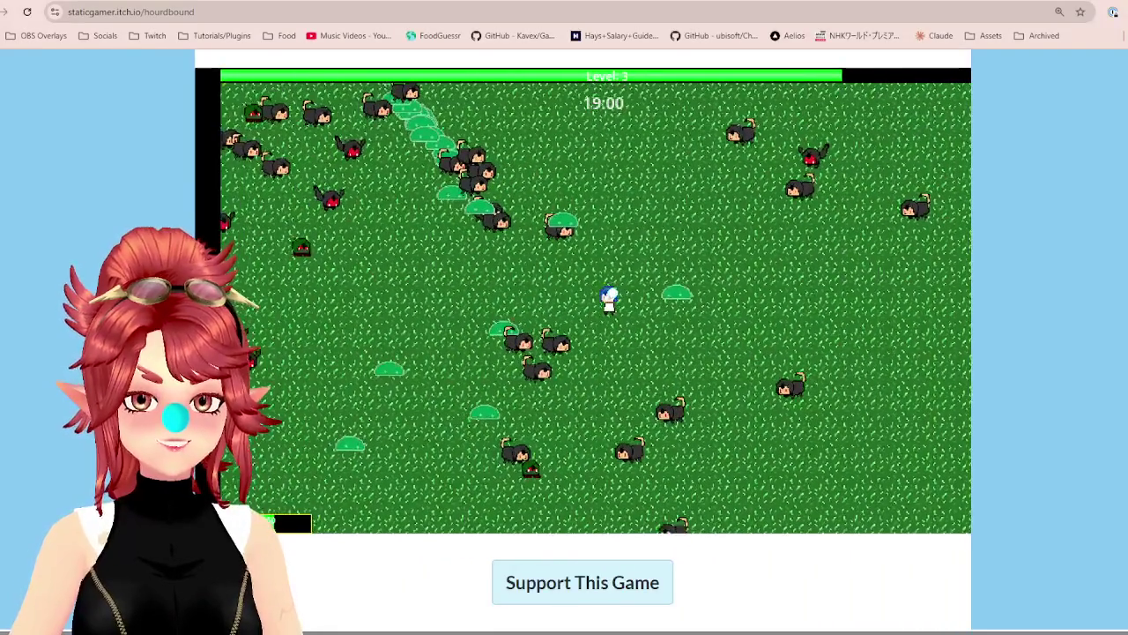
{"action": "key", "text": "d"}
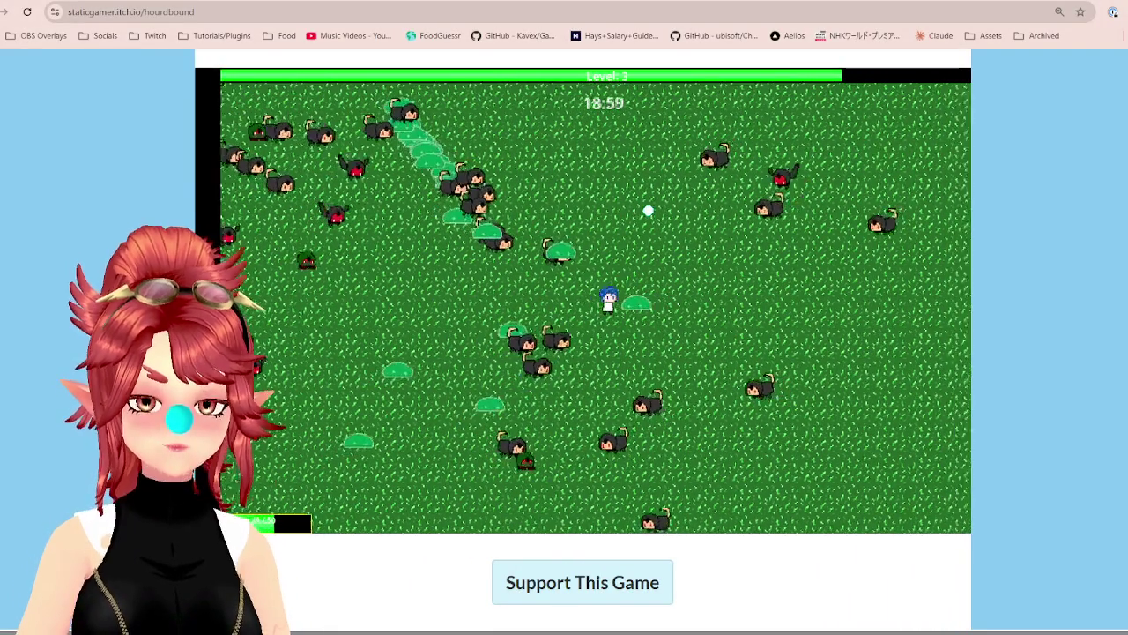
{"action": "key", "text": "w"}
{"action": "key", "text": "w"}
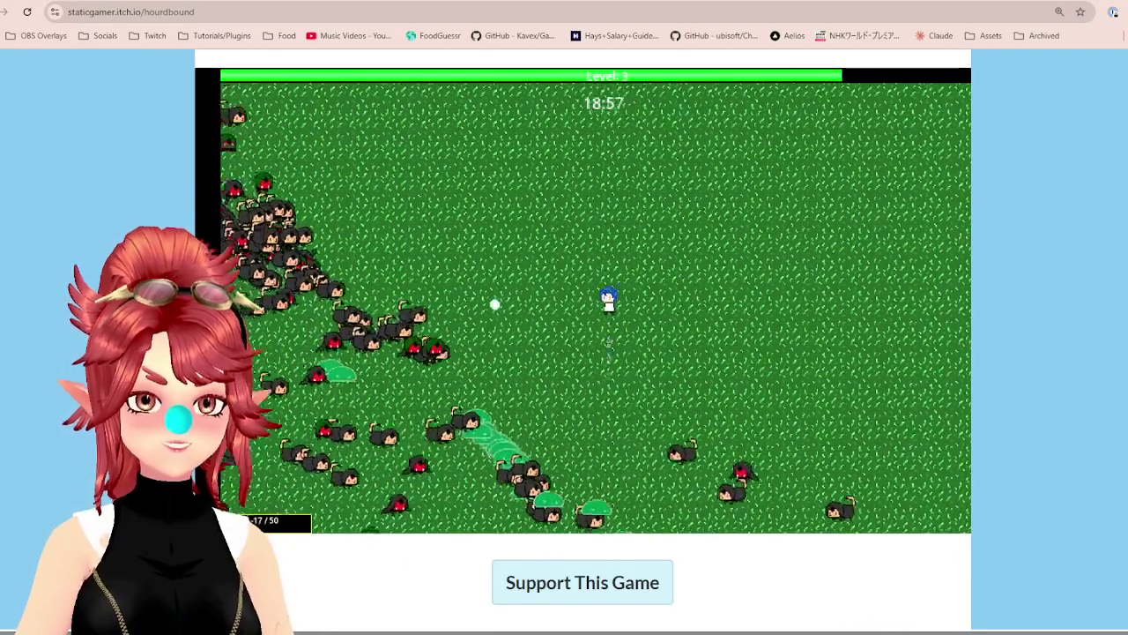
{"action": "key", "text": "w"}
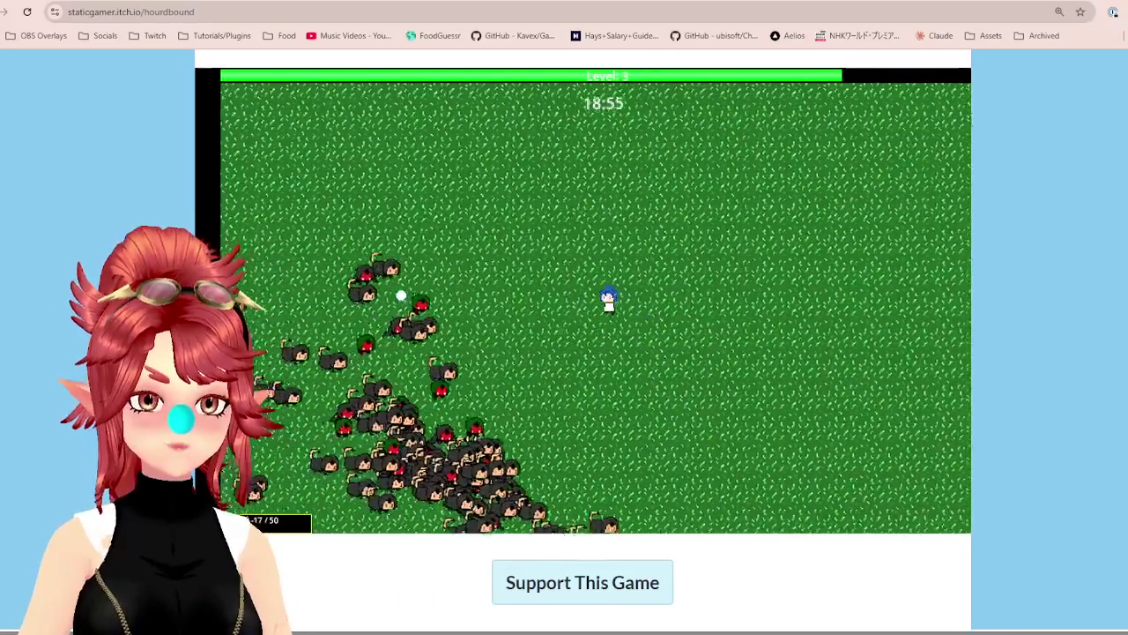
{"action": "key", "text": "a"}
{"action": "key", "text": "a"}
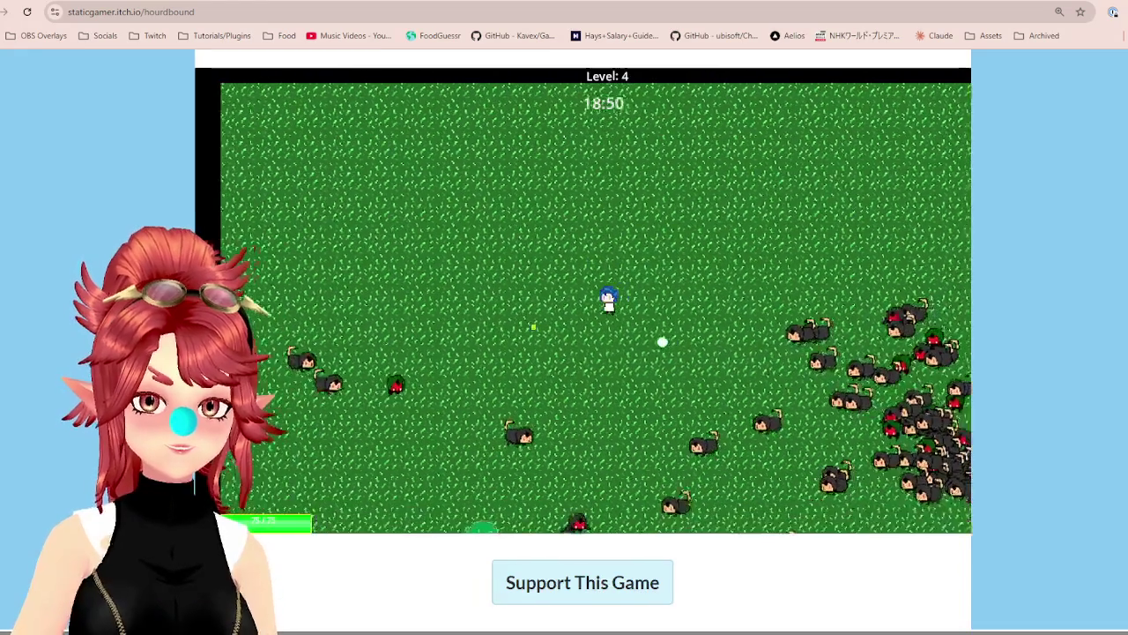
Walk the hero down and left, dodging enemies and gathering experience
{"action": "key", "text": "a"}
{"action": "key", "text": "a"}
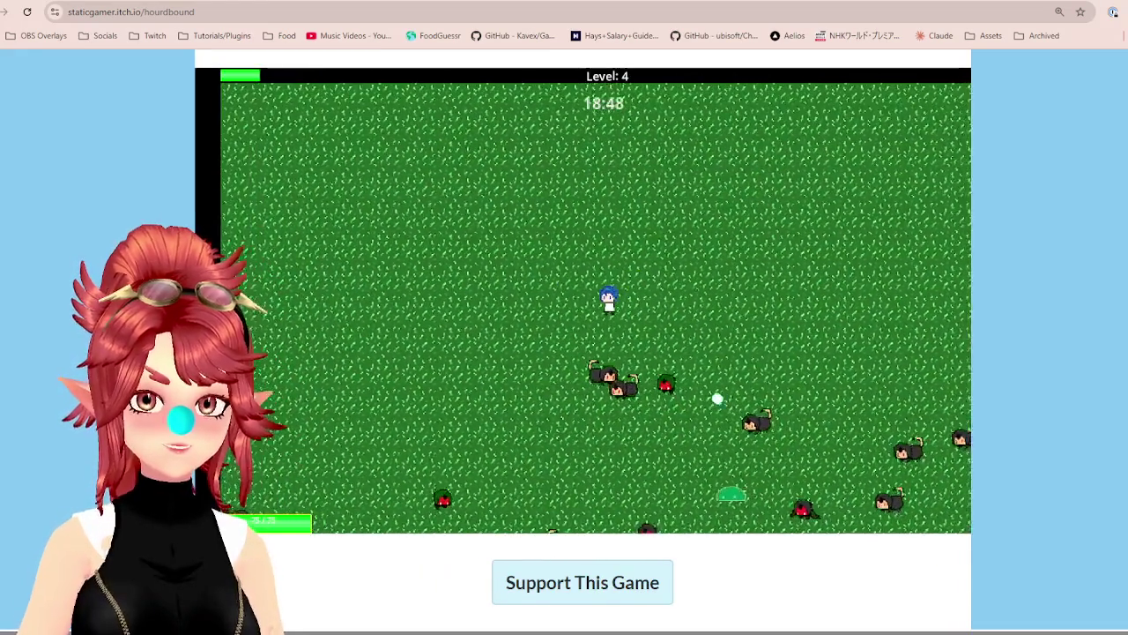
{"action": "key", "text": "a"}
{"action": "key", "text": "s"}
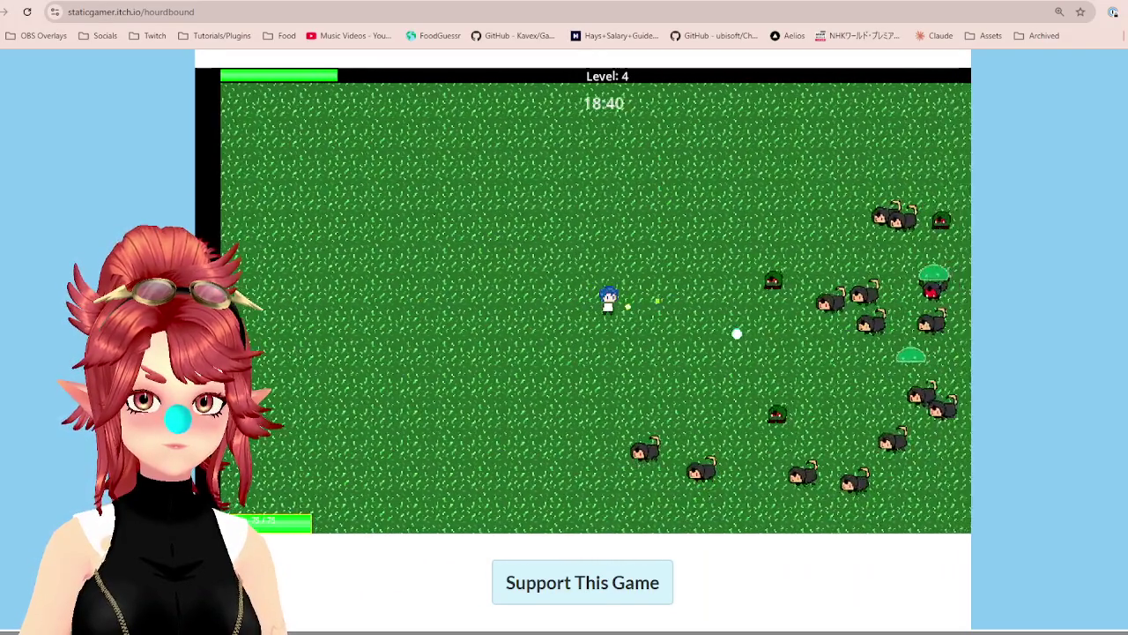
{"action": "key", "text": "a"}
{"action": "key", "text": "s"}
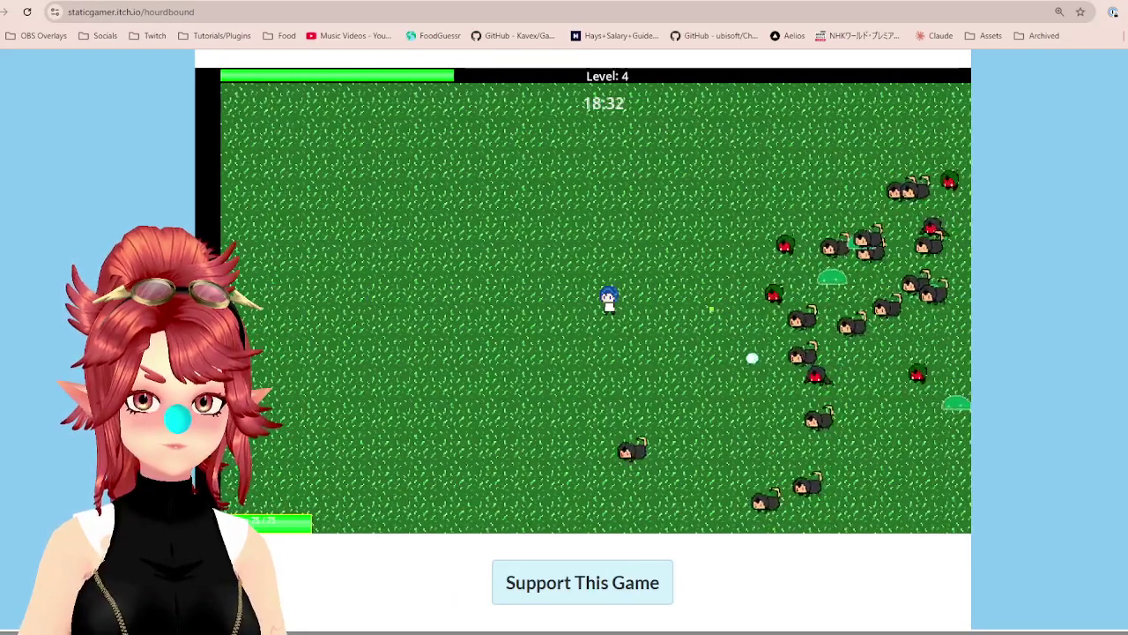
{"action": "key", "text": "a"}
{"action": "key", "text": "s"}
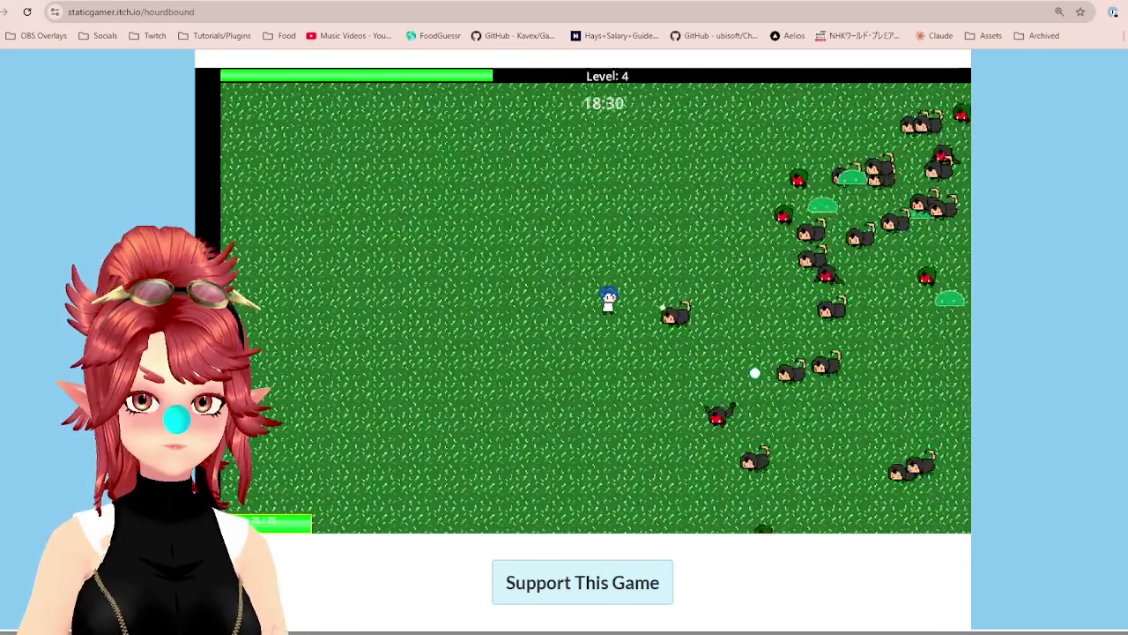
{"action": "key", "text": "s"}
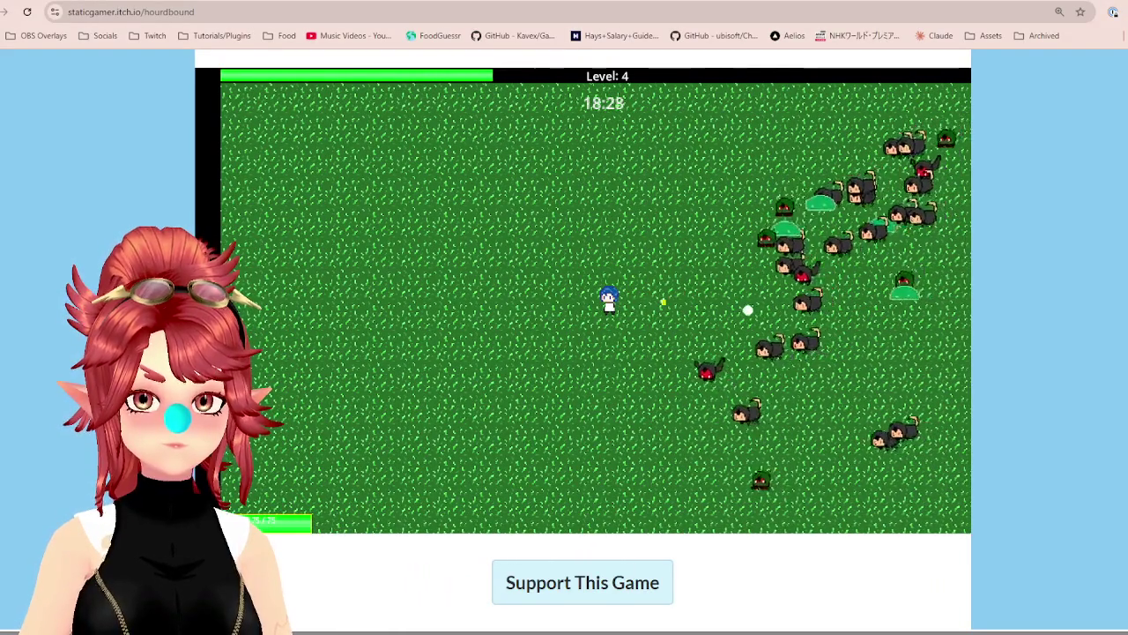
{"action": "key", "text": "a"}
{"action": "key", "text": "s"}
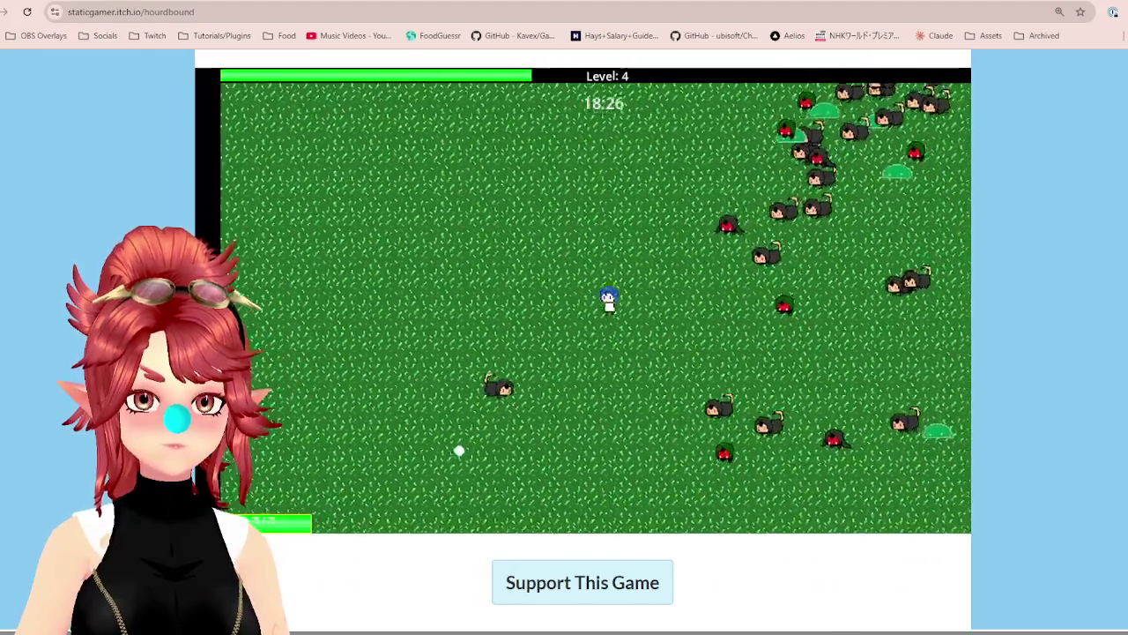
{"action": "key", "text": "a"}
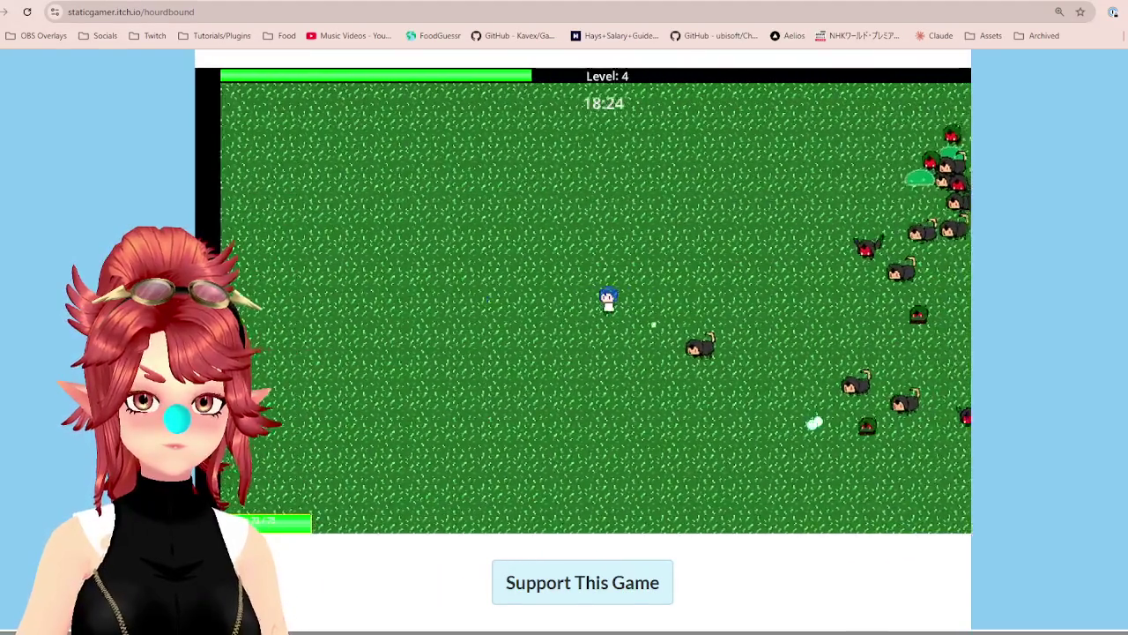
{"action": "key", "text": "s"}
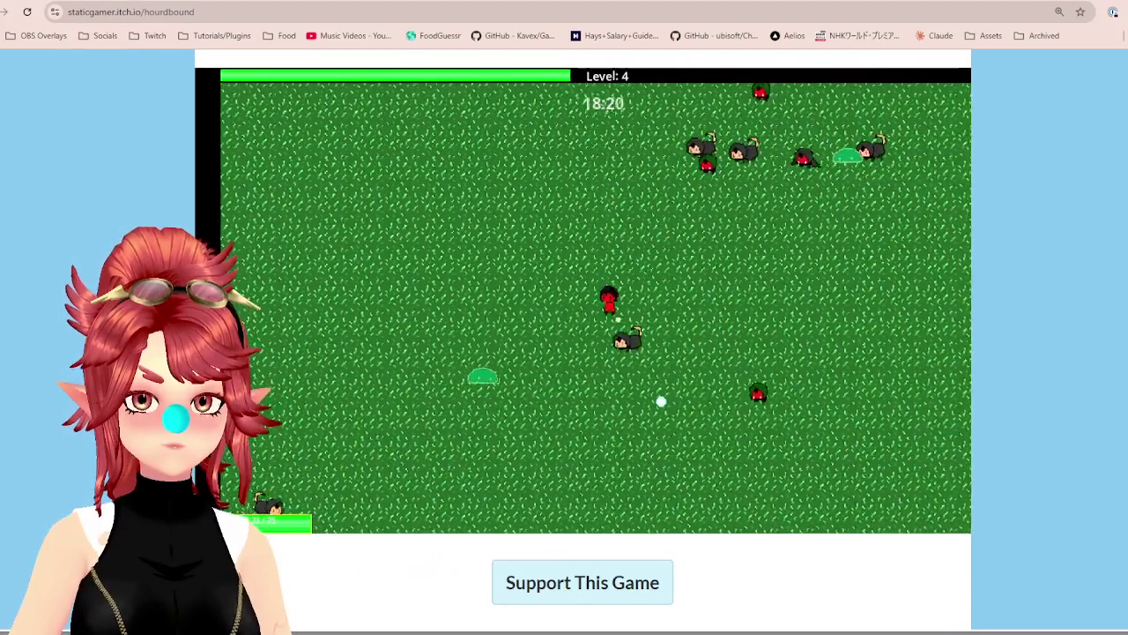
{"action": "key", "text": "w"}
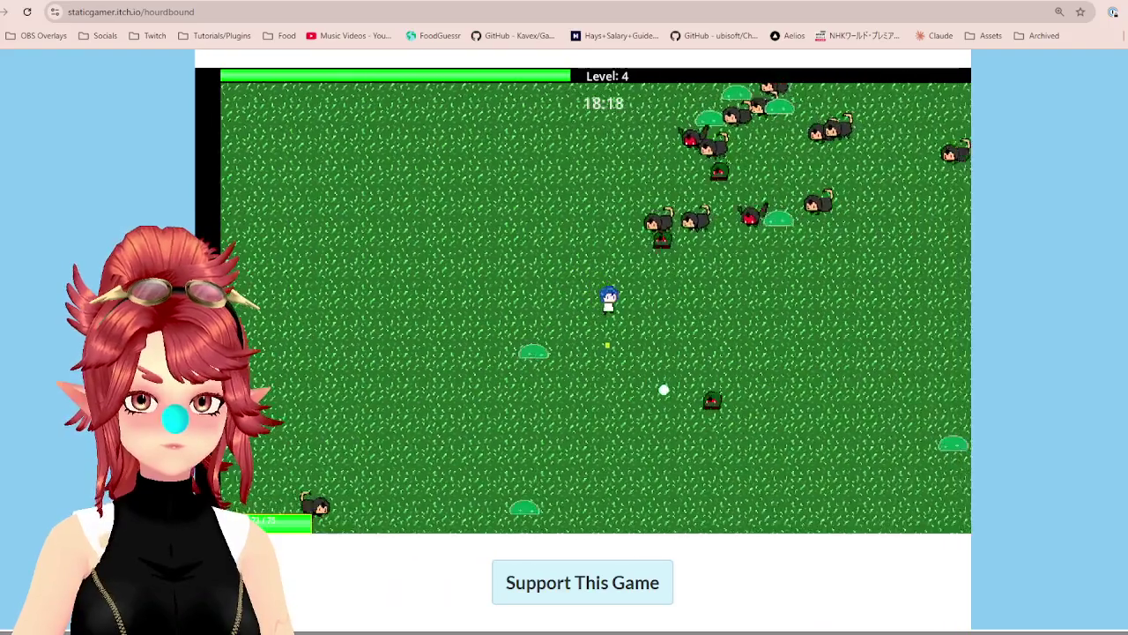
{"action": "key", "text": "s"}
{"action": "key", "text": "a"}
{"action": "key", "text": "w"}
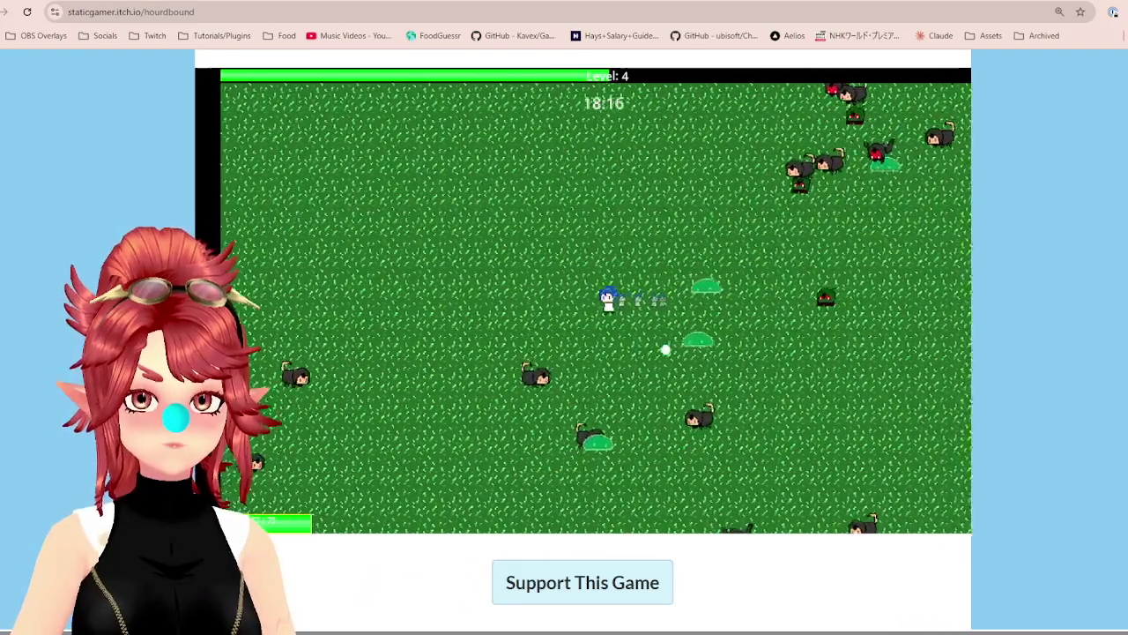
{"action": "key", "text": "s"}
{"action": "key", "text": "s"}
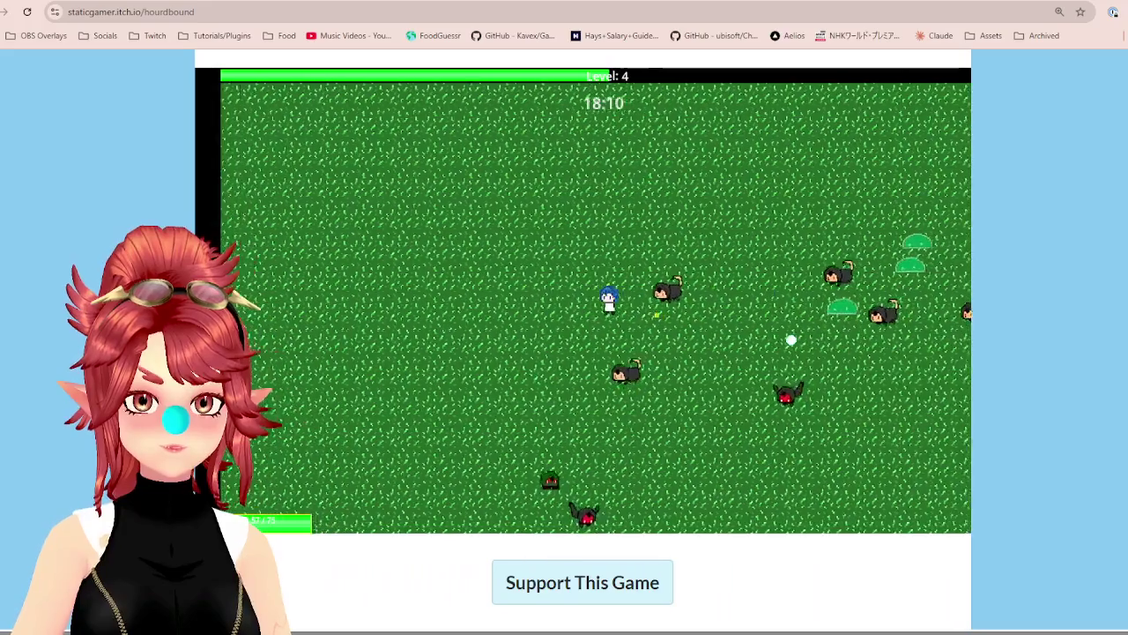
Keep evading the horde until the Level 5 upgrade panel appears at 17:28
{"action": "key", "text": "s"}
{"action": "key", "text": "s"}
{"action": "key", "text": "d"}
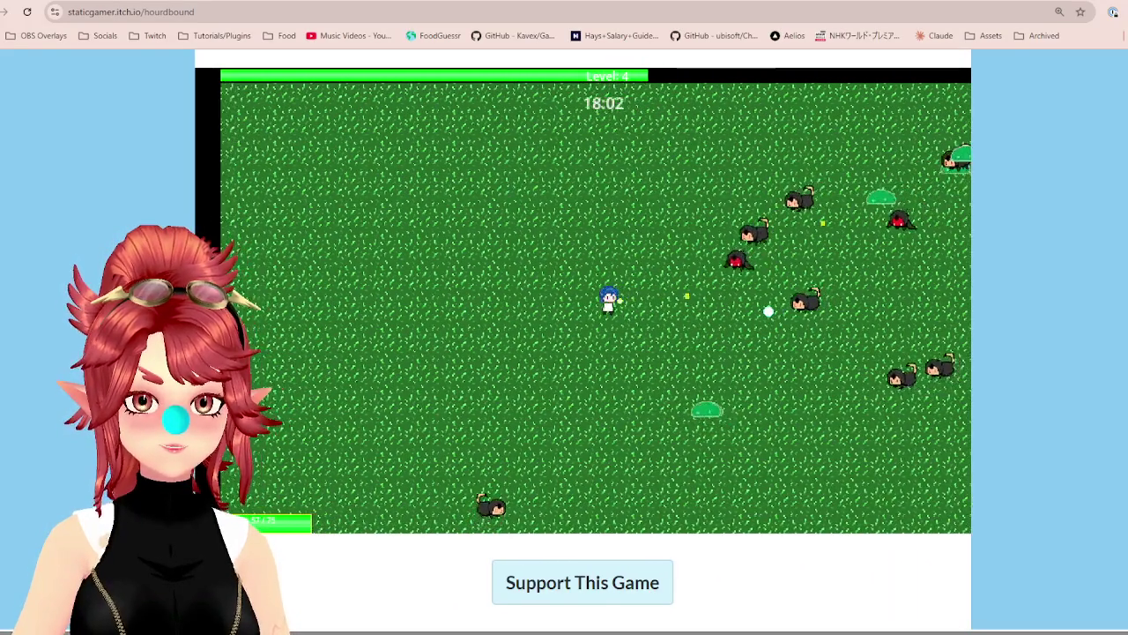
{"action": "key", "text": "s"}
{"action": "key", "text": "a"}
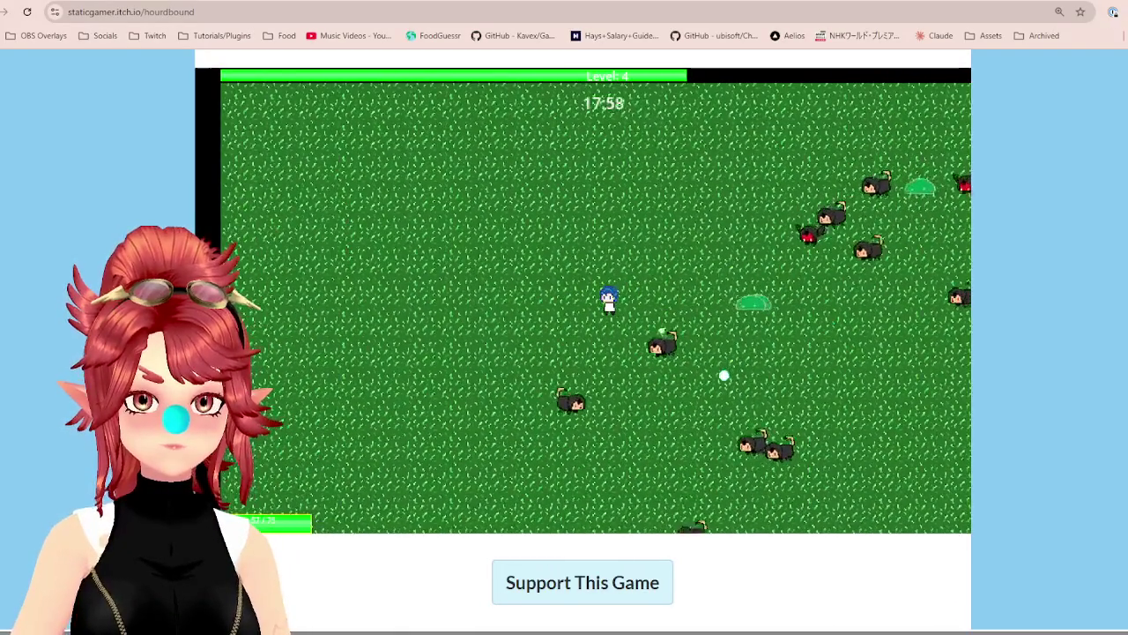
{"action": "key", "text": "a"}
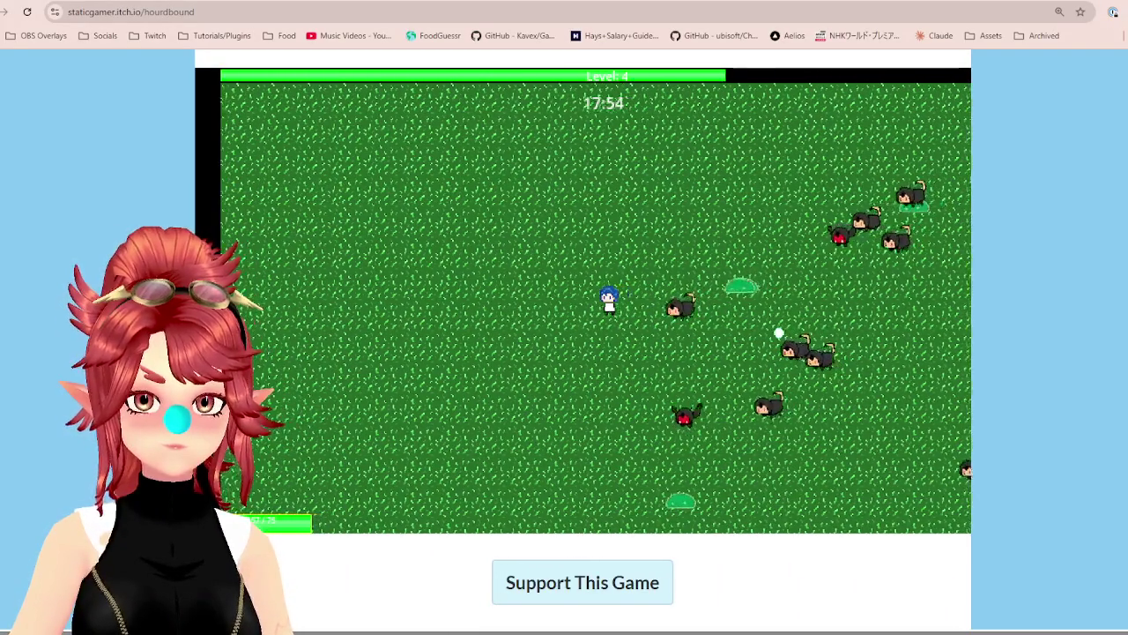
{"action": "key", "text": "a"}
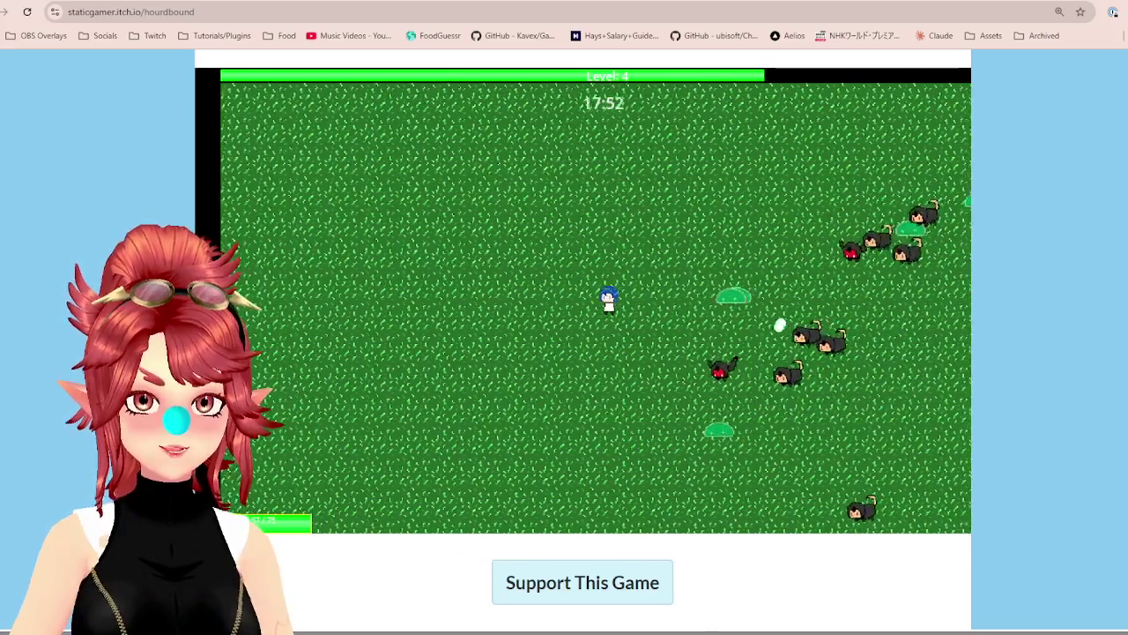
{"action": "key", "text": "w"}
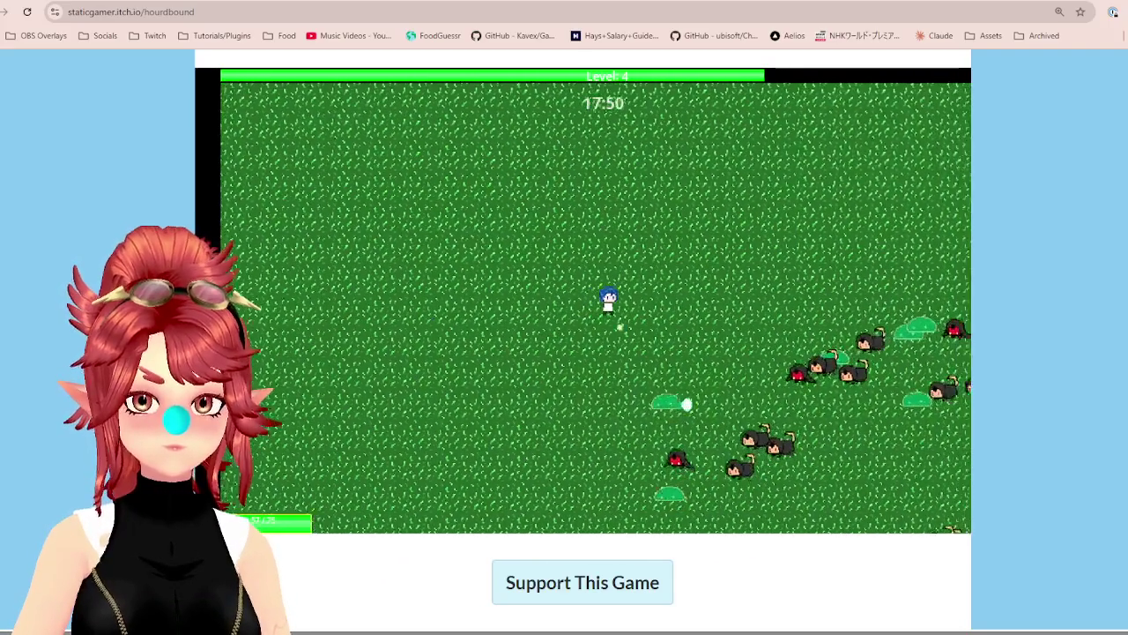
{"action": "key", "text": "a"}
{"action": "key", "text": "s"}
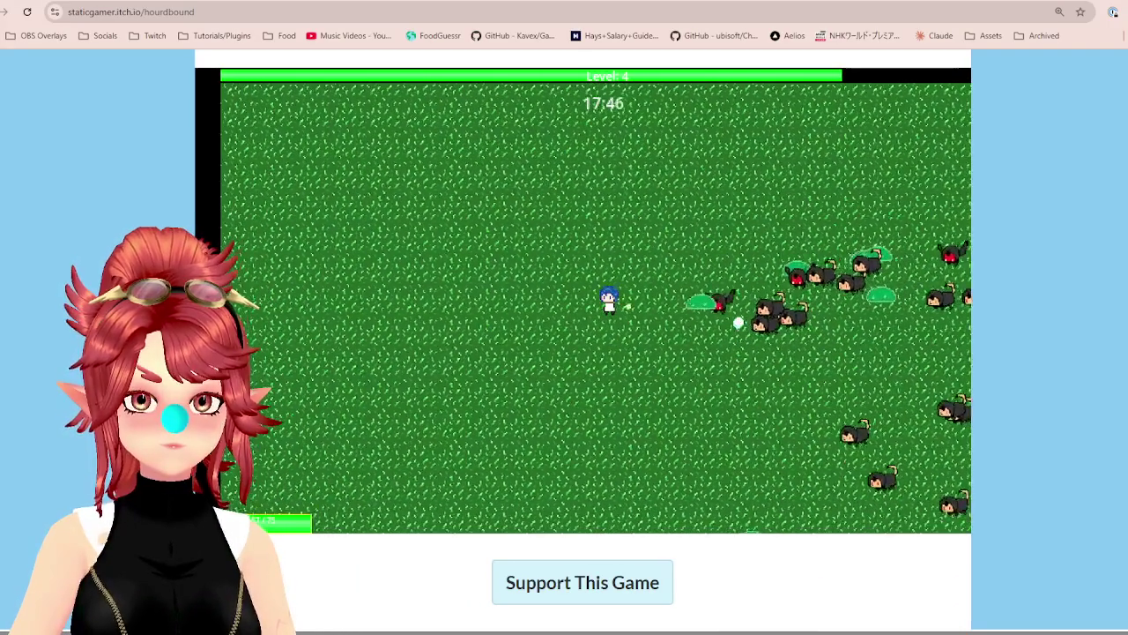
{"action": "key", "text": "d"}
{"action": "key", "text": "a"}
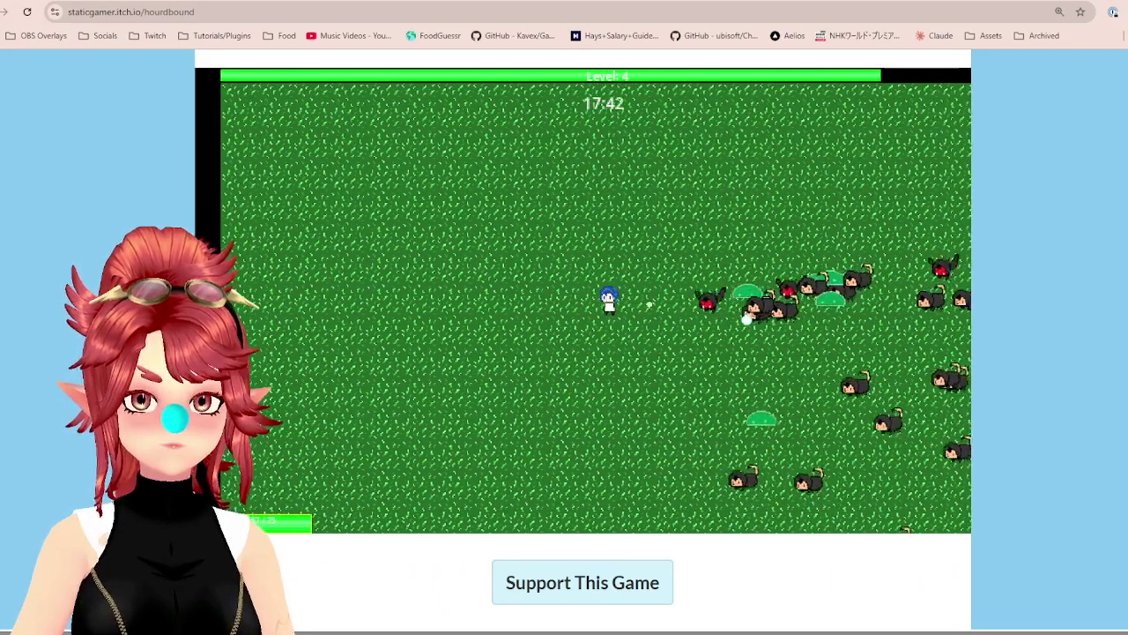
{"action": "key", "text": "s"}
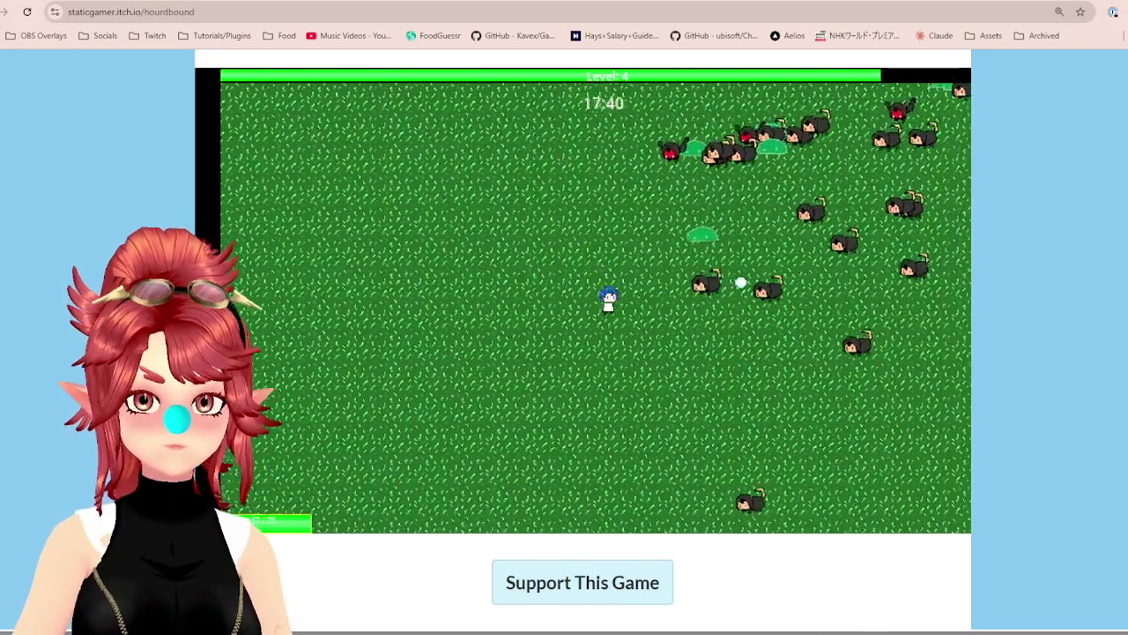
{"action": "key", "text": "s"}
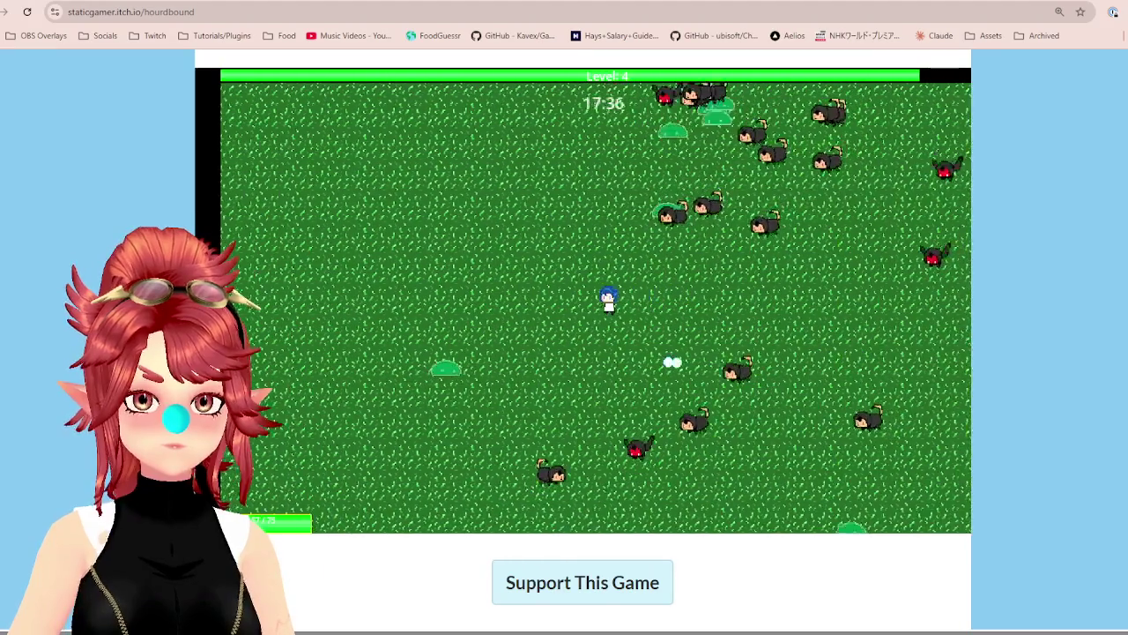
{"action": "key", "text": "a"}
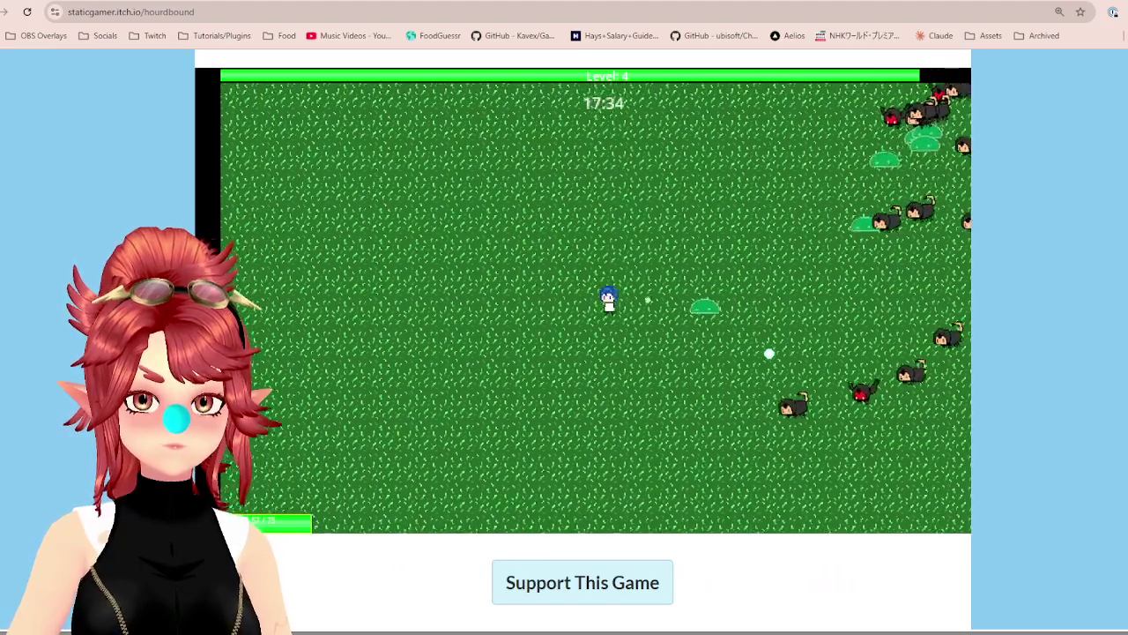
{"action": "key", "text": "d"}
{"action": "key", "text": "a"}
{"action": "key", "text": "s"}
{"action": "key", "text": "a"}
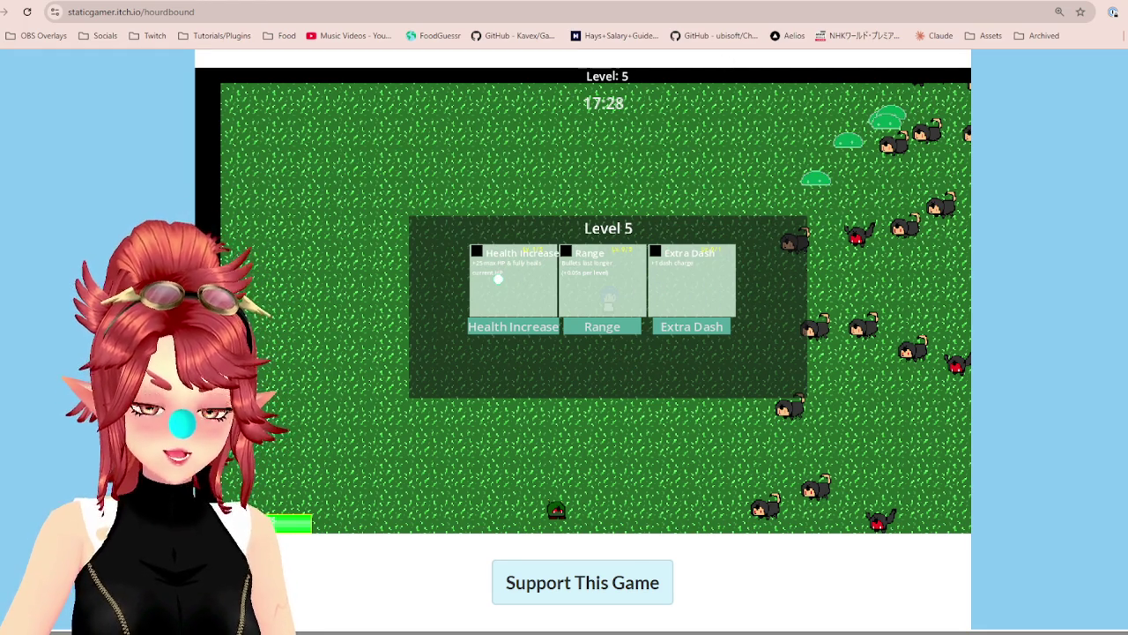
Choose the Range card as the Level 5 upgrade and continue the run
{"action": "left_click", "coordinate": [598, 328]}
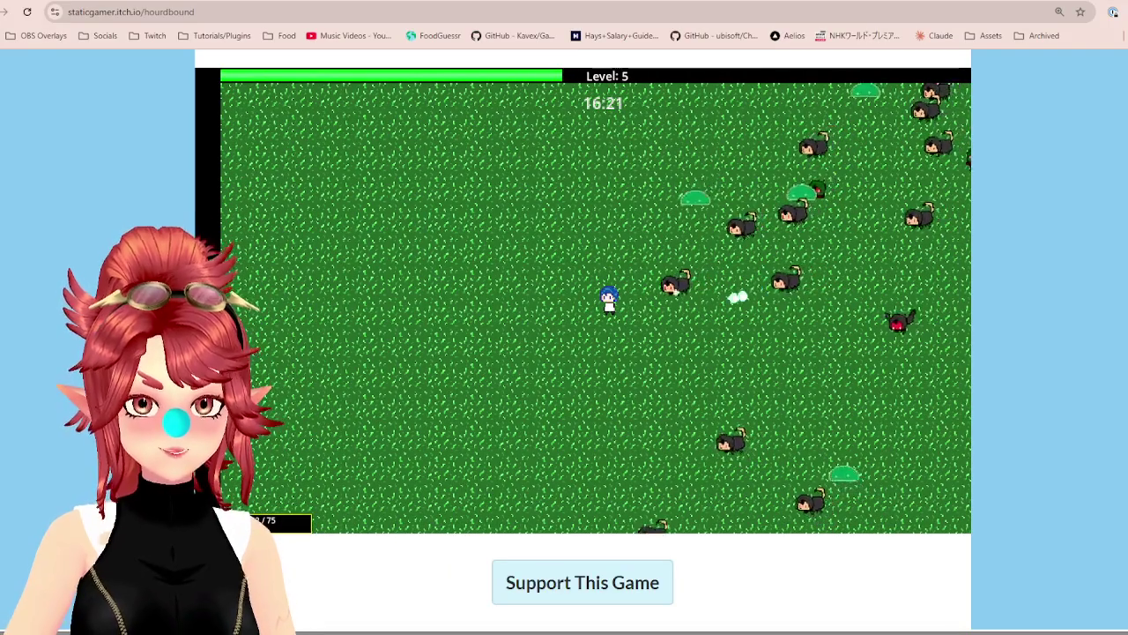
Keep the hero moving left and down with A and S to dodge the horde
{"action": "key", "text": "a"}
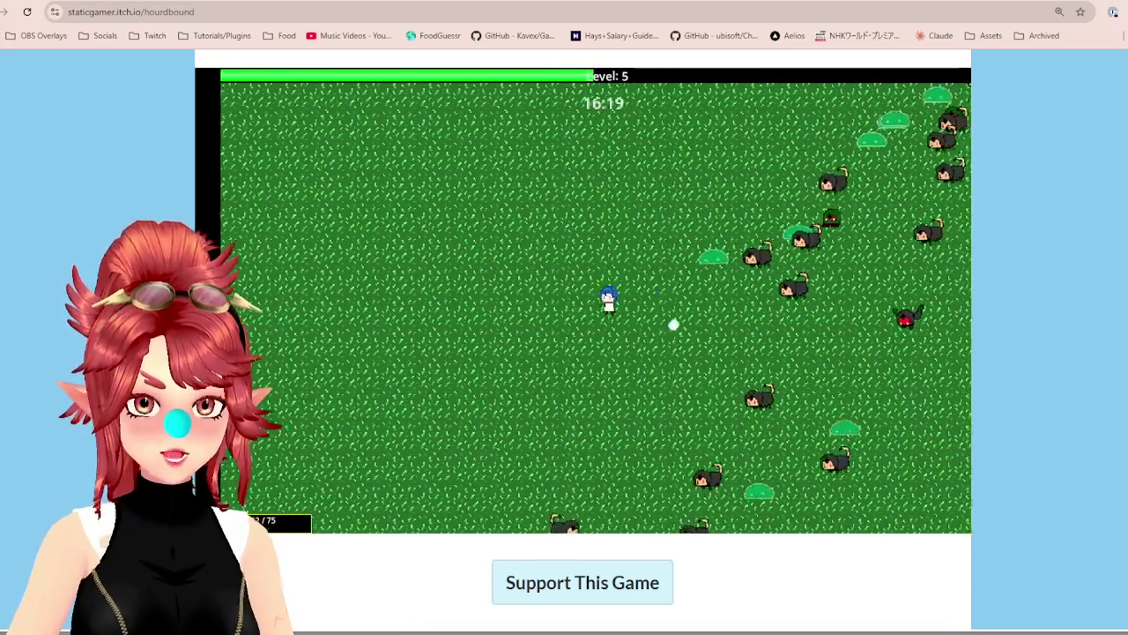
{"action": "key", "text": "a"}
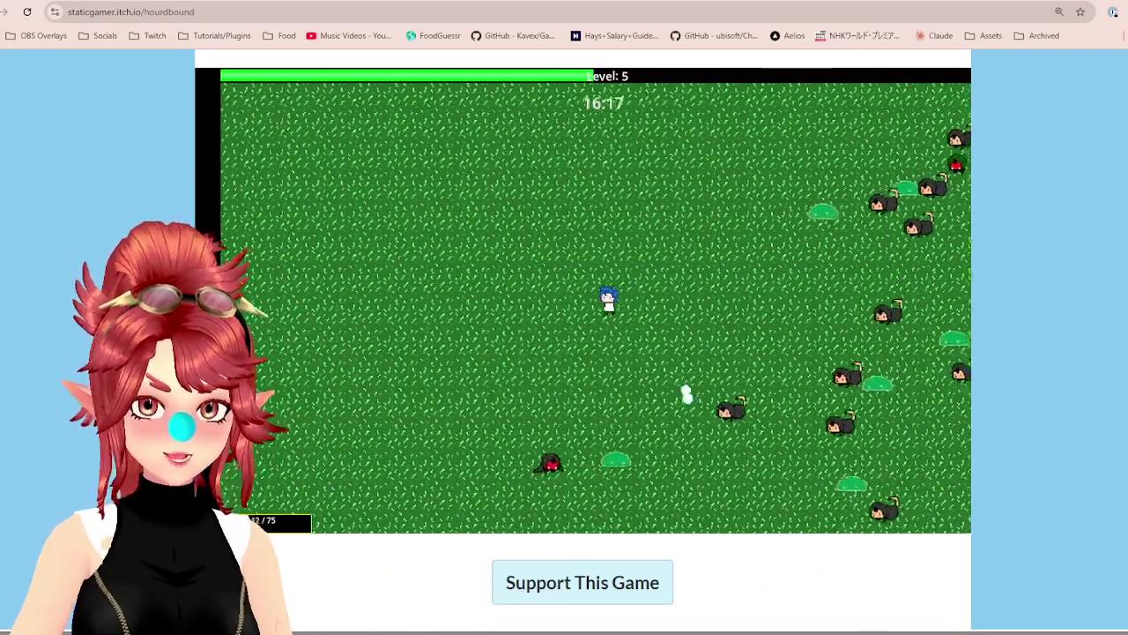
{"action": "key", "text": "s"}
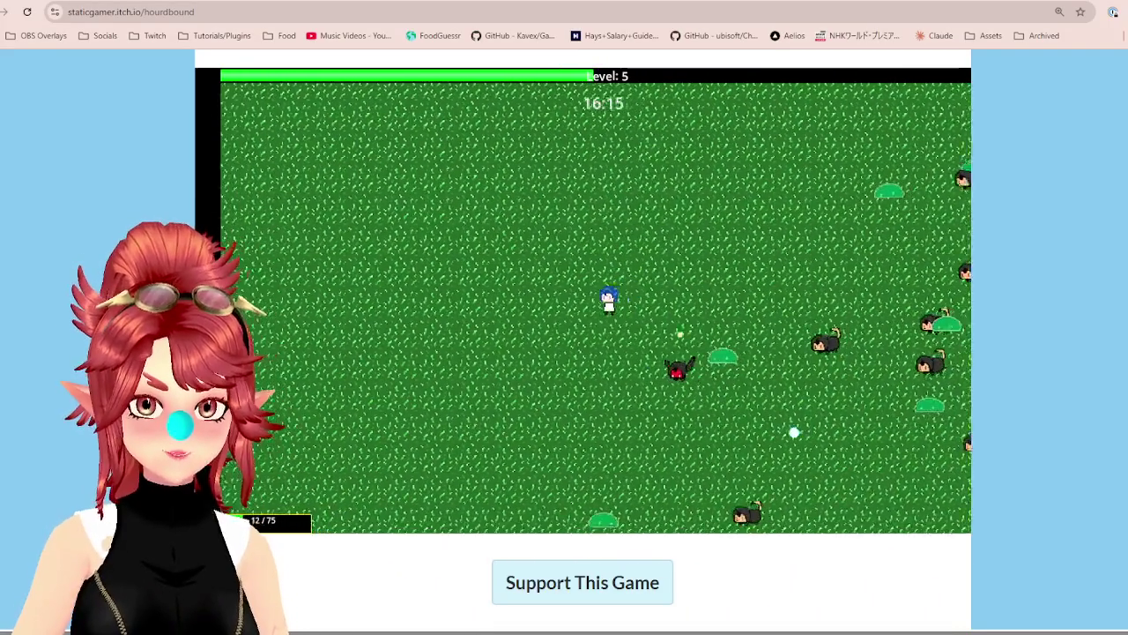
{"action": "key", "text": "s"}
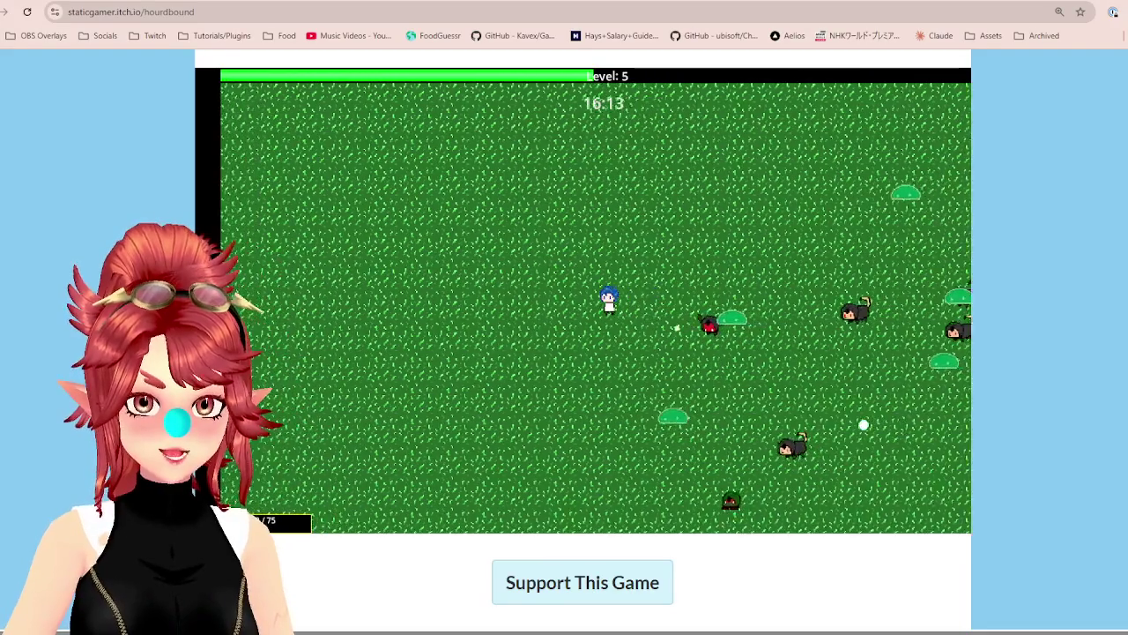
{"action": "key", "text": "s"}
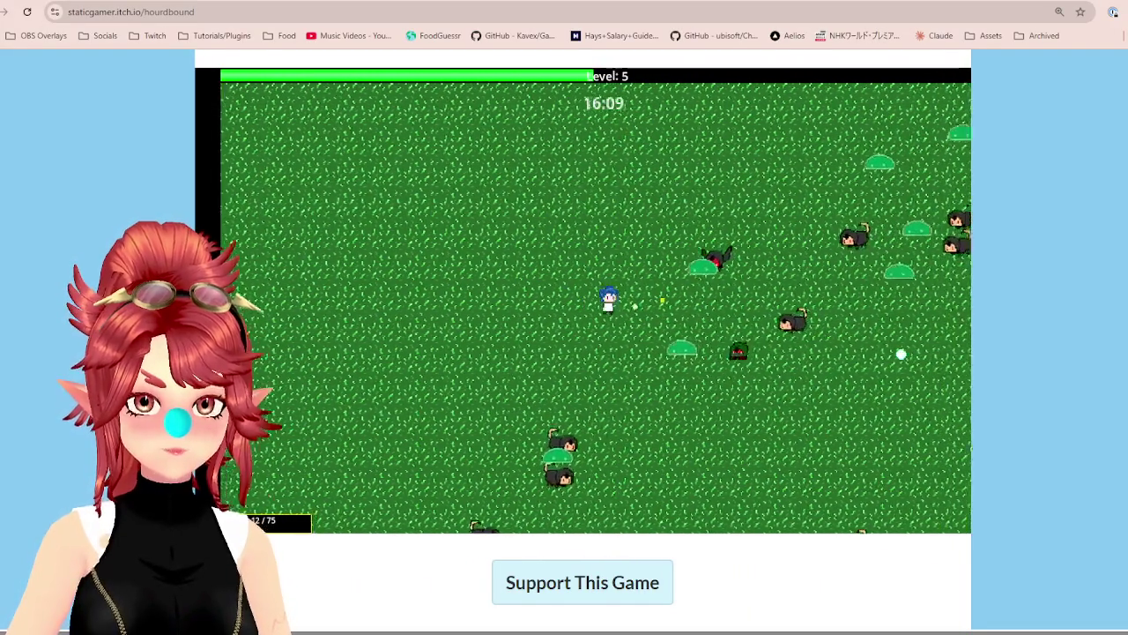
{"action": "key", "text": "s"}
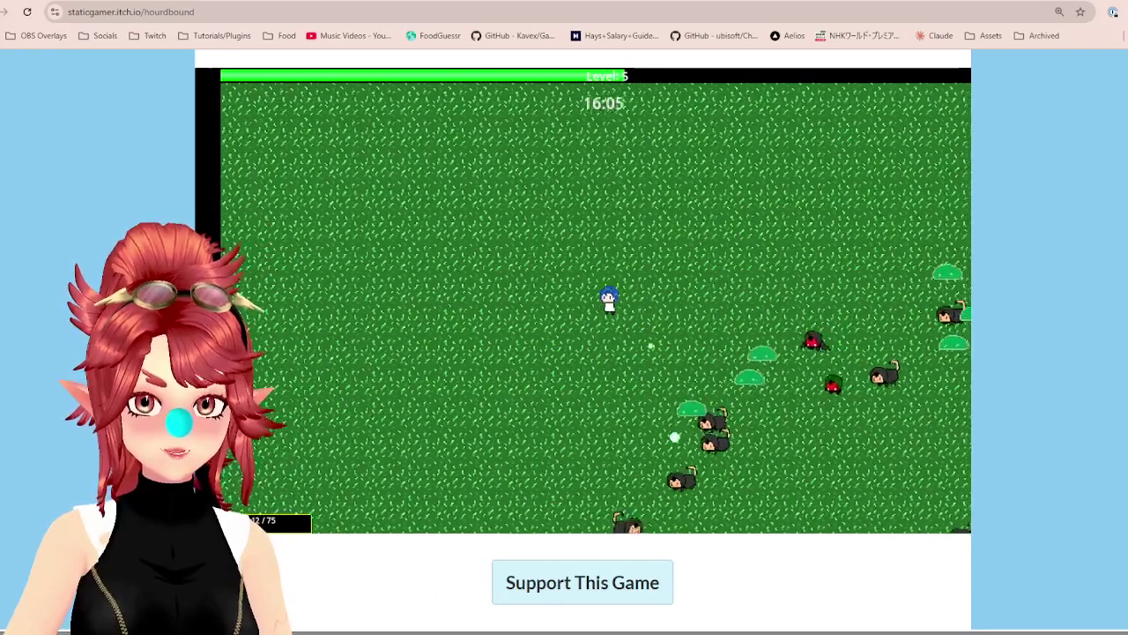
{"action": "key", "text": "a"}
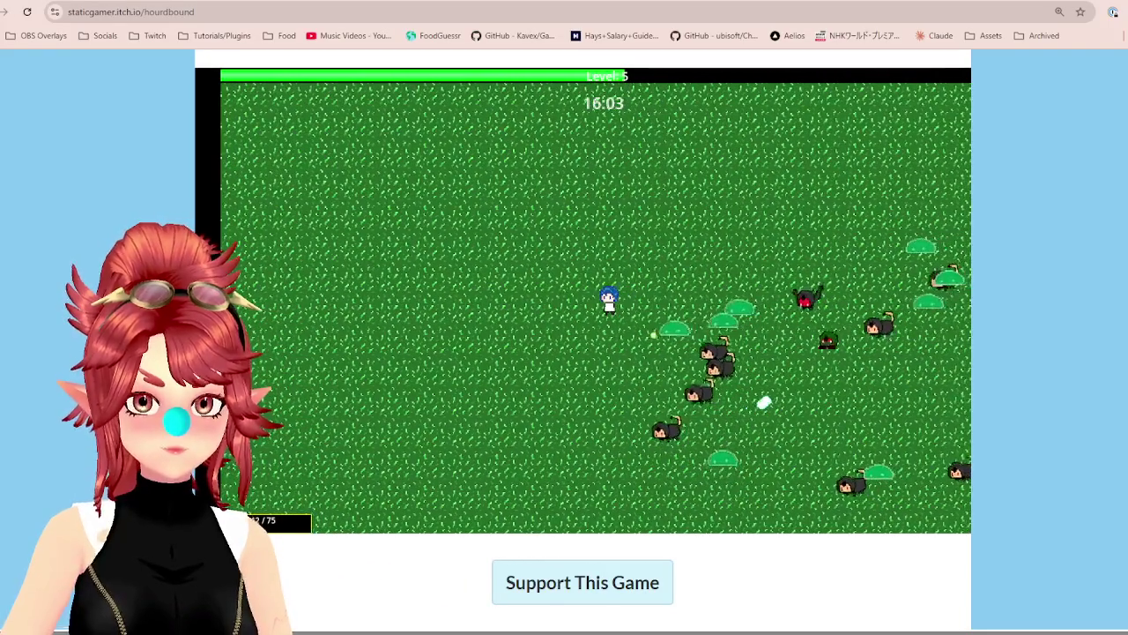
{"action": "key", "text": "a"}
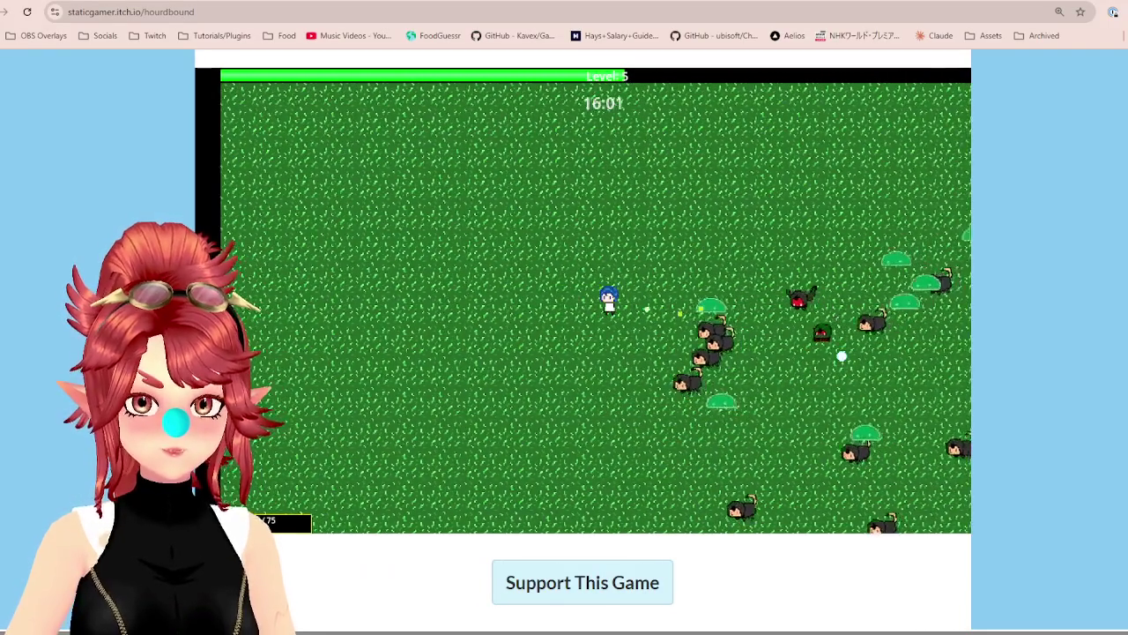
Keep evading until Game Over at 15:45, then leave the game through the browser tabs
{"action": "key", "text": "a"}
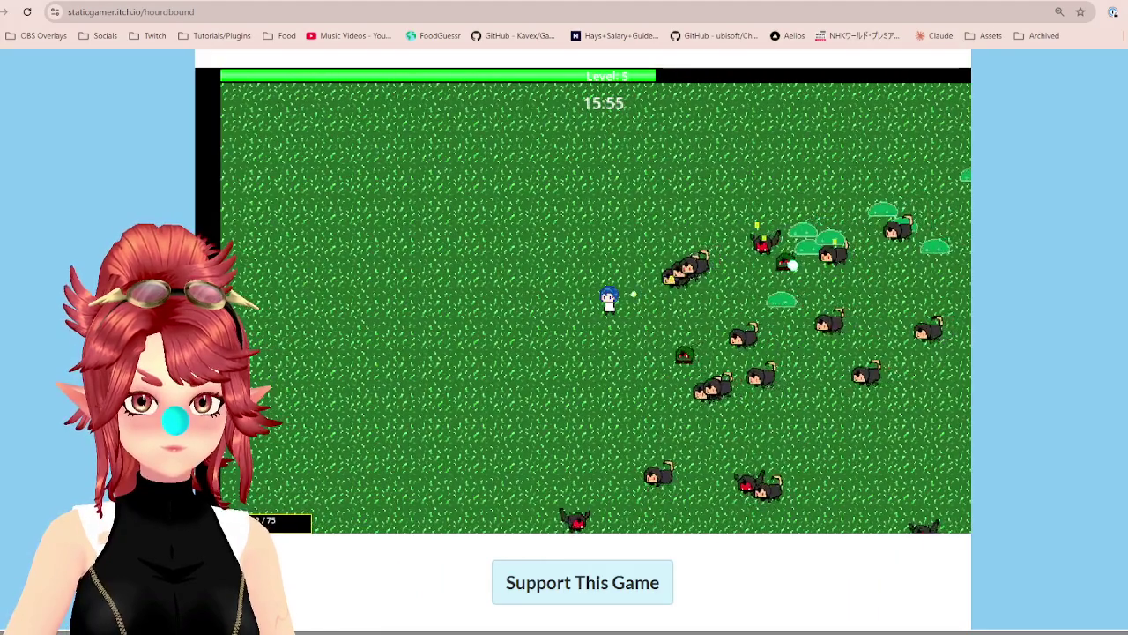
{"action": "key", "text": "d"}
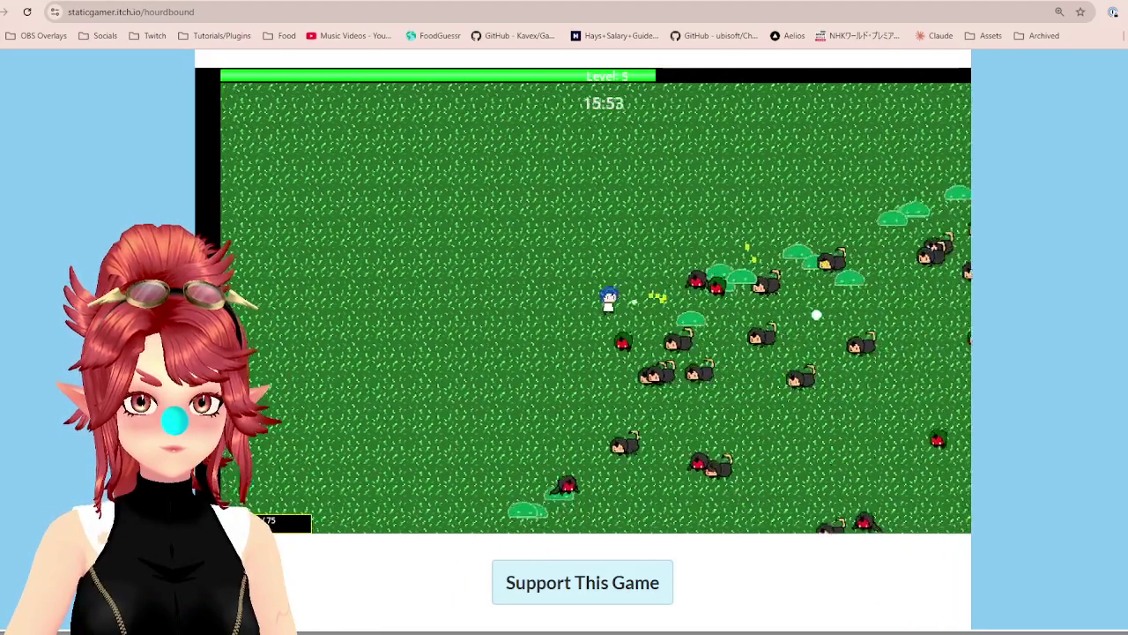
{"action": "key", "text": "a"}
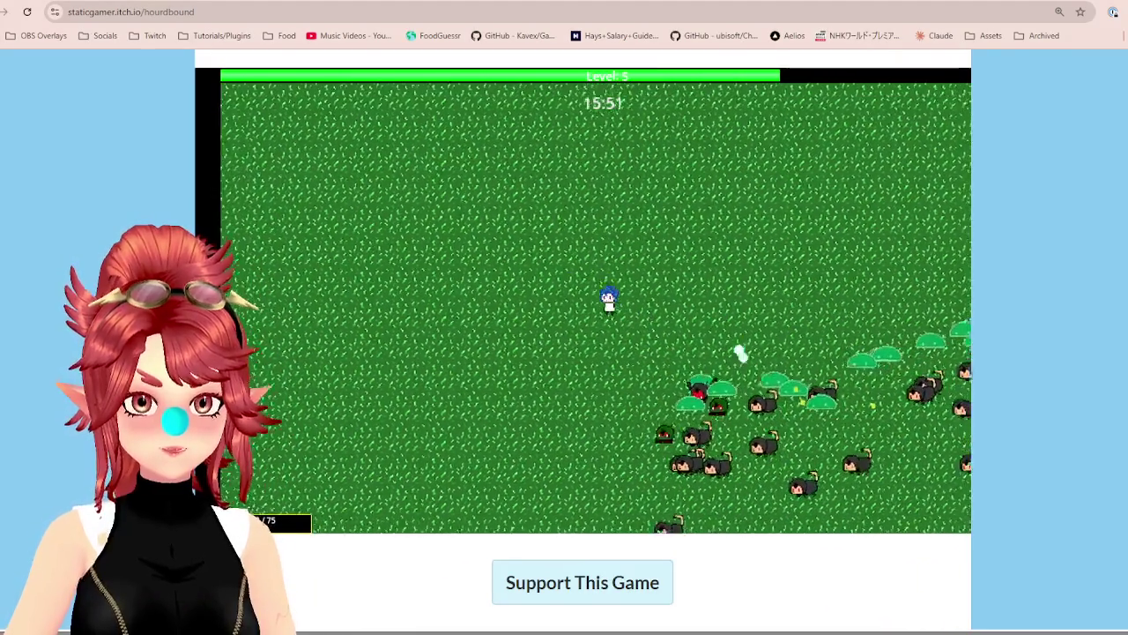
{"action": "key", "text": "s"}
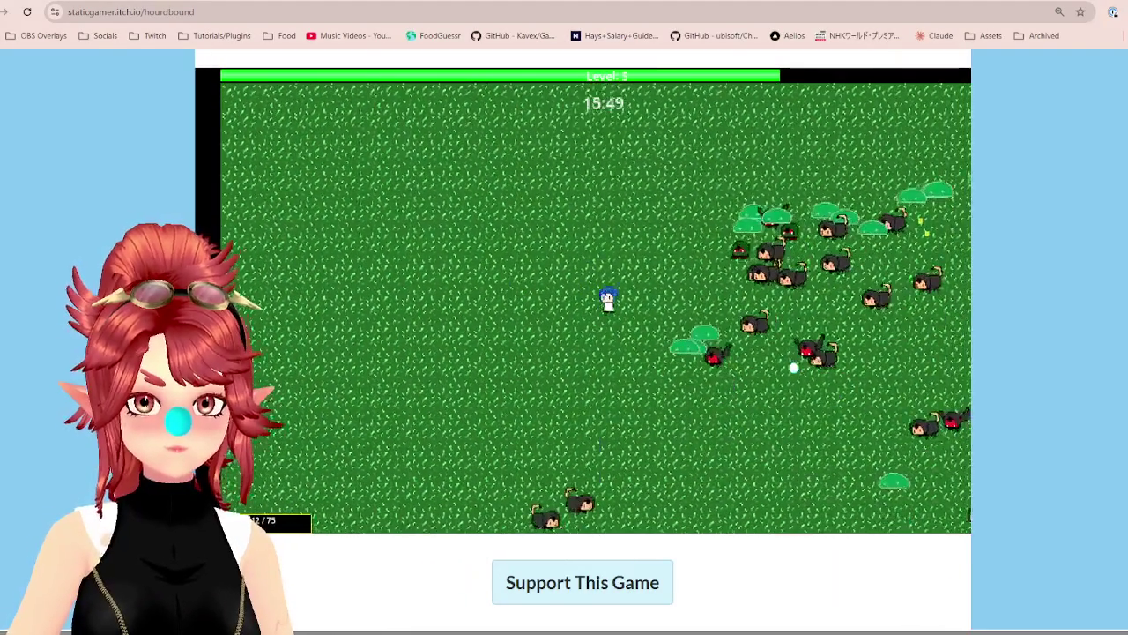
{"action": "key", "text": "a"}
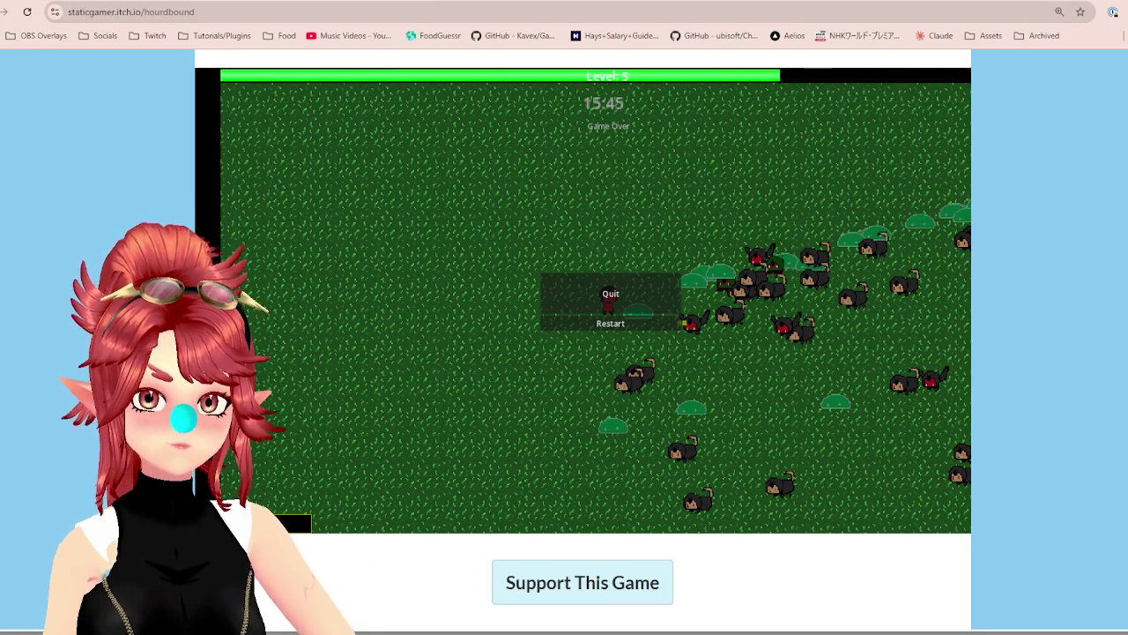
{"action": "left_click", "coordinate": [465, 3]}
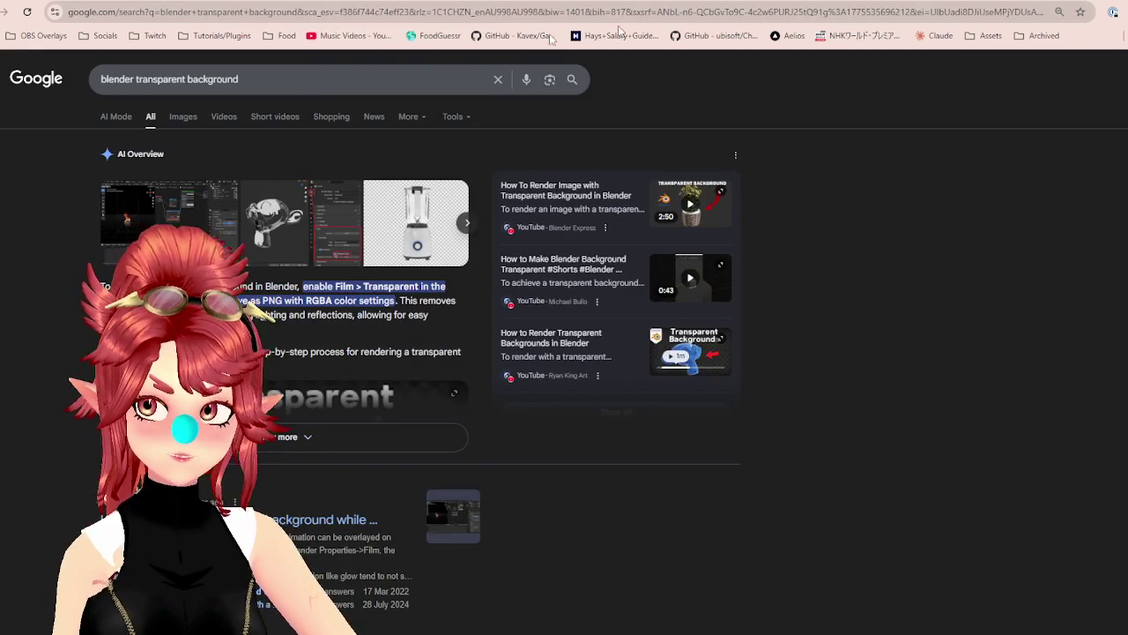
{"action": "left_click", "coordinate": [301, 4]}
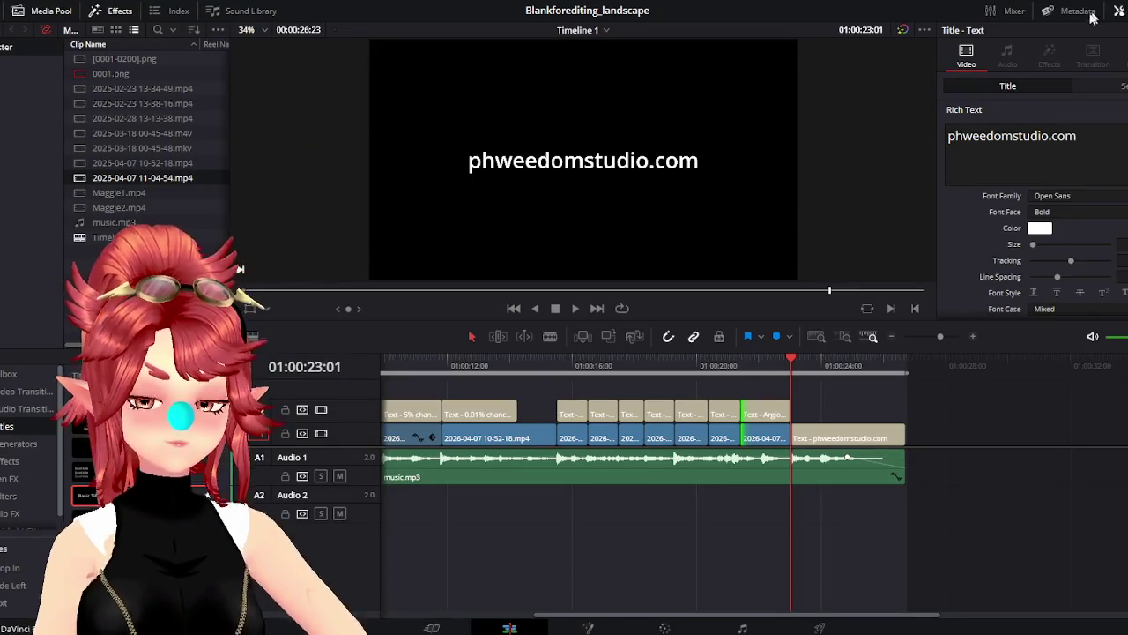
{"action": "left_click", "coordinate": [766, 361]}
{"action": "left_click", "coordinate": [791, 362]}
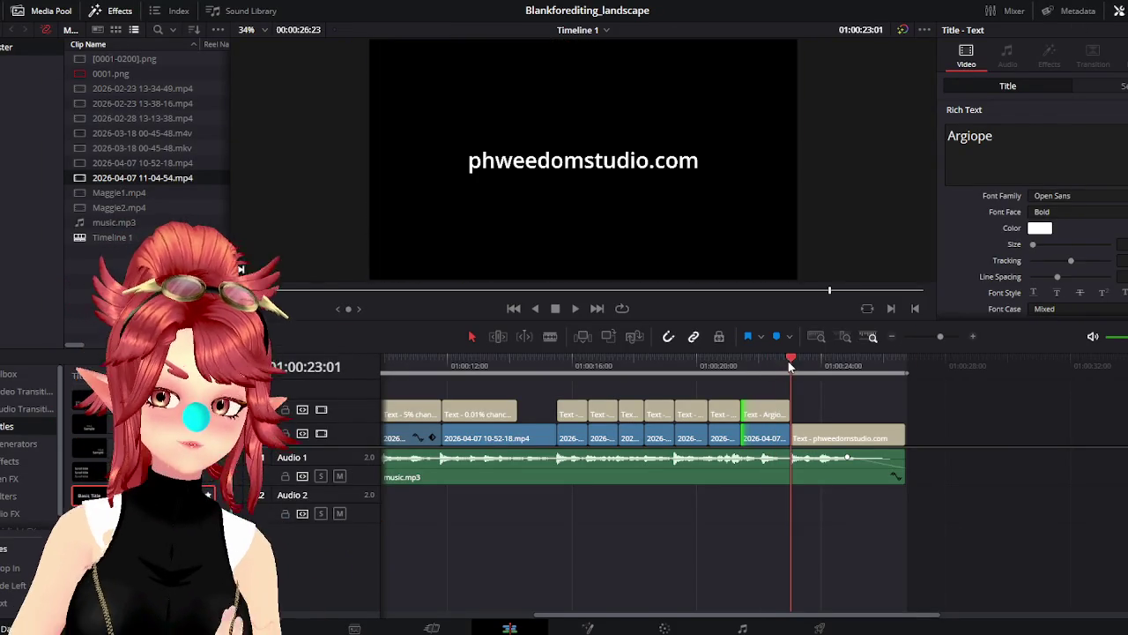
{"action": "left_click", "coordinate": [813, 367]}
{"action": "left_click", "coordinate": [604, 360]}
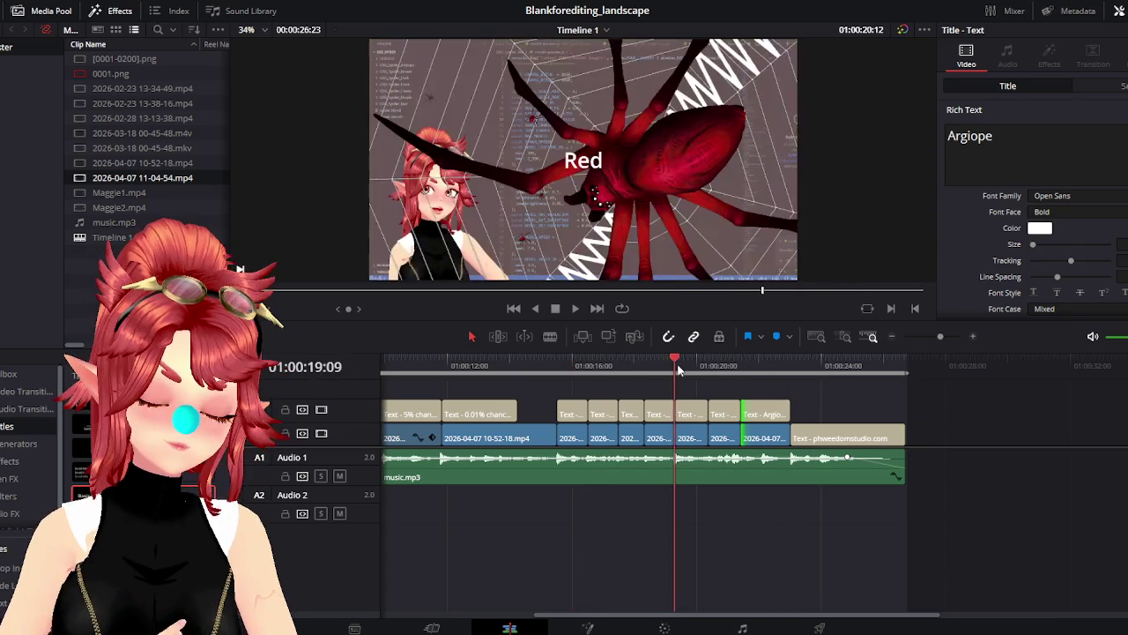
{"action": "left_click_drag", "start_coordinate": [584, 358], "coordinate": [728, 359]}
{"action": "left_click", "coordinate": [578, 308]}
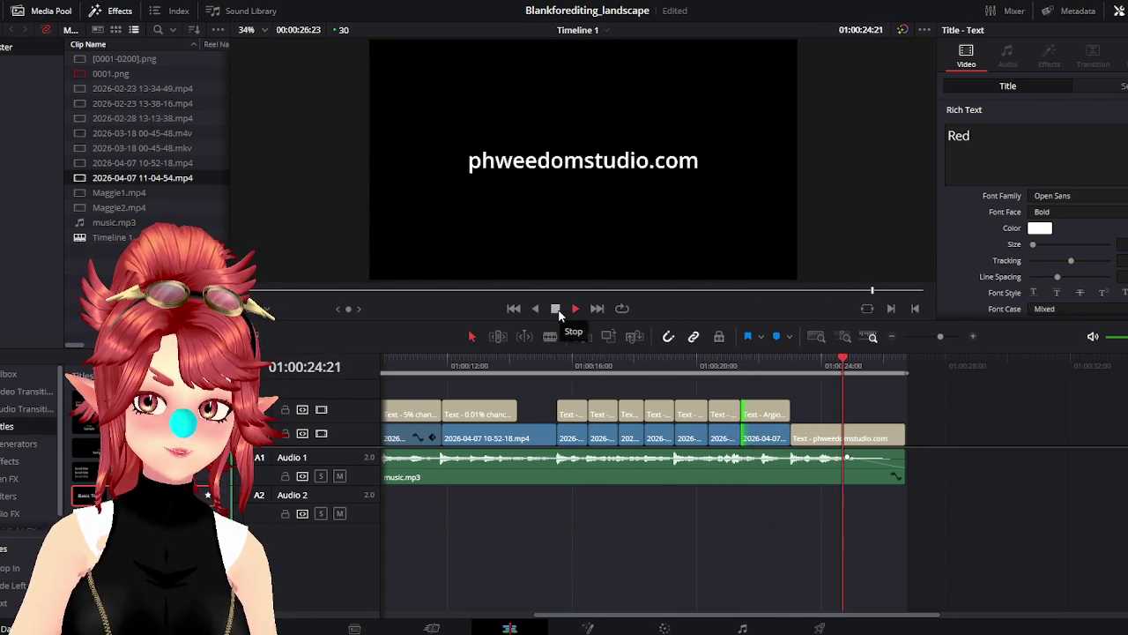
{"action": "left_click", "coordinate": [556, 309]}
{"action": "left_click", "coordinate": [575, 307]}
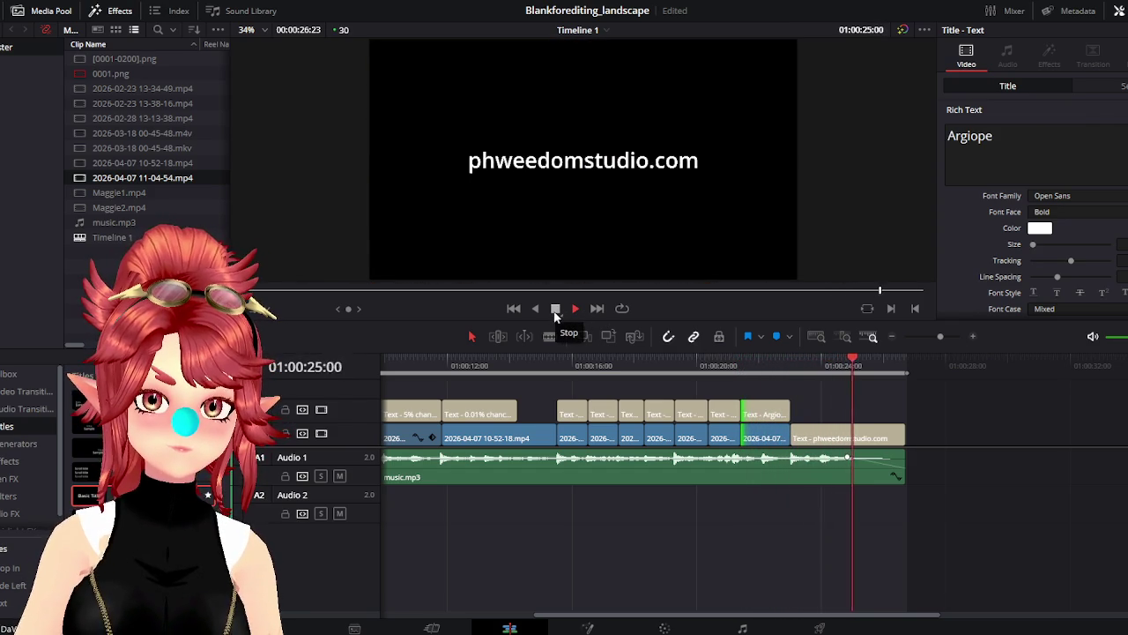
{"action": "left_click", "coordinate": [555, 310]}
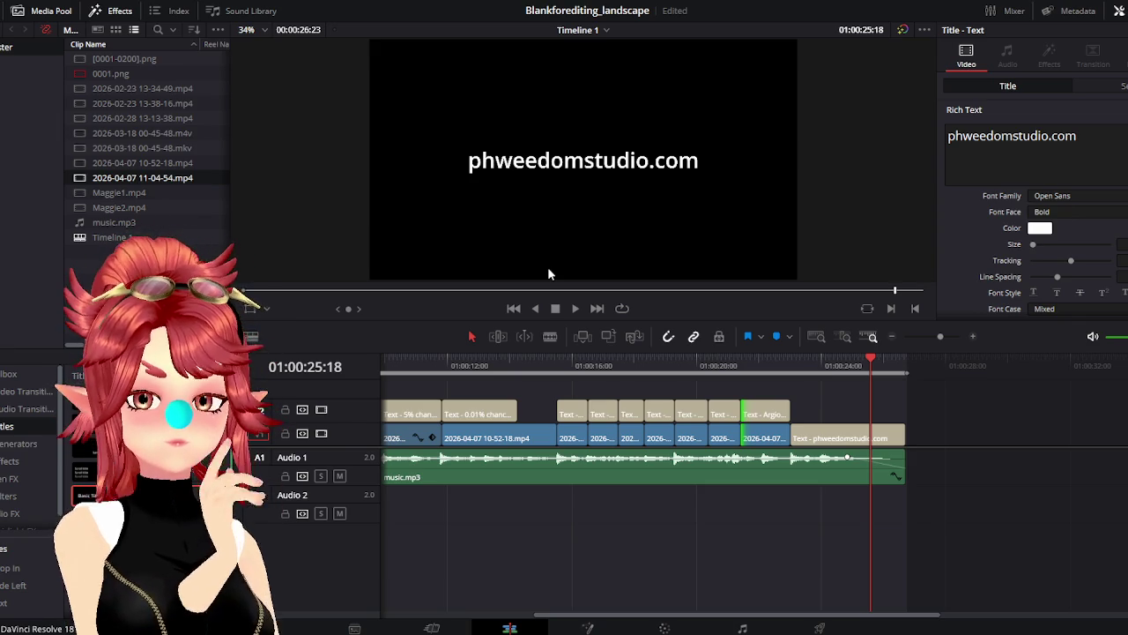
{"action": "left_click", "coordinate": [792, 362]}
{"action": "mouse_move", "coordinate": [794, 360]}
{"action": "left_mouse_down"}
{"action": "mouse_move", "coordinate": [870, 371]}
{"action": "mouse_move", "coordinate": [792, 363]}
{"action": "left_mouse_up"}
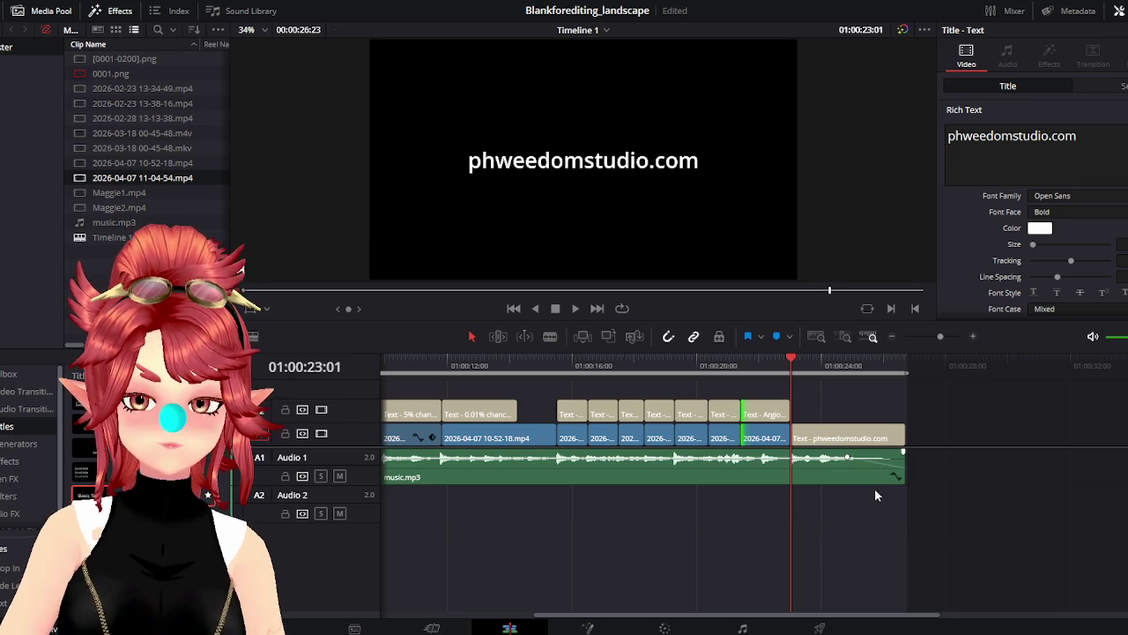
Scrub near the end of the closing title card and select the music.mp3 clip
{"action": "scroll", "coordinate": [868, 473], "scroll_direction": "up", "scroll_amount": 2}
{"action": "scroll", "coordinate": [972, 479], "scroll_direction": "up", "scroll_amount": 2}
{"action": "scroll", "coordinate": [1004, 460], "scroll_direction": "up", "scroll_amount": 2}
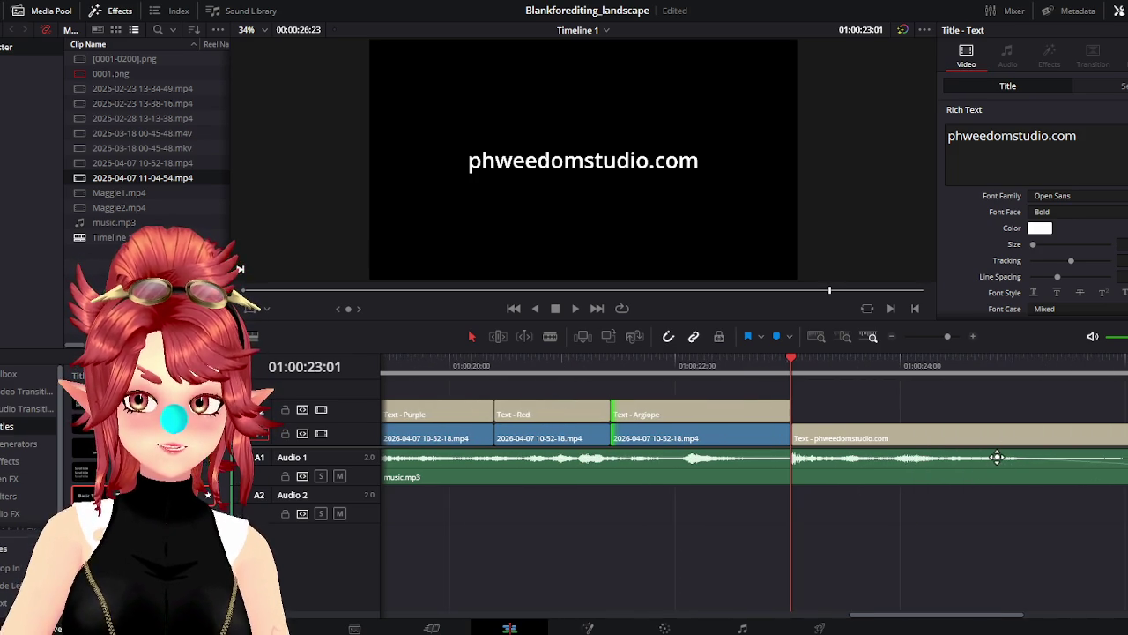
{"action": "left_click_drag", "start_coordinate": [1000, 377], "coordinate": [1087, 365]}
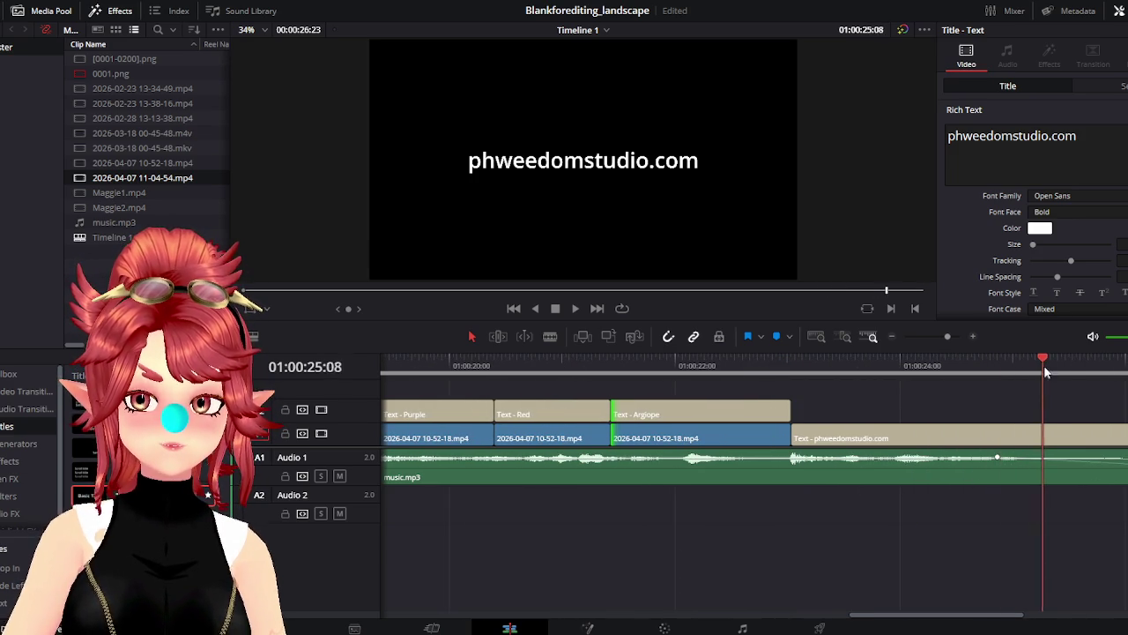
{"action": "left_click", "coordinate": [890, 479]}
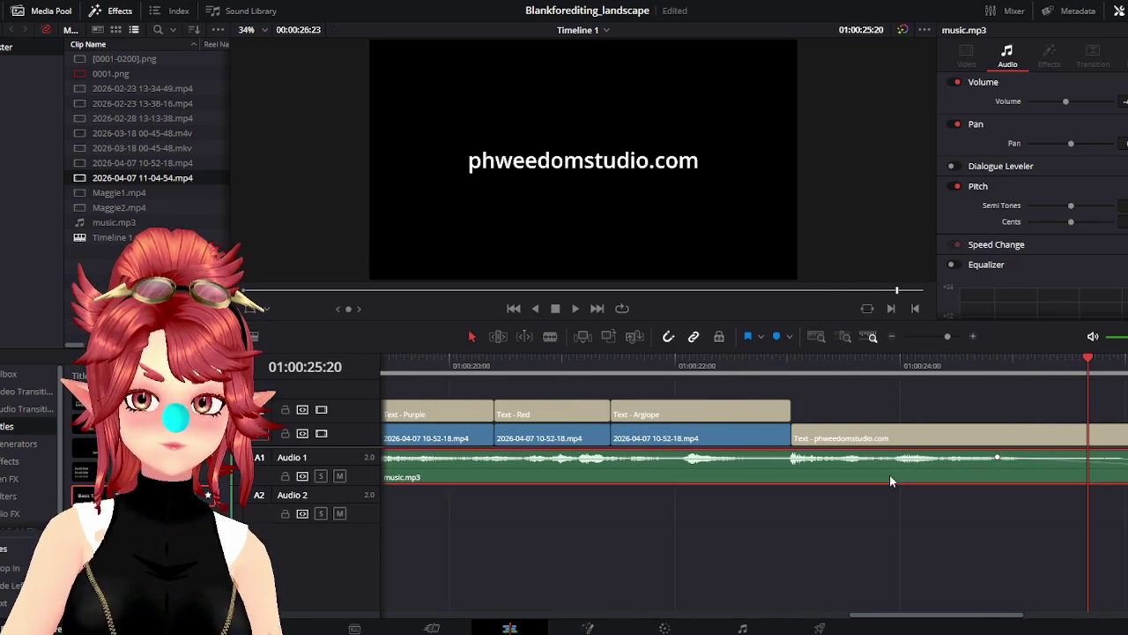
{"action": "left_click_drag", "start_coordinate": [858, 618], "coordinate": [911, 616]}
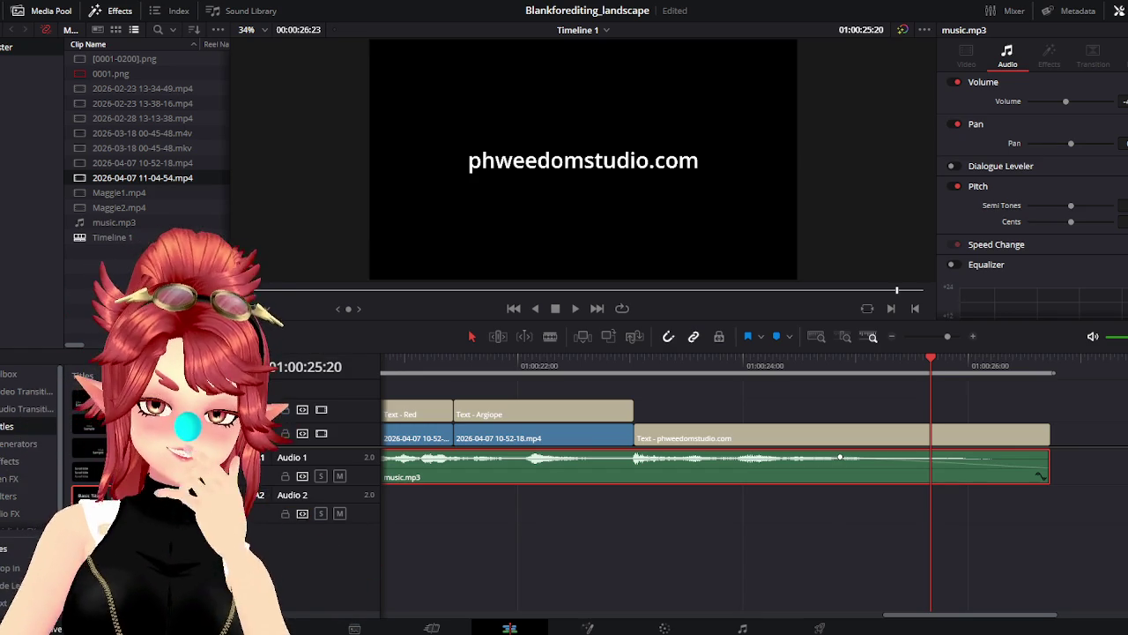
Raise music.mp3's volume at a keyframe in the music's last seconds
{"action": "left_click_drag", "start_coordinate": [843, 363], "coordinate": [911, 363]}
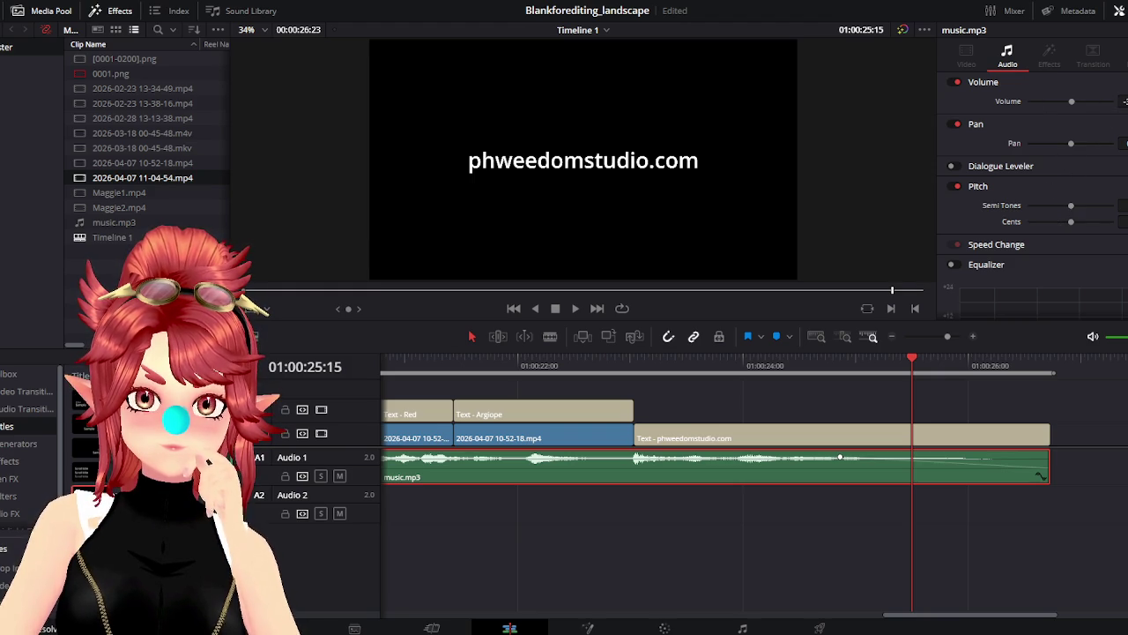
{"action": "left_click_drag", "start_coordinate": [796, 363], "coordinate": [922, 370]}
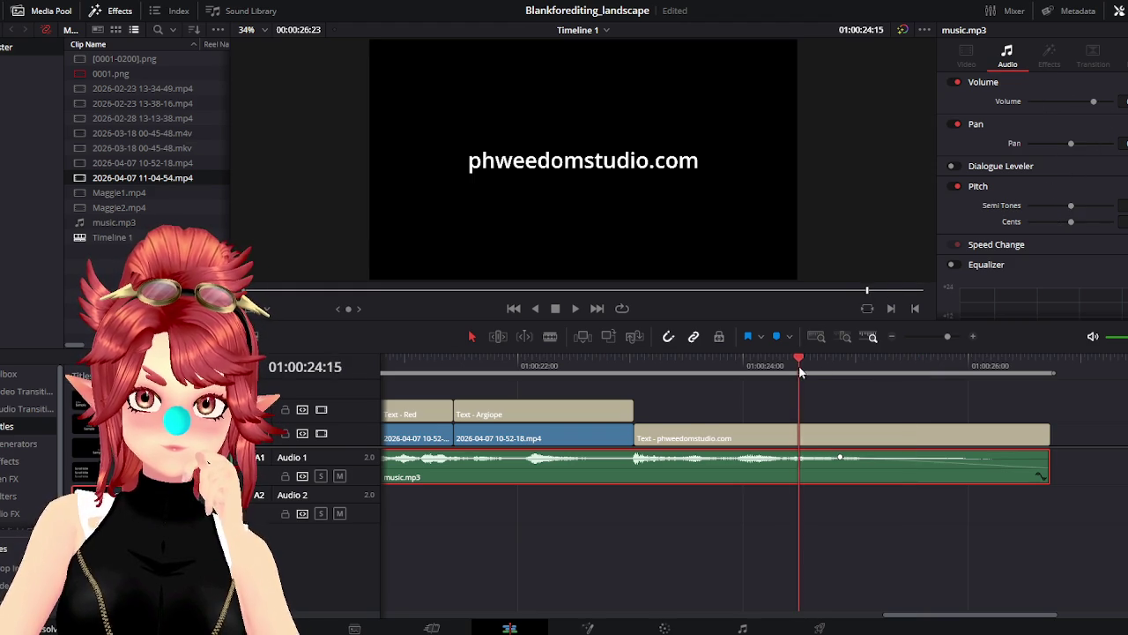
{"action": "left_click_drag", "start_coordinate": [1068, 102], "coordinate": [1093, 102]}
{"action": "key", "text": "bracketleft"}
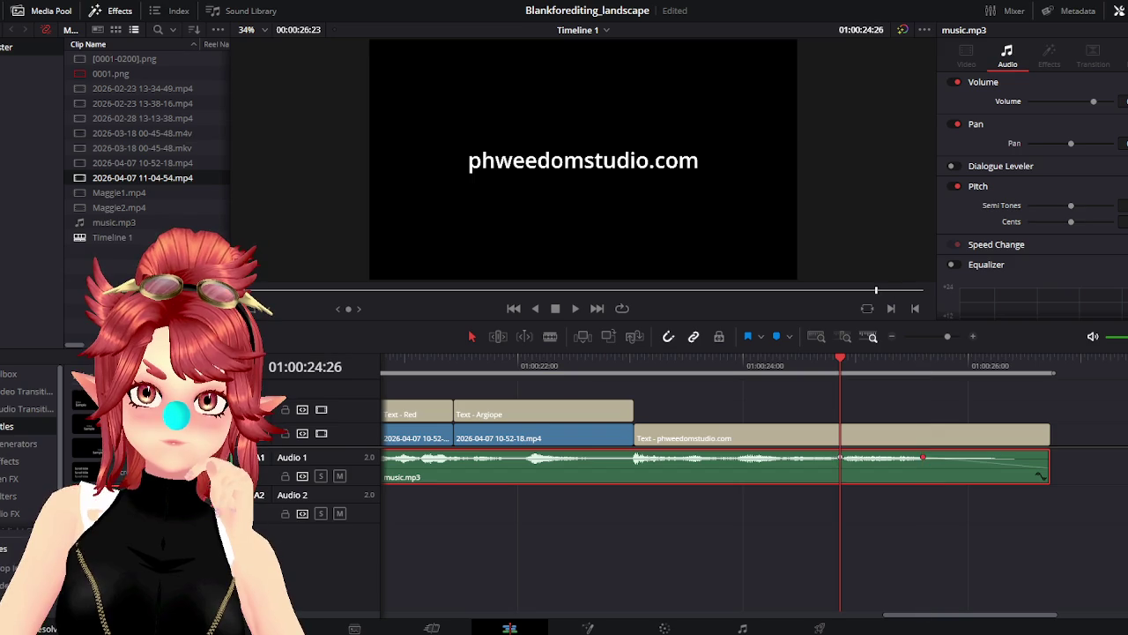
{"action": "left_click", "coordinate": [548, 366]}
{"action": "left_click", "coordinate": [581, 290]}
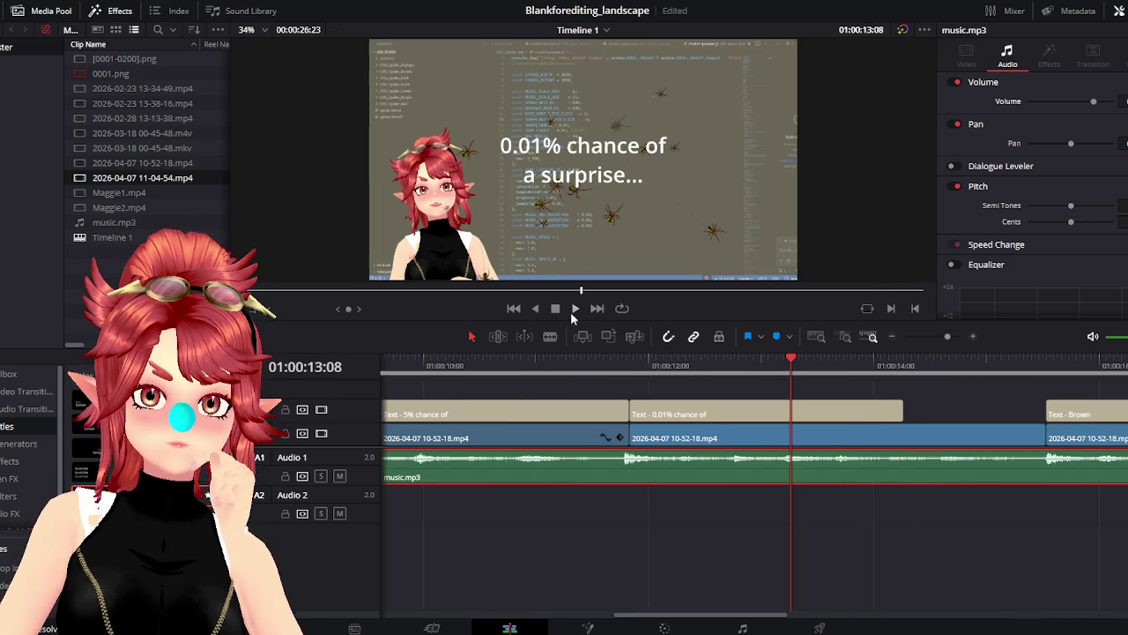
Play the closing phweedomstudio.com title card to hear the music under it
{"action": "scroll", "coordinate": [759, 499], "scroll_direction": "left", "scroll_amount": 3}
{"action": "scroll", "coordinate": [732, 491], "scroll_direction": "left", "scroll_amount": 3}
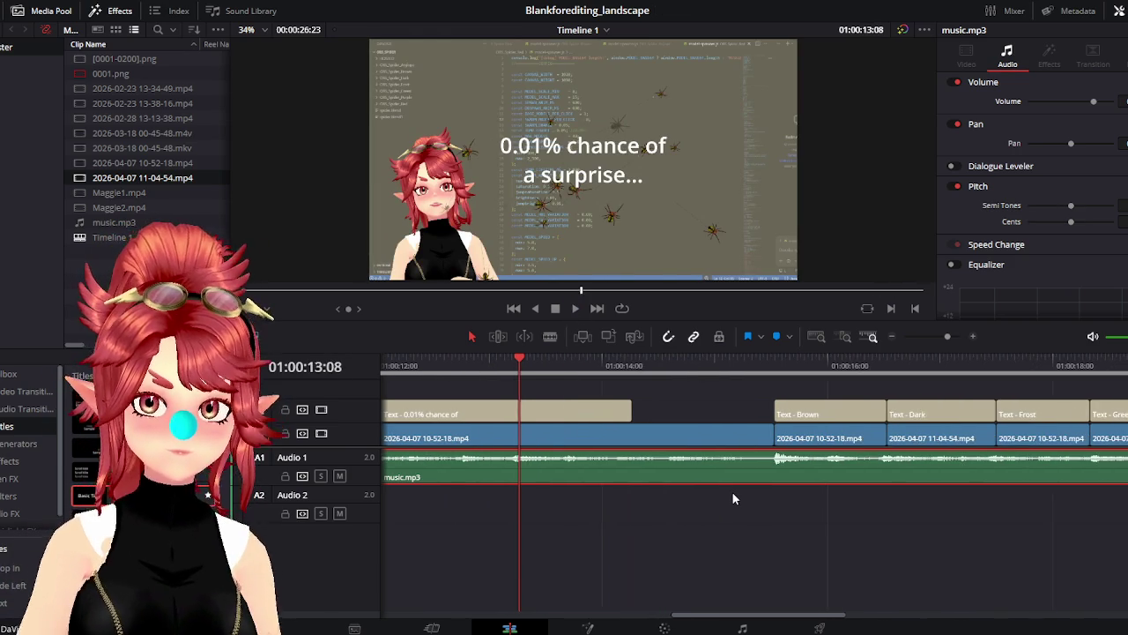
{"action": "scroll", "coordinate": [731, 491], "scroll_direction": "down", "scroll_amount": 10}
{"action": "scroll", "coordinate": [705, 502], "scroll_direction": "up", "scroll_amount": 3}
{"action": "scroll", "coordinate": [652, 480], "scroll_direction": "up", "scroll_amount": 3}
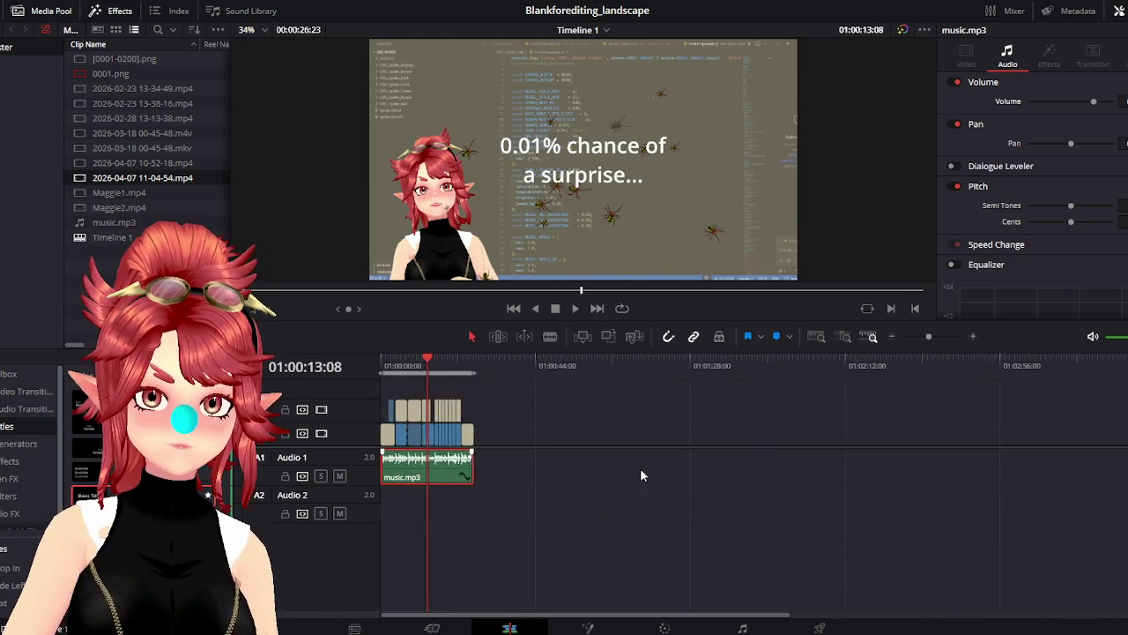
{"action": "scroll", "coordinate": [642, 471], "scroll_direction": "up", "scroll_amount": 4}
{"action": "left_click", "coordinate": [806, 368]}
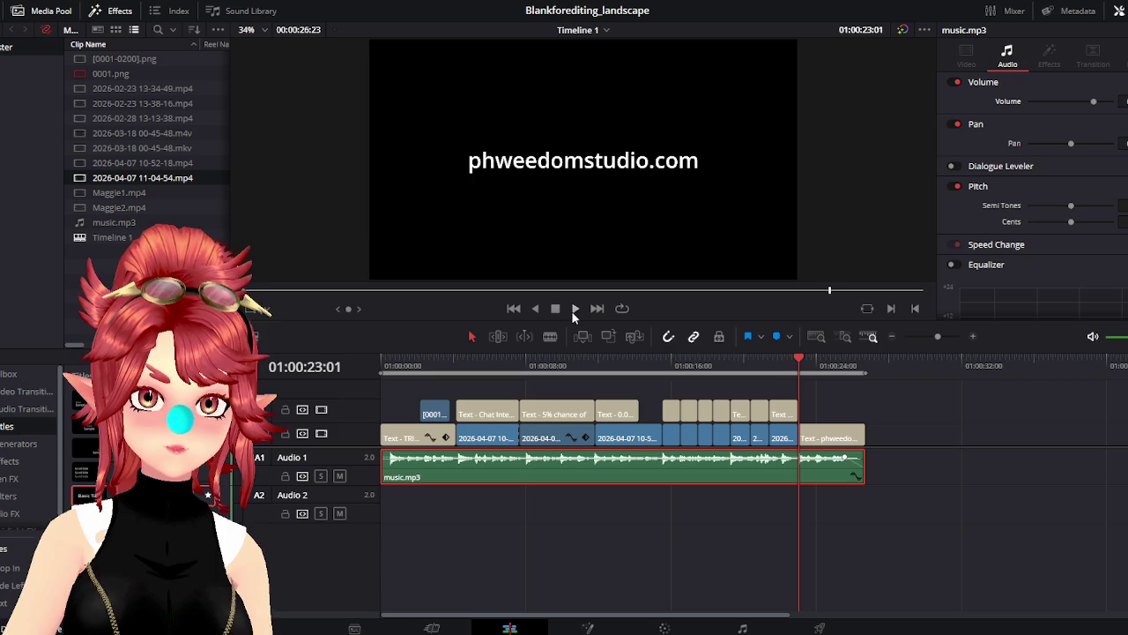
{"action": "left_click", "coordinate": [573, 311]}
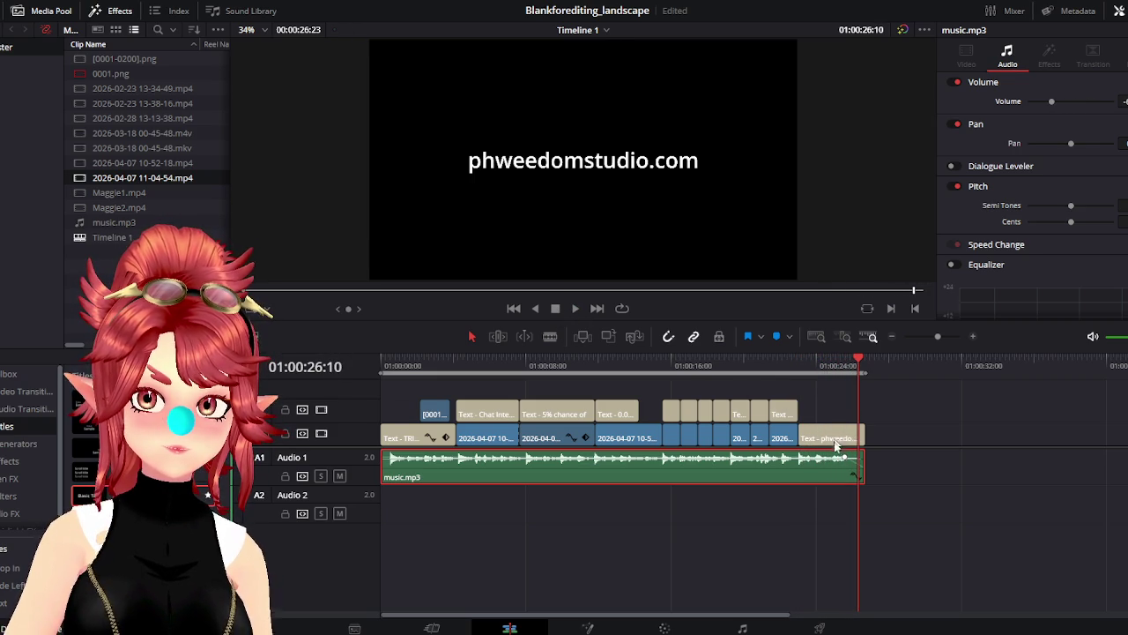
Replay the spider clips and ending several times to listen to the music fade
{"action": "left_click", "coordinate": [800, 368]}
{"action": "left_click", "coordinate": [732, 363]}
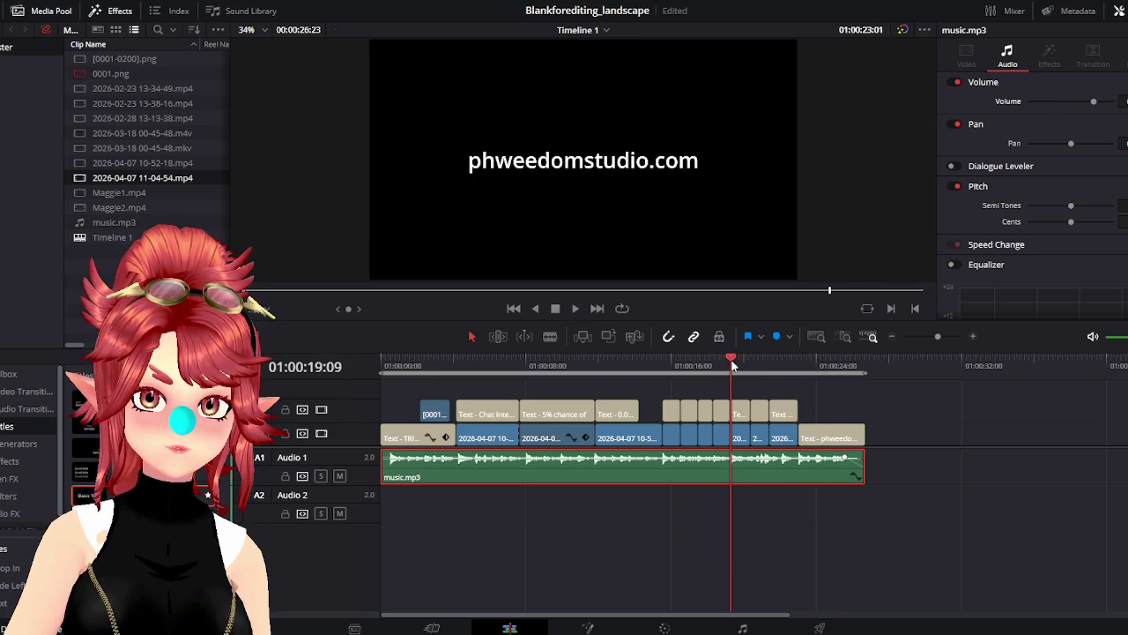
{"action": "left_click", "coordinate": [572, 309]}
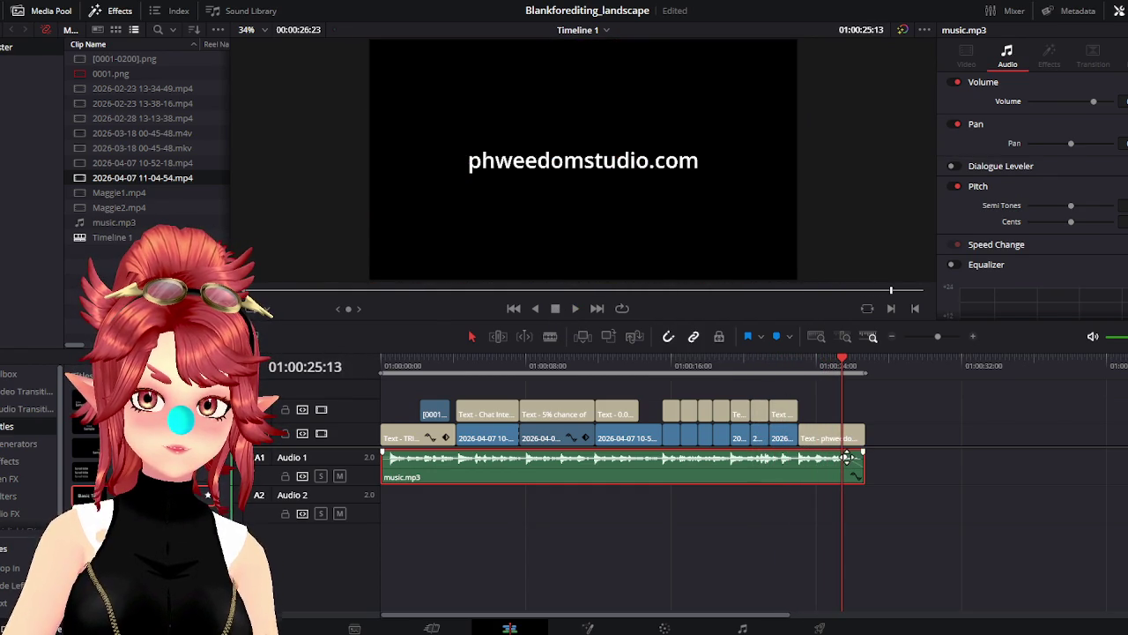
{"action": "left_click", "coordinate": [797, 371]}
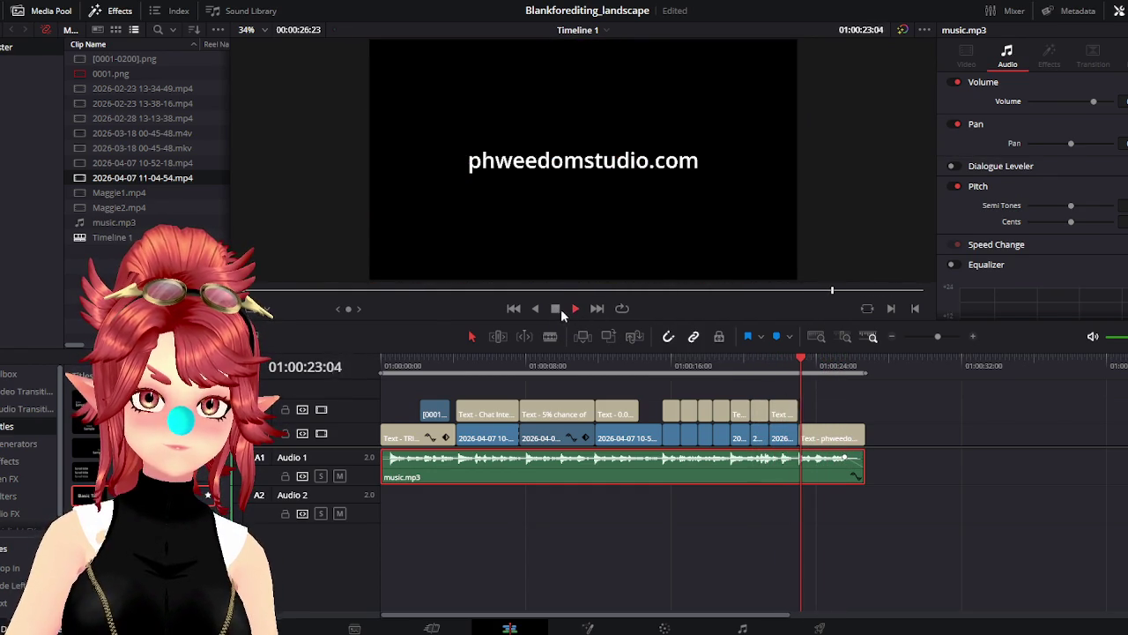
{"action": "left_click", "coordinate": [555, 309]}
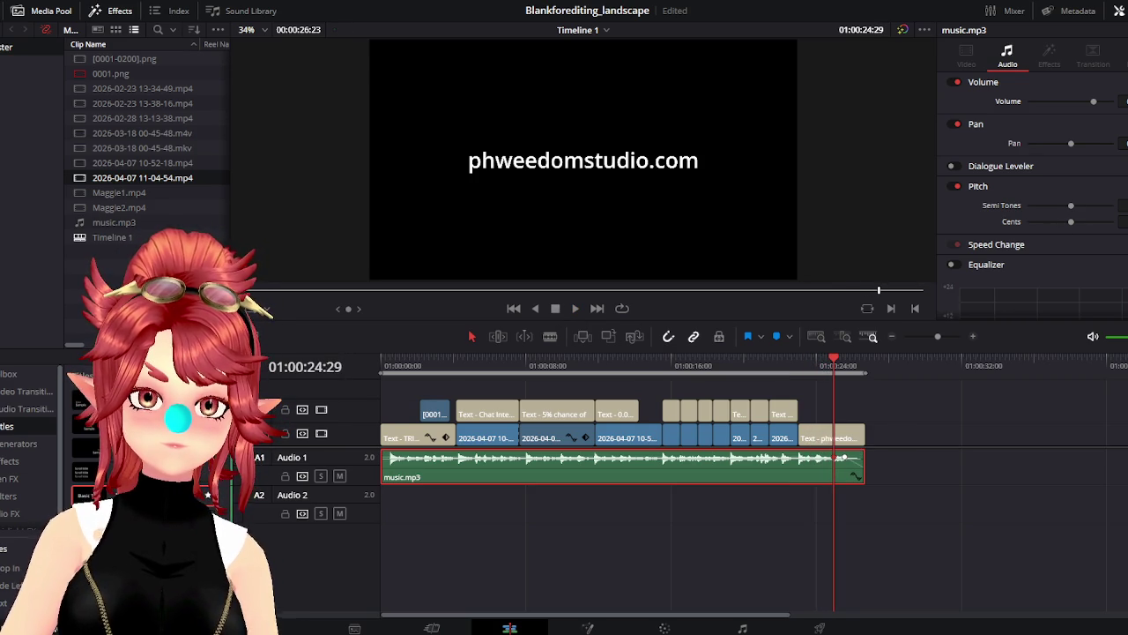
{"action": "key", "text": "space"}
{"action": "left_click", "coordinate": [820, 365]}
{"action": "left_click", "coordinate": [571, 308]}
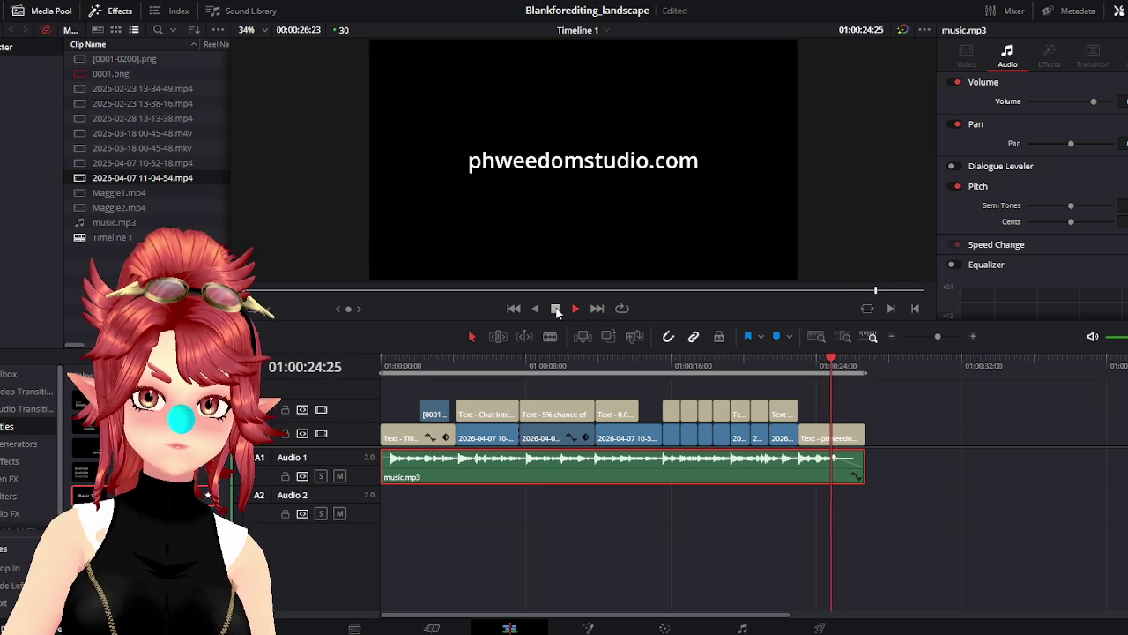
{"action": "left_click", "coordinate": [556, 310]}
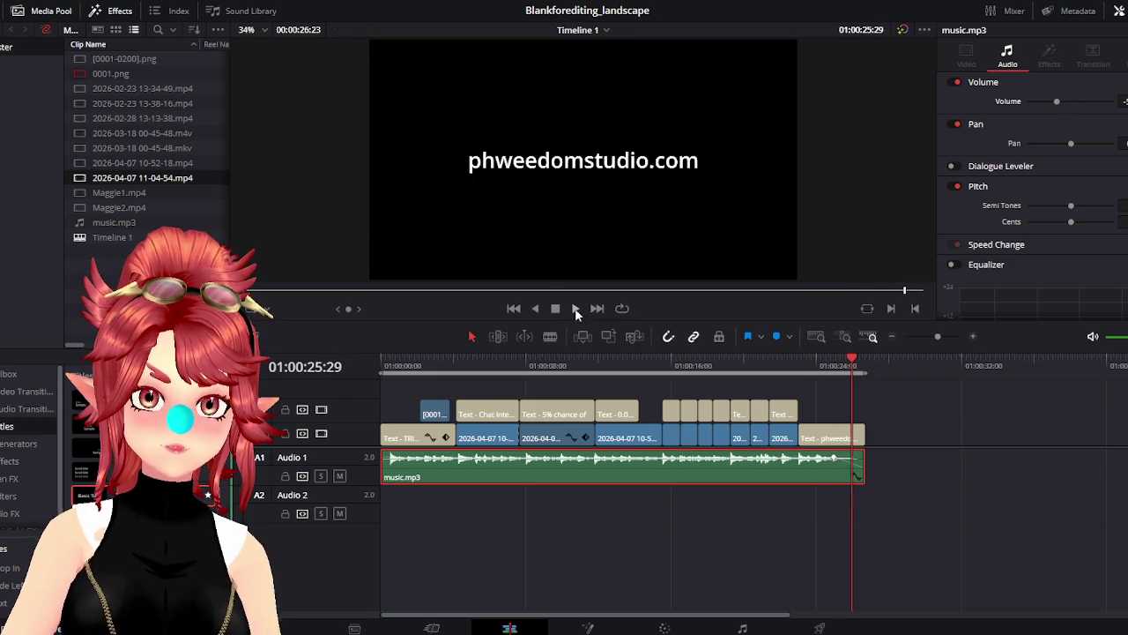
Lower the music.mp3 volume near the end and replay to check the fade
{"action": "left_click_drag", "start_coordinate": [1057, 101], "coordinate": [1028, 102]}
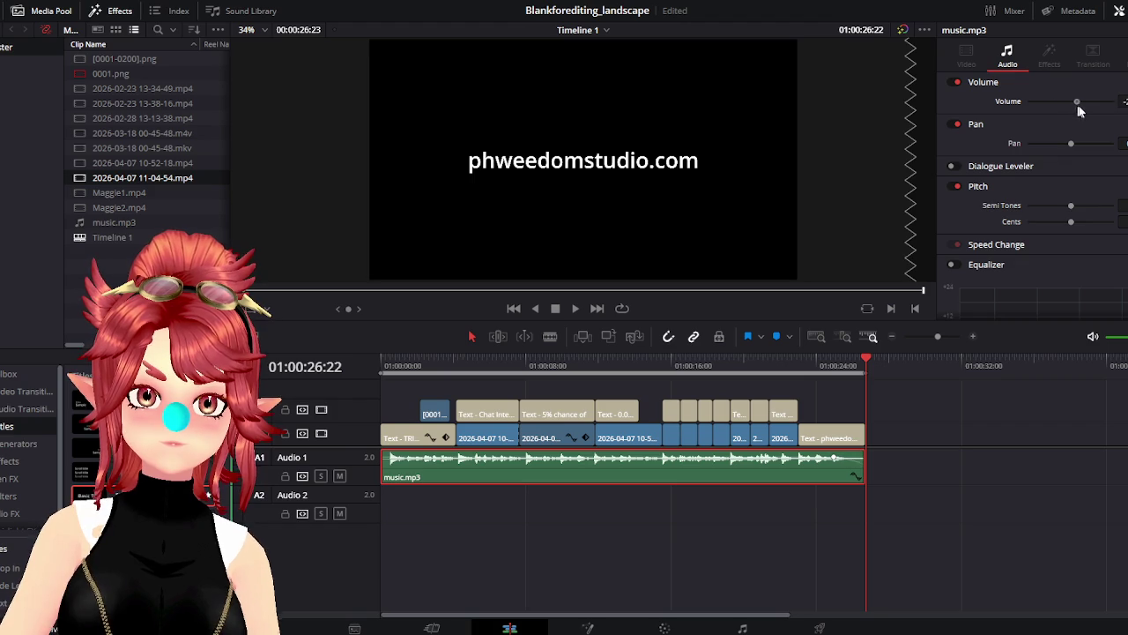
{"action": "left_click", "coordinate": [816, 367]}
{"action": "key", "text": "space"}
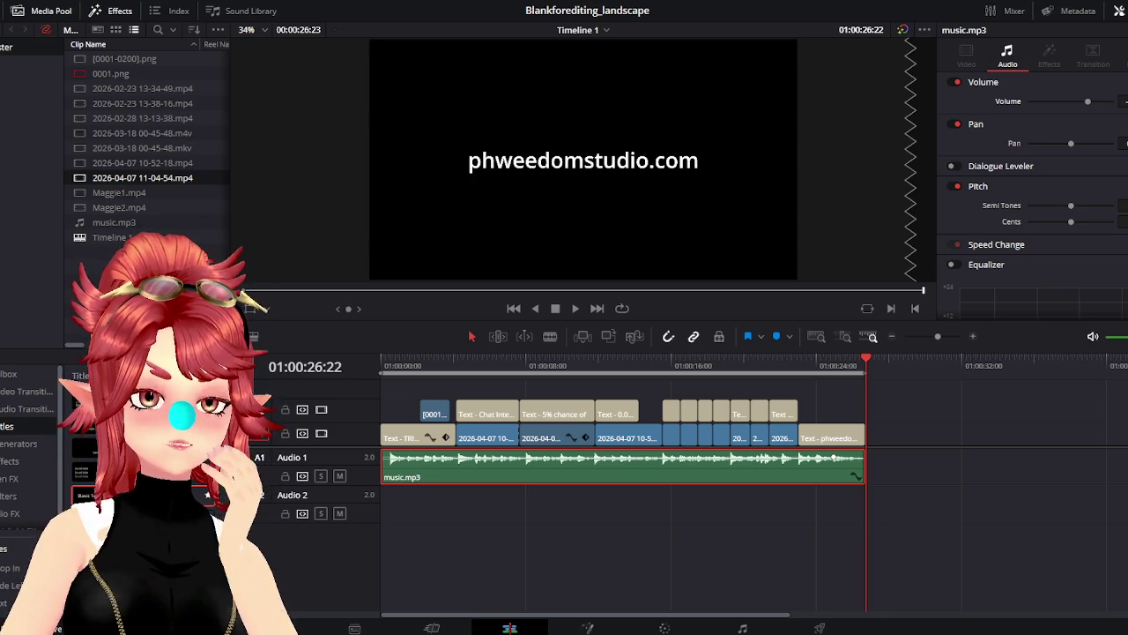
{"action": "left_click", "coordinate": [799, 365]}
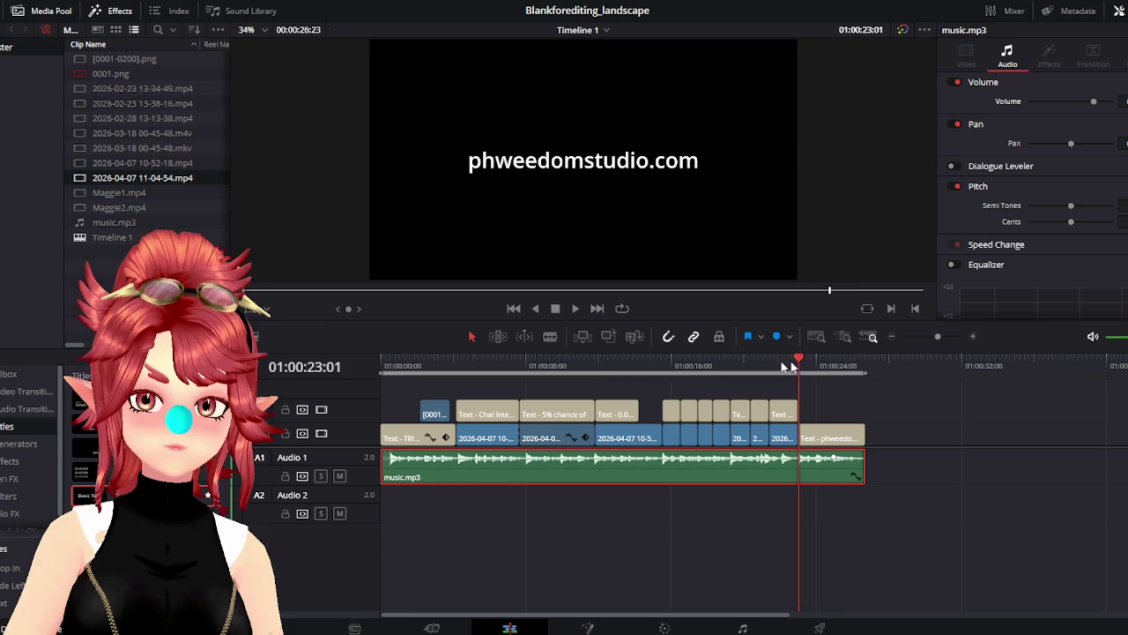
{"action": "mouse_move", "coordinate": [408, 365]}
{"action": "left_mouse_down"}
{"action": "mouse_move", "coordinate": [546, 375]}
{"action": "mouse_move", "coordinate": [394, 370]}
{"action": "left_mouse_up"}
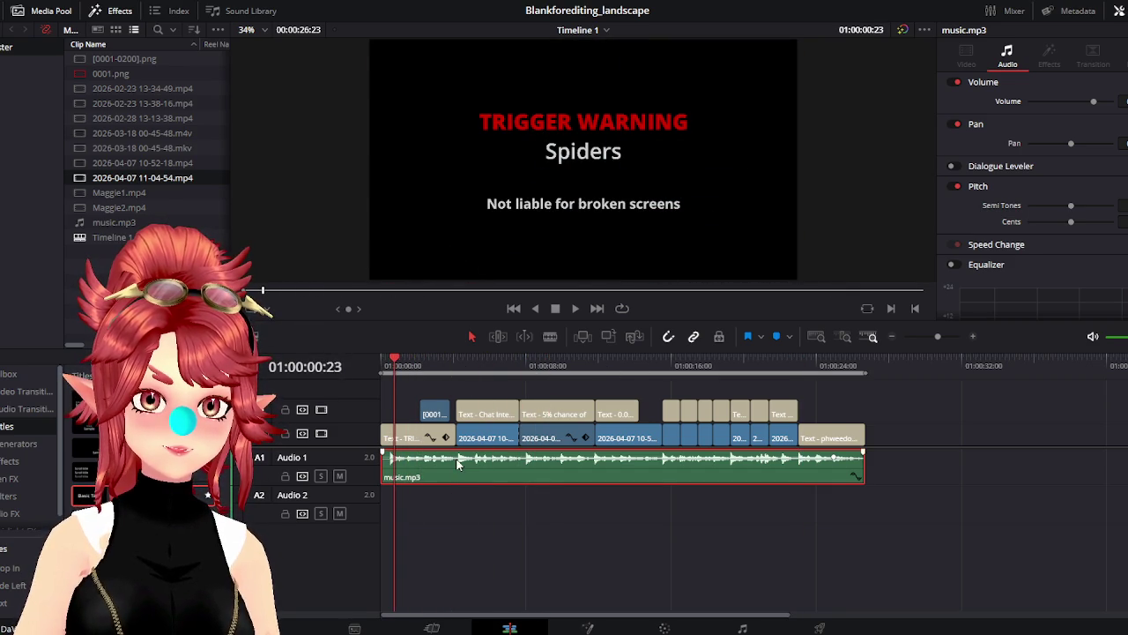
Move the [0001-0200].png clip on V2 to about 01:00:23, above the end title
{"action": "left_click", "coordinate": [773, 365]}
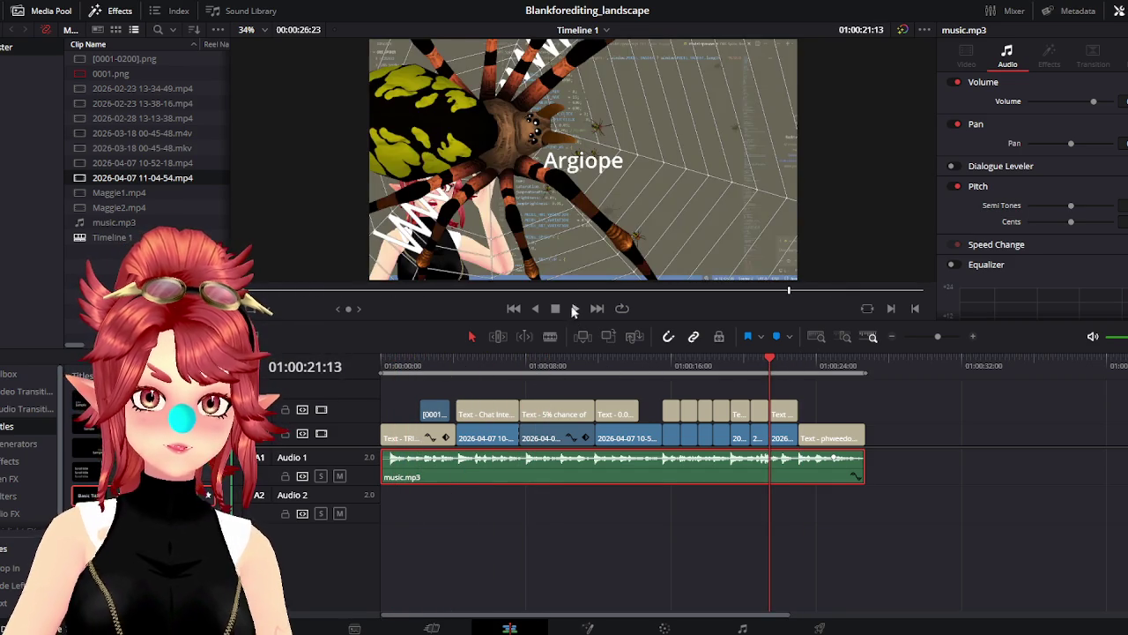
{"action": "left_click", "coordinate": [575, 308]}
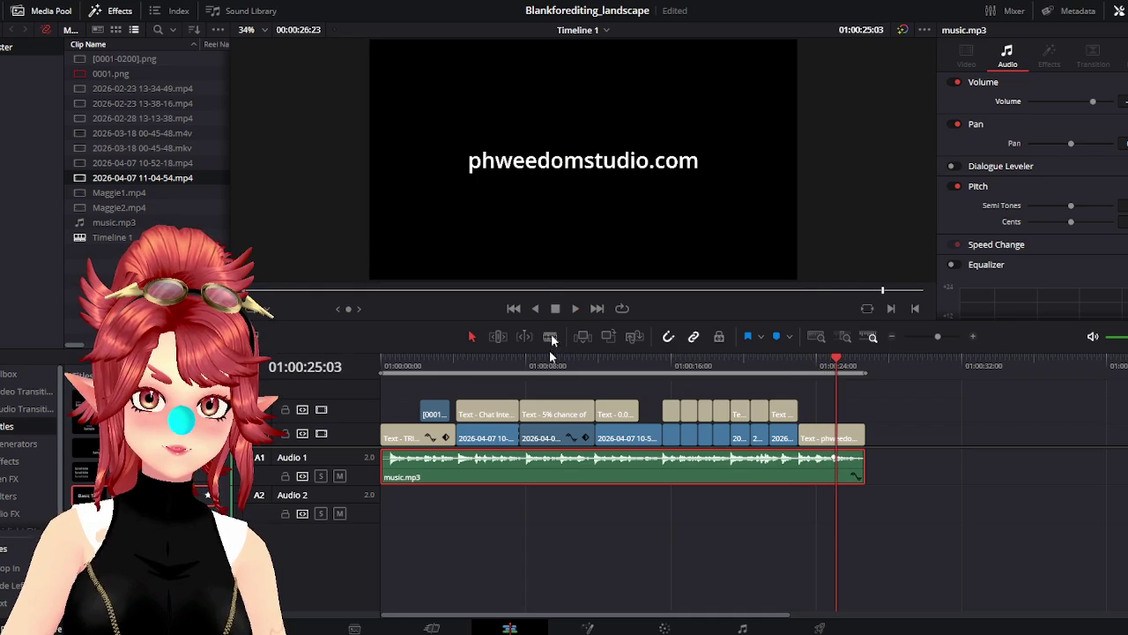
{"action": "left_click", "coordinate": [437, 415]}
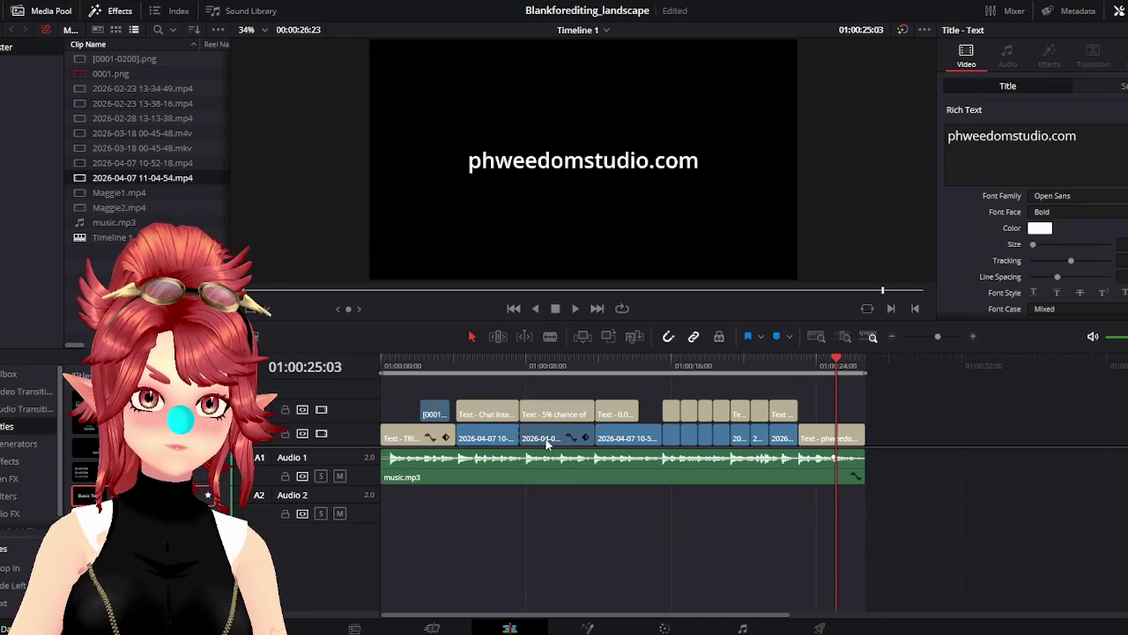
{"action": "left_click_drag", "start_coordinate": [437, 414], "coordinate": [830, 422]}
Play the end title from 01:00:22:10 to check the image crossing over it
{"action": "left_click", "coordinate": [810, 360]}
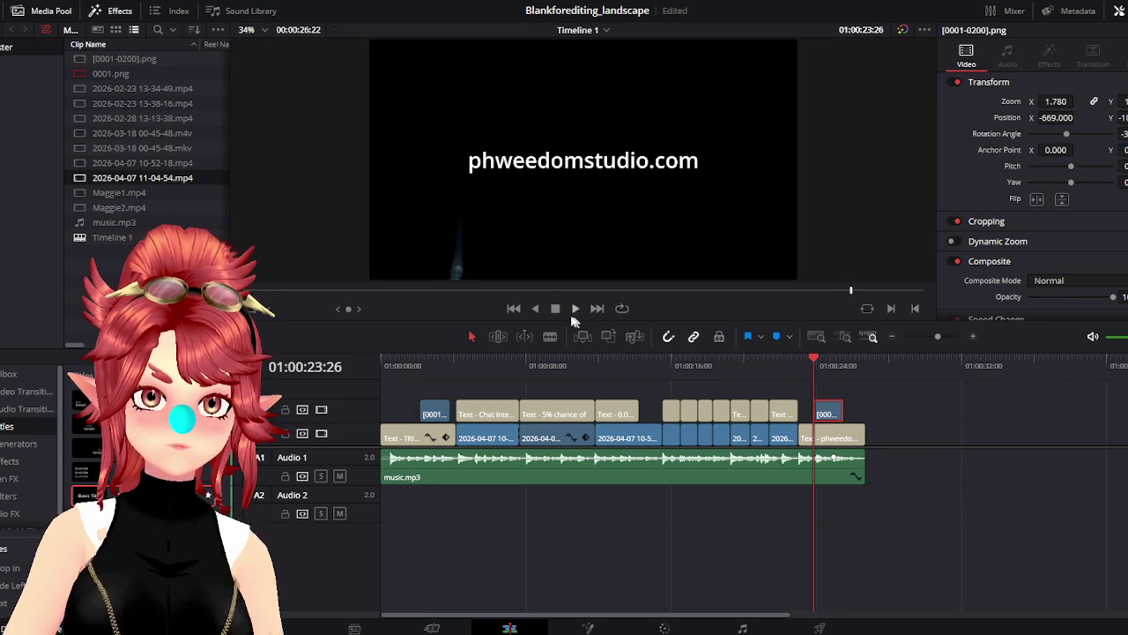
{"action": "left_click", "coordinate": [572, 308]}
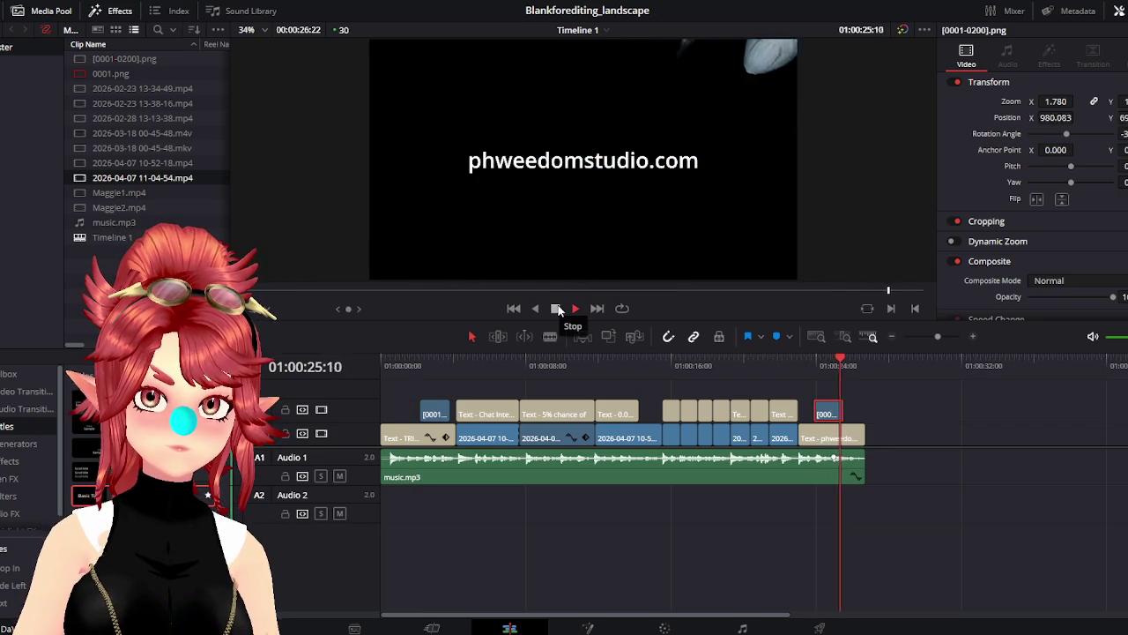
{"action": "left_click", "coordinate": [785, 365]}
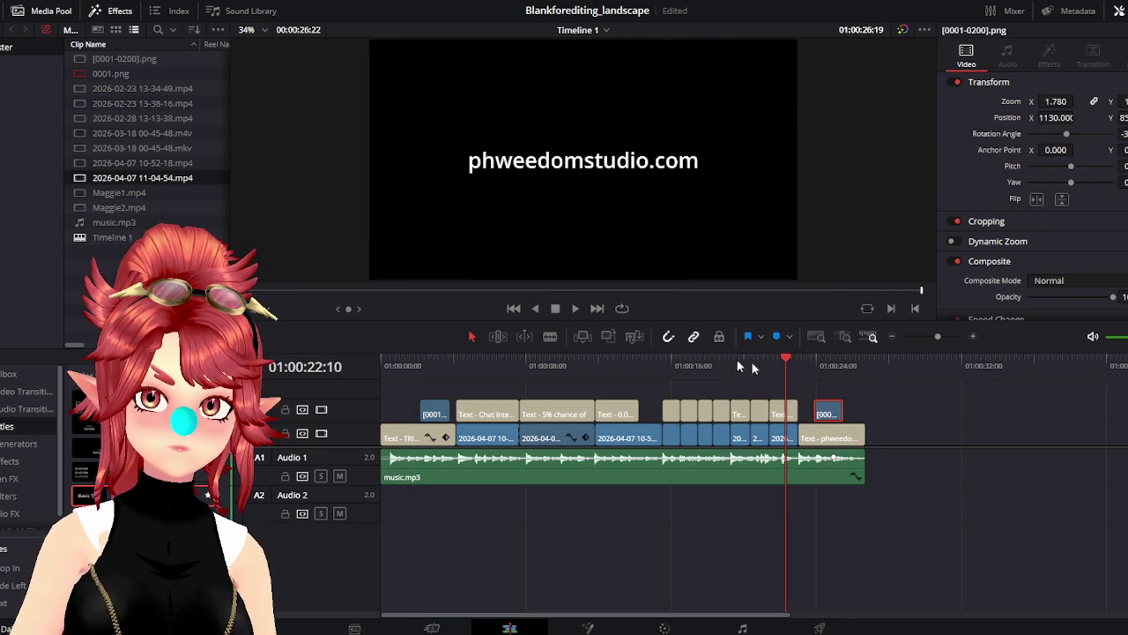
{"action": "key", "text": "space"}
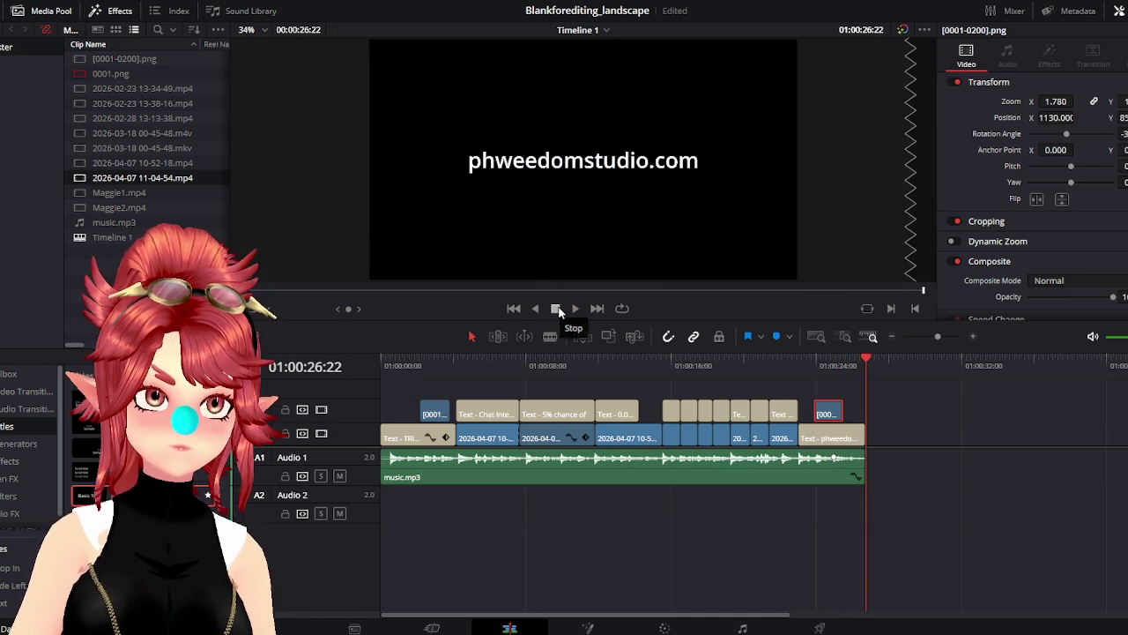
{"action": "left_click", "coordinate": [799, 359]}
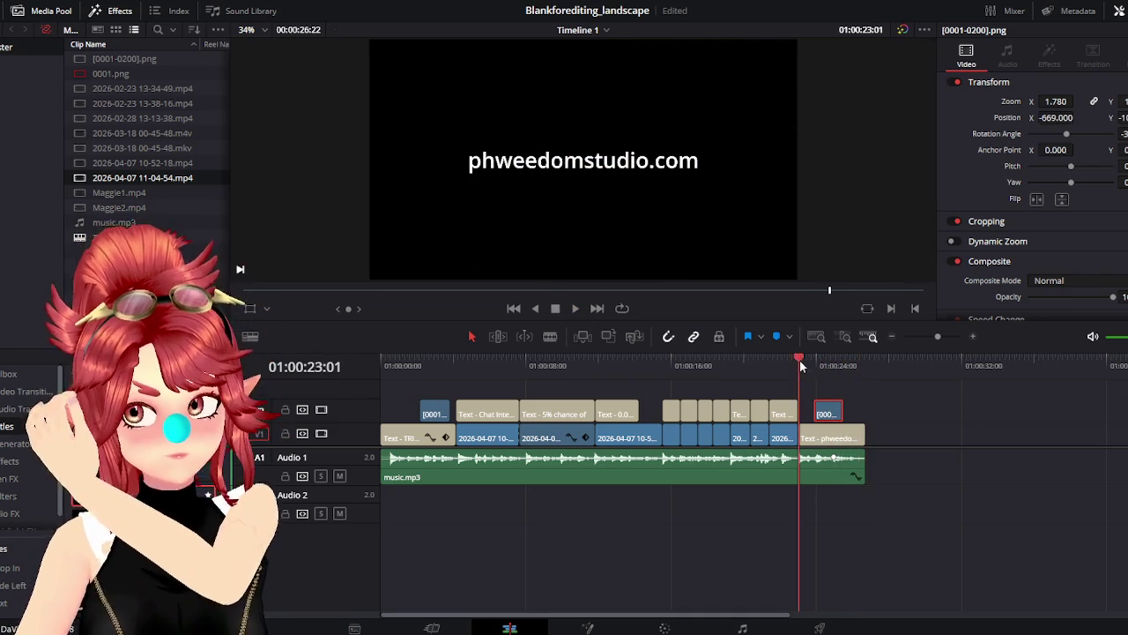
Add 'Get them from:' as a new first line above phweedomstudio.com in the end title
{"action": "left_click", "coordinate": [827, 438]}
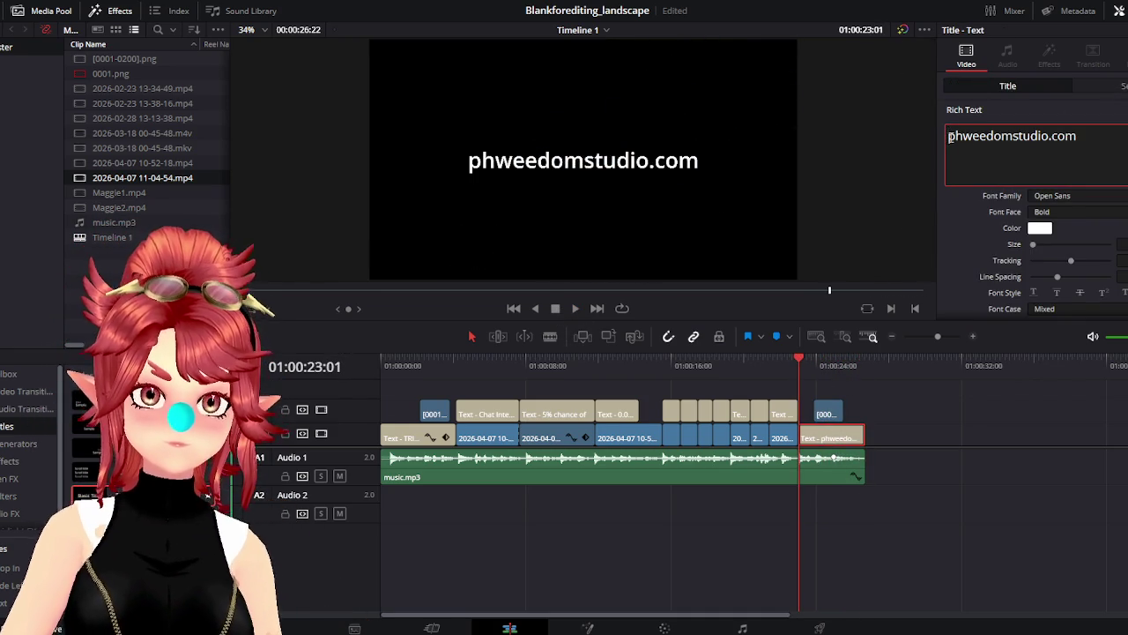
{"action": "key", "text": "Return"}
{"action": "key", "text": "Up"}
{"action": "type", "text": "buy "}
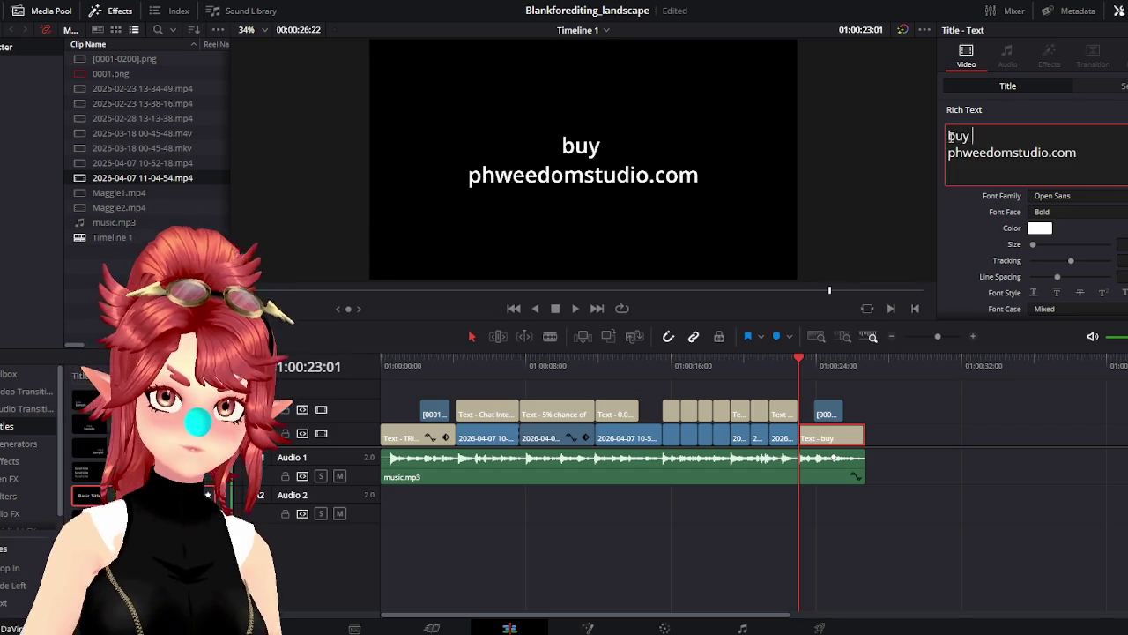
{"action": "type", "text": "them"}
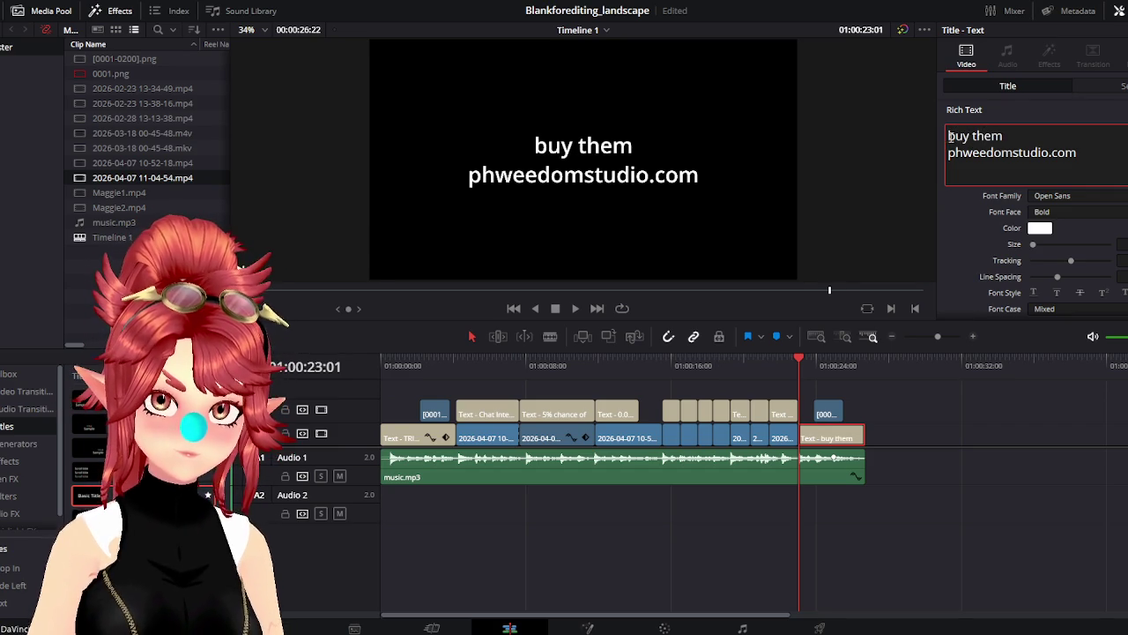
{"action": "type", "text": " at"}
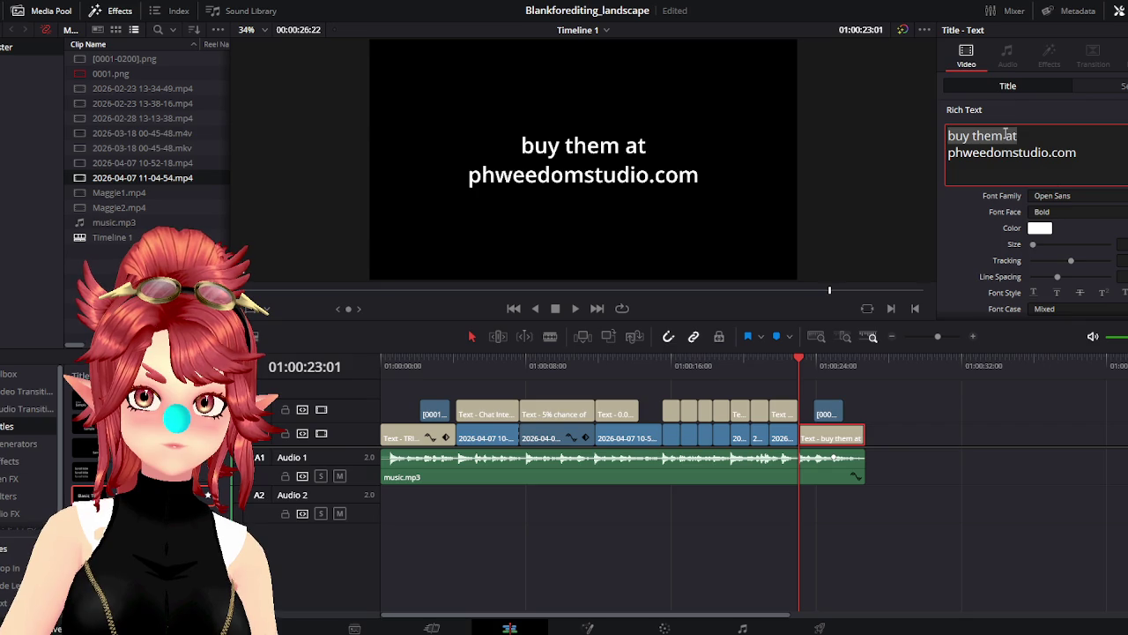
{"action": "left_click", "coordinate": [971, 136]}
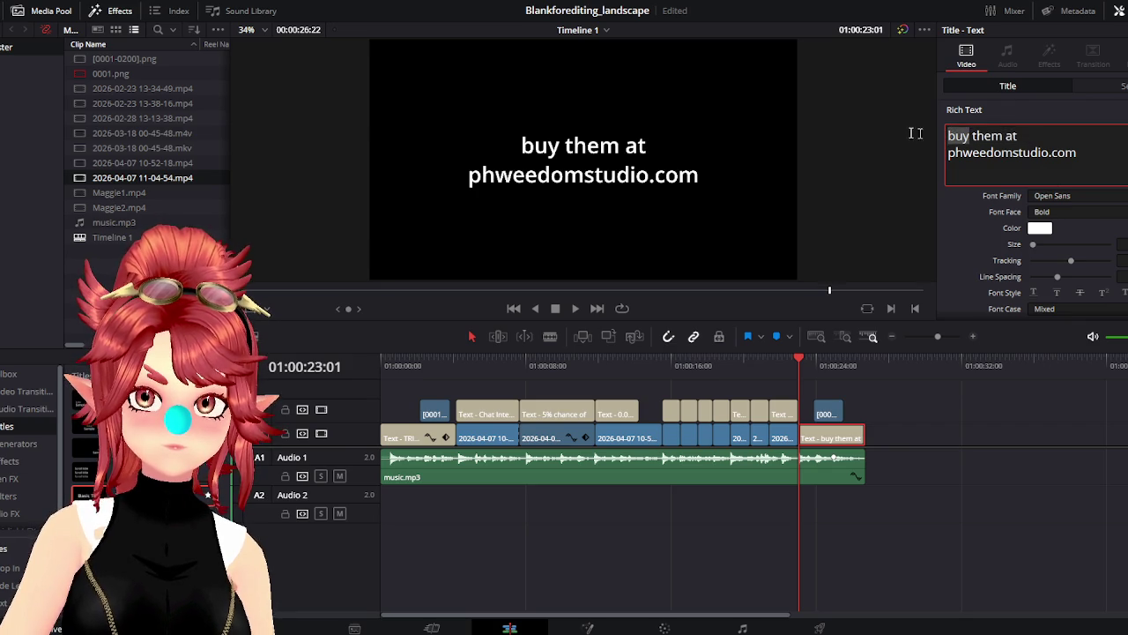
{"action": "type", "text": "get"}
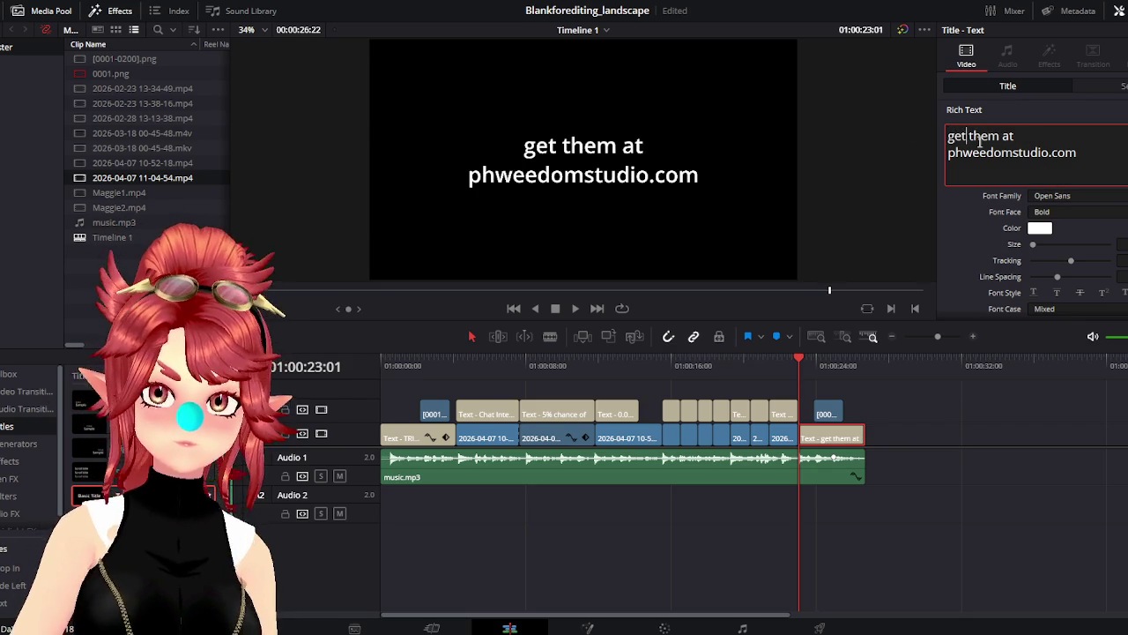
{"action": "type", "text": "G"}
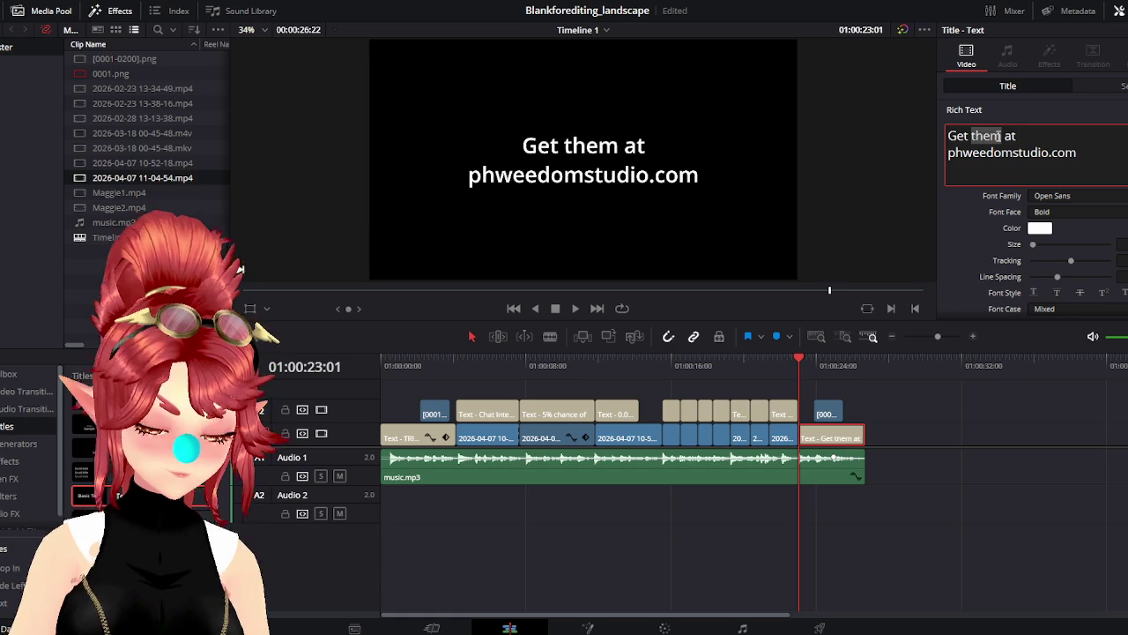
{"action": "type", "text": "it"}
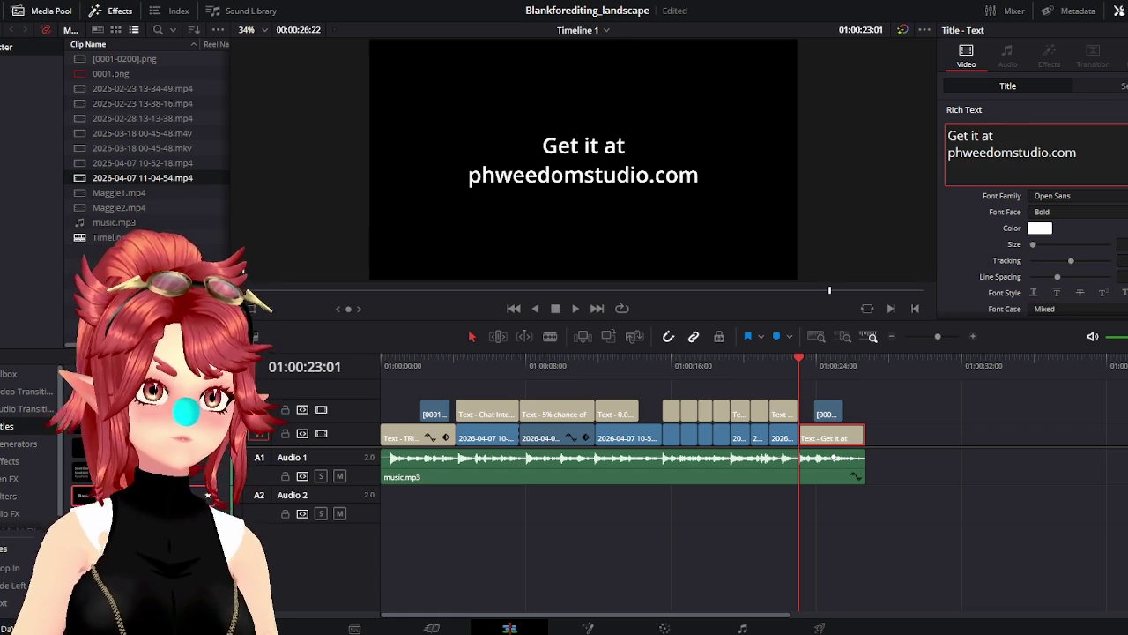
{"action": "triple_click", "coordinate": [960, 133]}
{"action": "key", "text": "ctrl+z"}
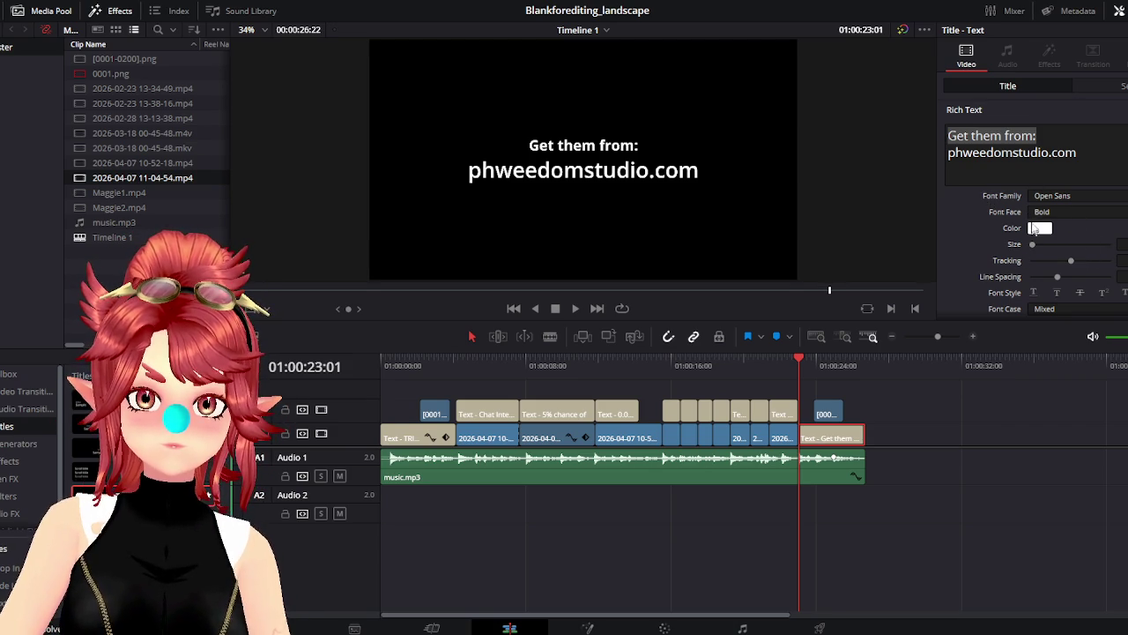
Set the first line's font face to Light and play the edit from the start
{"action": "left_click", "coordinate": [1057, 210]}
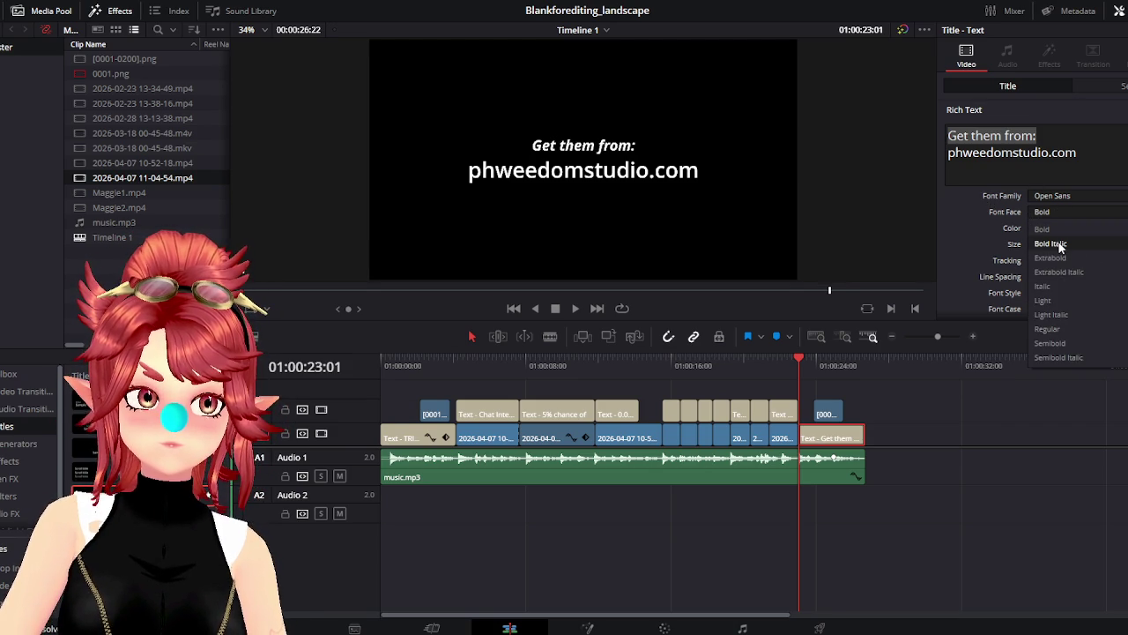
{"action": "left_click", "coordinate": [1063, 299]}
{"action": "left_click", "coordinate": [396, 361]}
{"action": "key", "text": "Home"}
{"action": "left_click", "coordinate": [576, 308]}
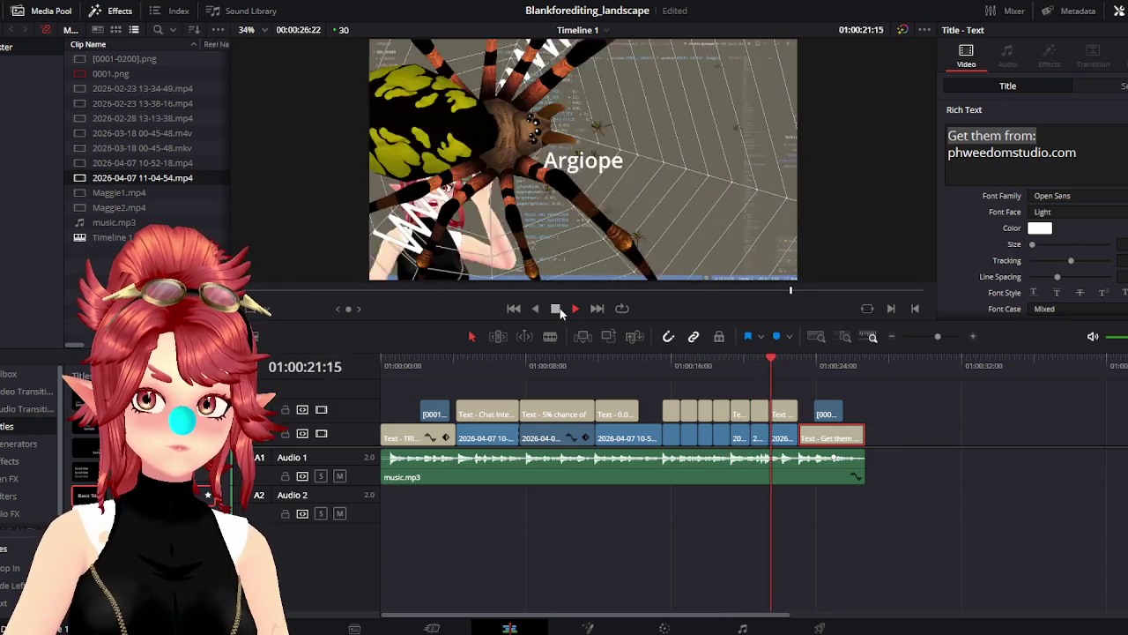
Replay from 01:00:17:15 and stop on the Purple frame after the Red caption
{"action": "left_click", "coordinate": [557, 308]}
{"action": "left_click", "coordinate": [697, 368]}
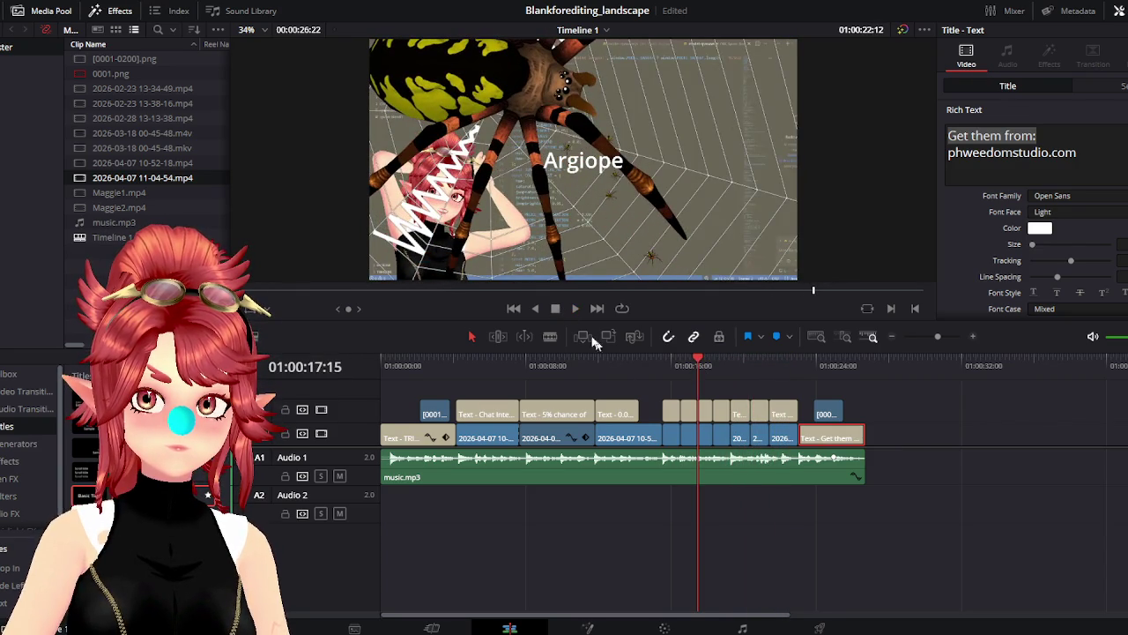
{"action": "key", "text": "space"}
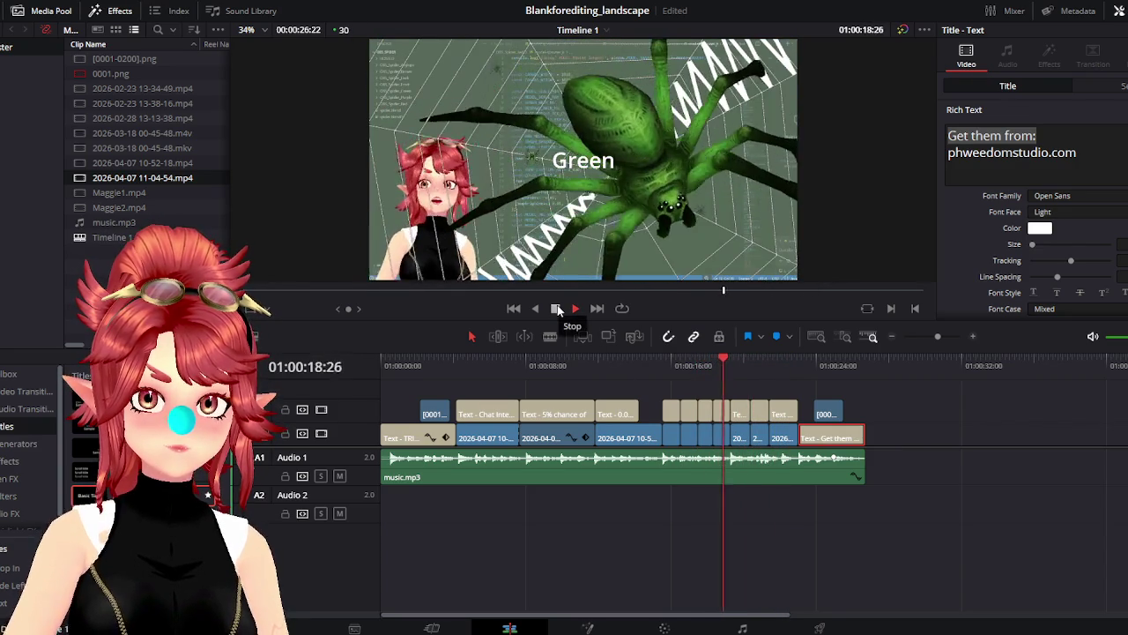
{"action": "left_click", "coordinate": [556, 309]}
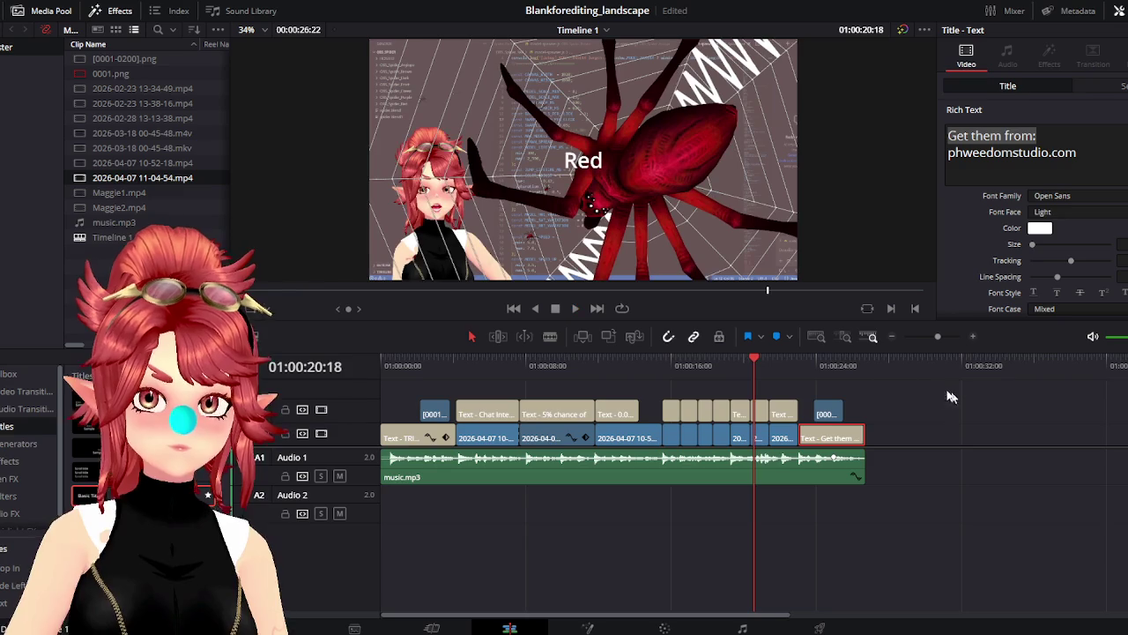
{"action": "scroll", "coordinate": [761, 382], "scroll_direction": "up", "scroll_amount": 3}
{"action": "scroll", "coordinate": [762, 382], "scroll_direction": "up", "scroll_amount": 2}
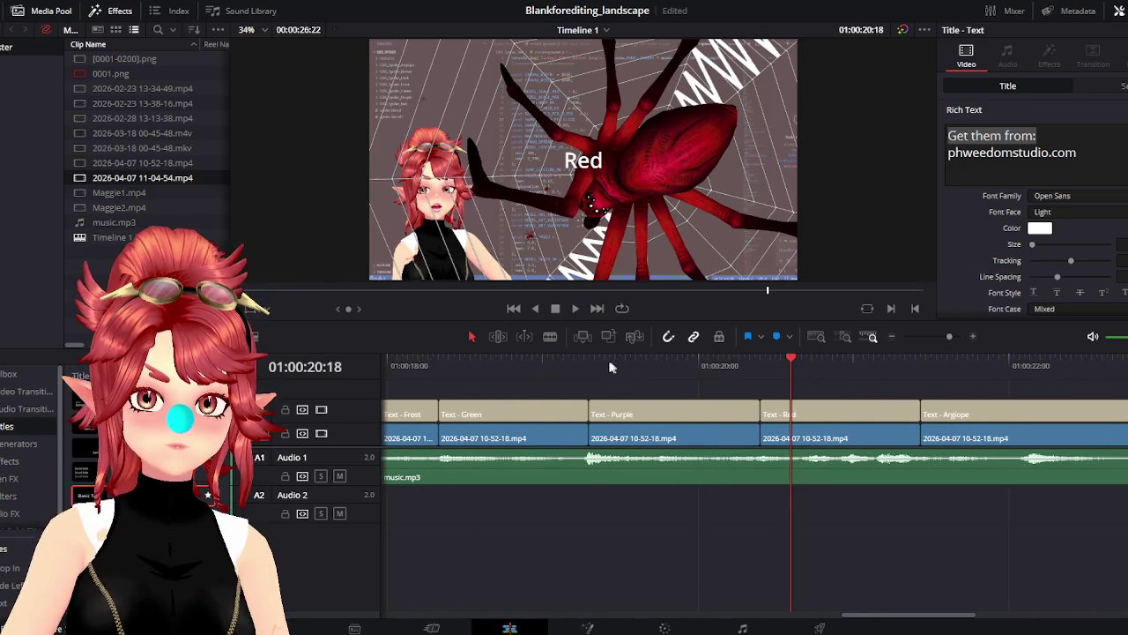
{"action": "left_click", "coordinate": [575, 308]}
{"action": "key", "text": "space"}
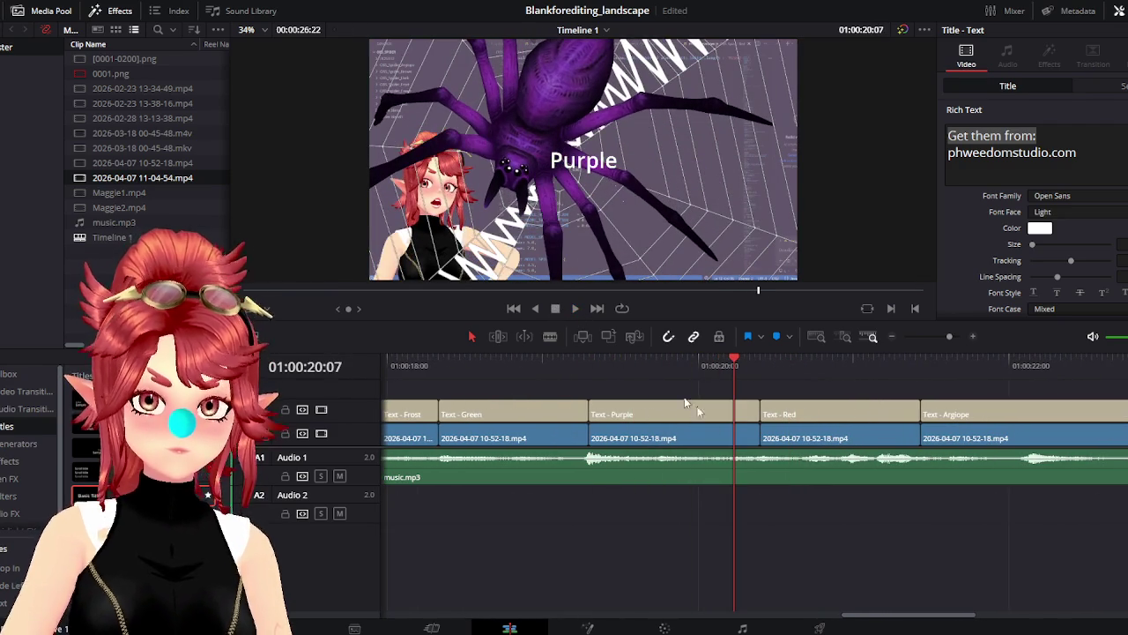
Trim the Text - Purple clip's end to the playhead at 01:00:20:07 and replay the cut
{"action": "left_click", "coordinate": [716, 418]}
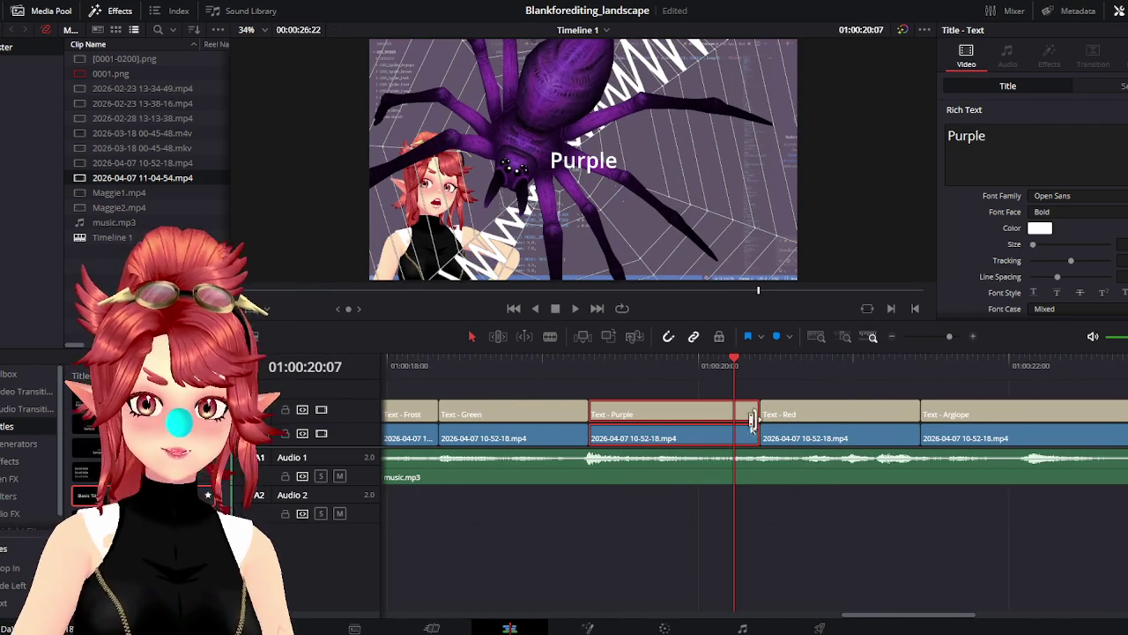
{"action": "mouse_move", "coordinate": [751, 408]}
{"action": "left_mouse_down"}
{"action": "mouse_move", "coordinate": [735, 410]}
{"action": "mouse_move", "coordinate": [761, 407]}
{"action": "left_mouse_up"}
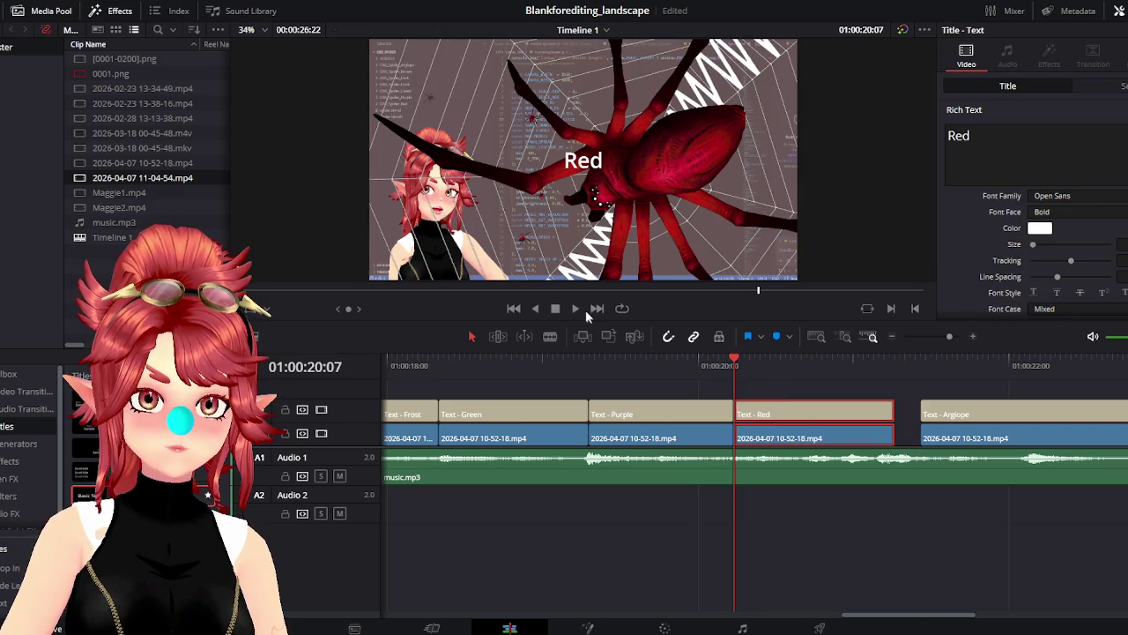
{"action": "left_click", "coordinate": [577, 309]}
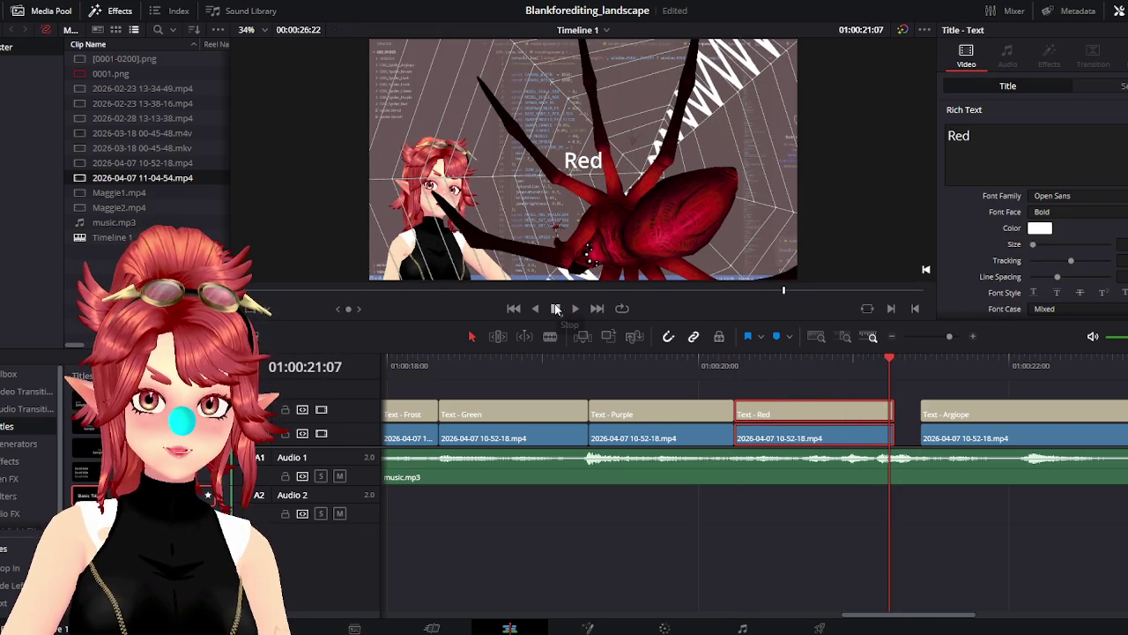
{"action": "left_click", "coordinate": [710, 365]}
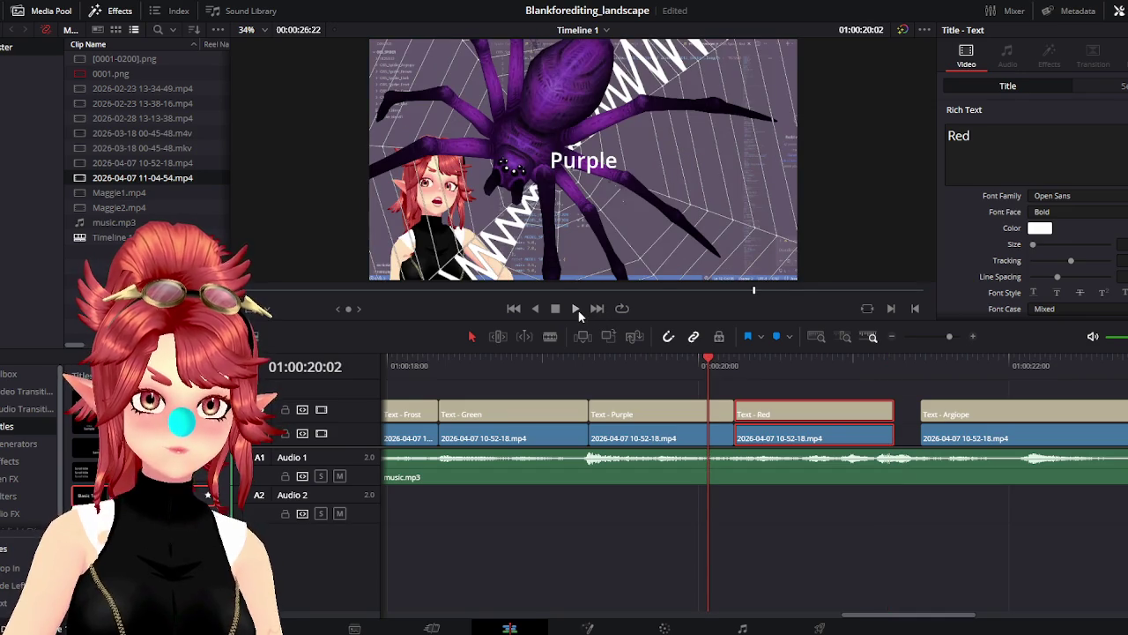